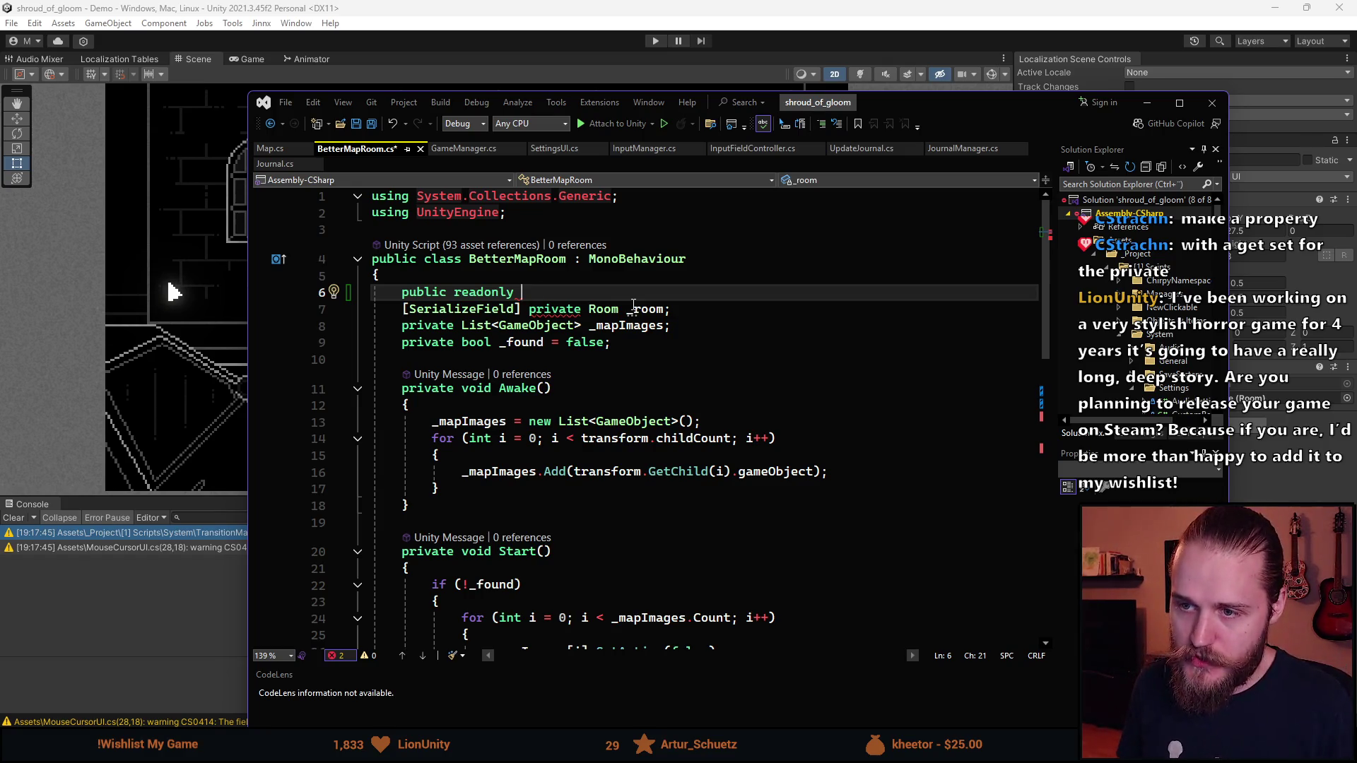
Delete 'readonly' on line 6 and begin a public Room declaration, discarding unwanted auto-completions
key("ctrl+BackSpace")
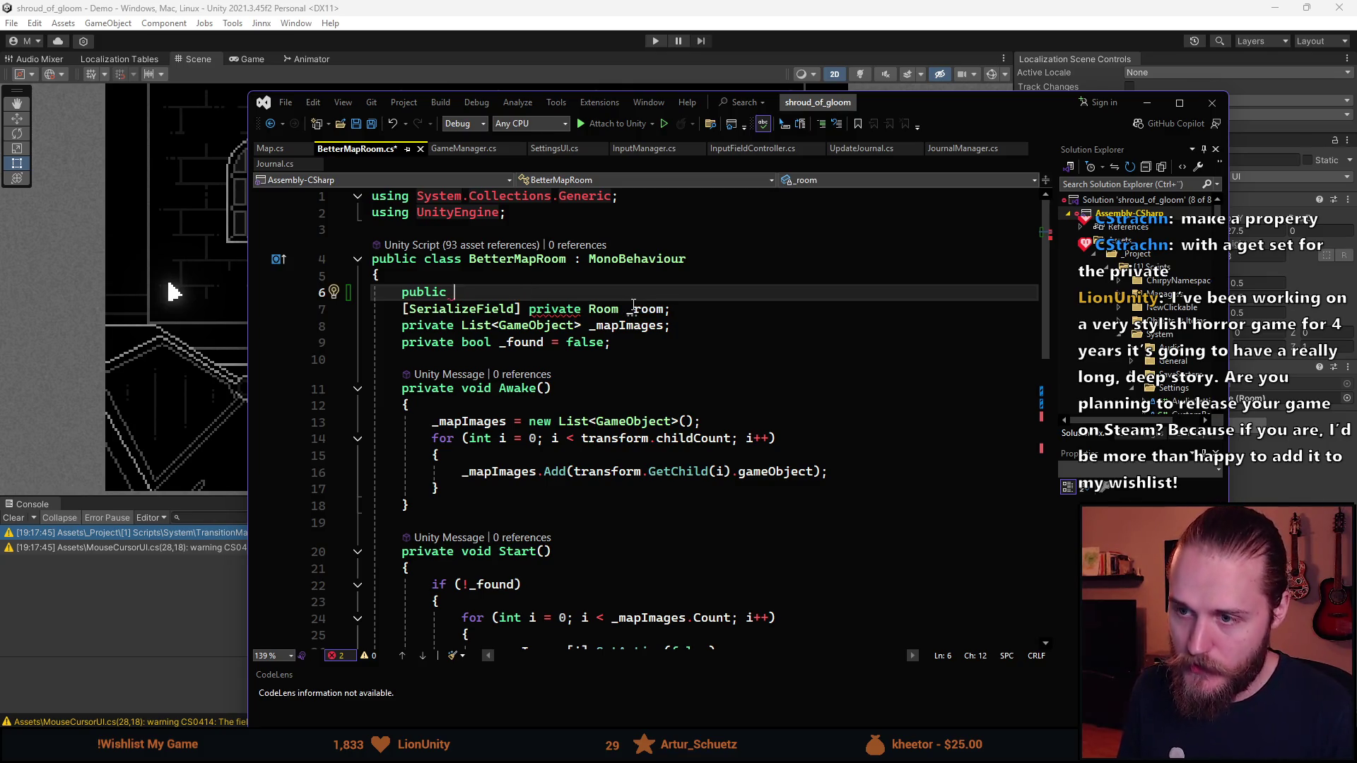
type("Room ")
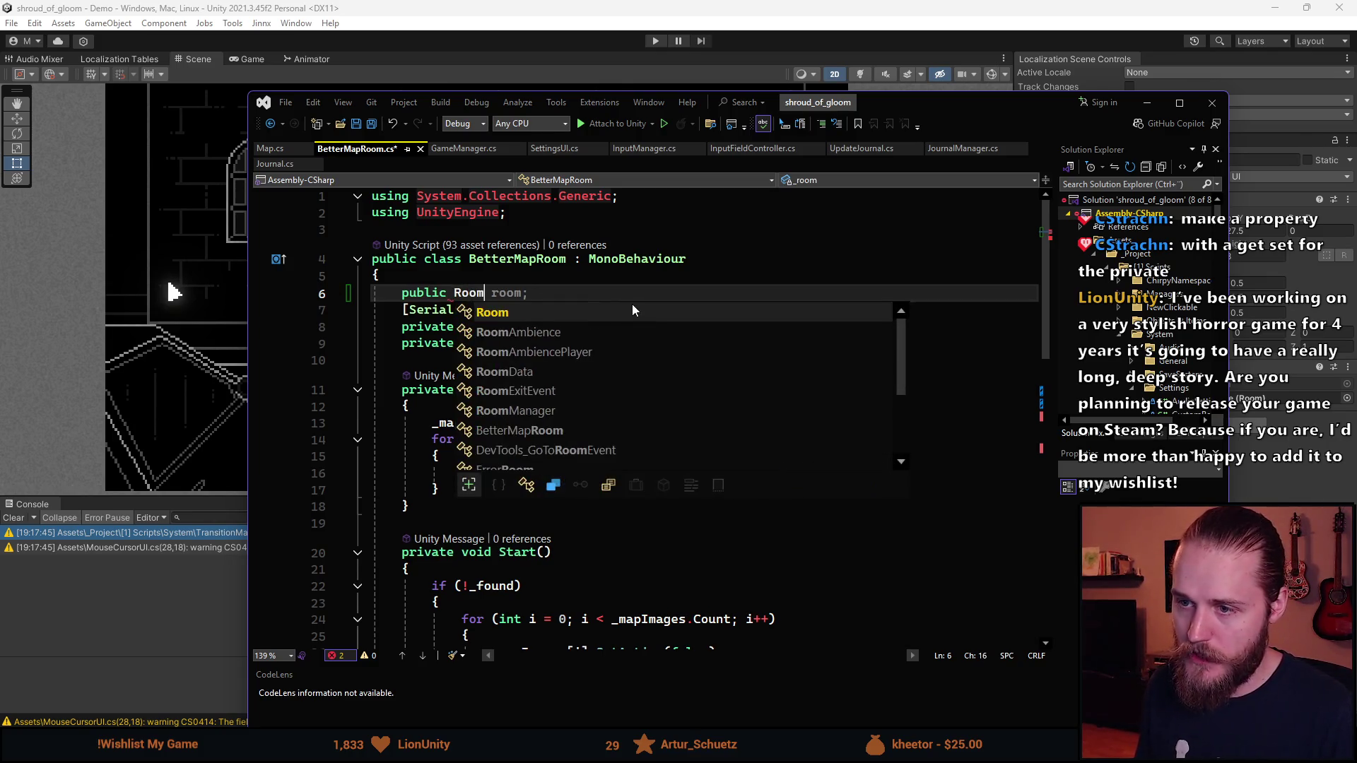
type("=")
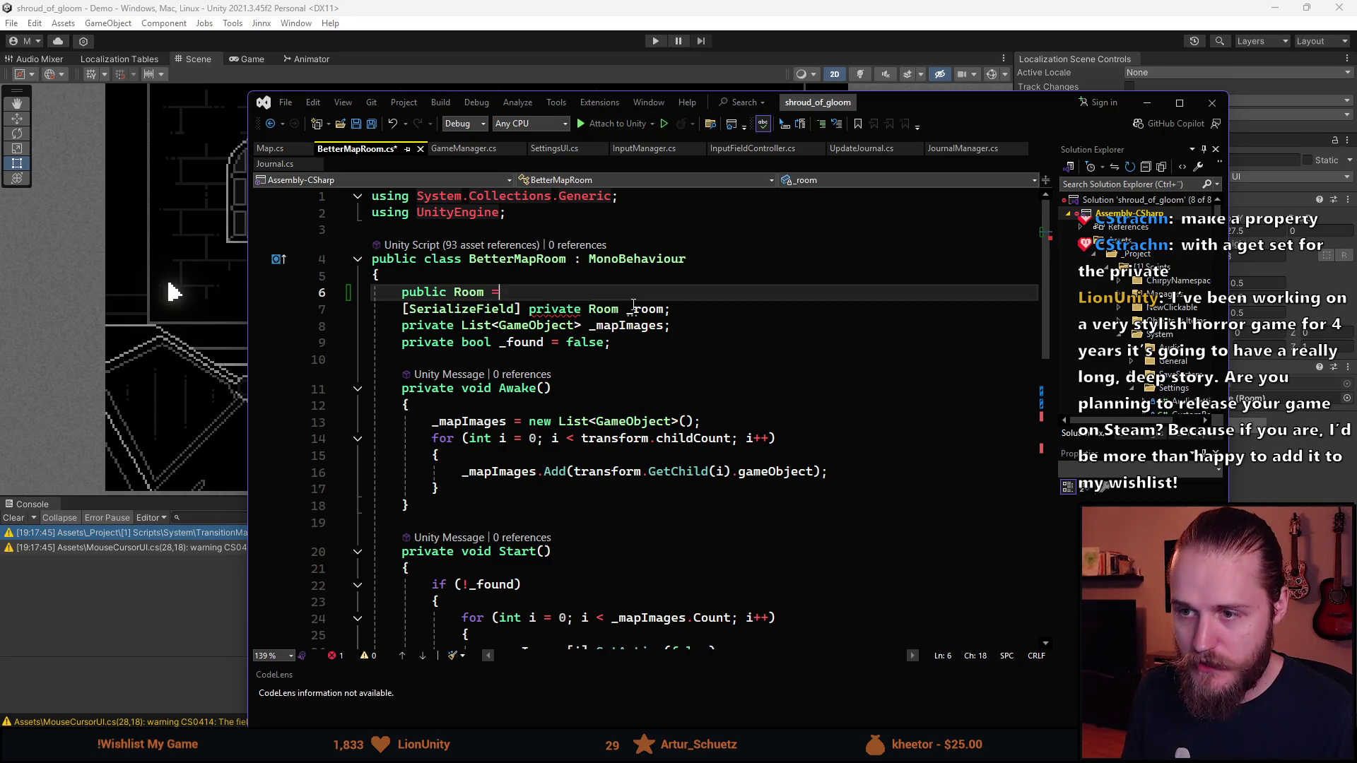
key("Tab")
key("BackSpace")
key("BackSpace")
key("ctrl+BackSpace")
key("ctrl+BackSpace")
type("=>")
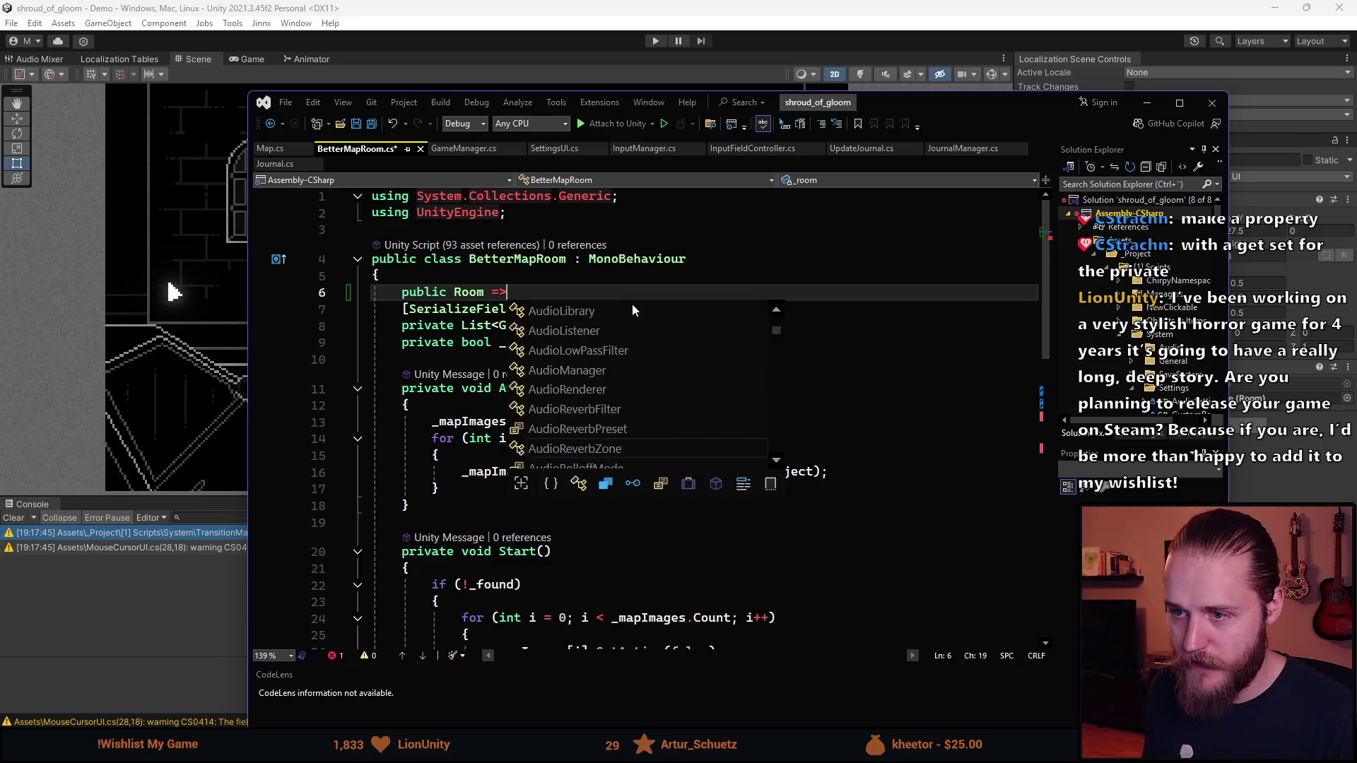
type(" _room")
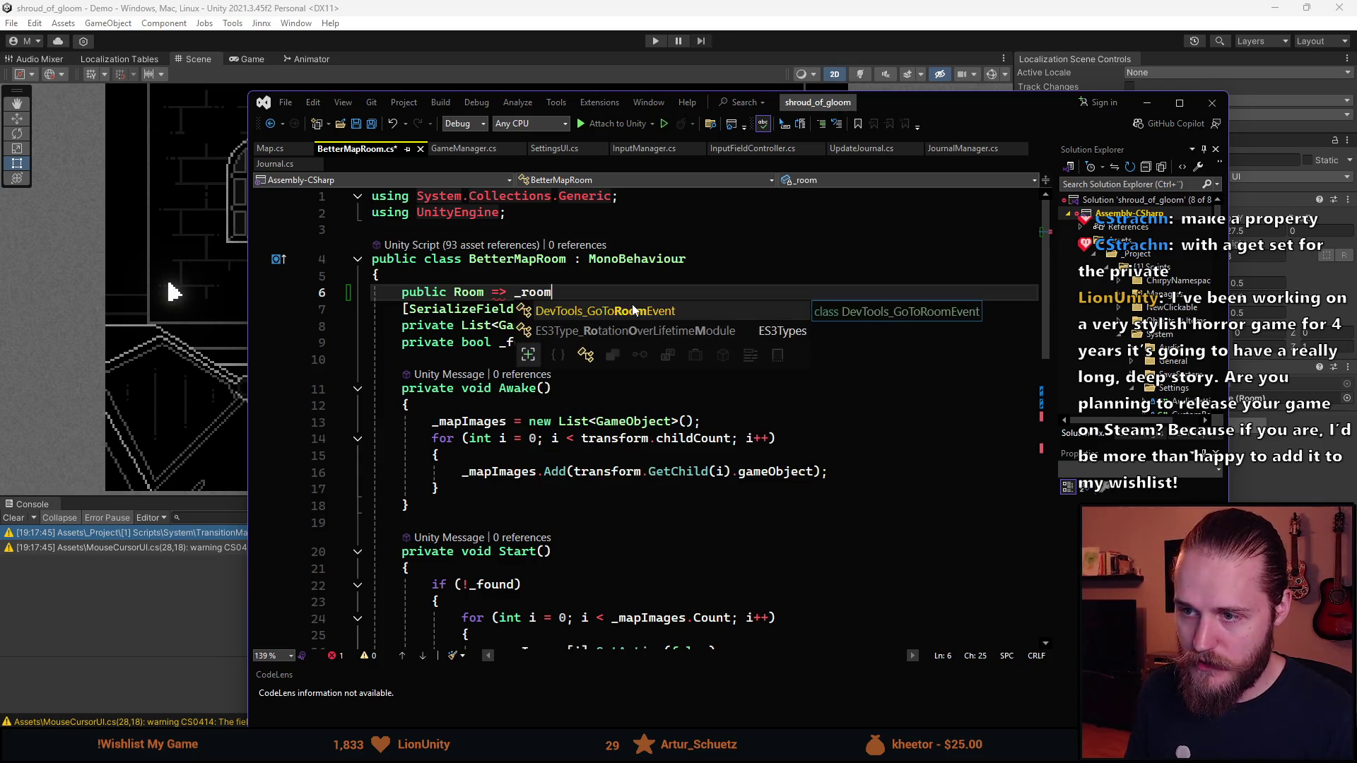
key("ctrl+z")
key("ctrl+BackSpace")
key("ctrl+BackSpace")
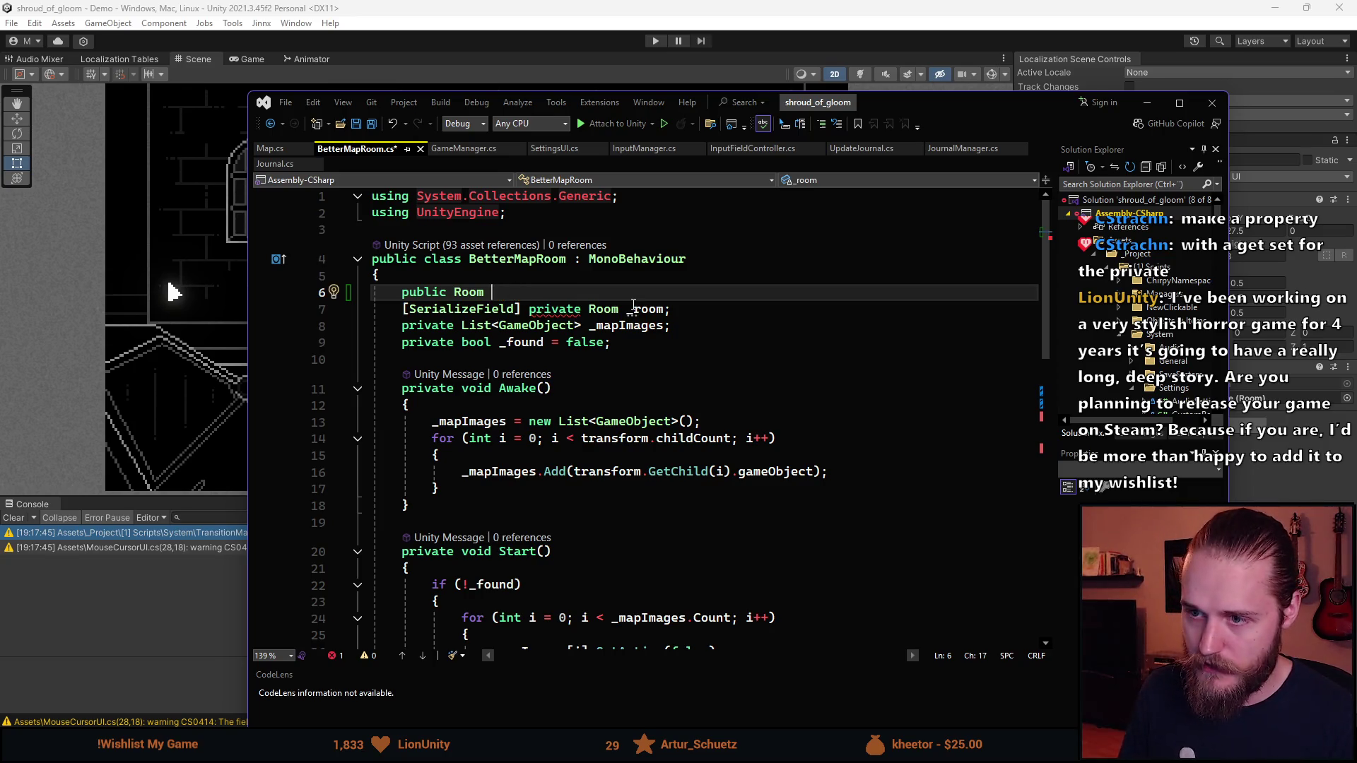
type("{")
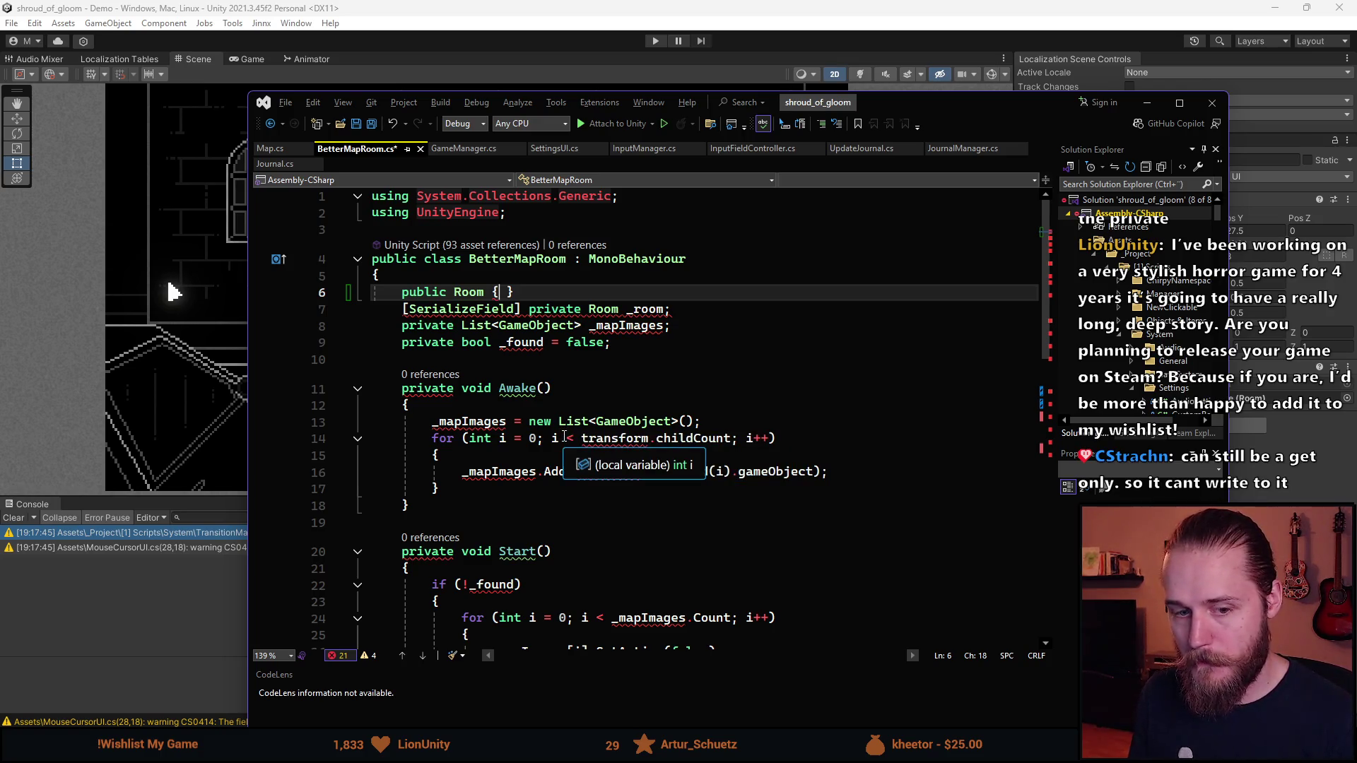
Write 'Room room = _room;', then remove the _room initializer that triggers CS0236
key("Left")
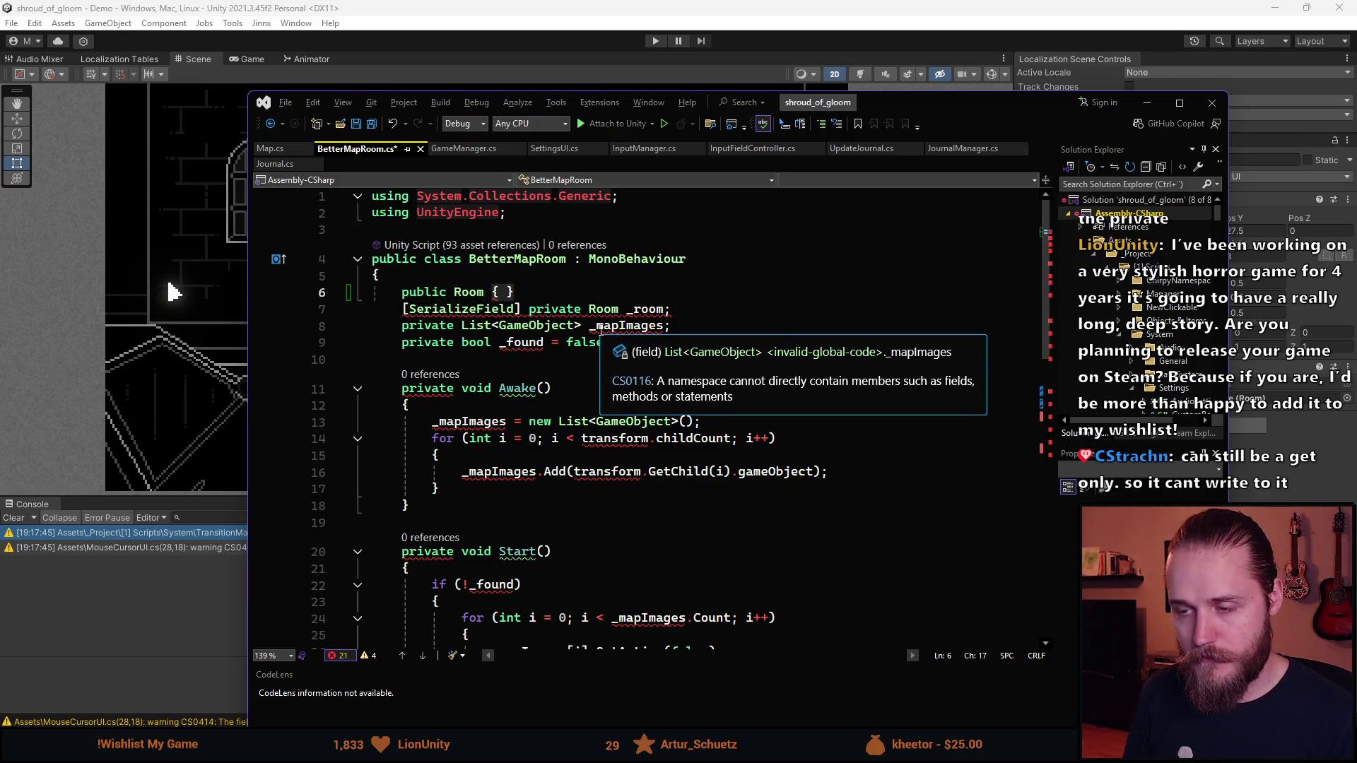
key("shift+End")
type(";")
key("Left")
type("r")
key("BackSpace")
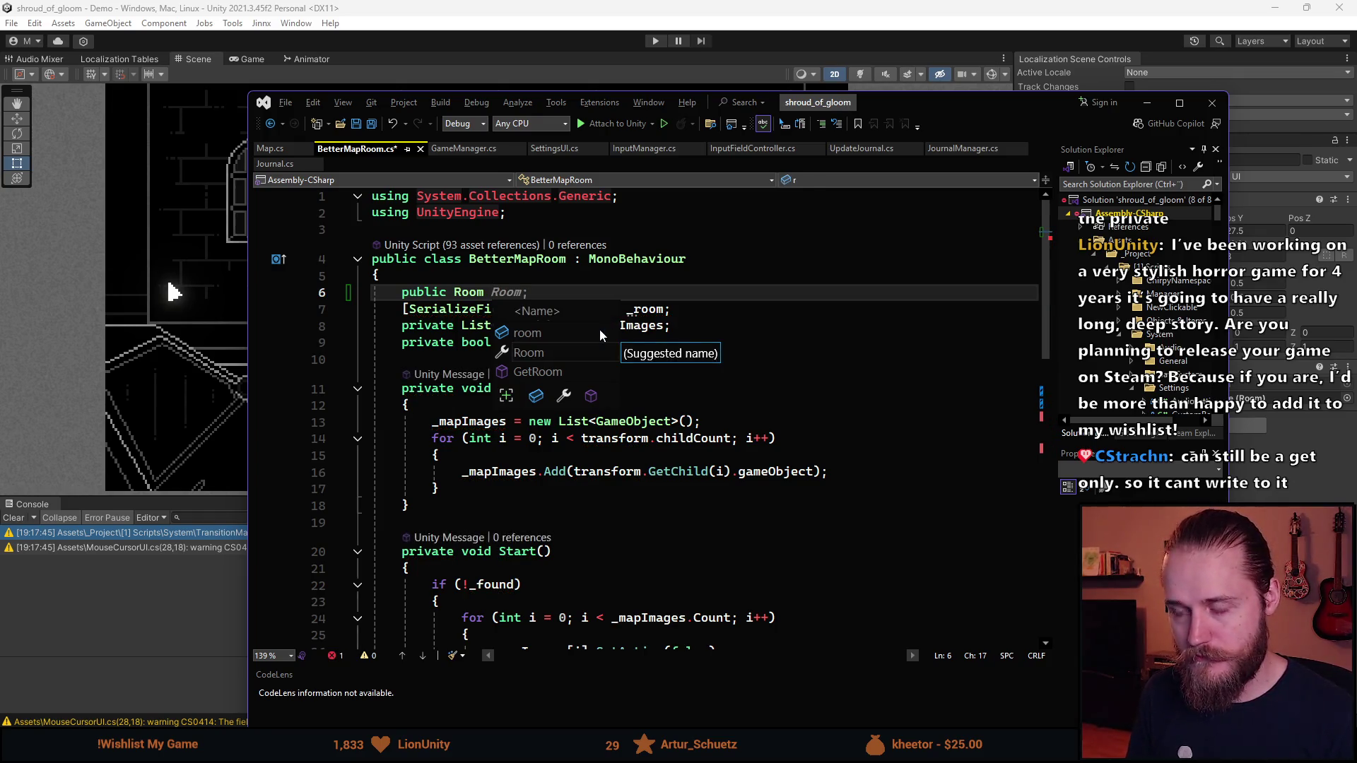
type("room ")
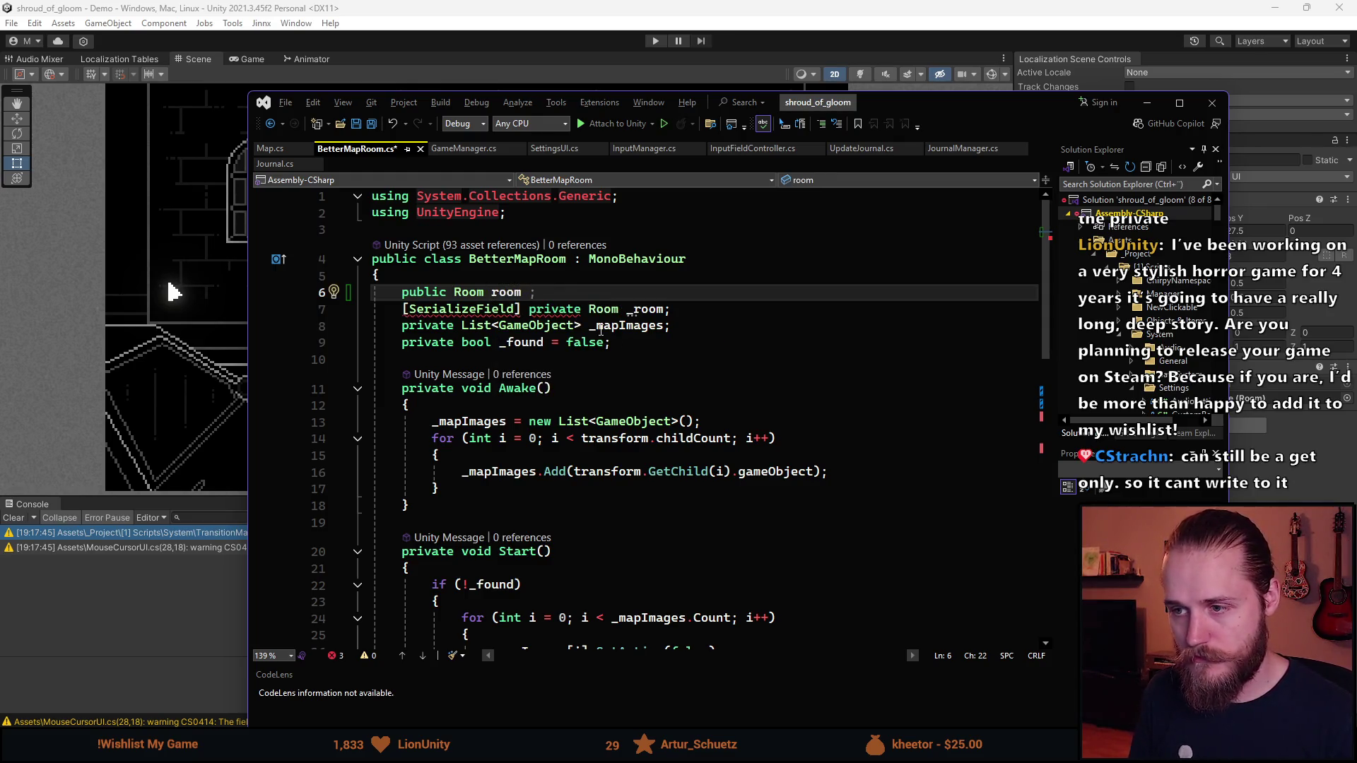
type("= _room")
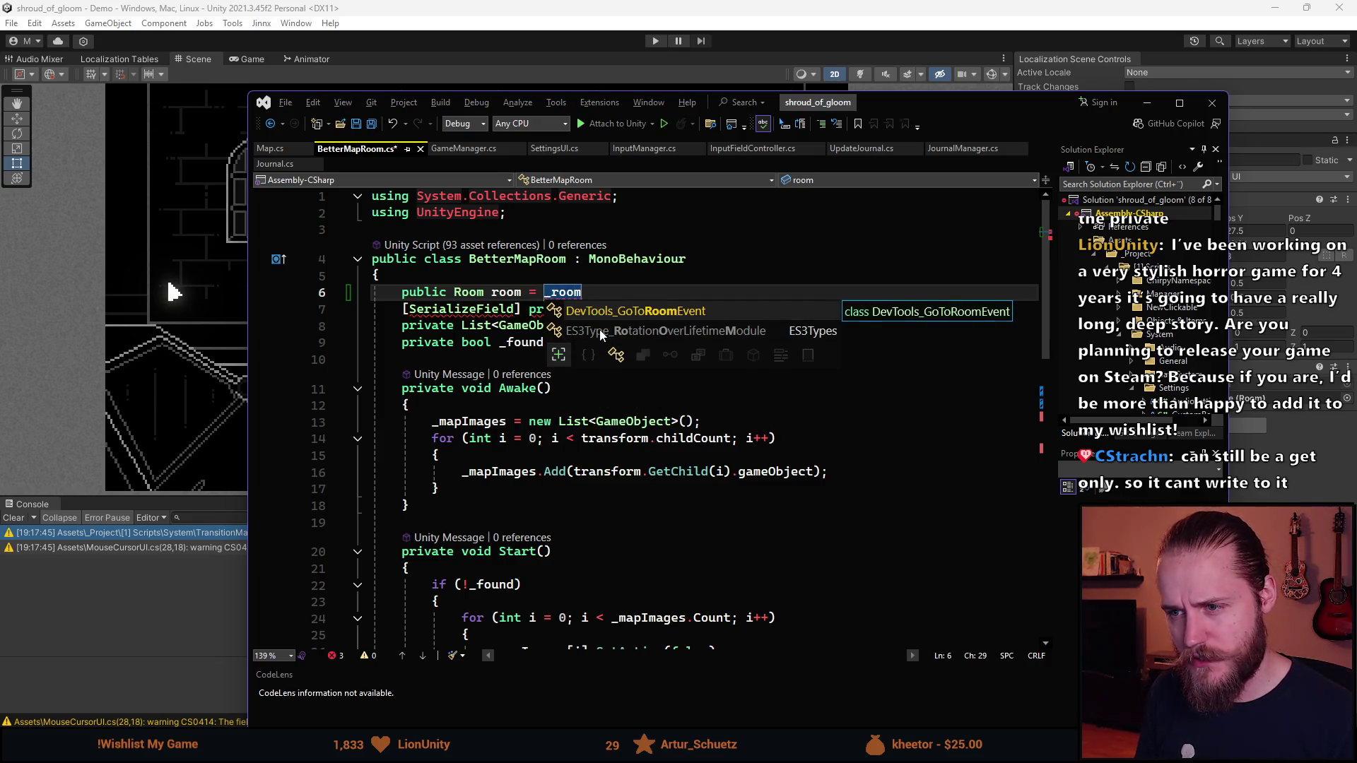
type(";")
key("ctrl+z")
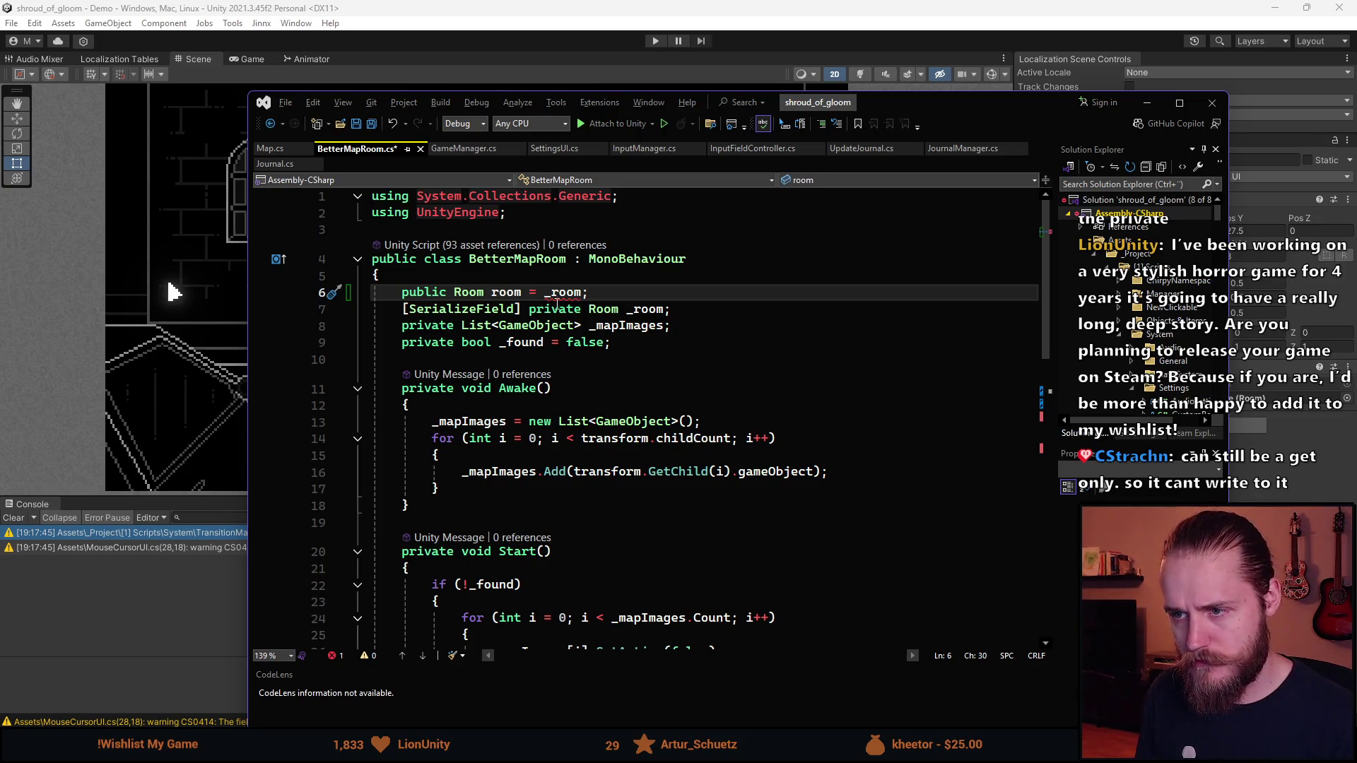
mouse_move(566, 297)
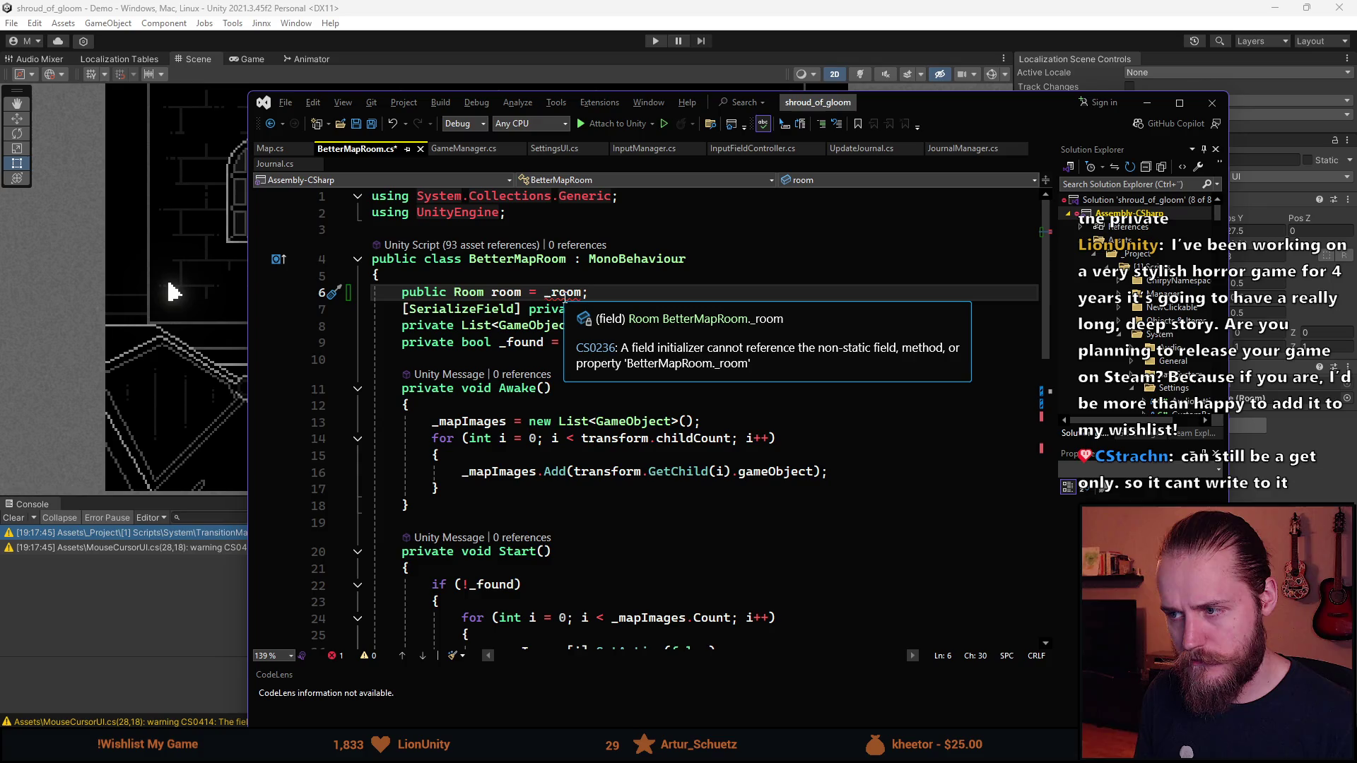
key("BackSpace")
key("BackSpace")
key("BackSpace")
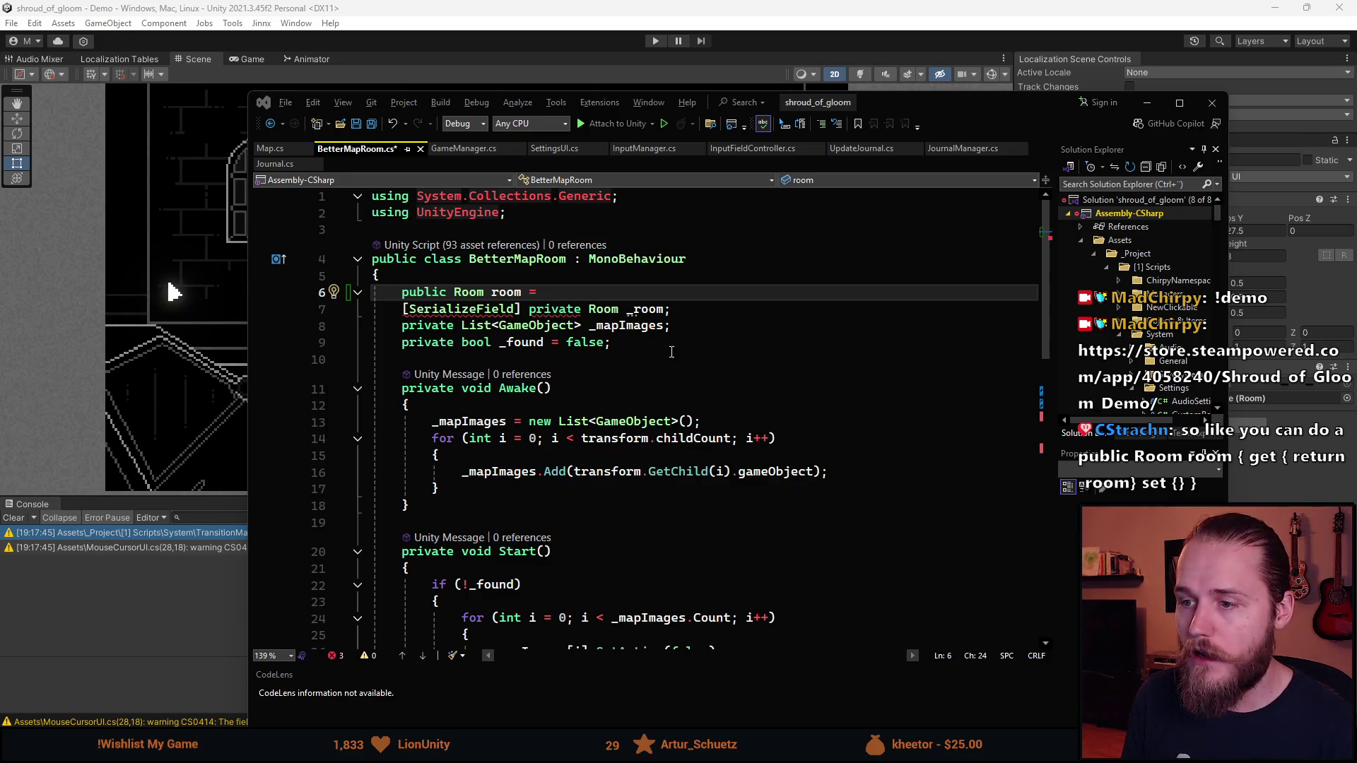
Turn room into a property whose getter is { return _room }, cleaning up stray semicolons
key("BackSpace")
key("BackSpace")
key("BackSpace")
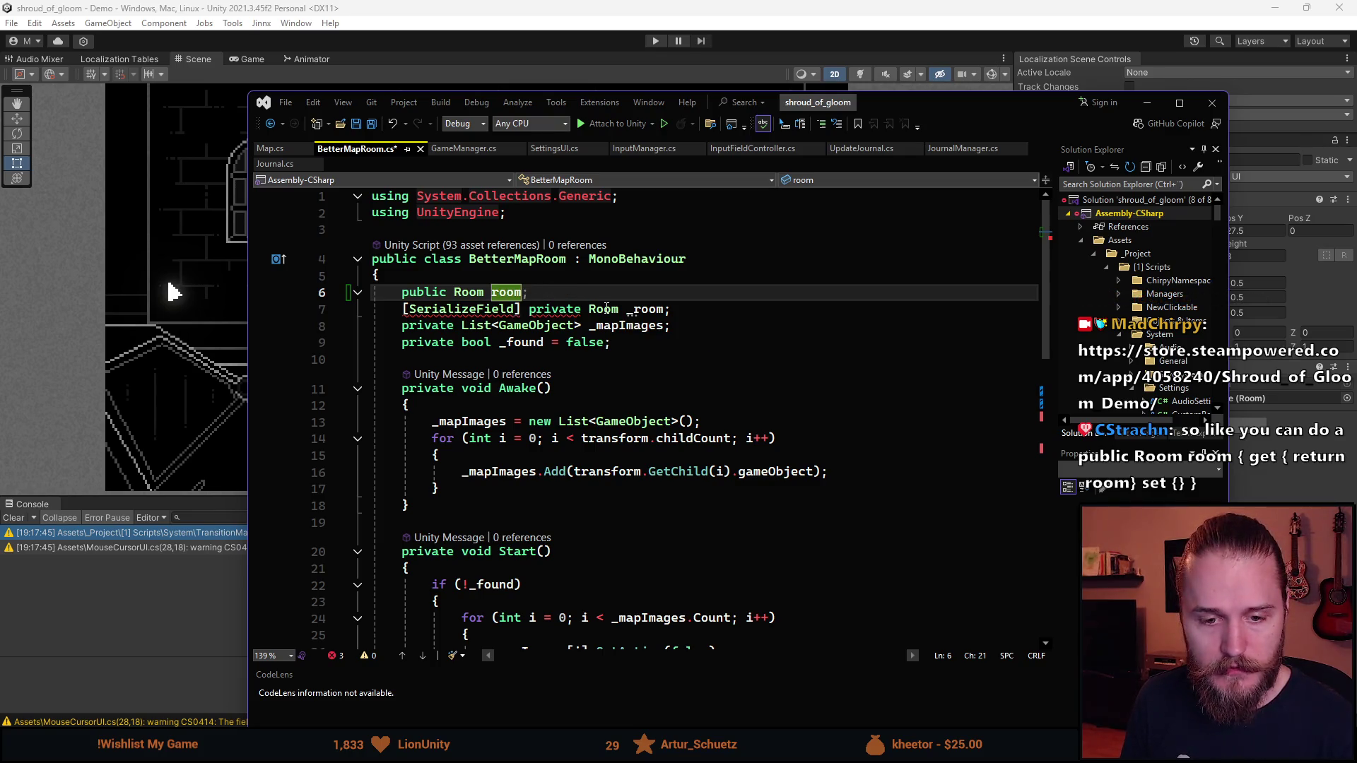
type("{")
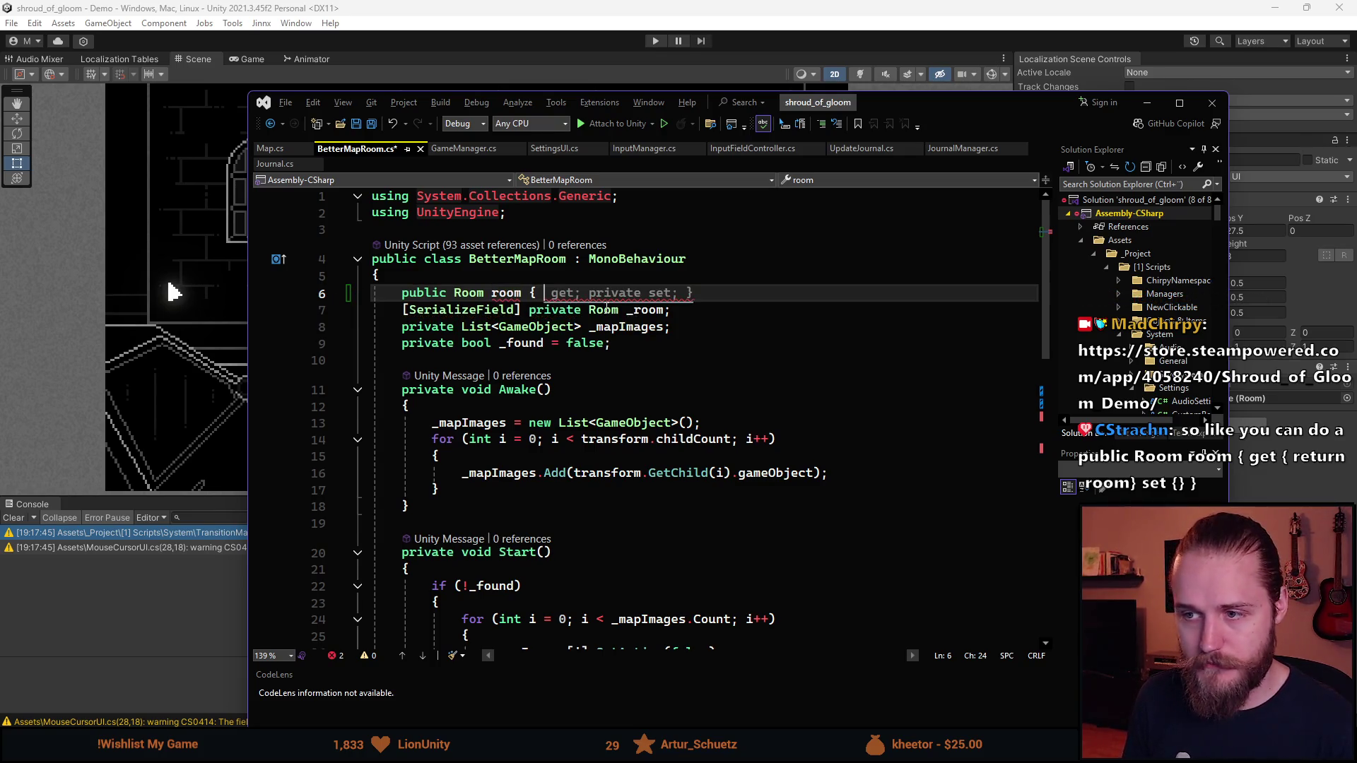
key("Tab")
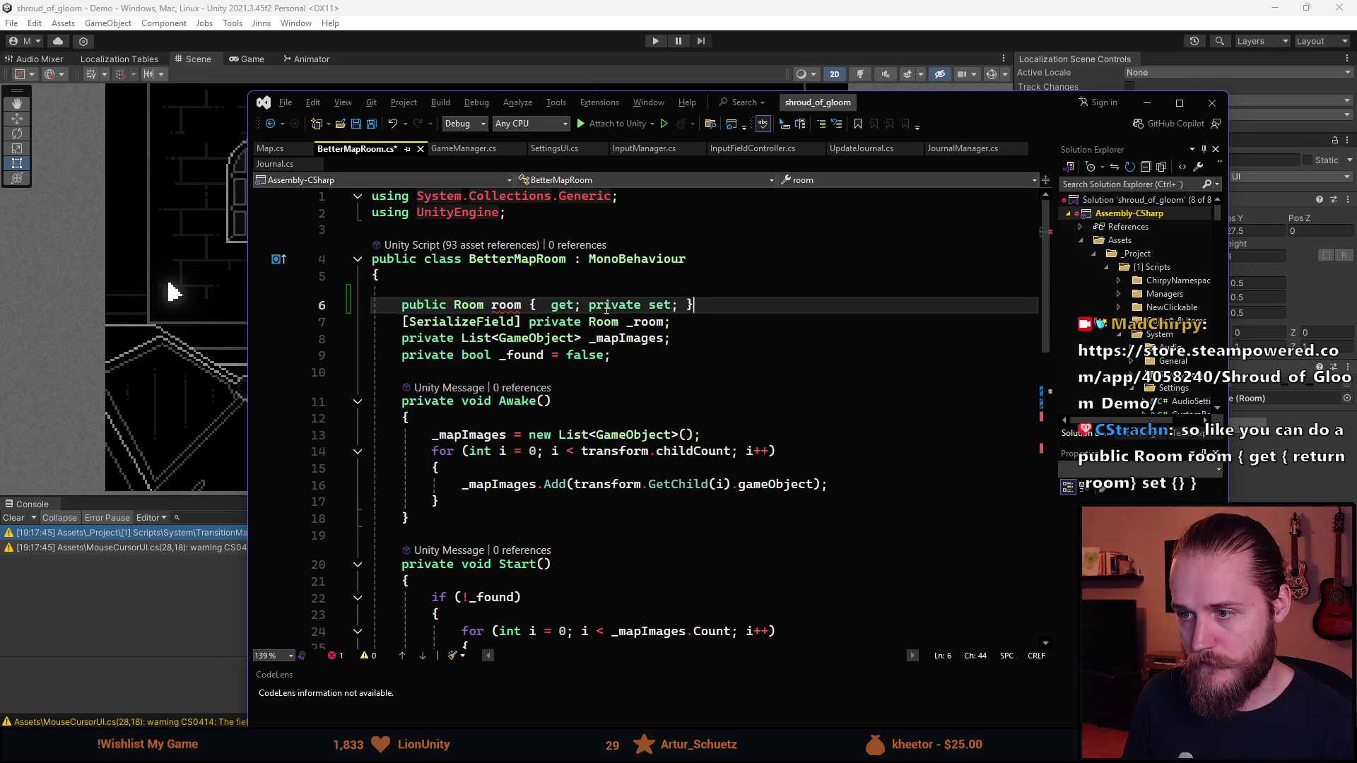
key("ctrl+Left")
key("ctrl+Left")
key("ctrl+Left")
key("ctrl+Left")
key("ctrl+Left")
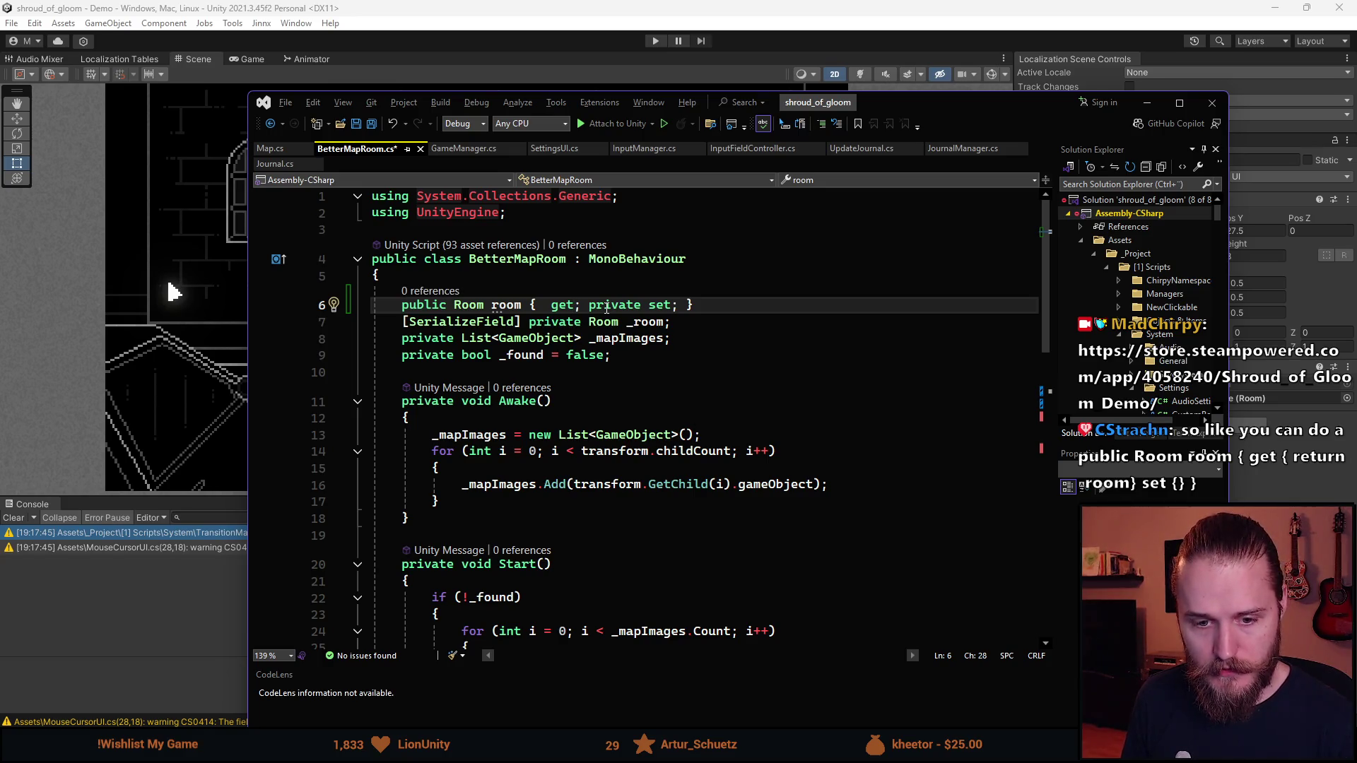
type("{ return _")
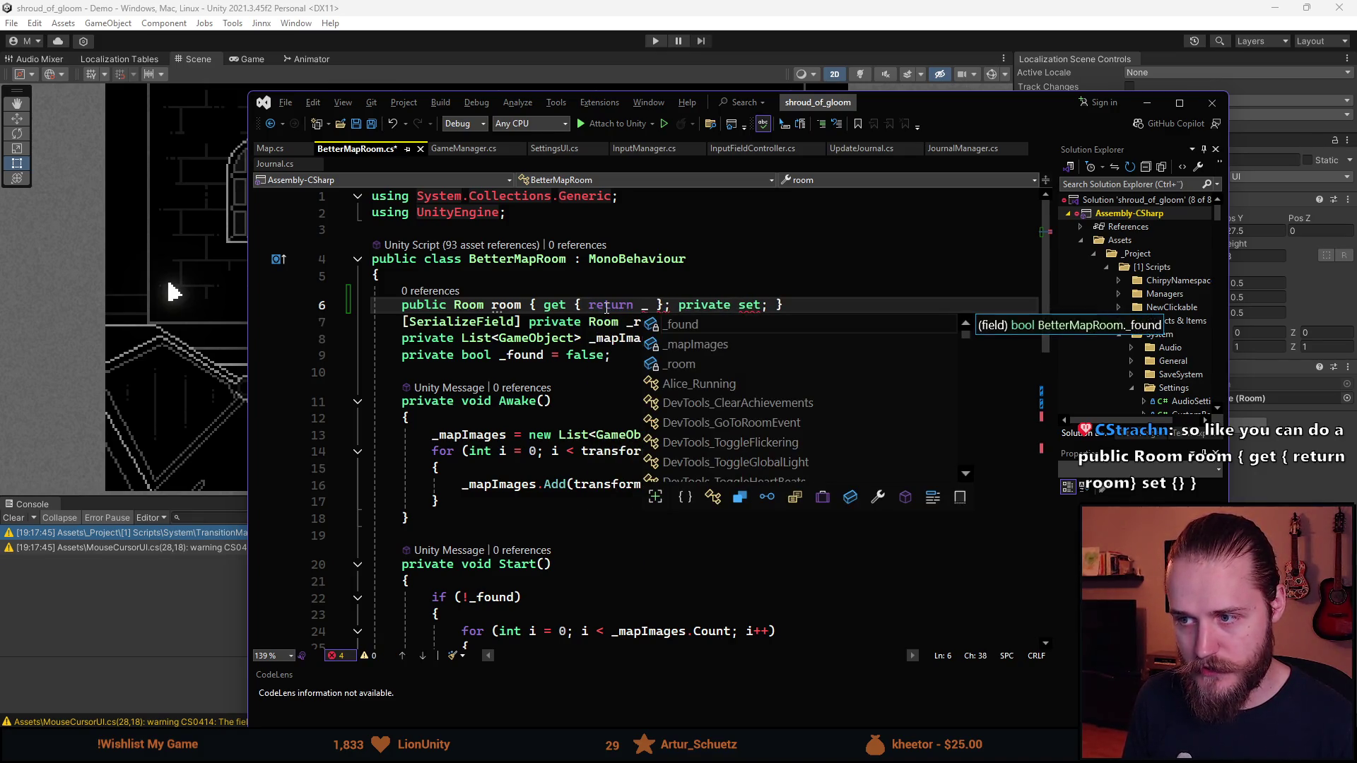
type("room")
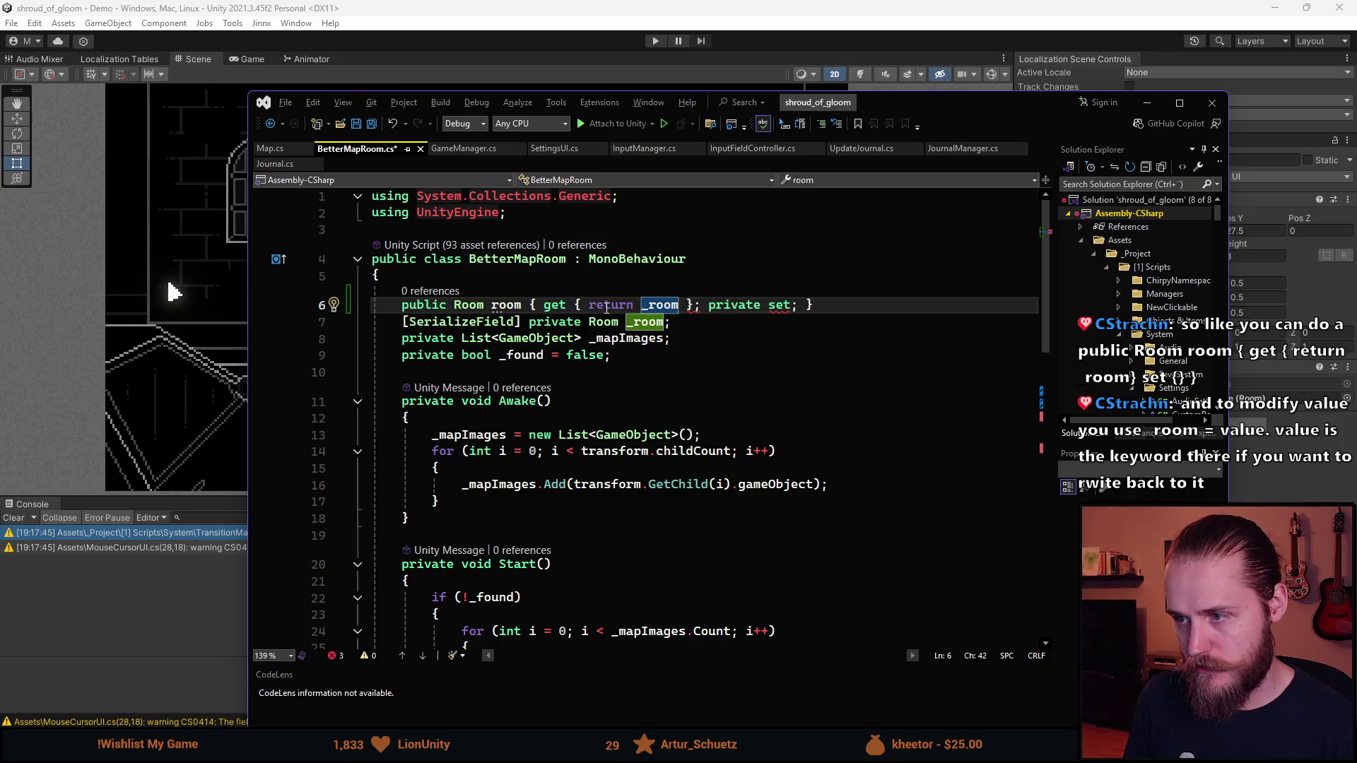
type(";")
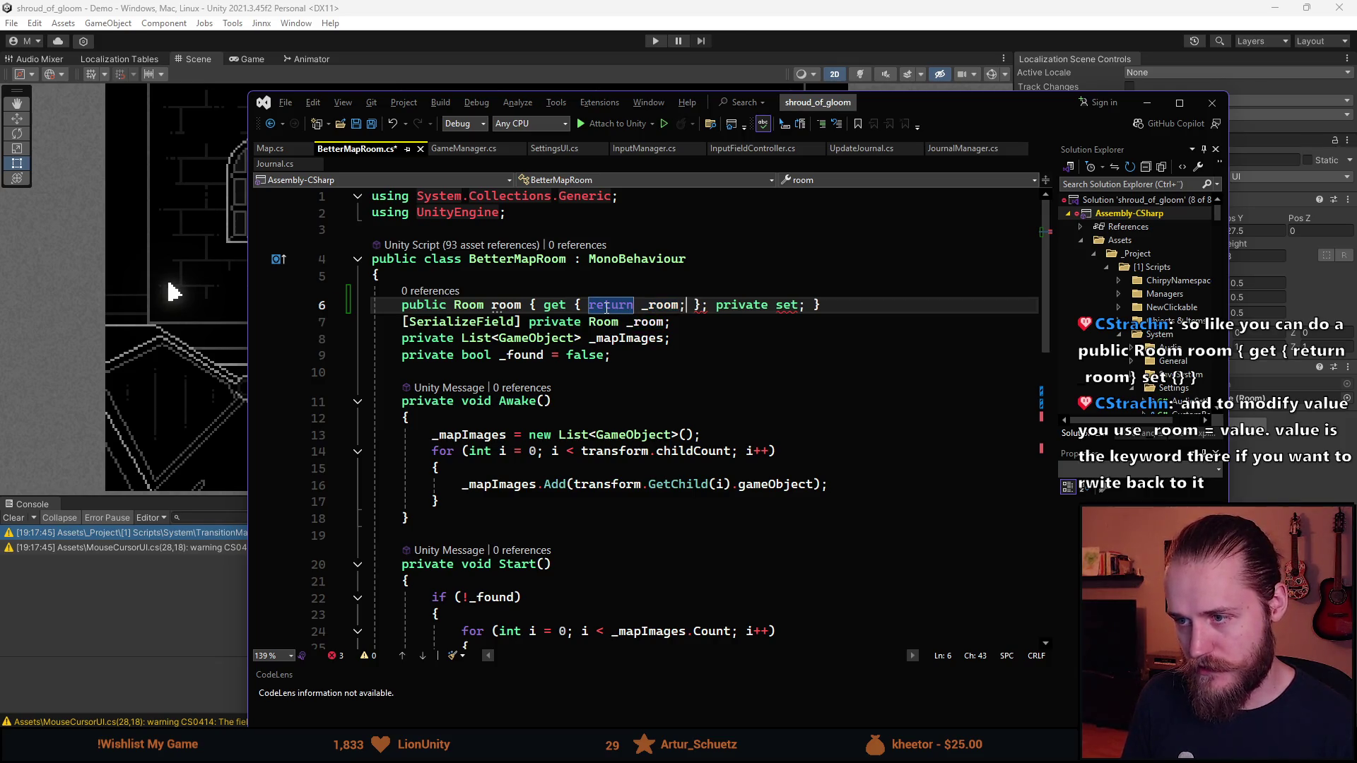
key("Right")
key("Right")
key("BackSpace")
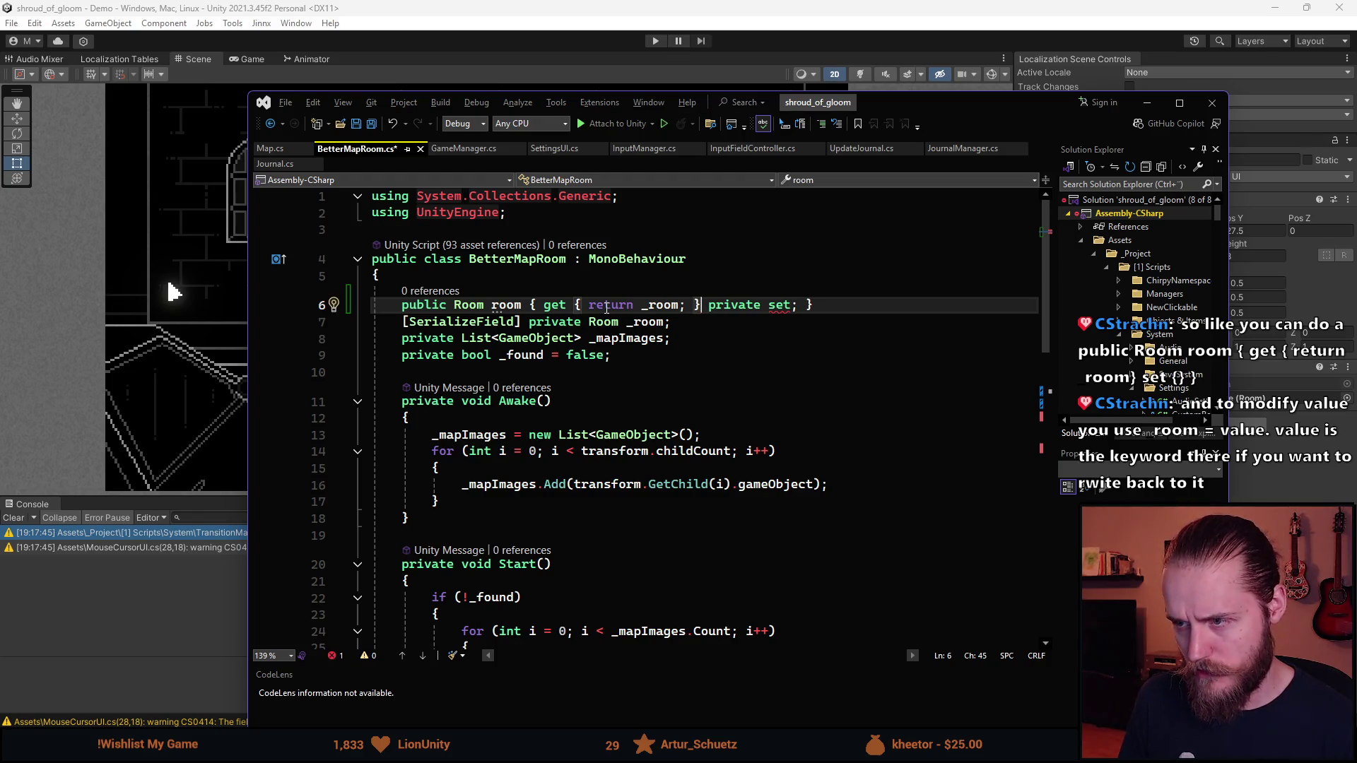
type(";")
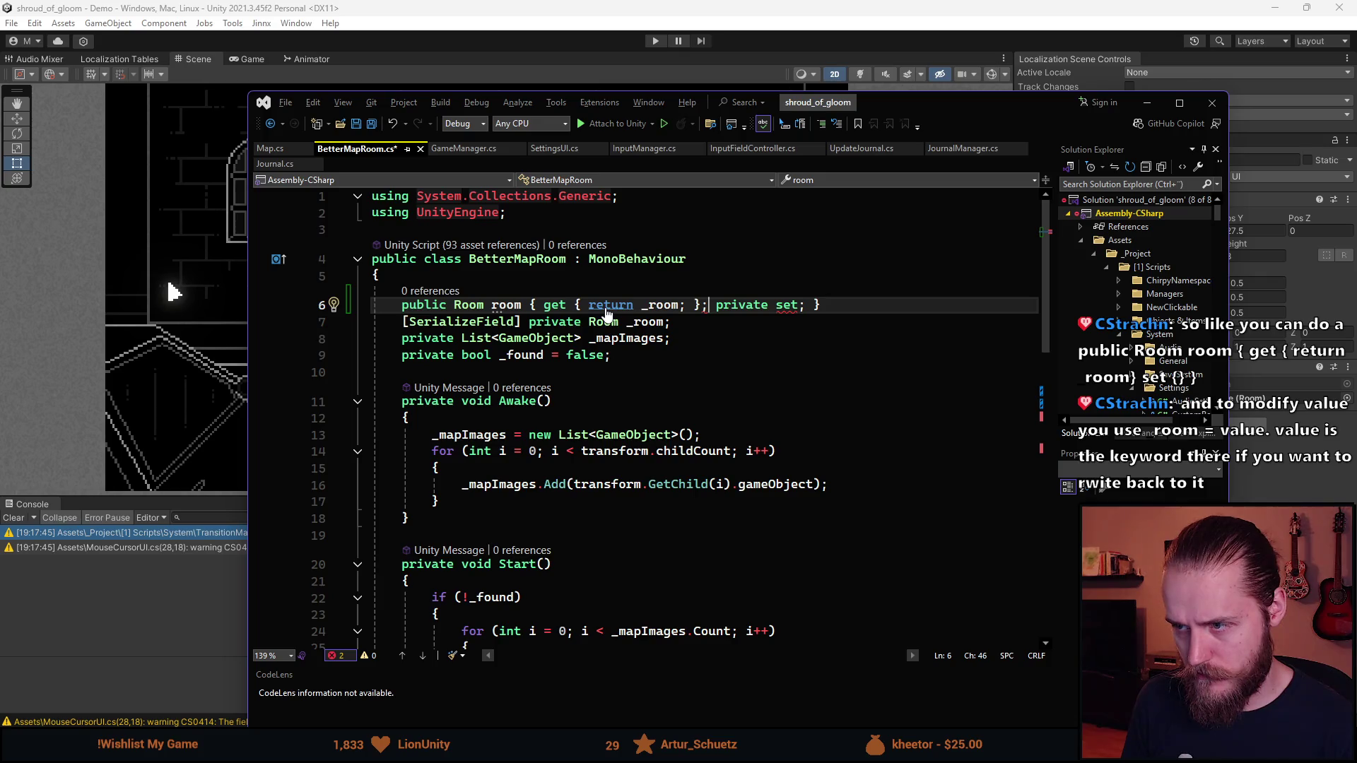
key("BackSpace")
key("Left")
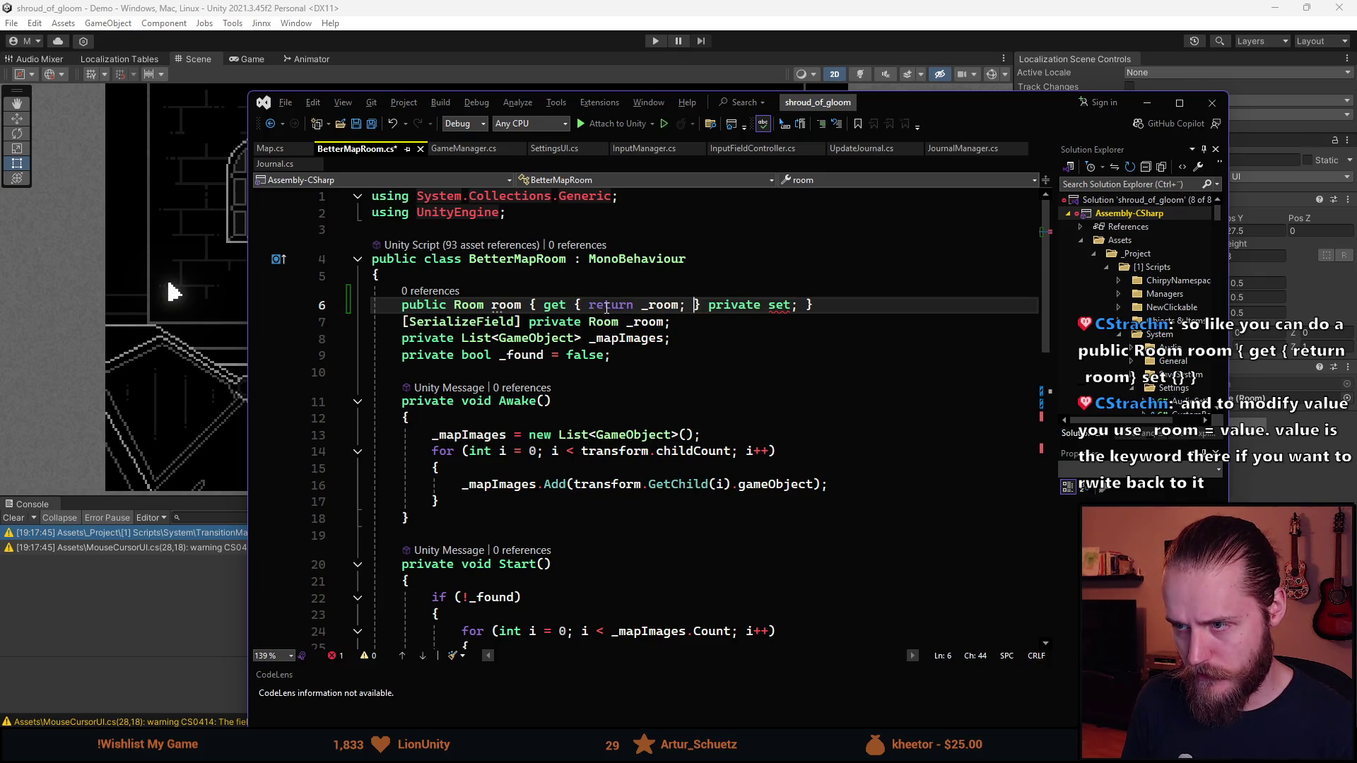
key("BackSpace")
key("Right")
key("Right")
type(";")
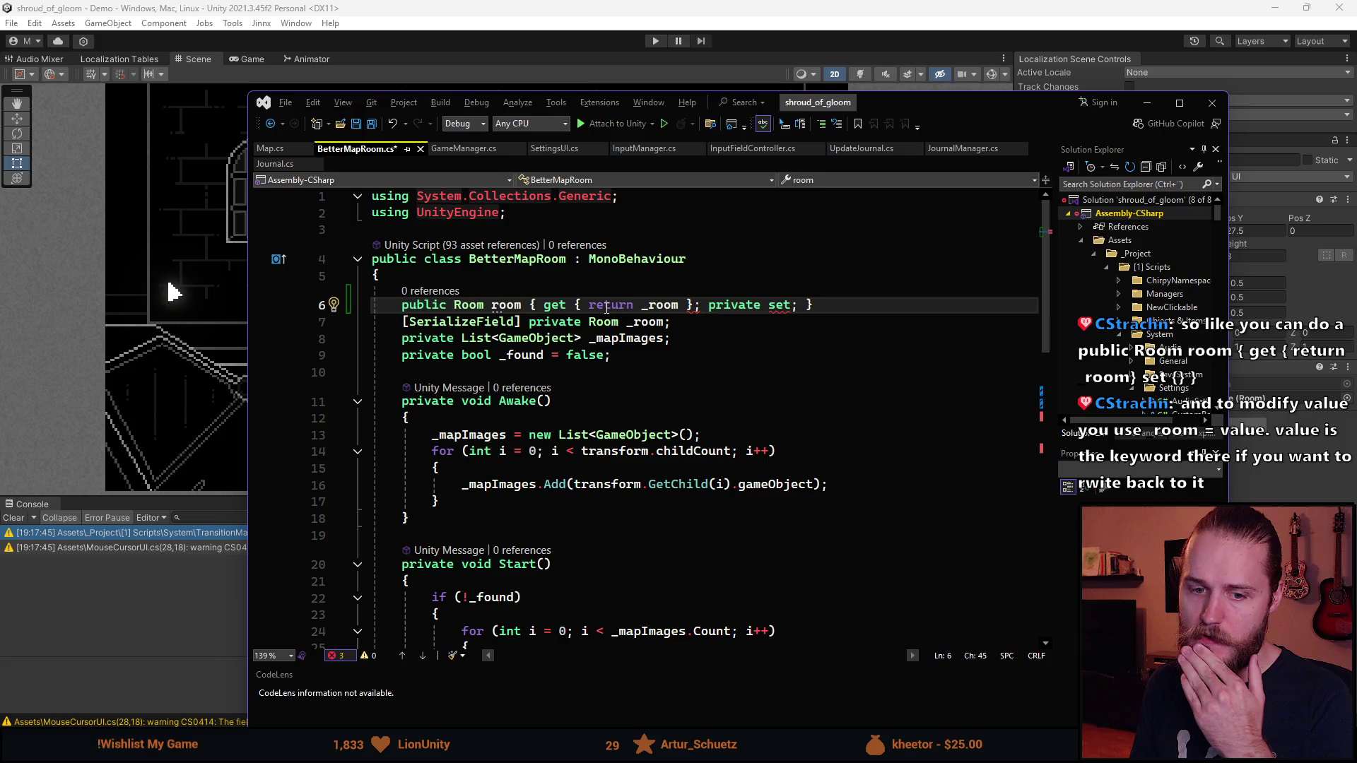
key("BackSpace")
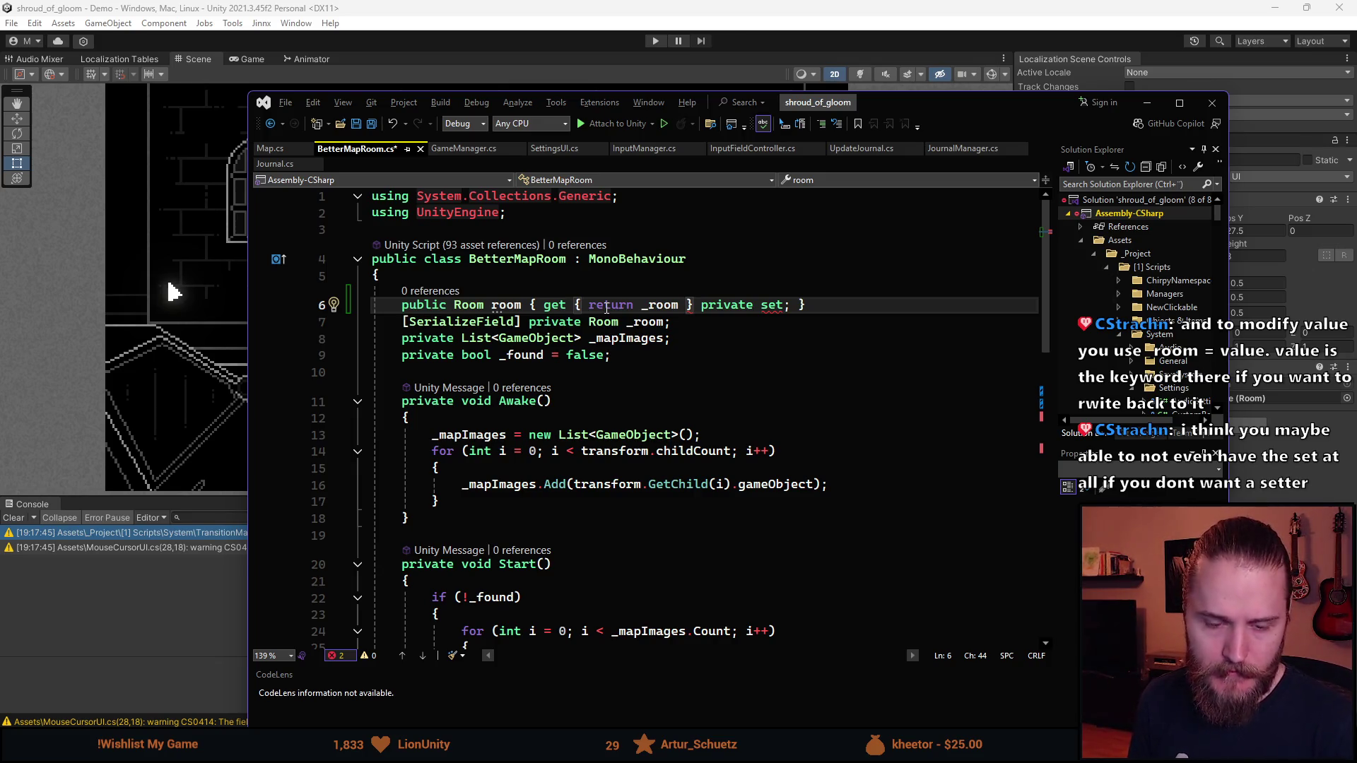
key("ctrl+Right")
key("ctrl+Right")
key("ctrl+Right")
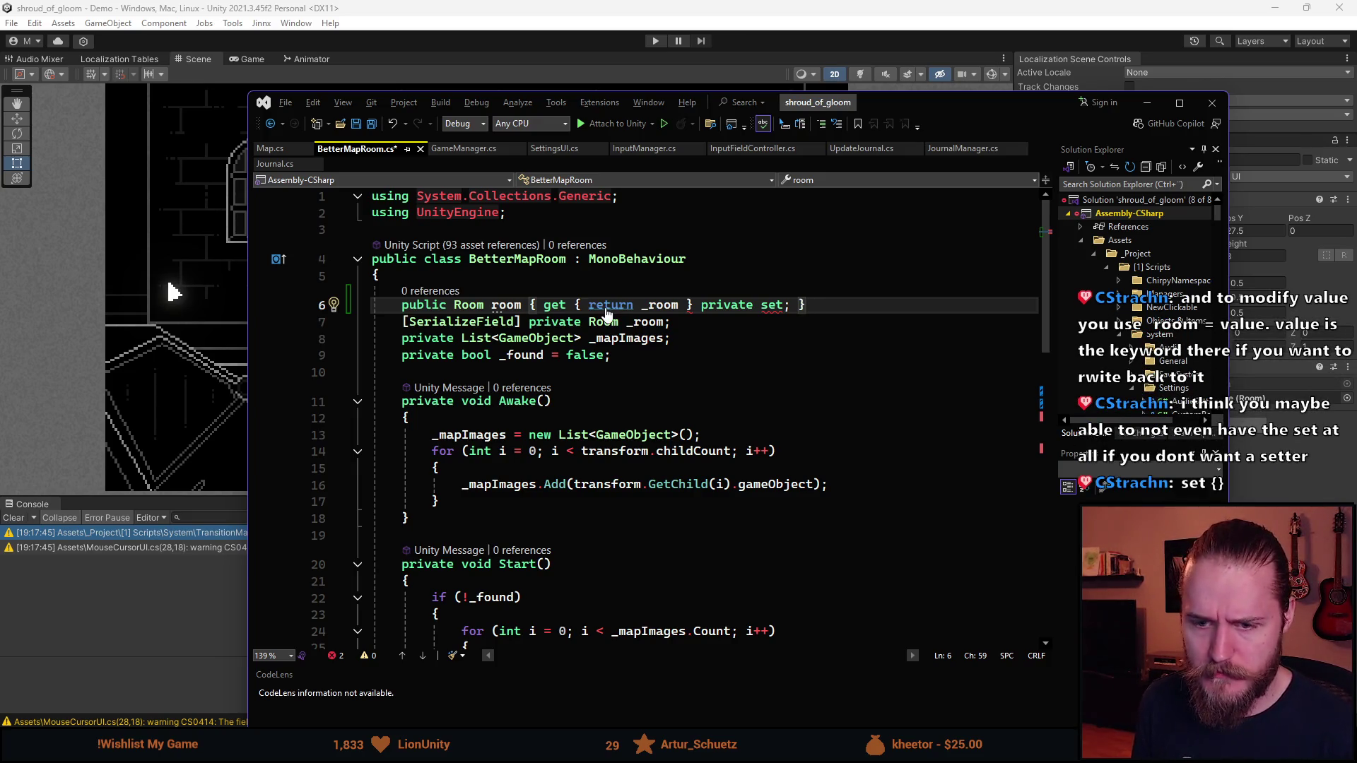
Replace 'private set;' with an empty set { } and add the missing semicolon after _room
key("ctrl+Left")
key("ctrl+Left")
key("ctrl+Left")
key("ctrl+BackSpace")
key("ctrl+Right")
key("Delete")
key("Delete")
type("{")
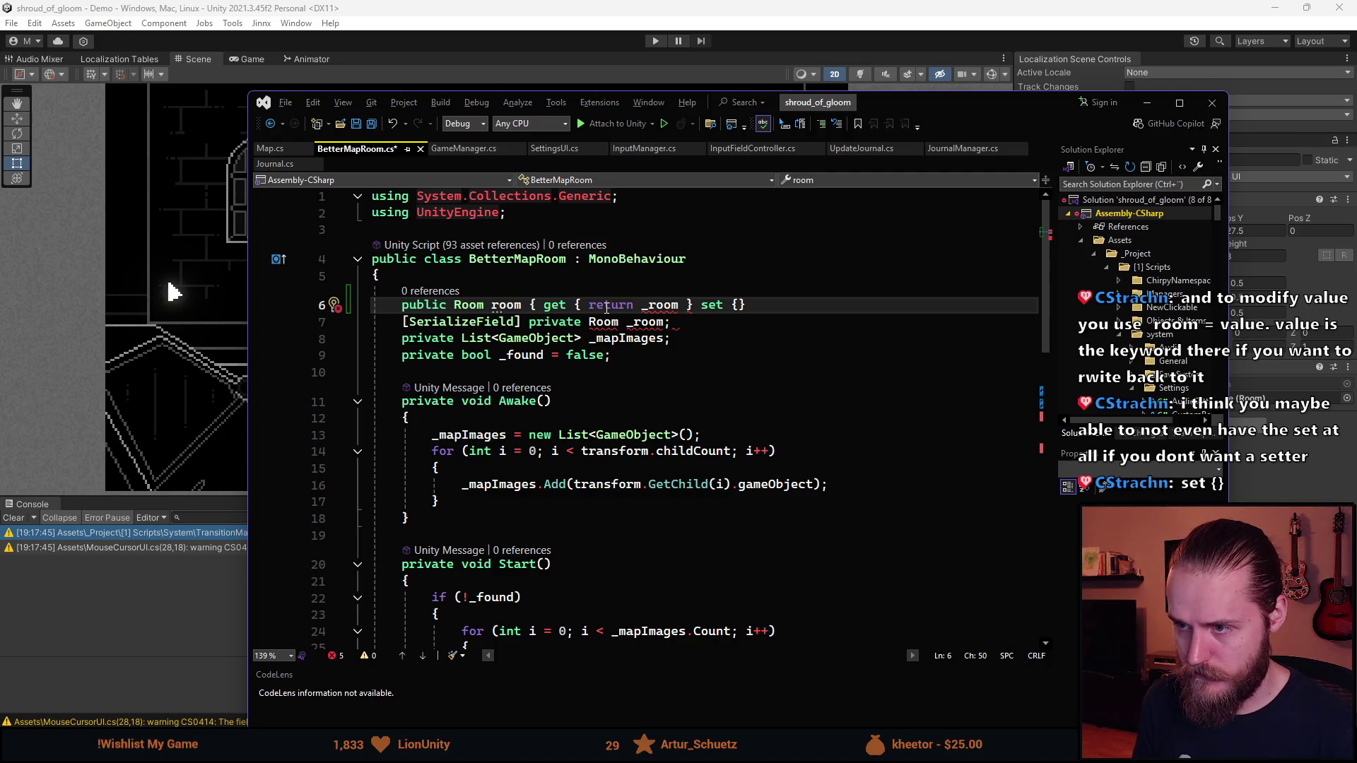
type("}}")
key("BackSpace")
type("}")
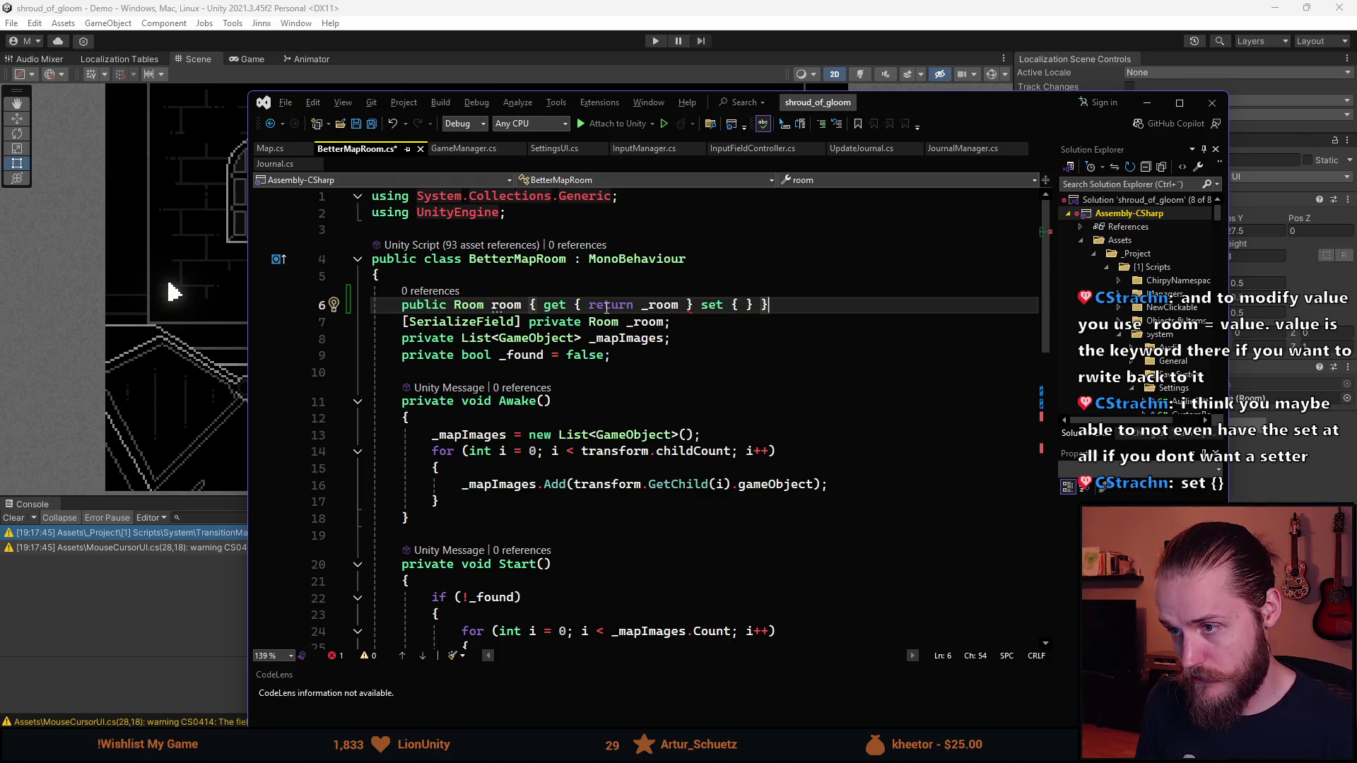
key("Left")
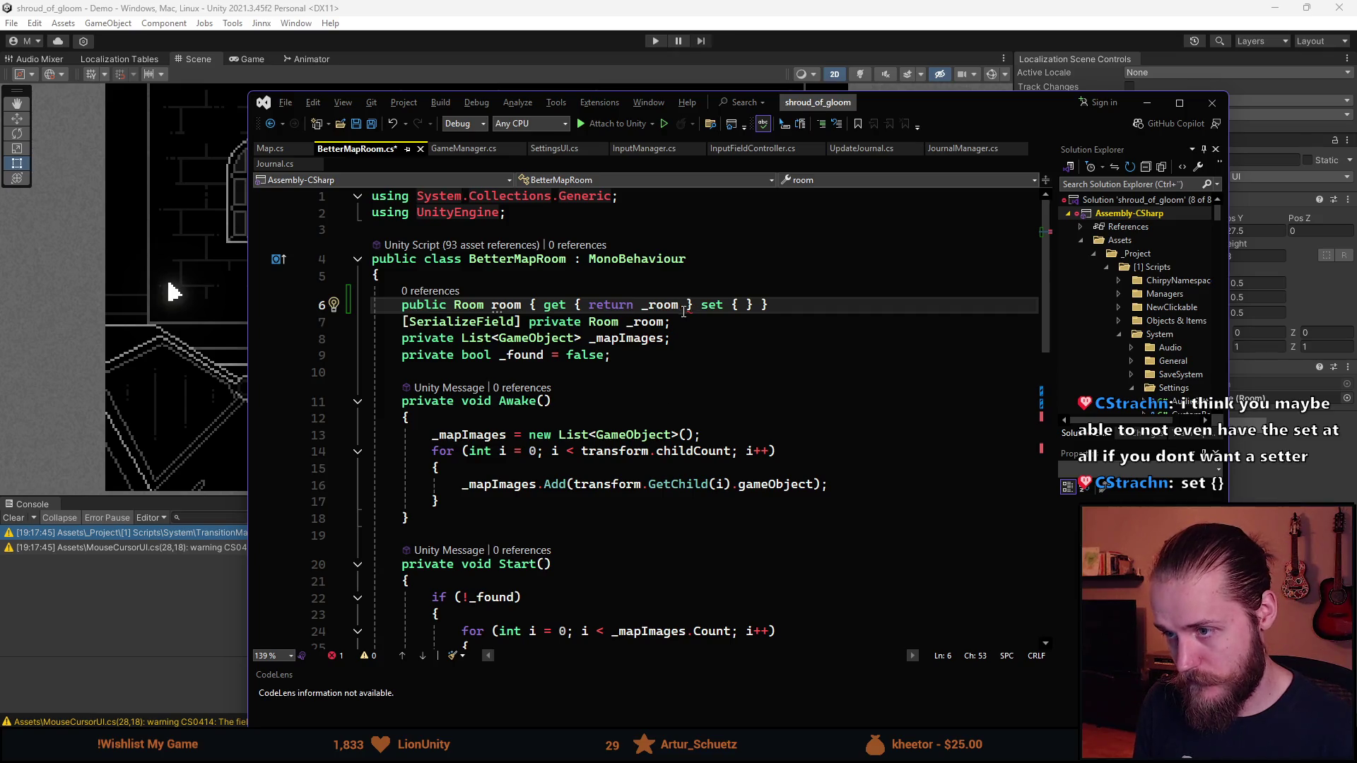
left_click(684, 306)
type(";")
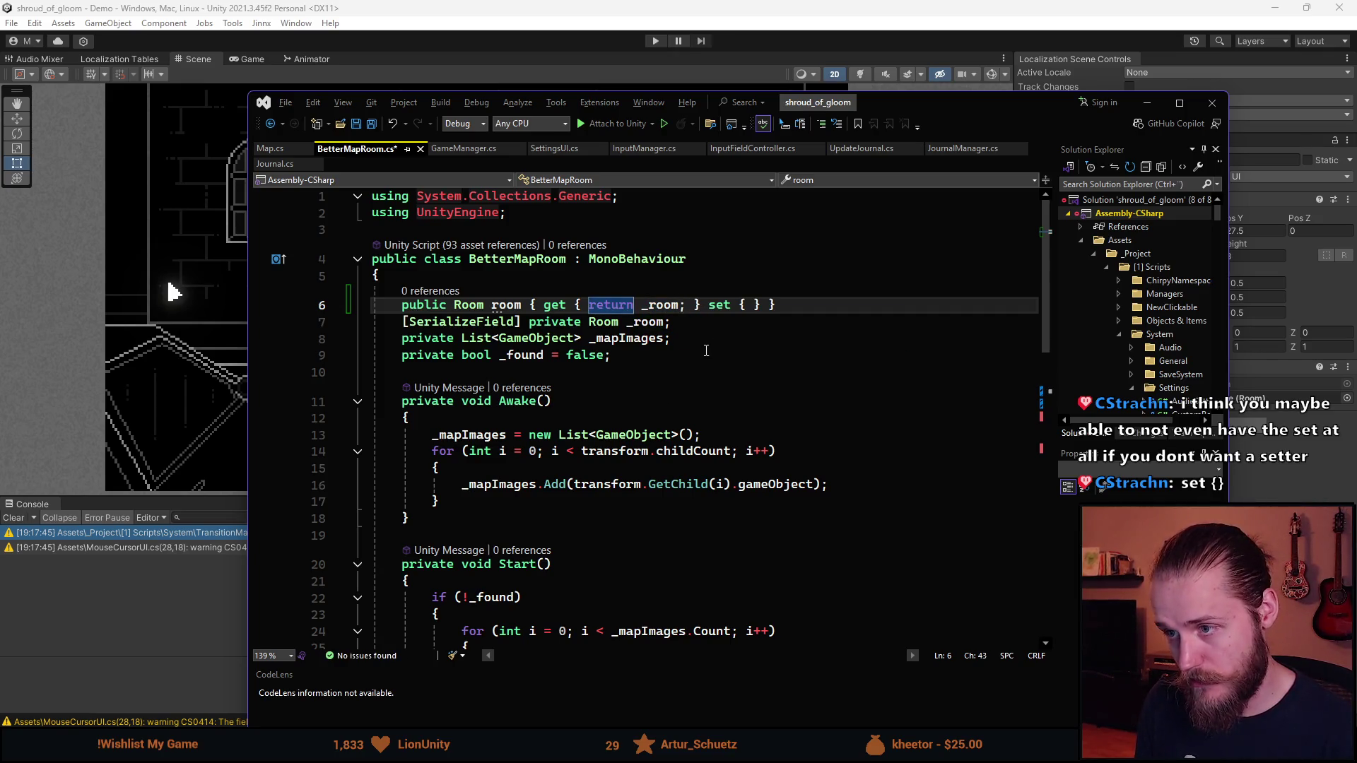
left_click(706, 350)
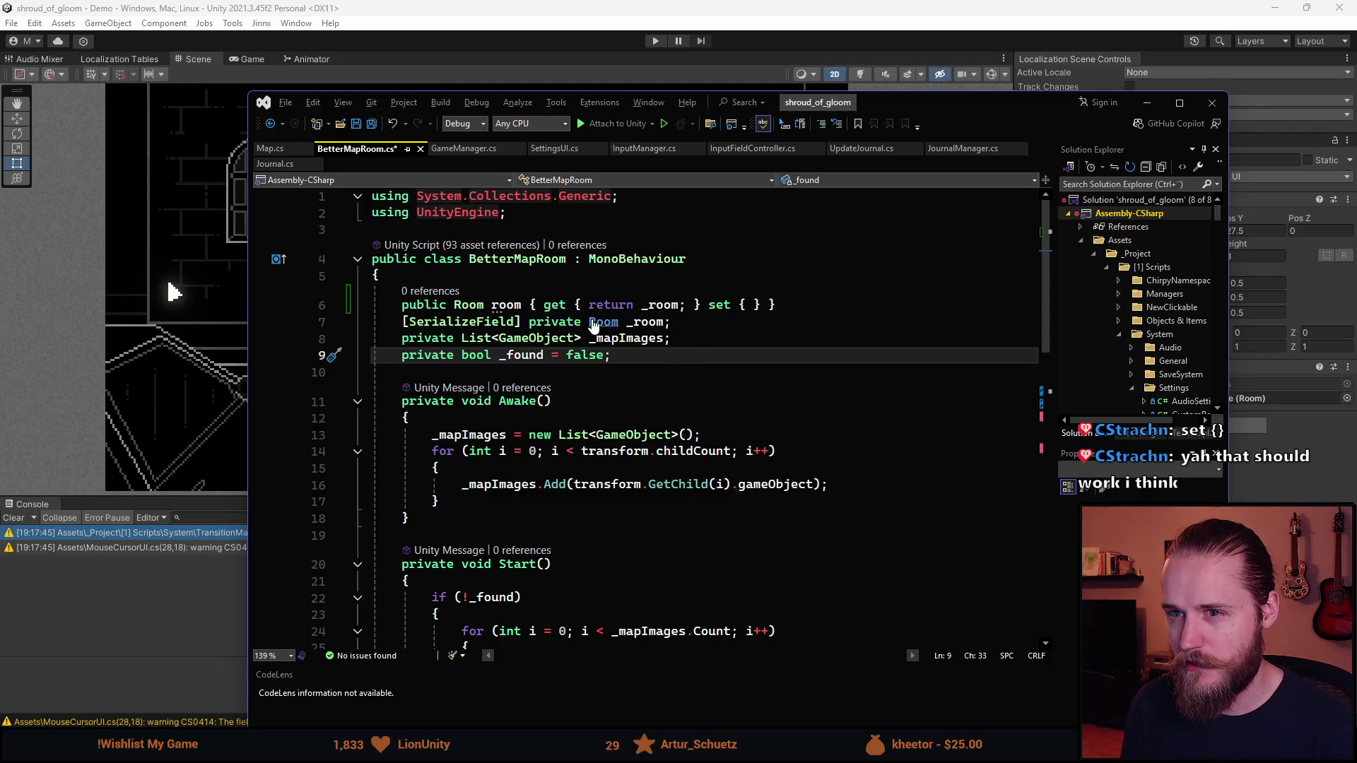
Save BetterMapRoom, change ShowRoom from private to public, and switch to Map.cs
key("ctrl+s")
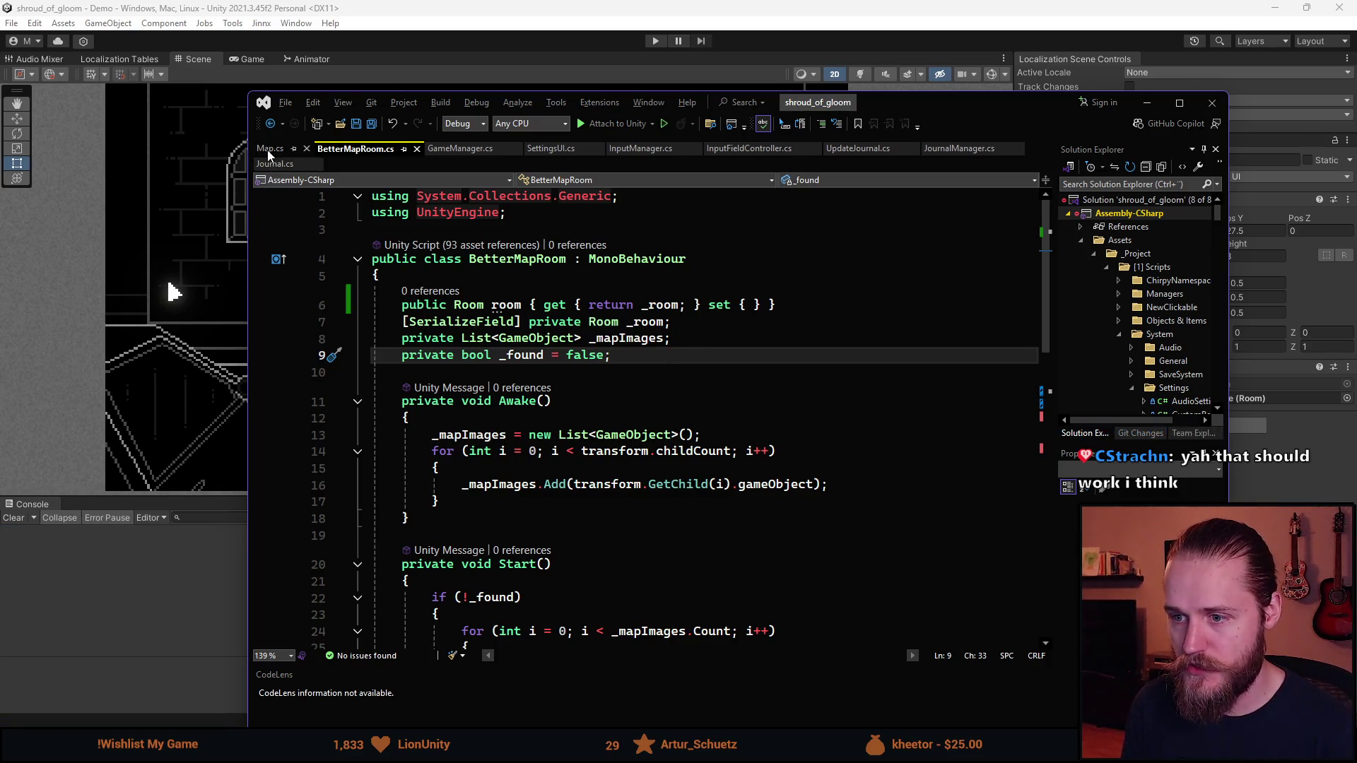
scroll(387, 348, "down", 7)
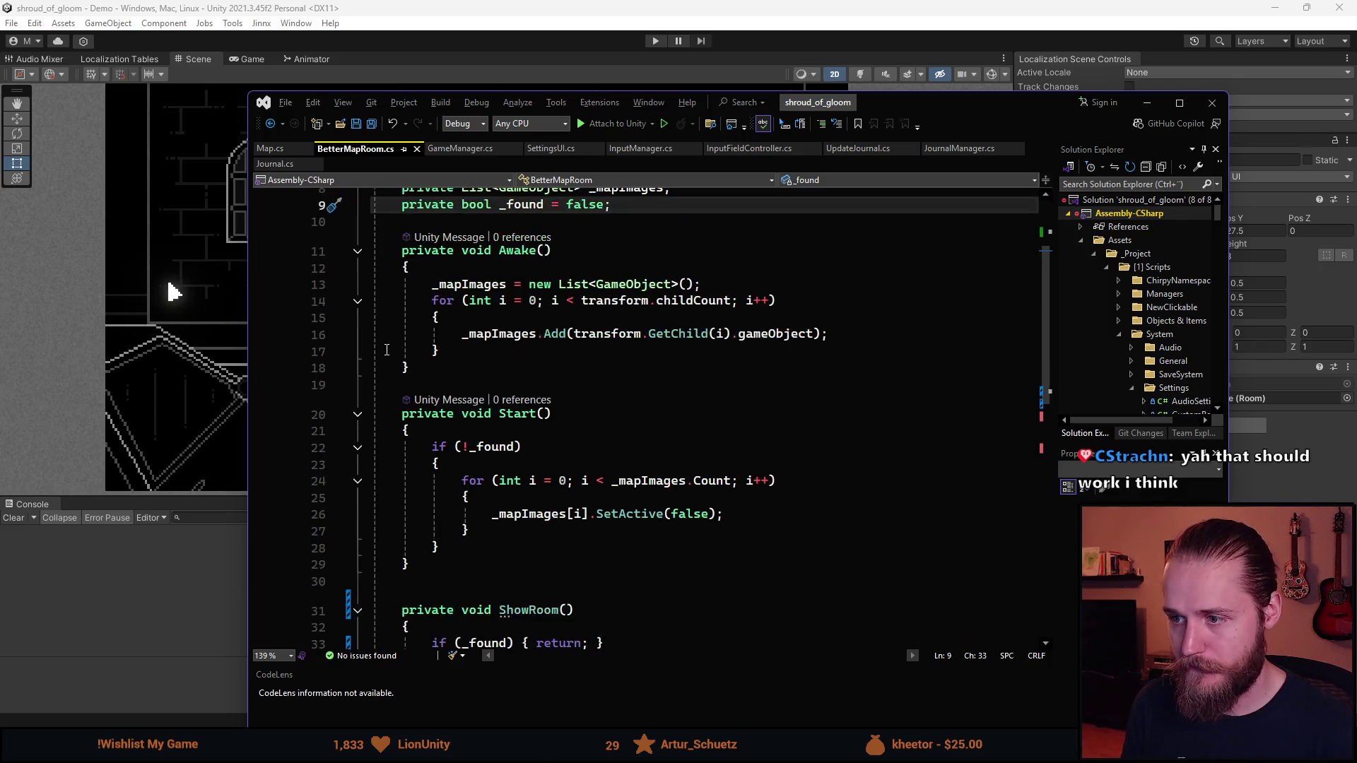
scroll(397, 349, "up", 7)
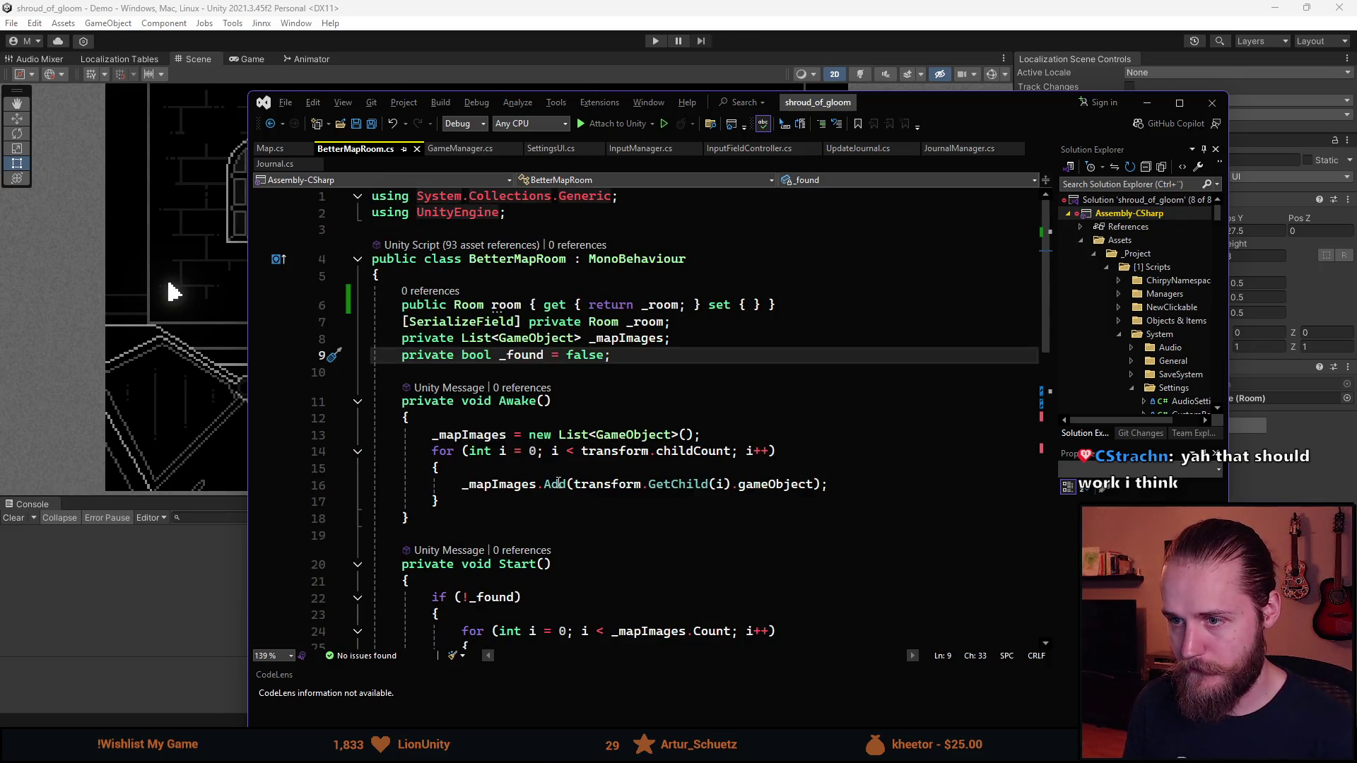
scroll(538, 483, "down", 3)
scroll(538, 483, "down", 4)
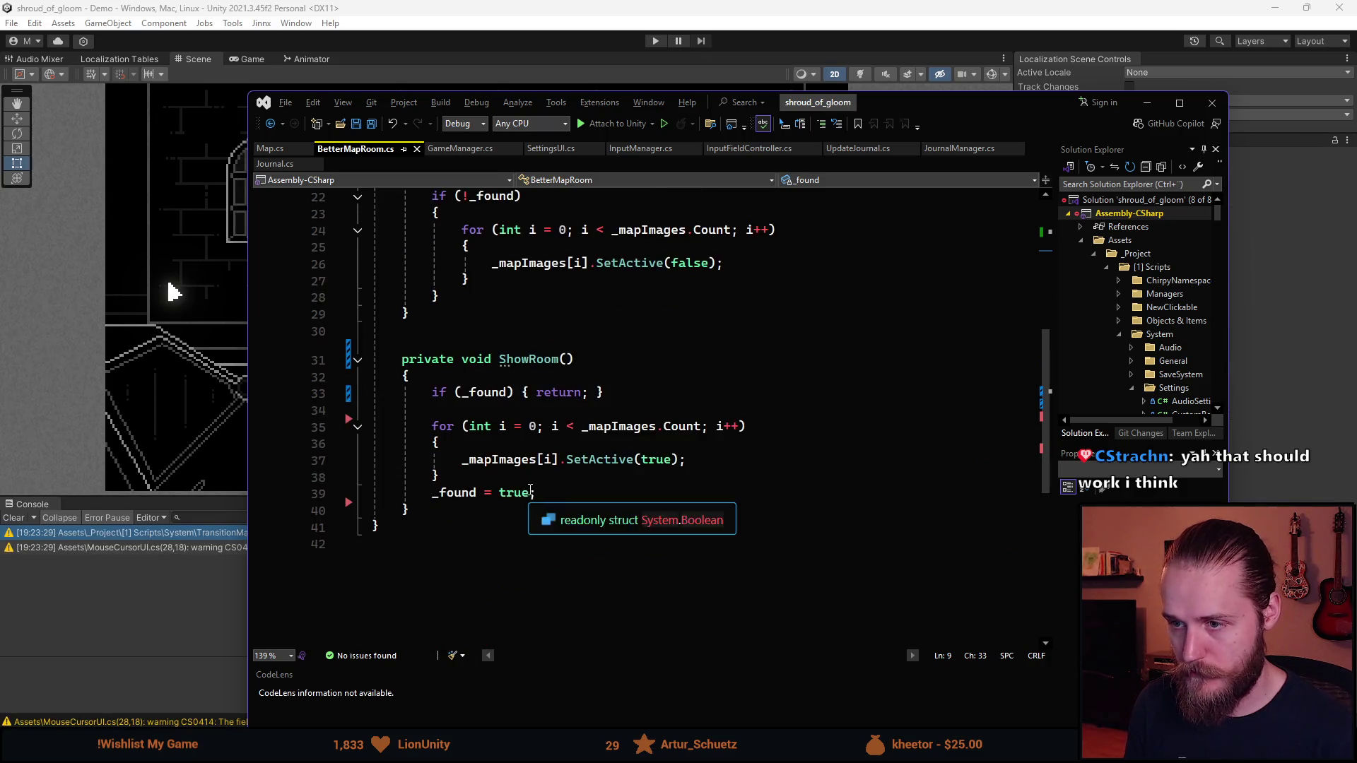
double_click(436, 361)
type("public")
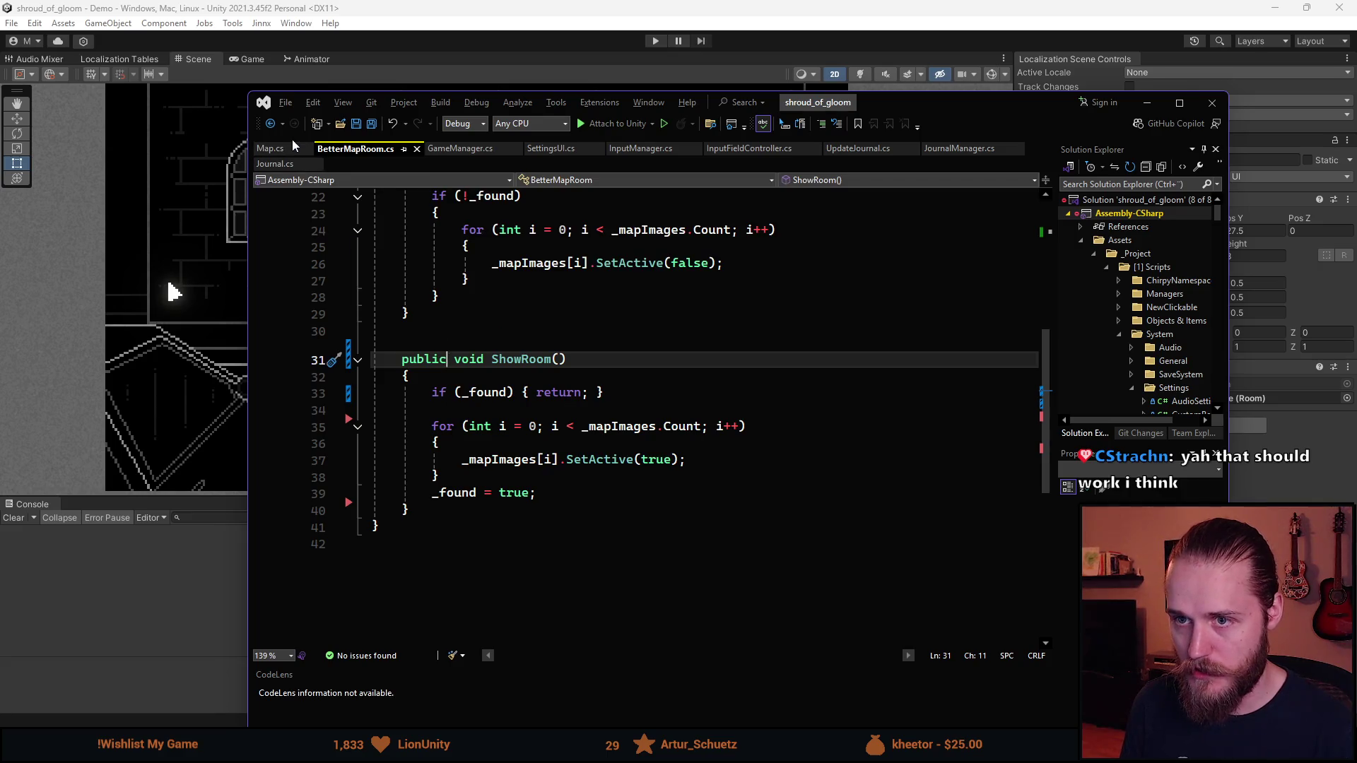
key("ctrl+Tab")
left_click(586, 484)
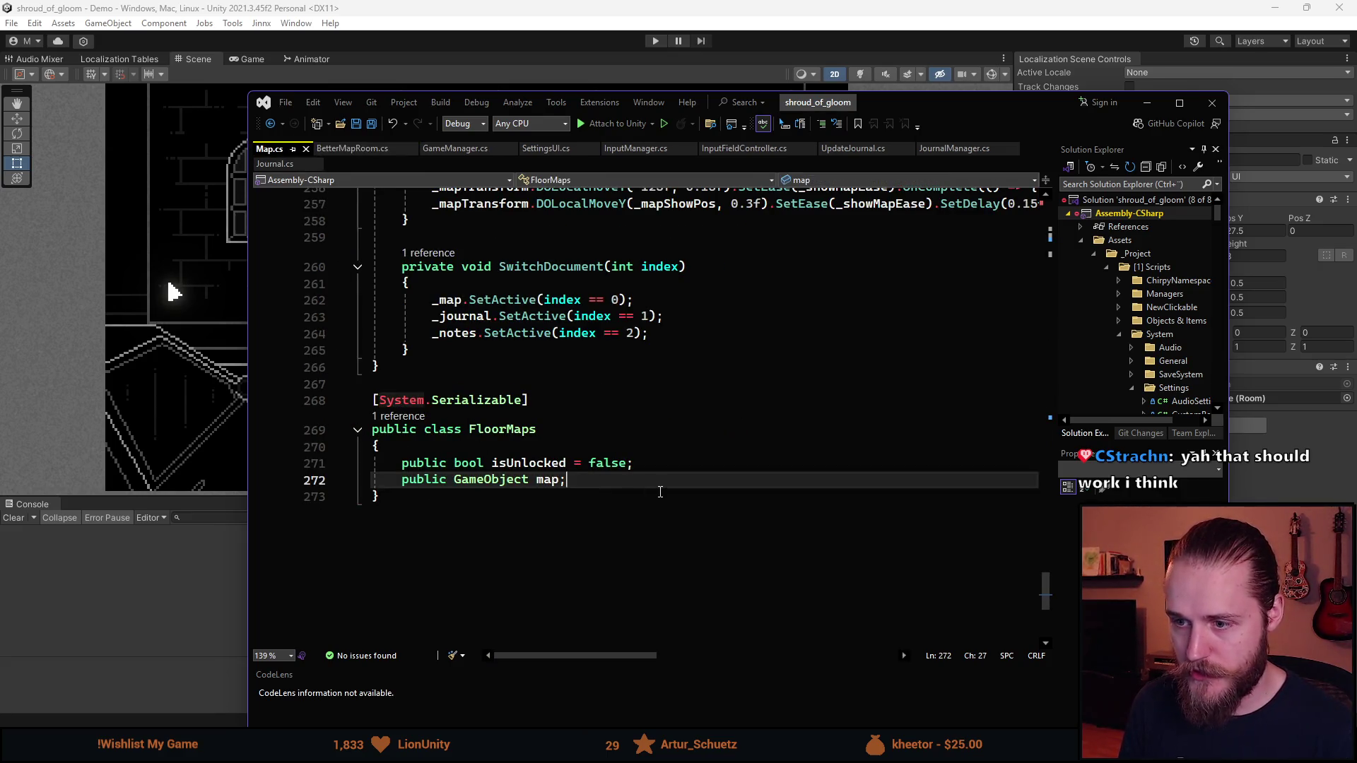
Add a 'public BetterMapRoom[] rooms;' field to FloorMaps and save Map.cs
key("Return")
type("public ")
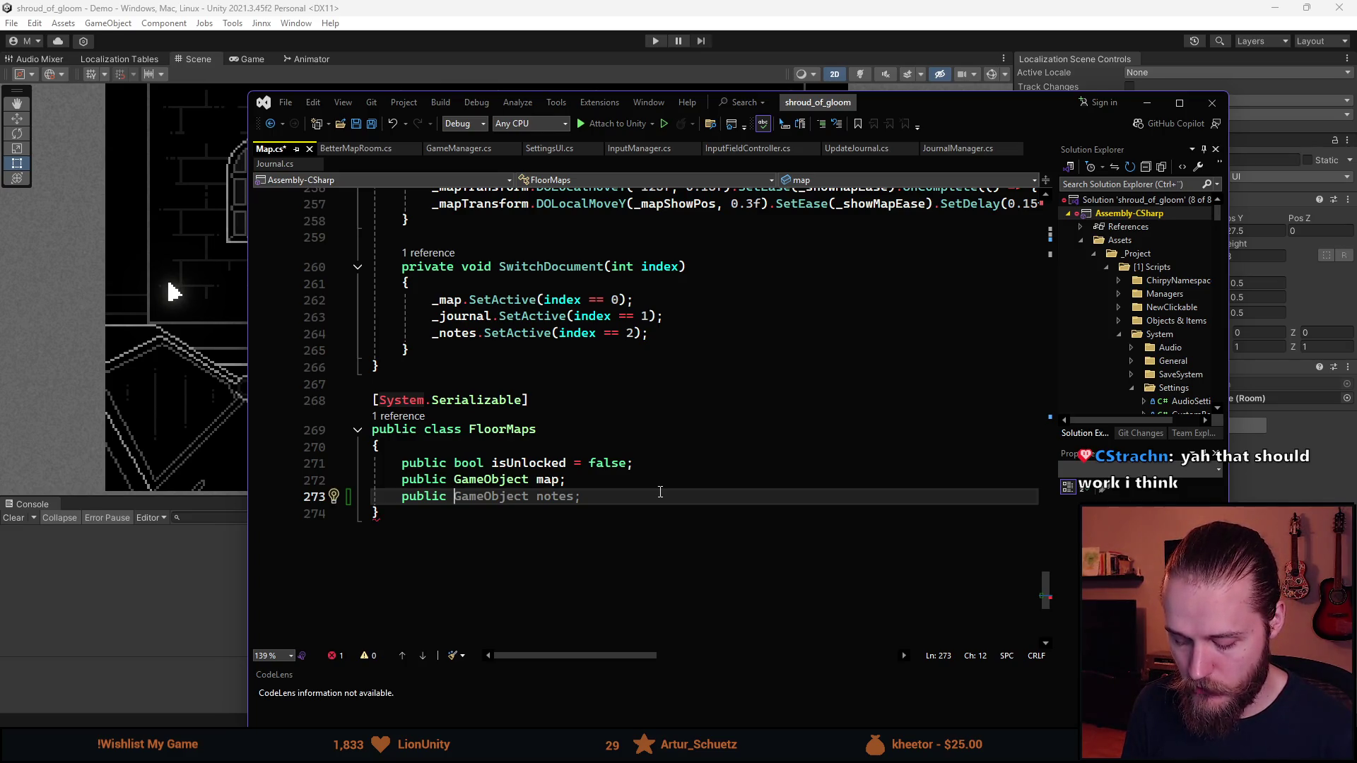
type("Bett")
key("Tab")
type("[] ")
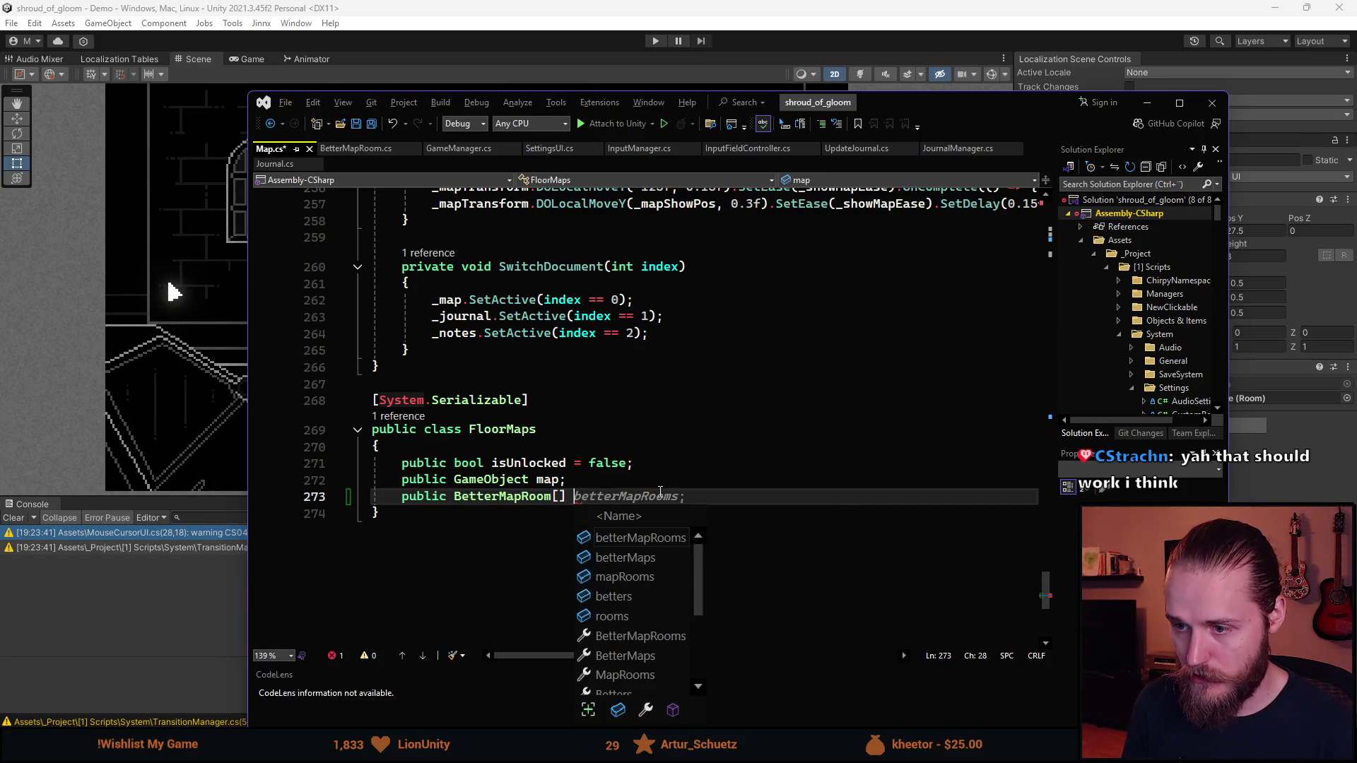
type("rooms;")
key("ctrl+s")
Create an empty private void CheckRooms() method after OnNewRoom
scroll(648, 499, "up", 7)
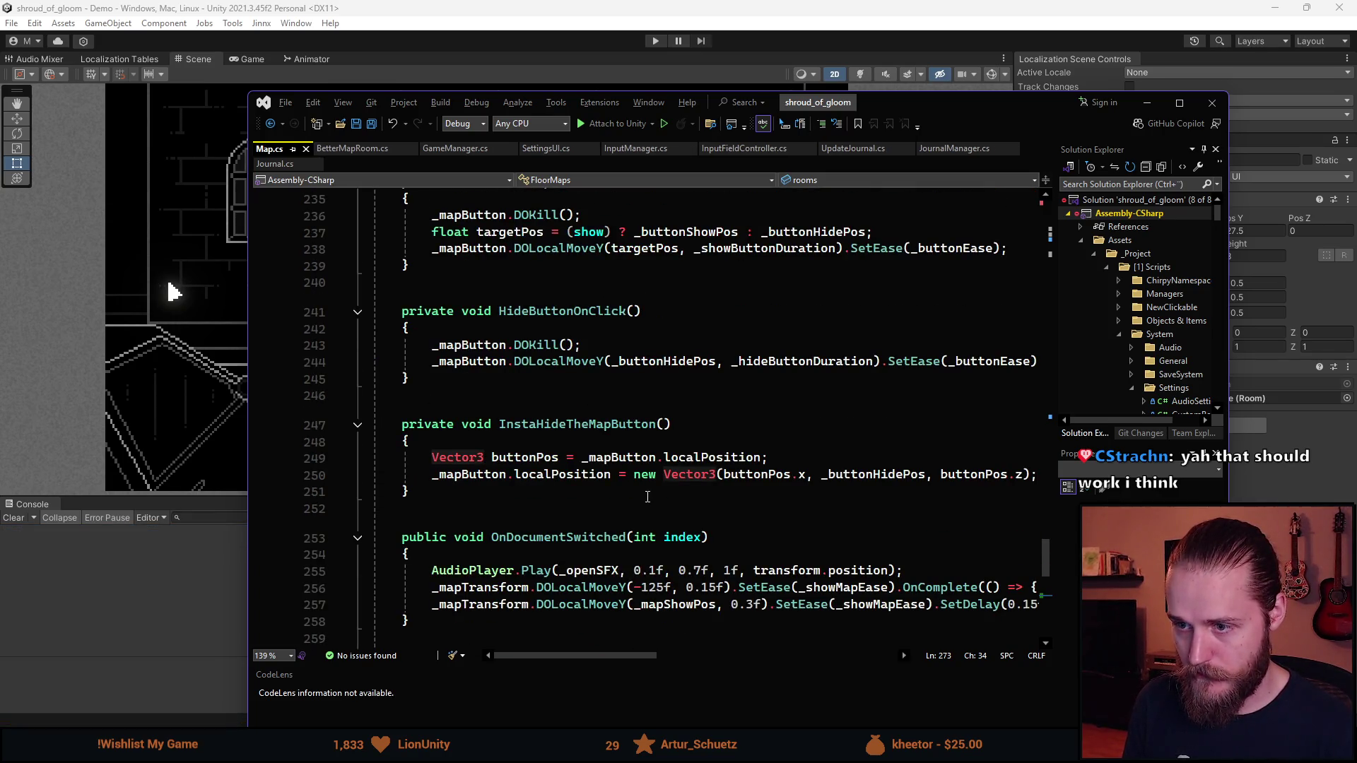
scroll(648, 495, "up", 20)
scroll(648, 491, "up", 20)
scroll(647, 487, "down", 7)
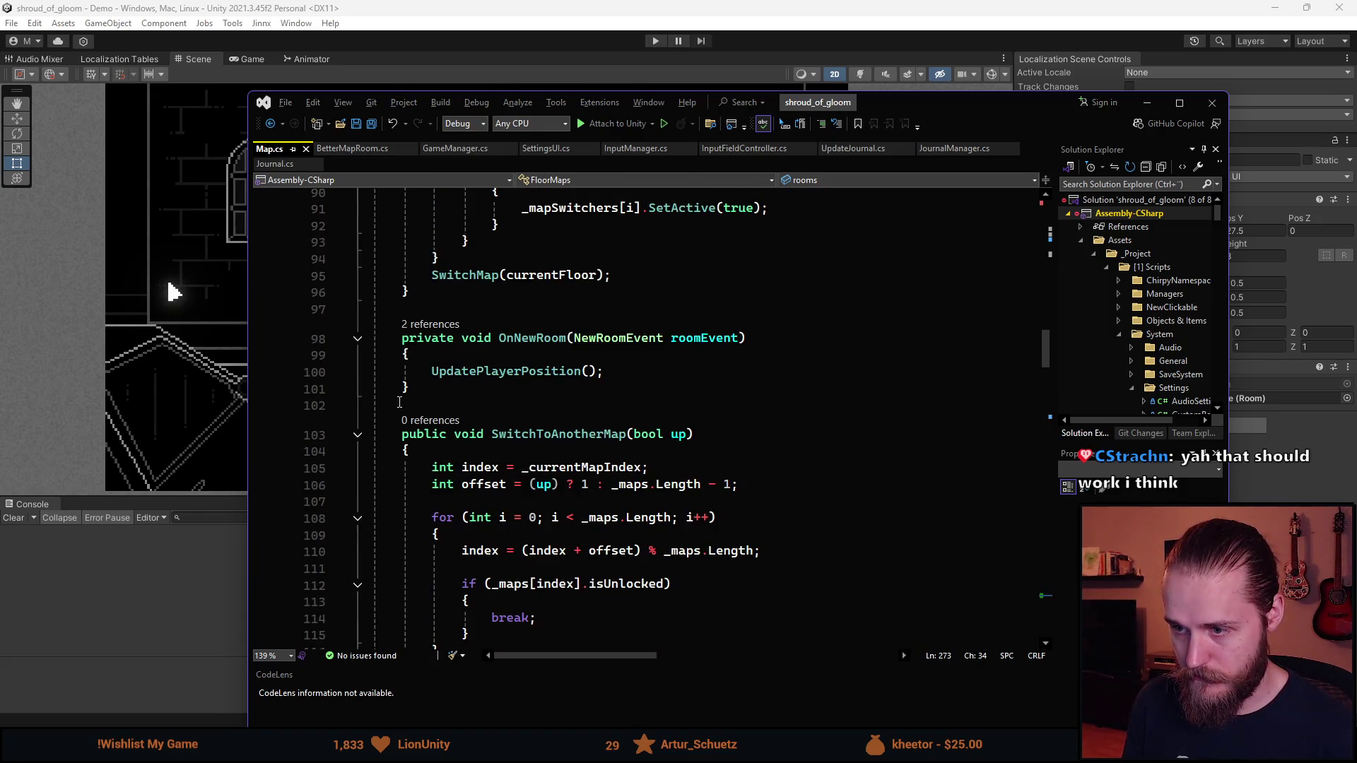
left_click(391, 400)
key("Return")
key("Return")
key("Up")
type("private void Check")
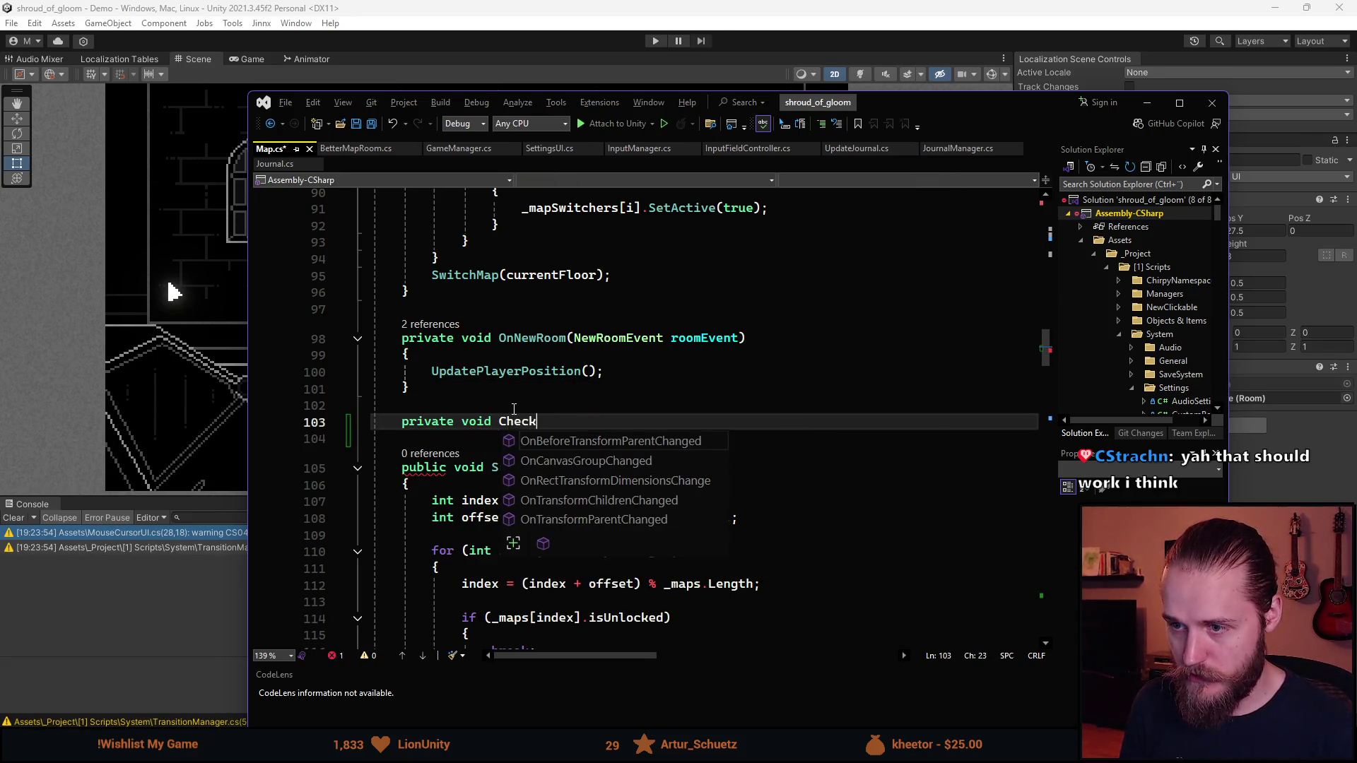
type("Rooms();")
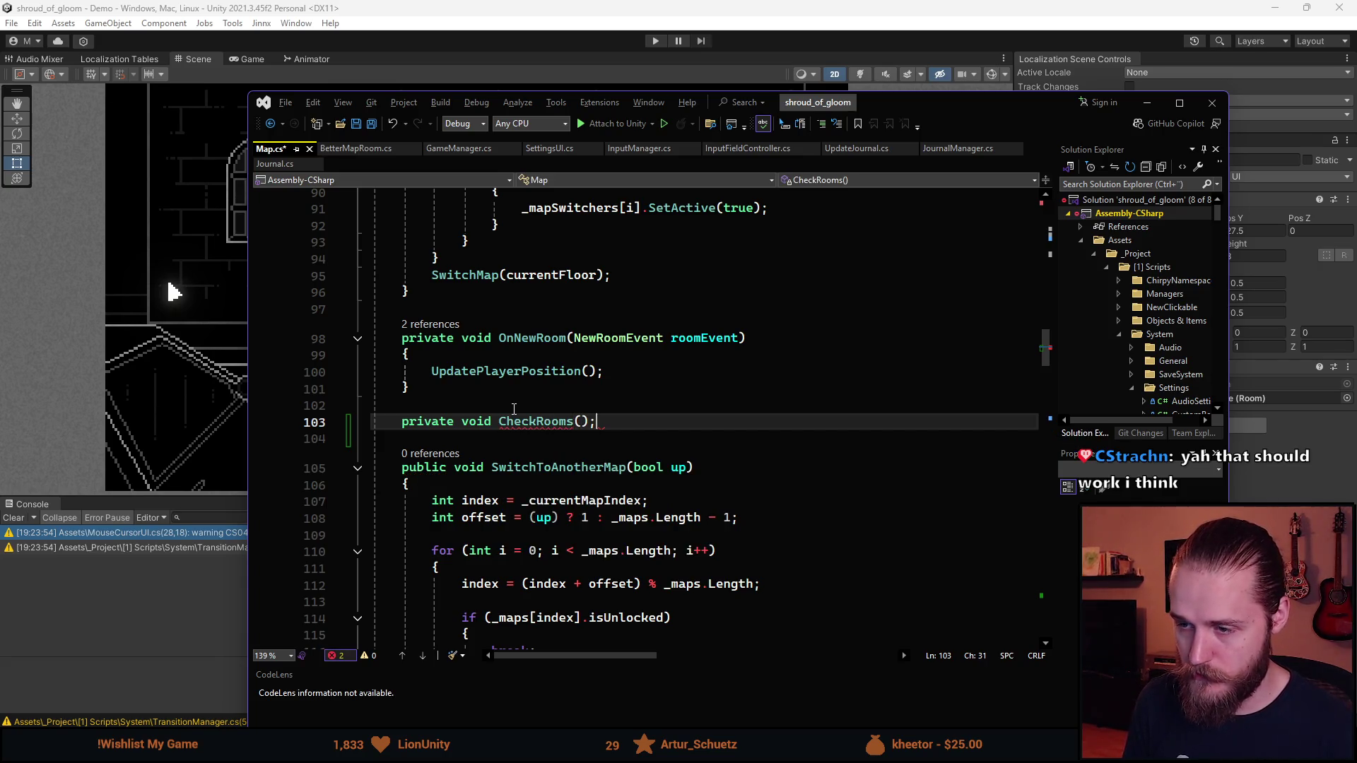
key("BackSpace")
type("{")
key("Return")
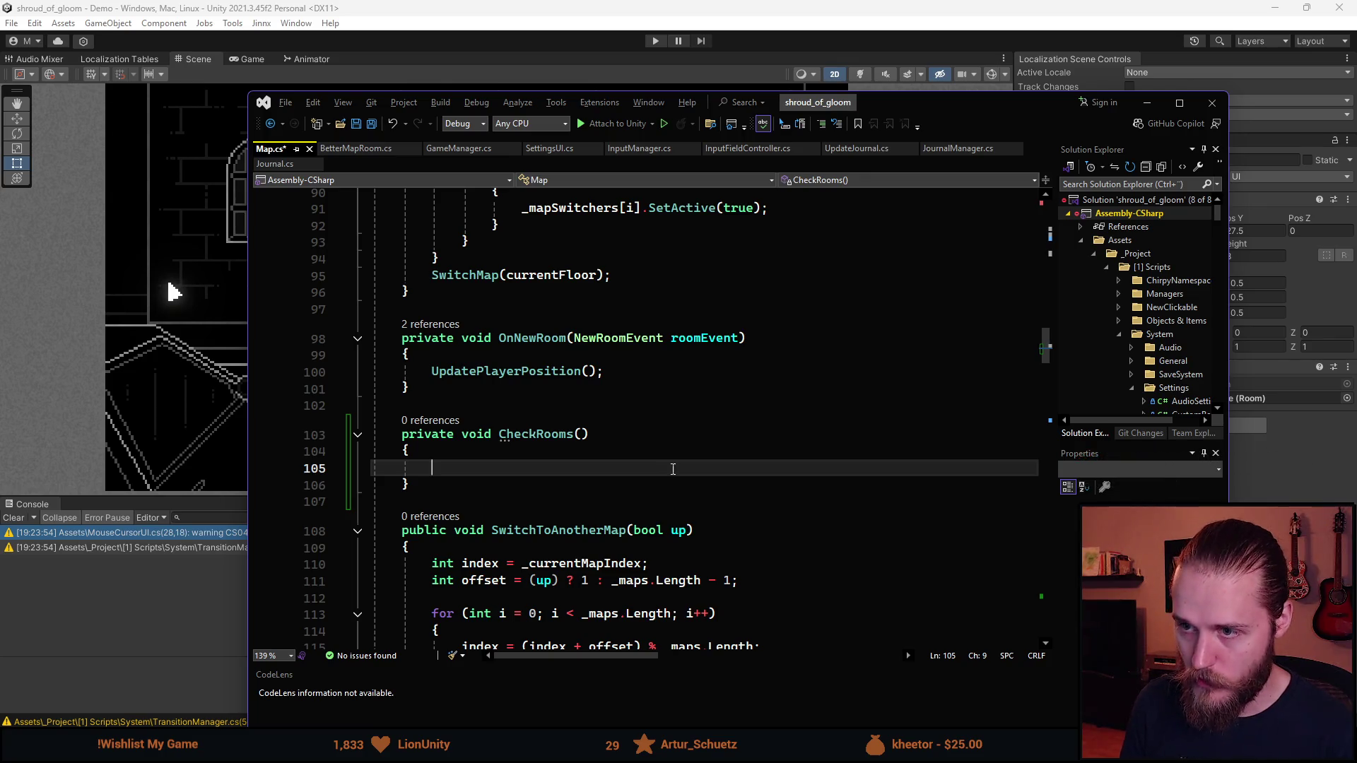
Write _maps[RoomManager.CurrentFloor].rooms inside CheckRooms and open a blank line above it
scroll(667, 467, "up", 6)
scroll(667, 496, "down", 1)
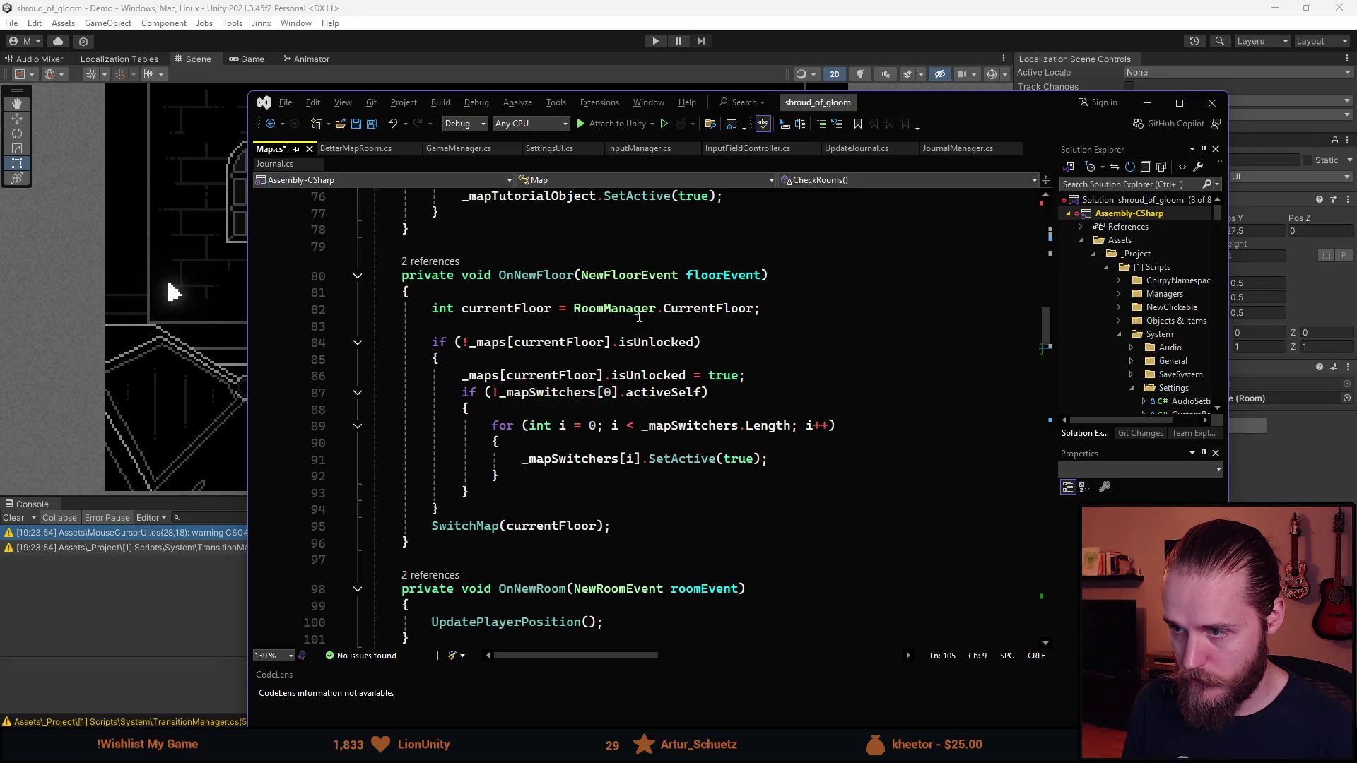
scroll(514, 345, "down", 3)
scroll(514, 346, "up", 1)
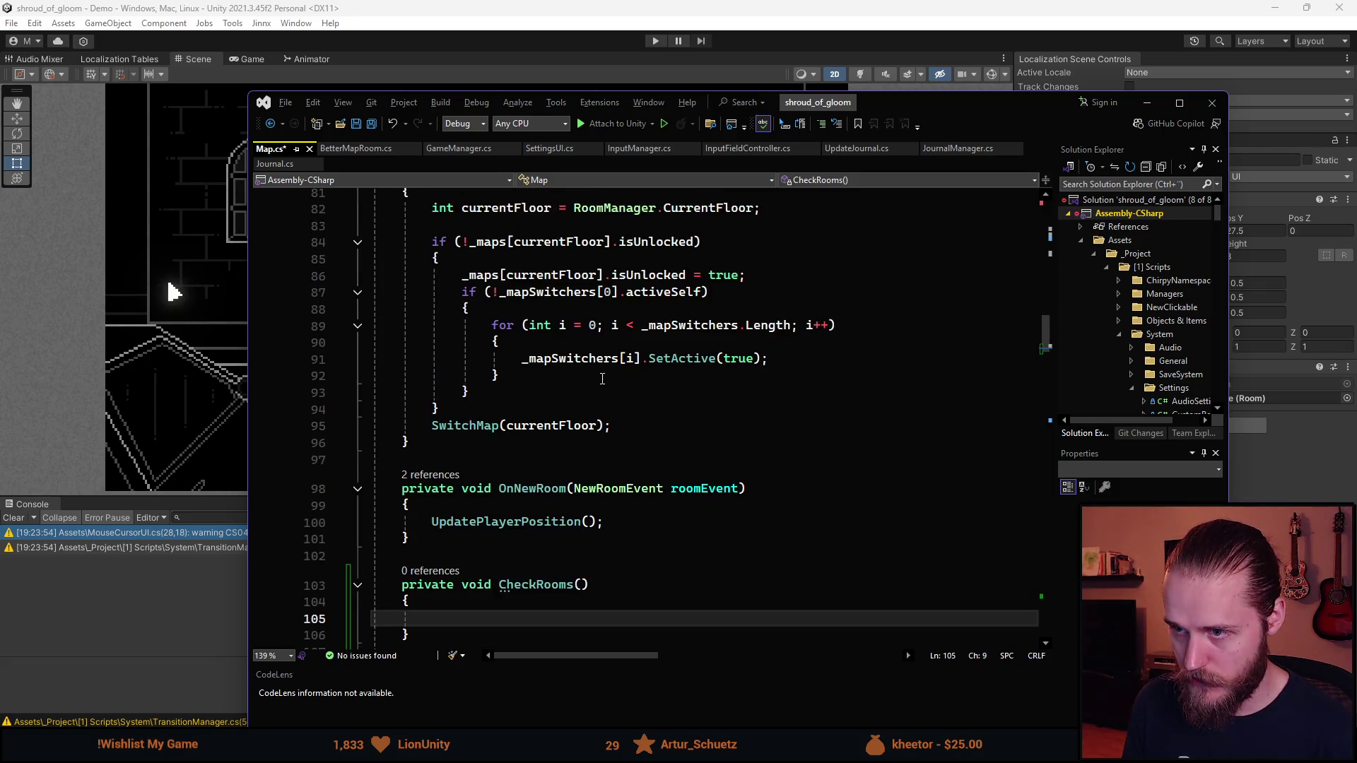
type("_maps")
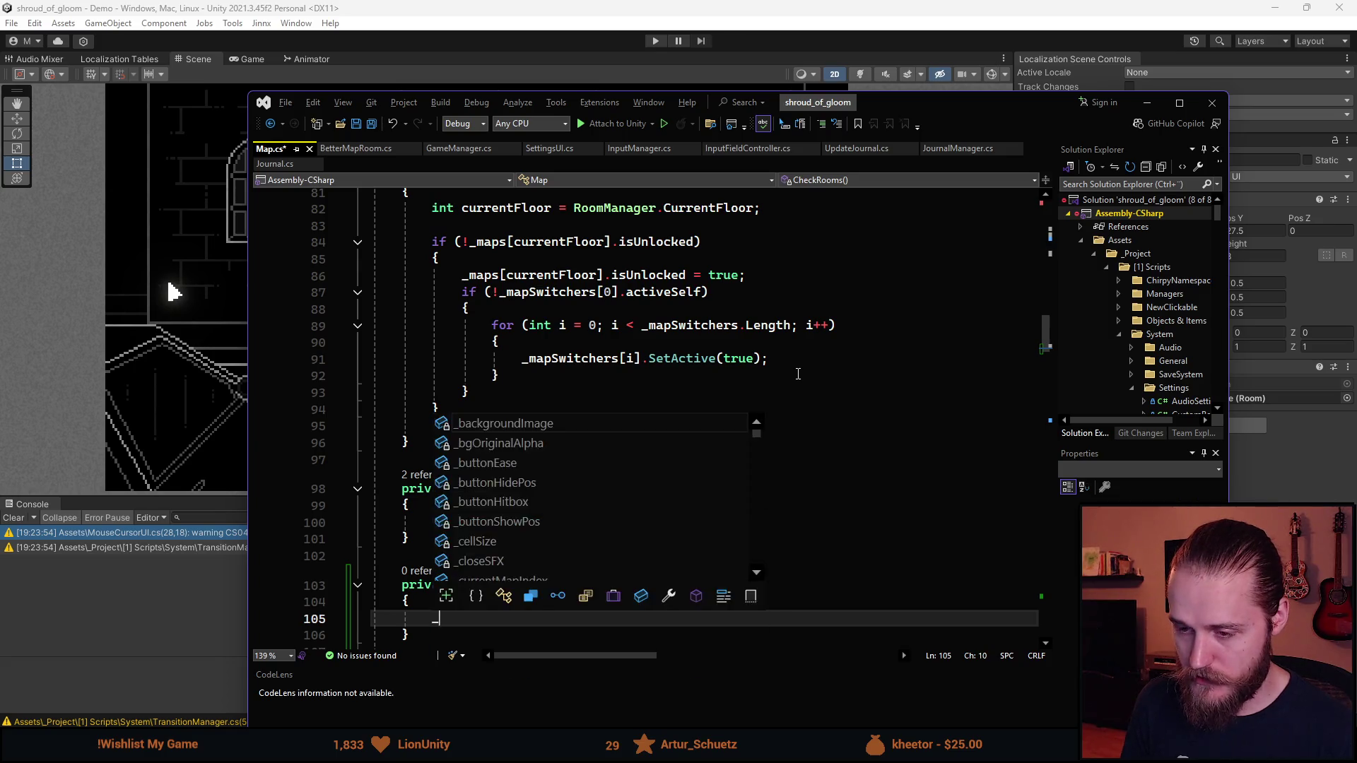
key("Escape")
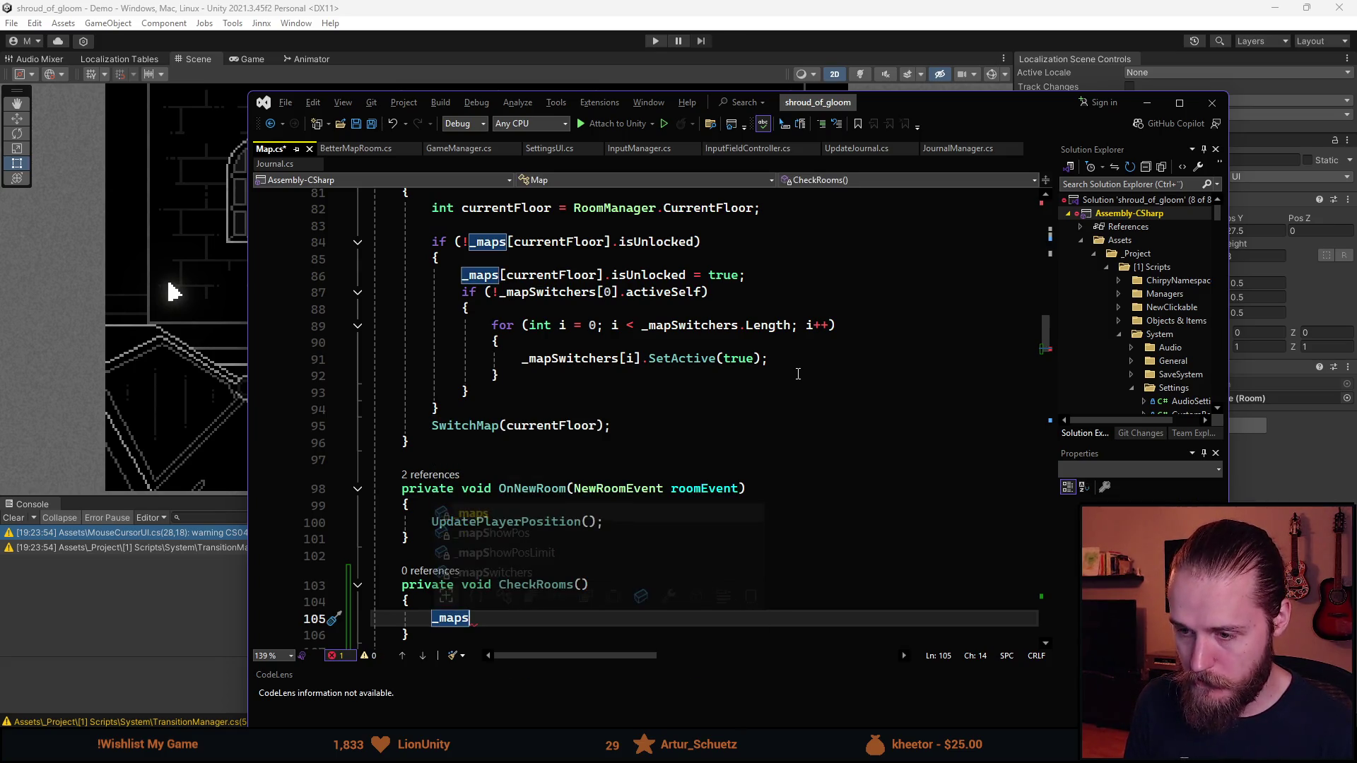
type("[")
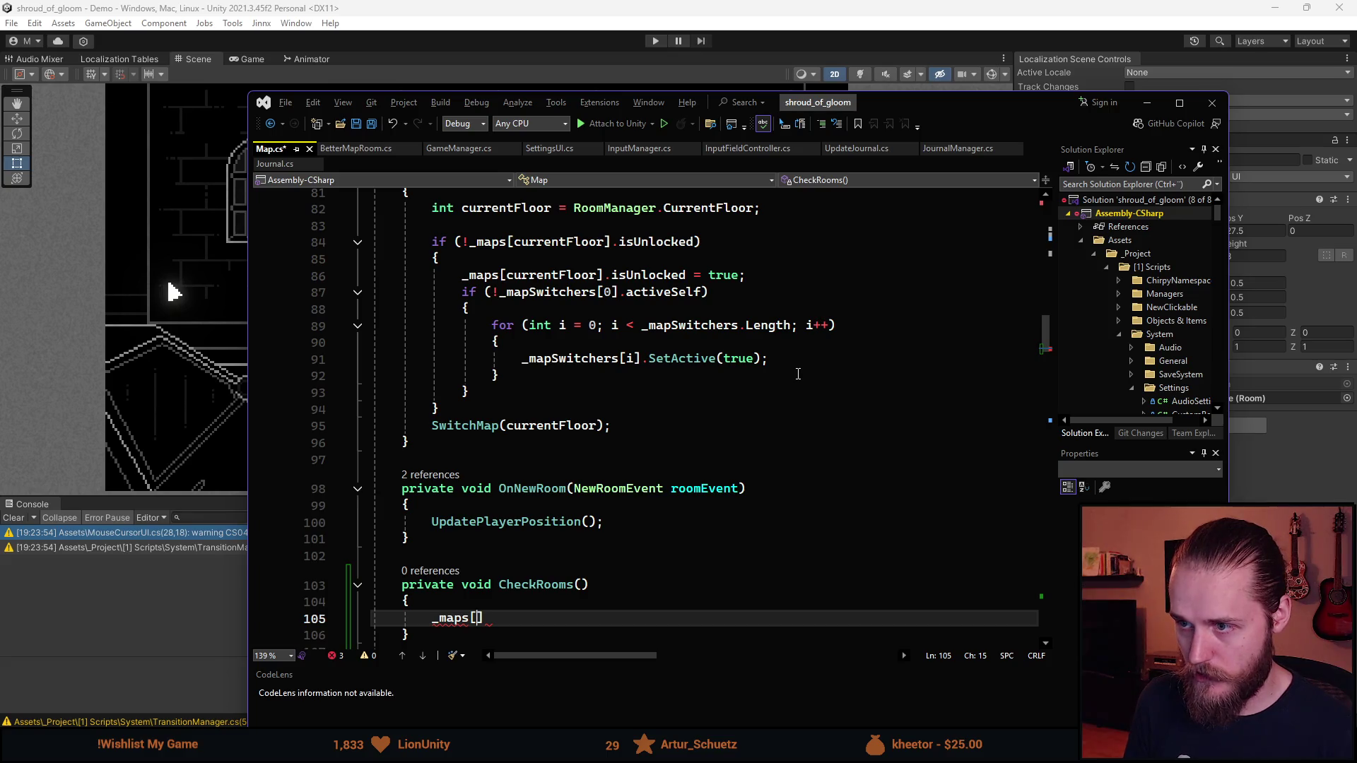
type("RoomM")
key("Tab")
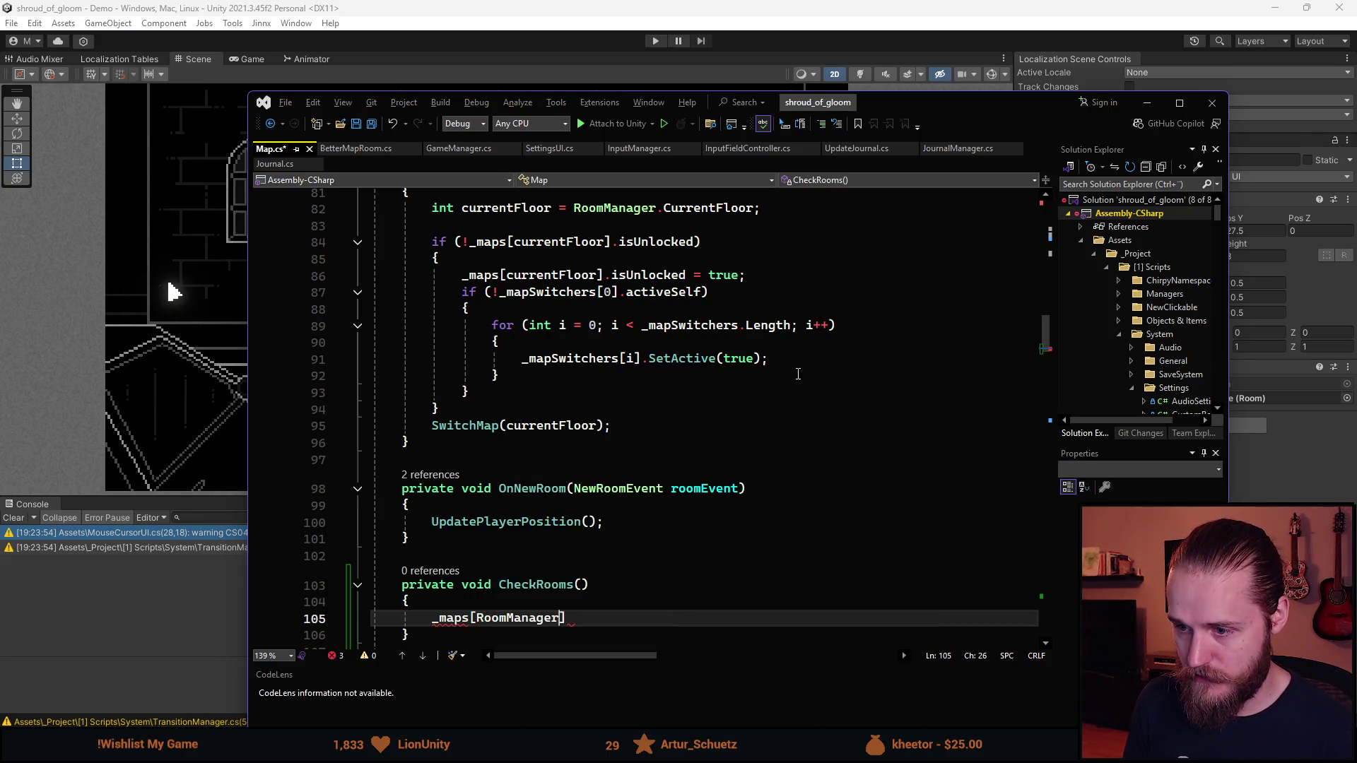
type(".C")
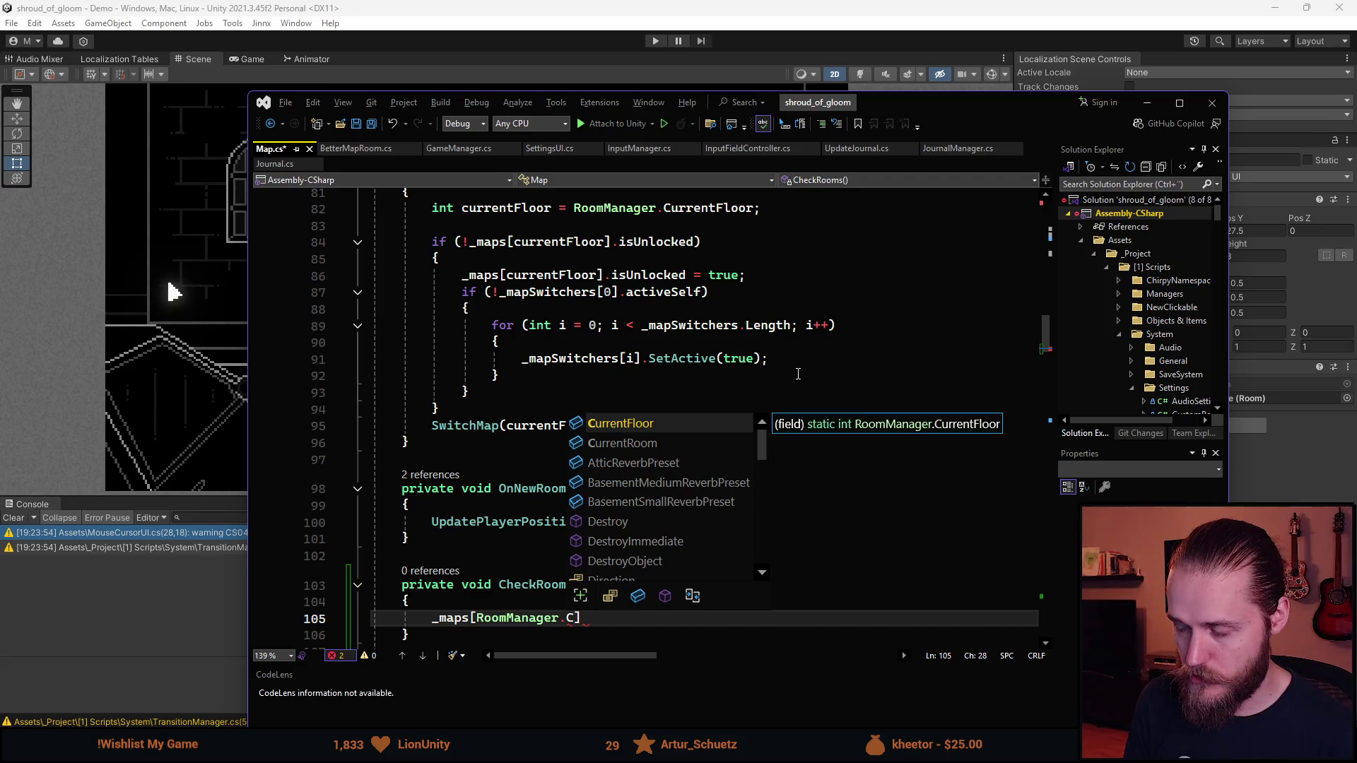
key("Tab")
key("Right")
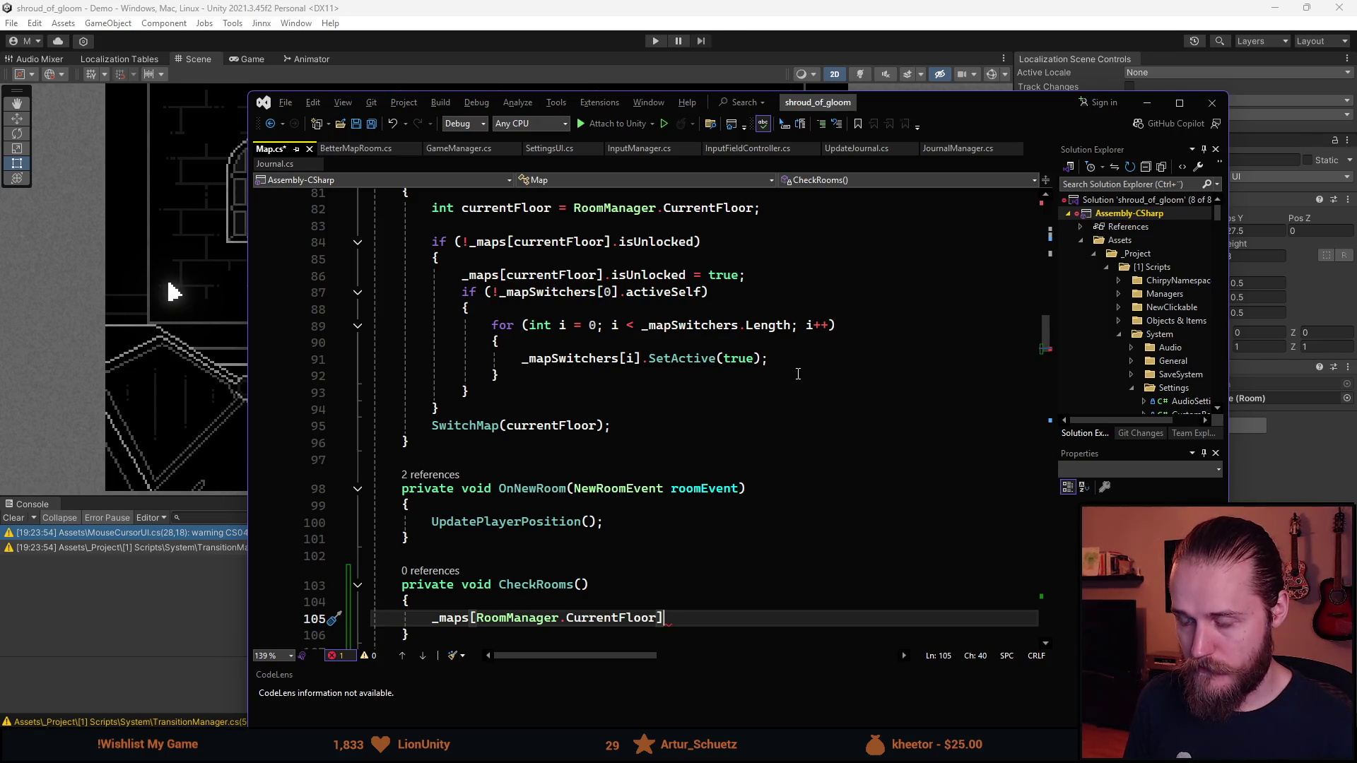
scroll(748, 290, "down", 2)
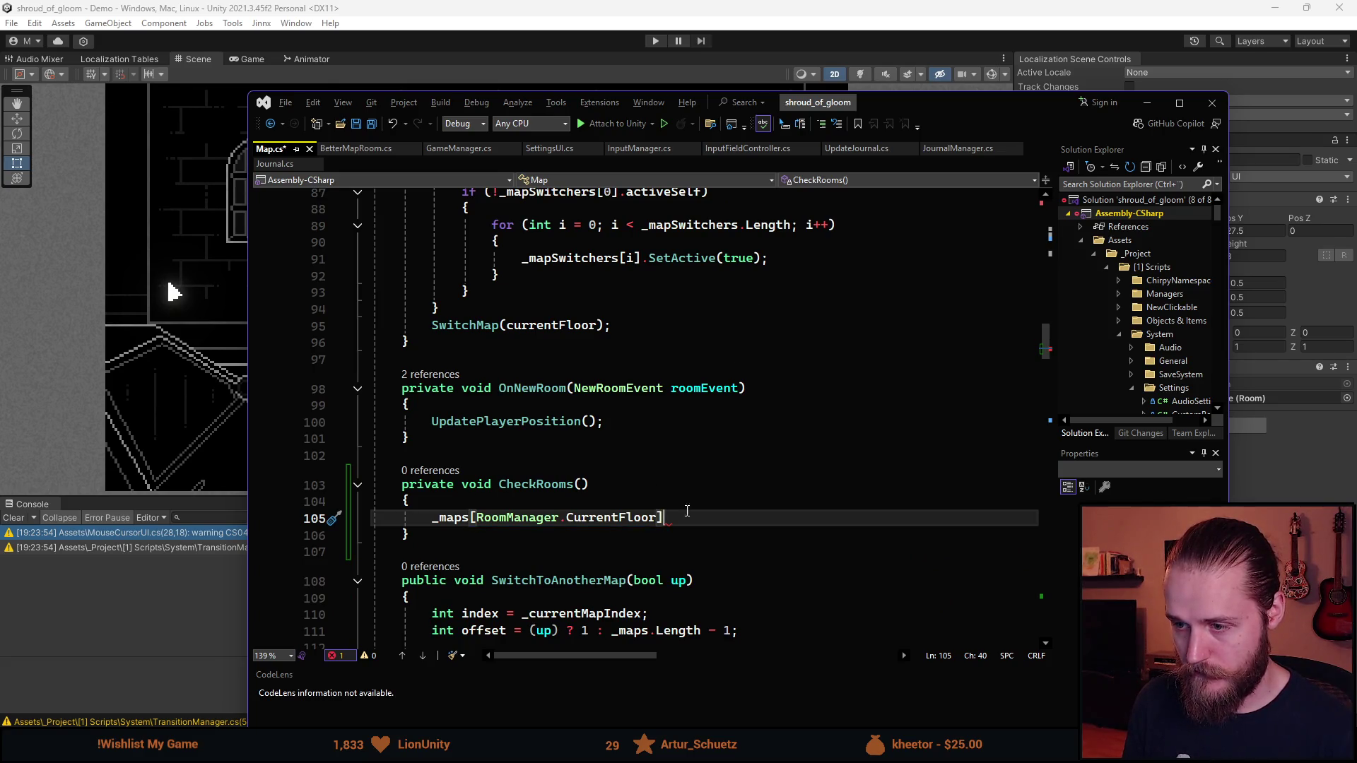
type(".")
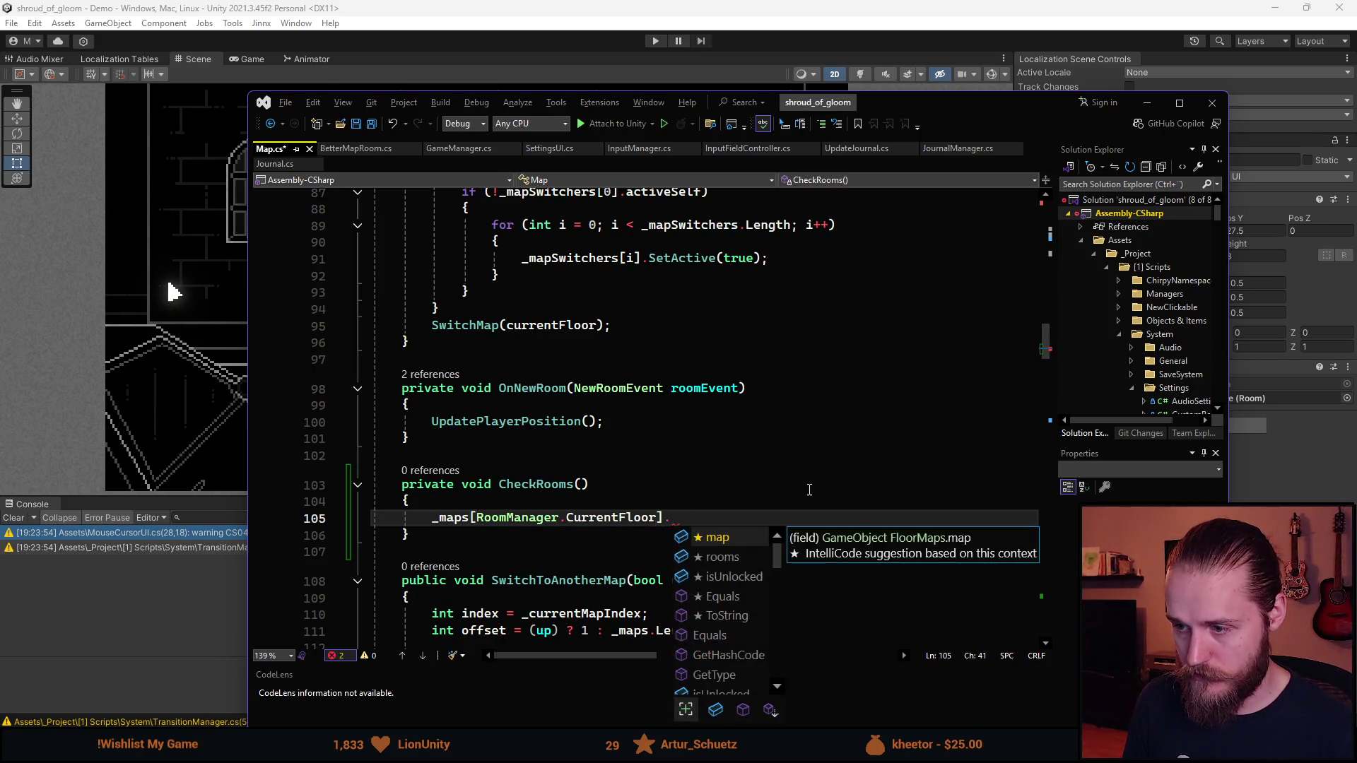
type("r")
key("Tab")
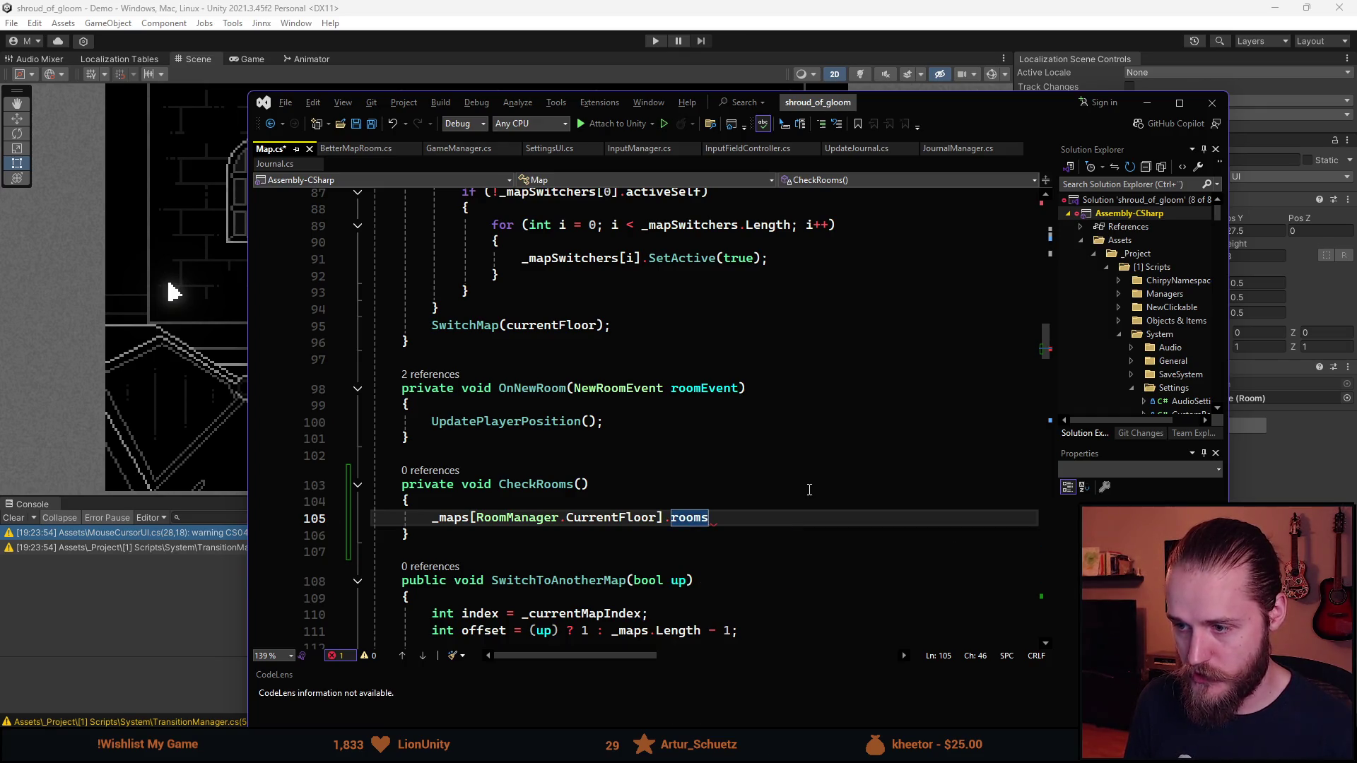
key("ctrl+Left")
key("ctrl+Left")
key("ctrl+Left")
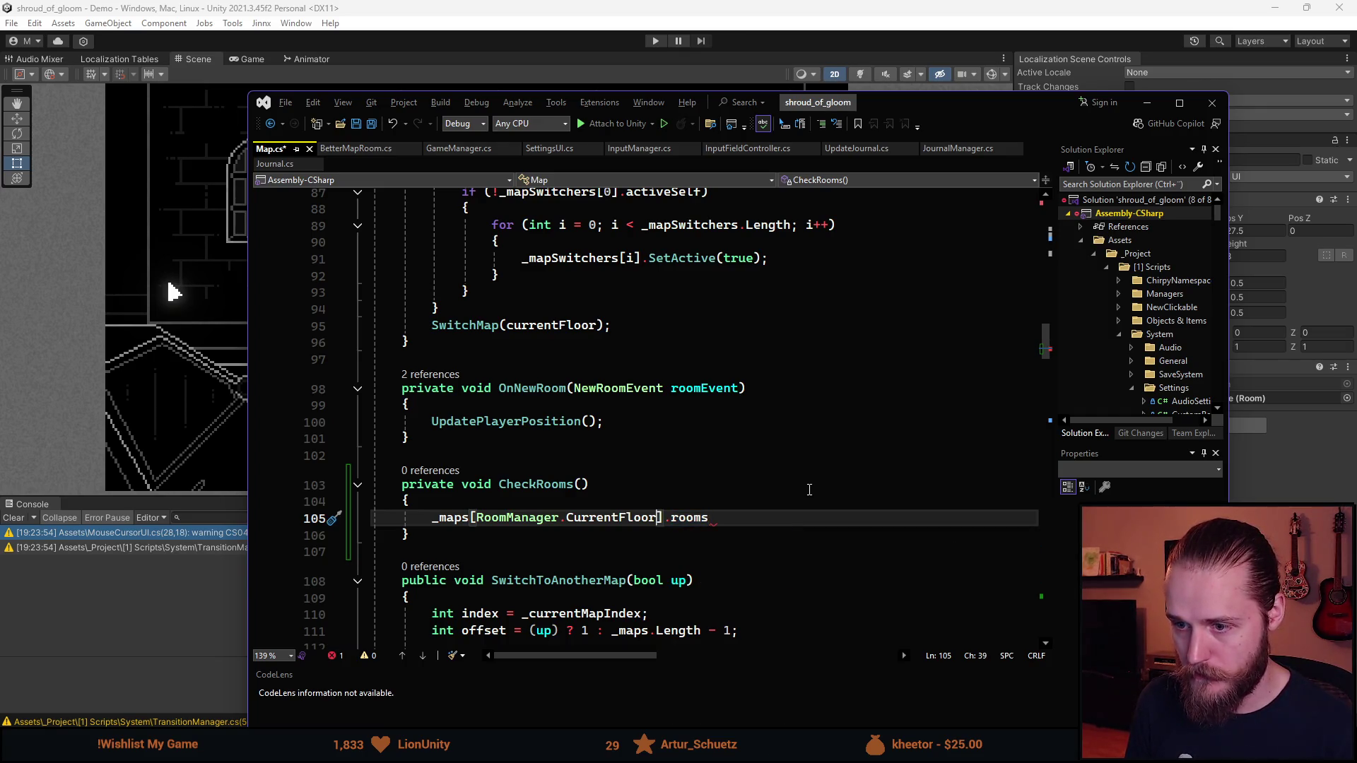
key("ctrl+Return")
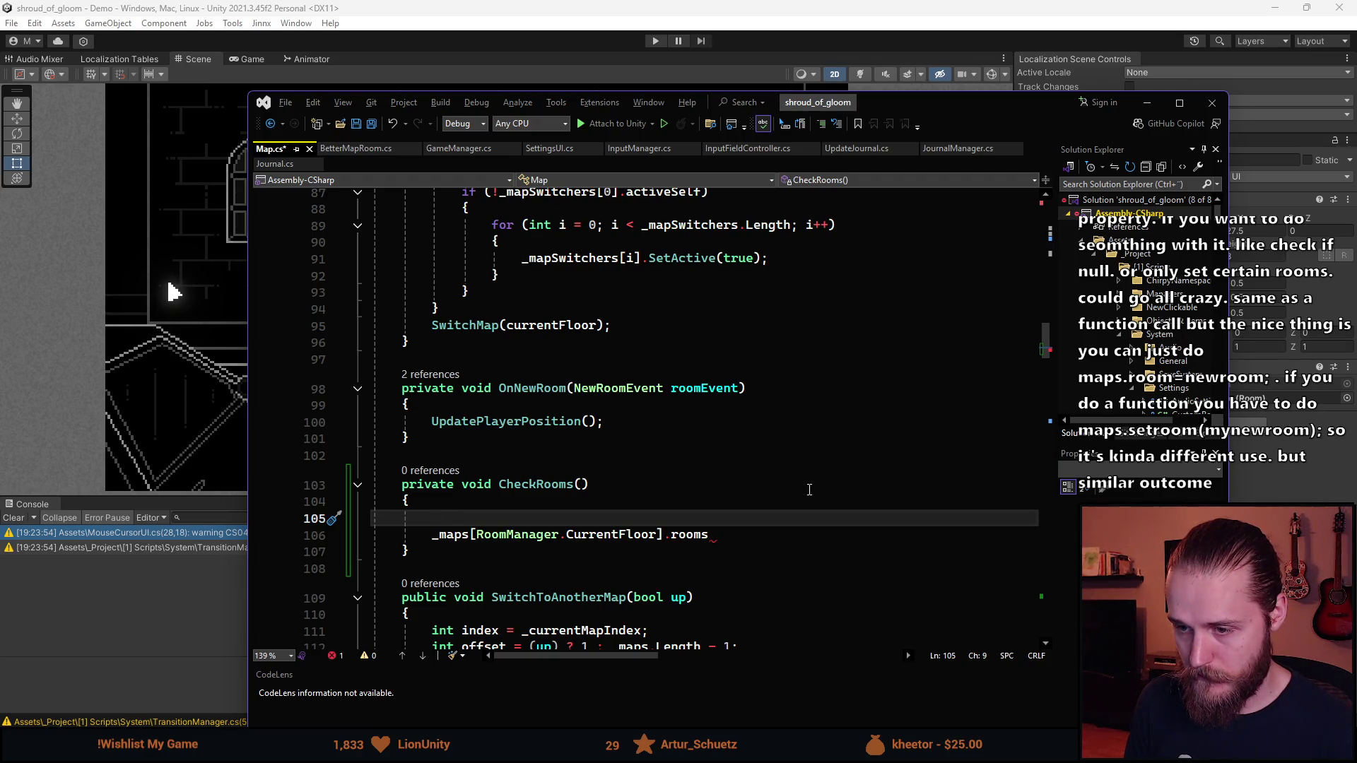
Store RoomManager.CurrentFloor in an int currentFloor variable
type("int cu")
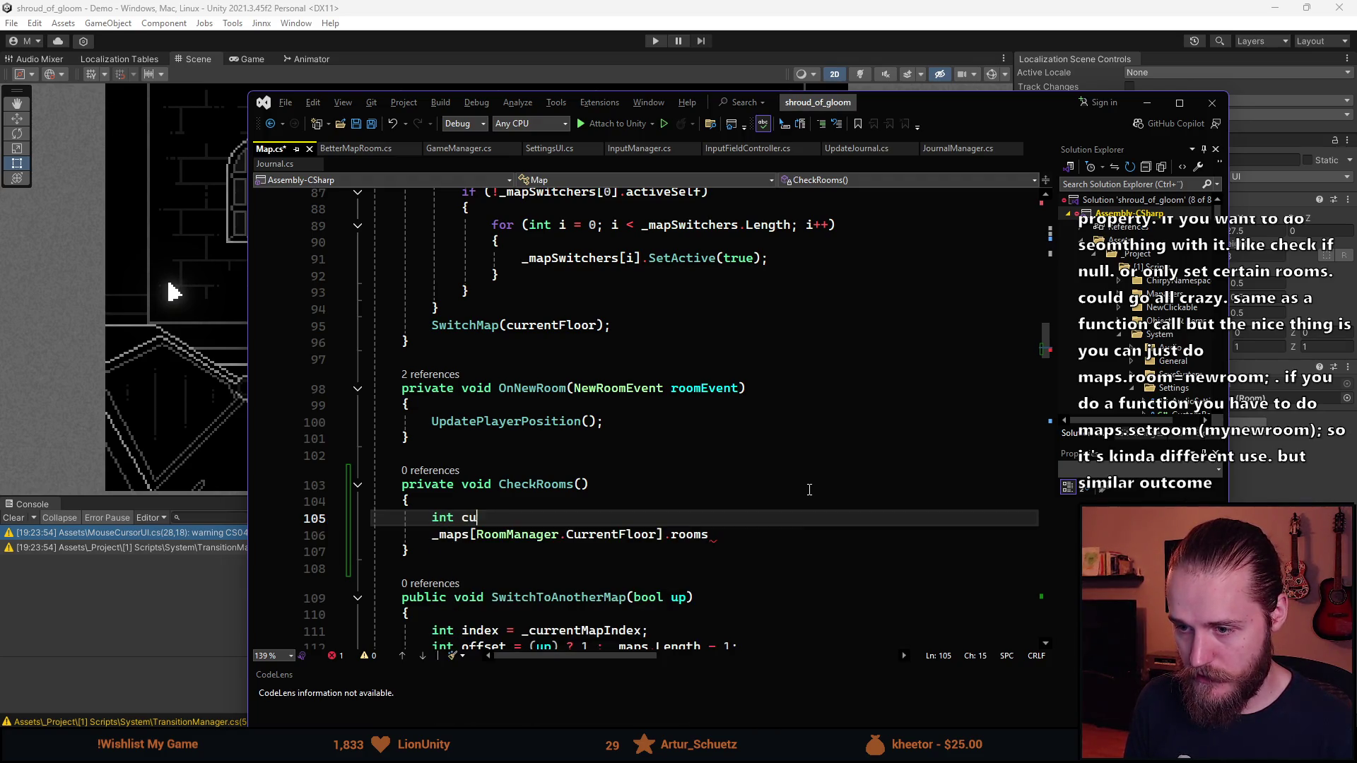
type("rrentFloor = ")
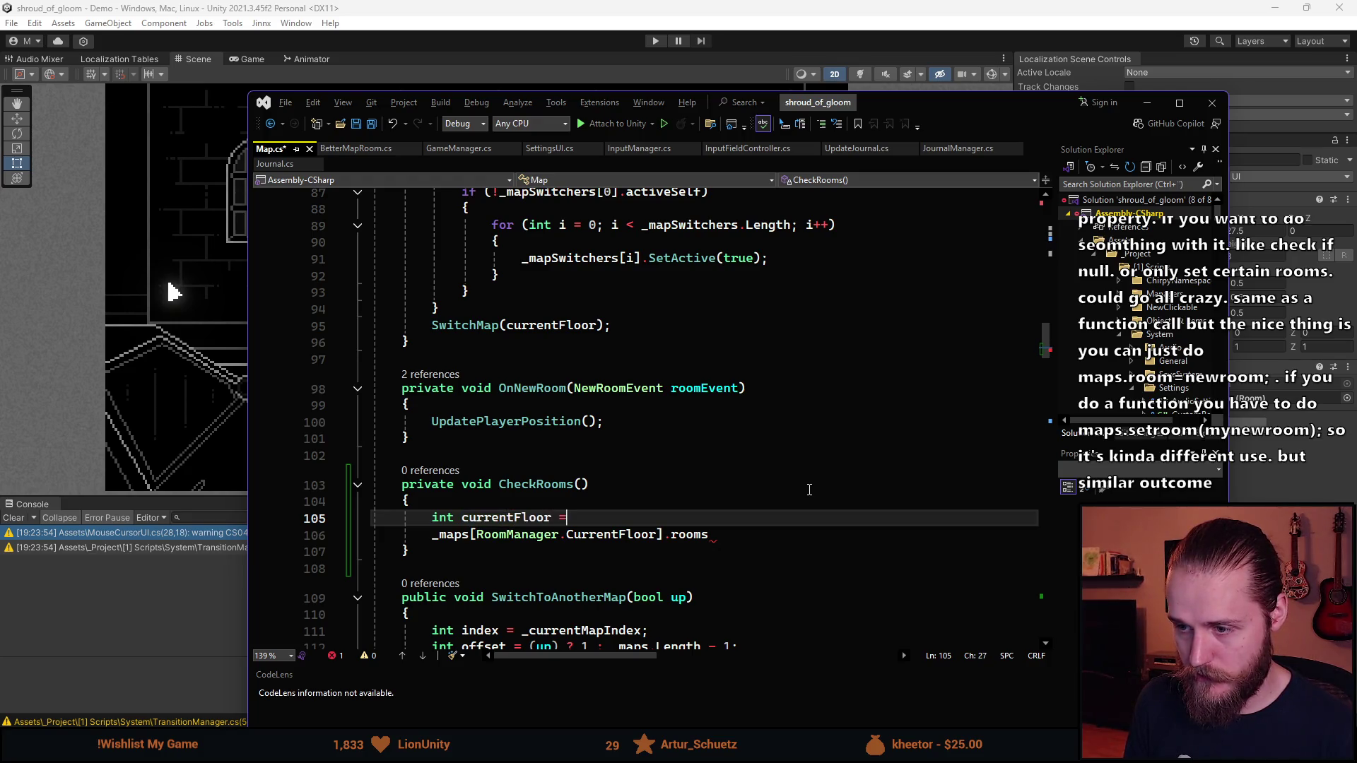
type("RoomManager.C")
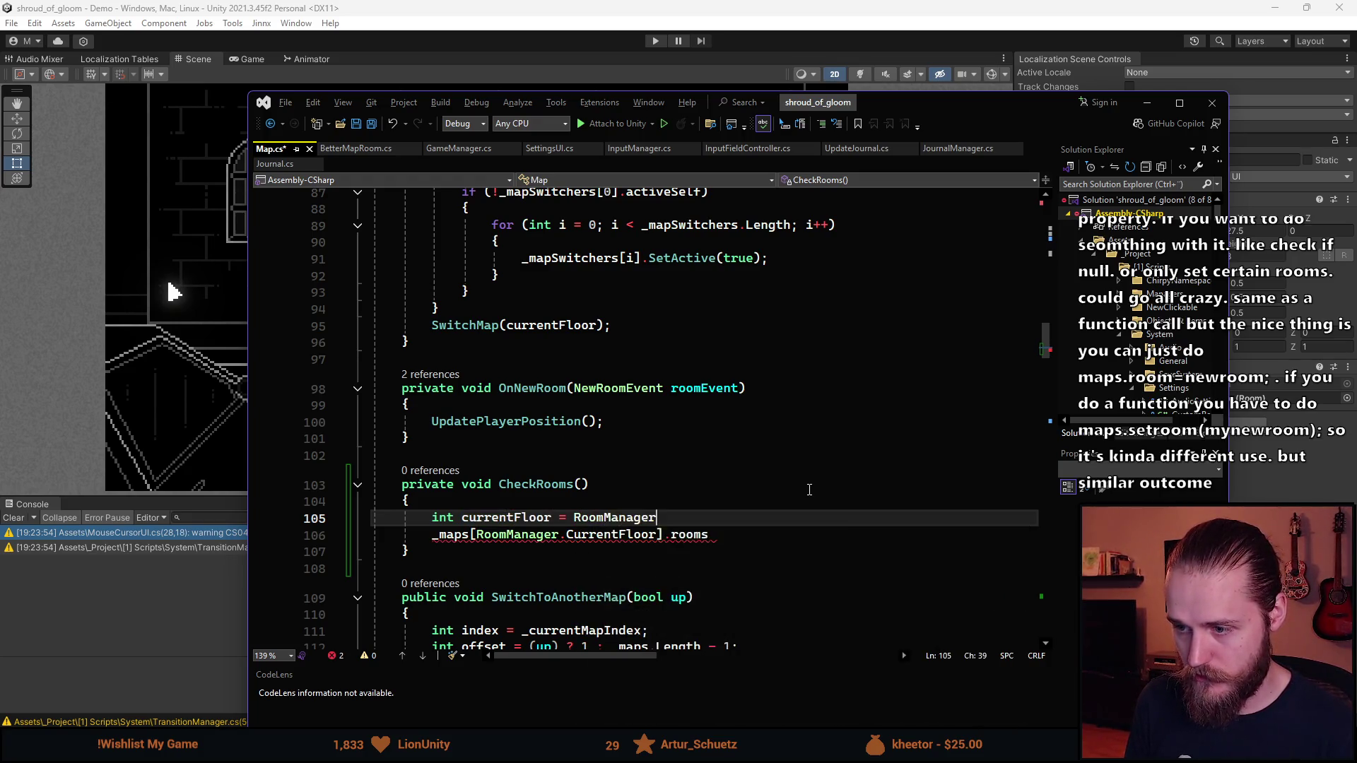
key("Tab")
type(";")
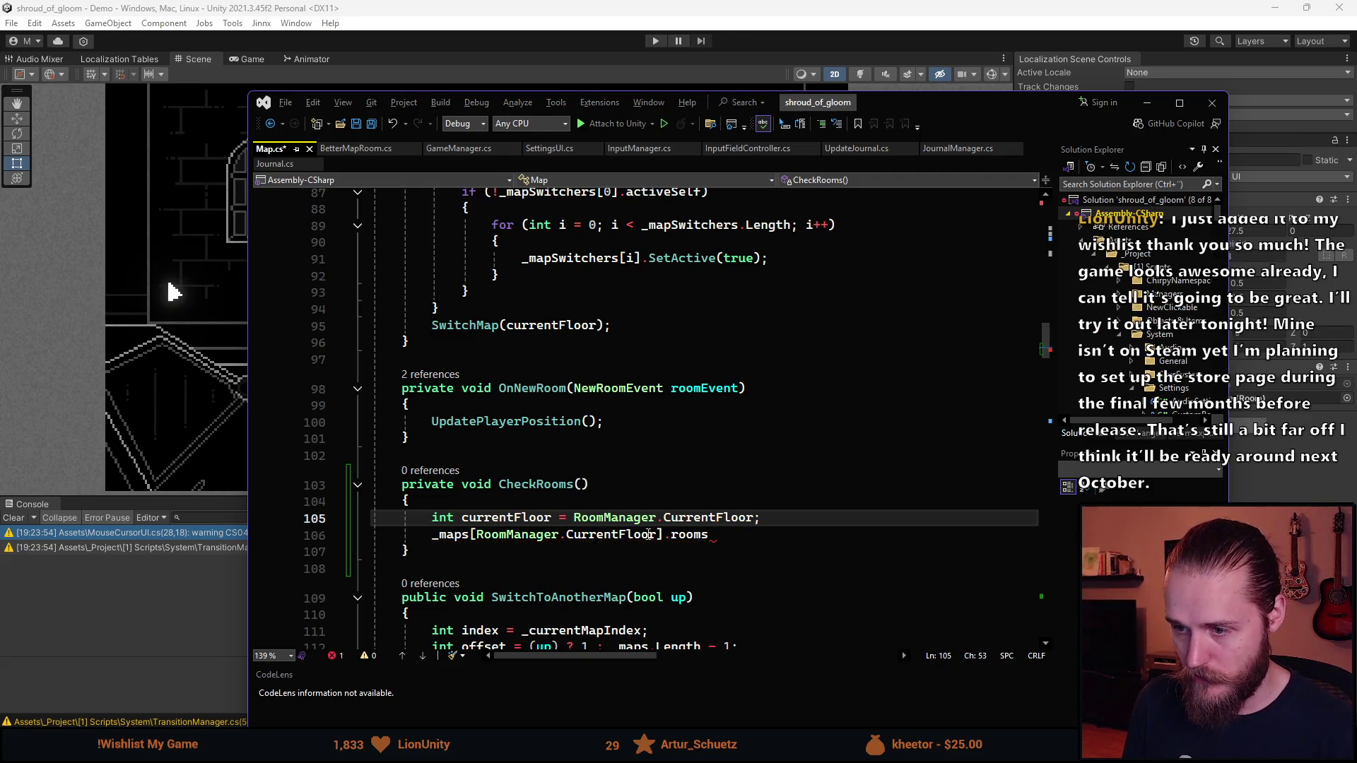
key("Return")
key("Return")
Insert a for loop template with its limit set to _maps[currentFloor].rooms
type("for")
key("Tab")
key("Tab")
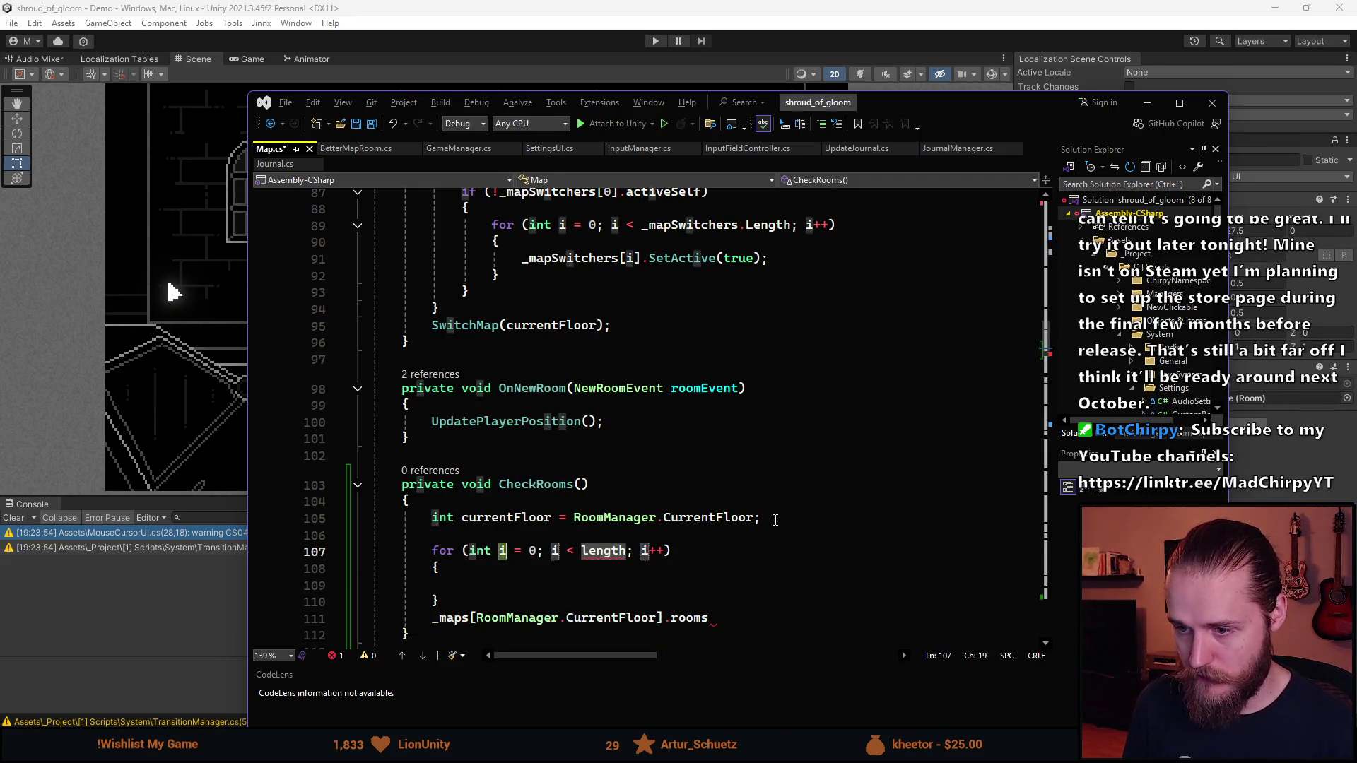
key("Tab")
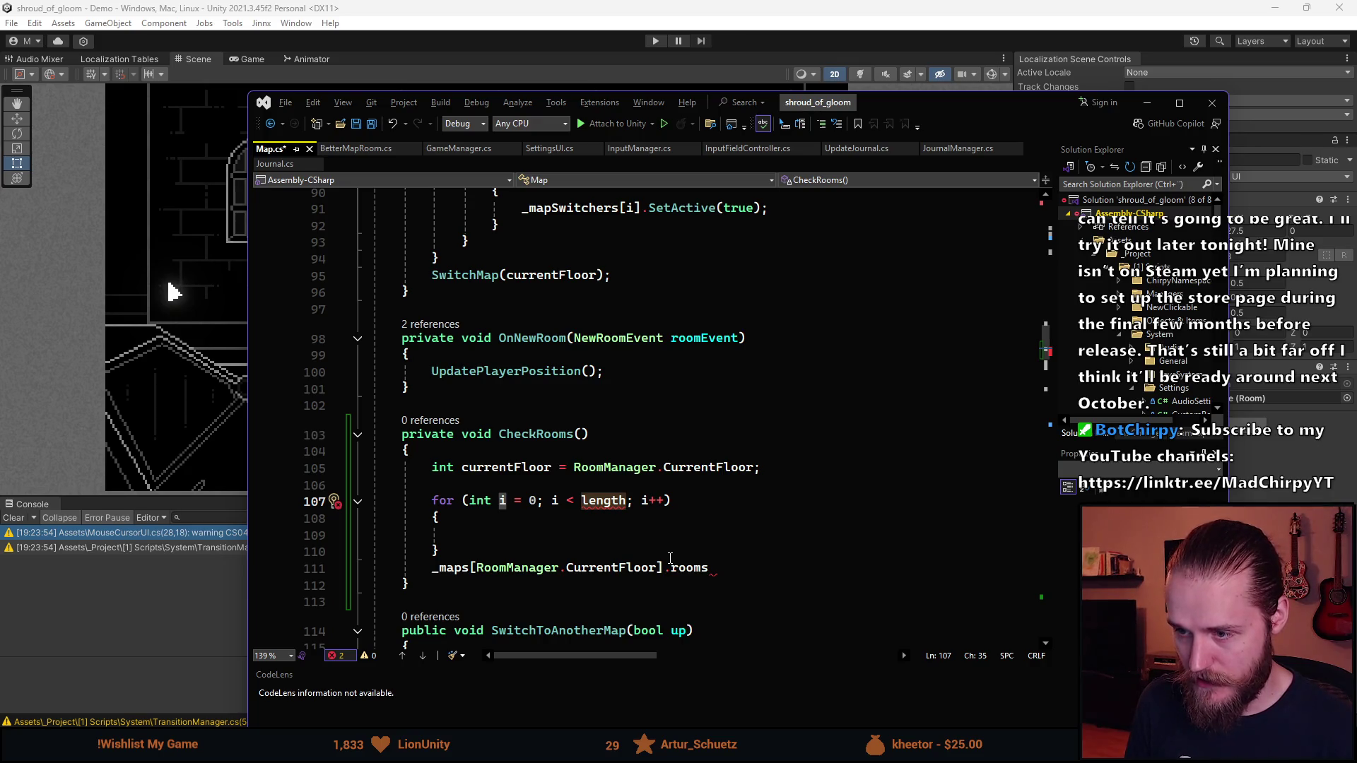
type("_maps[")
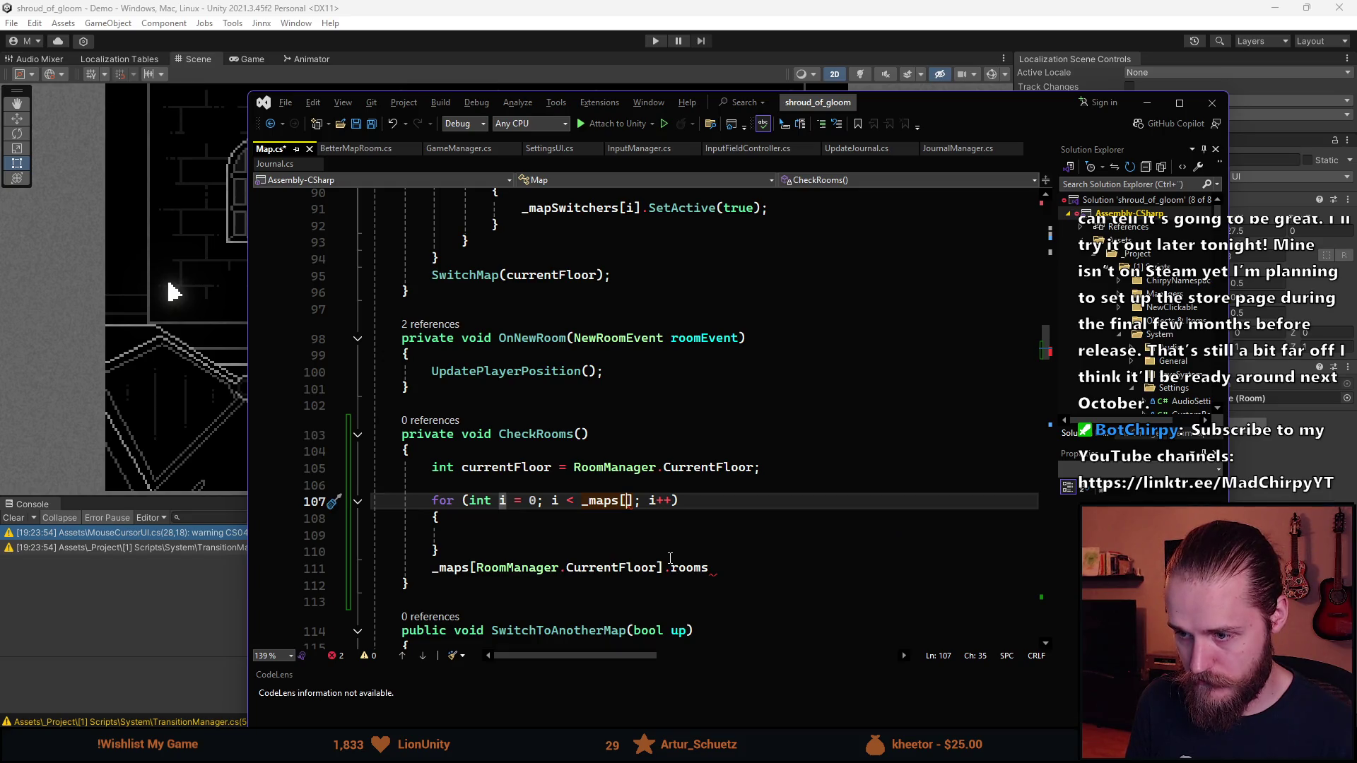
type("RoomManager")
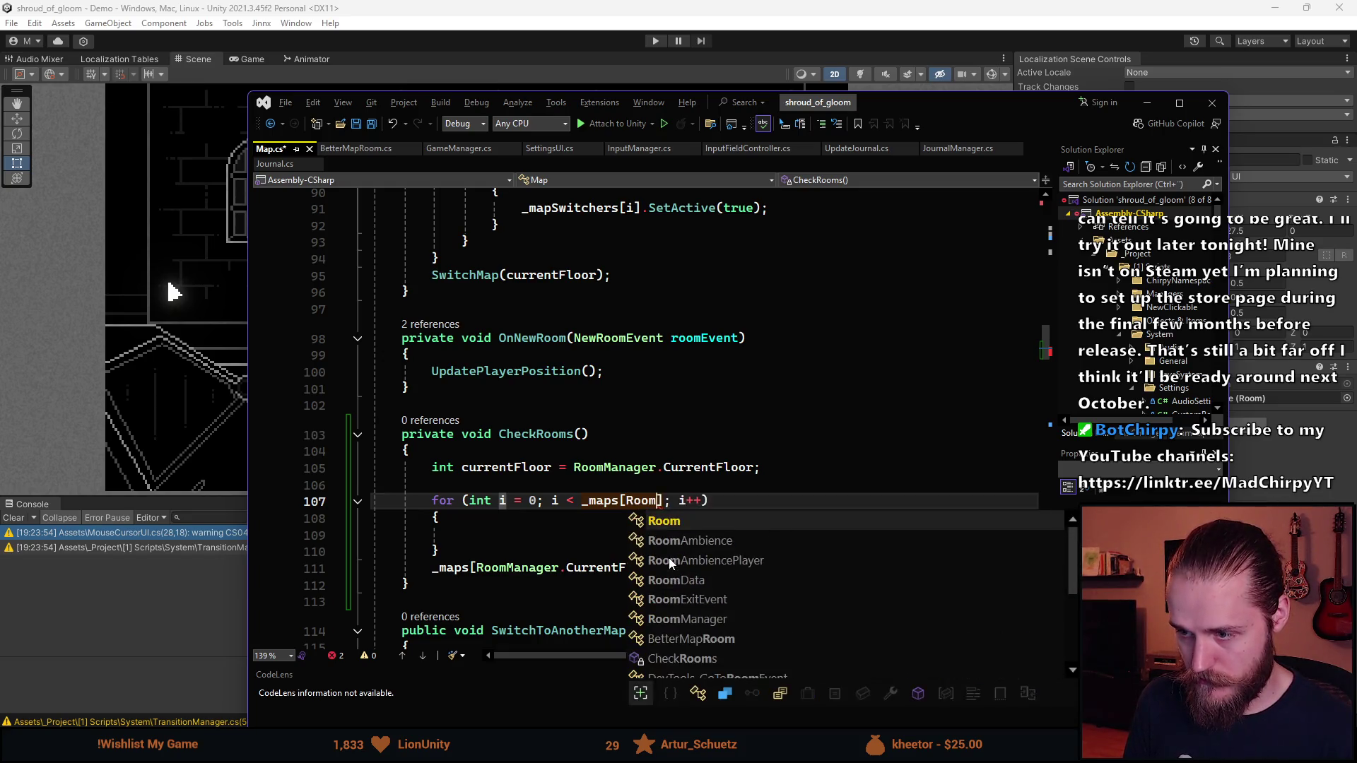
key("BackSpace")
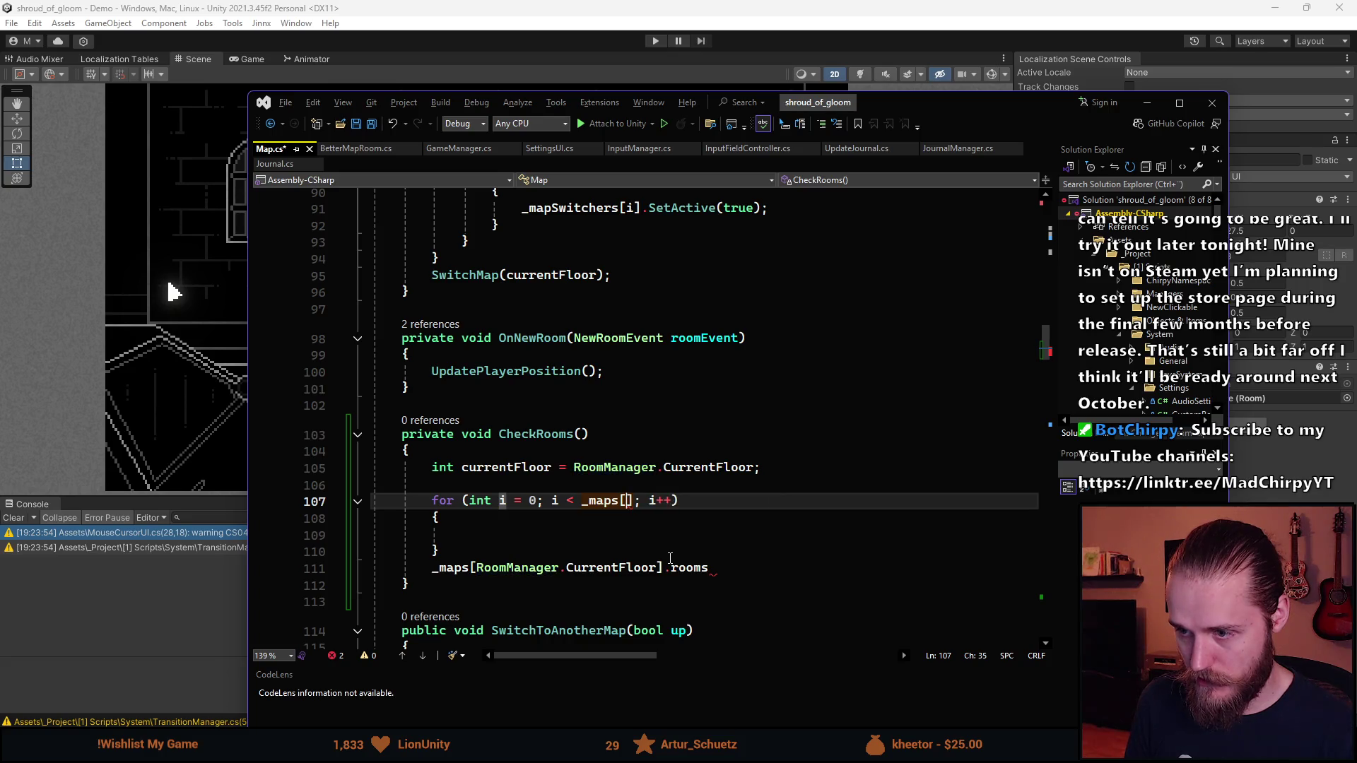
type("cur")
key("Tab")
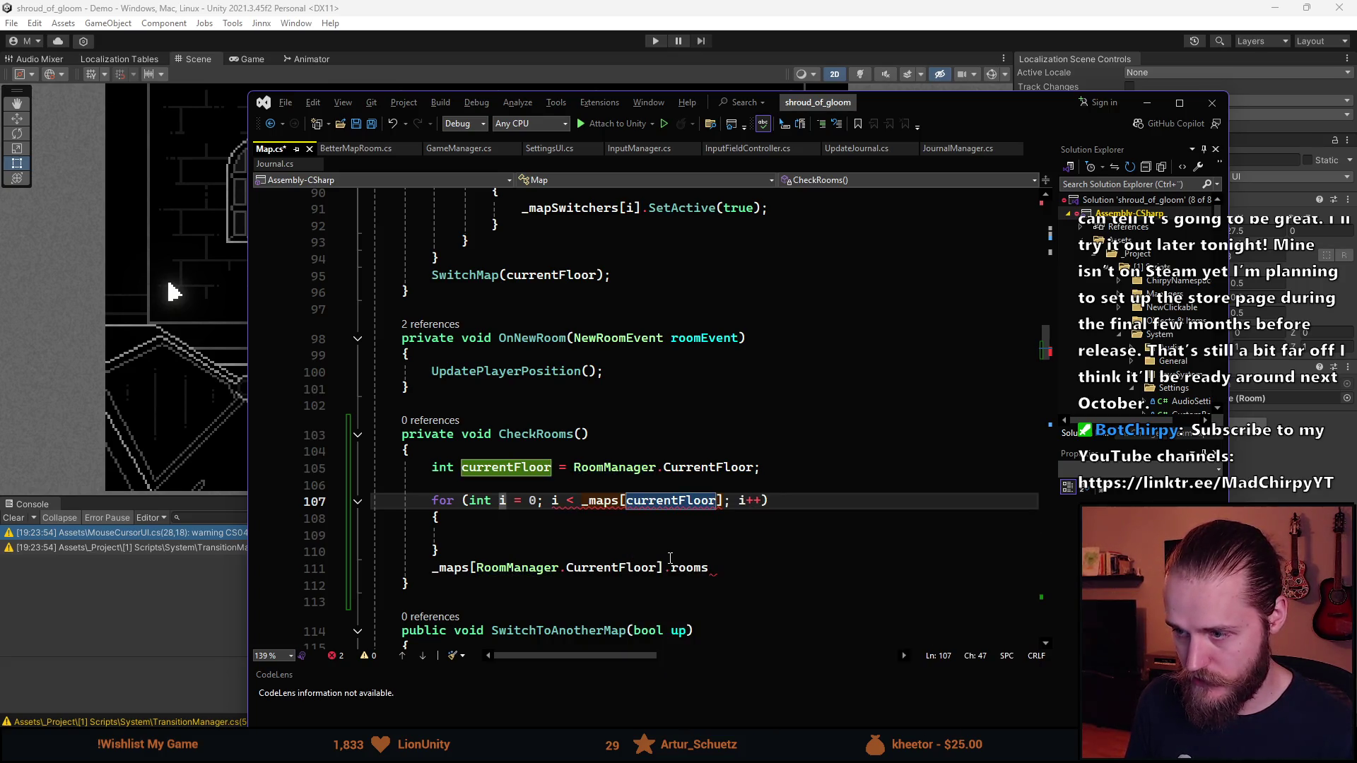
mouse_move(608, 500)
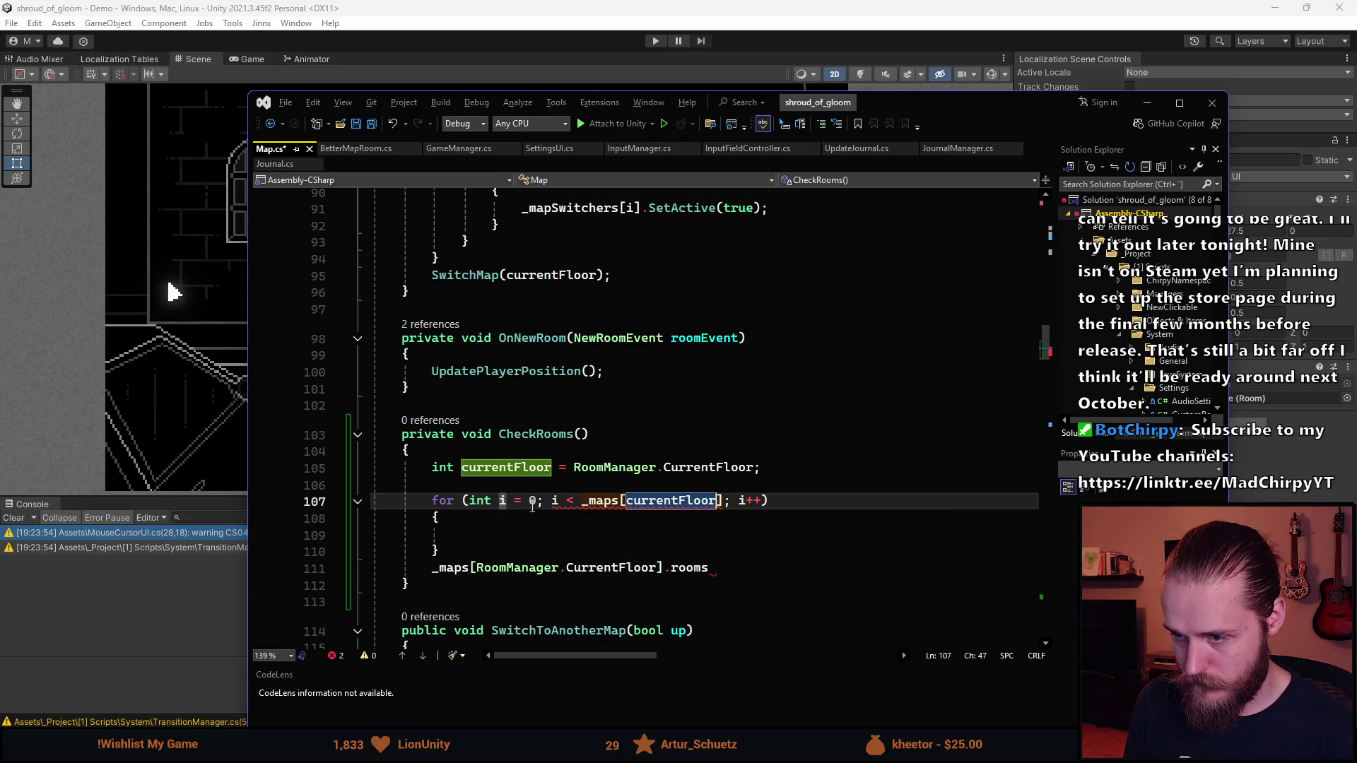
left_click(725, 509)
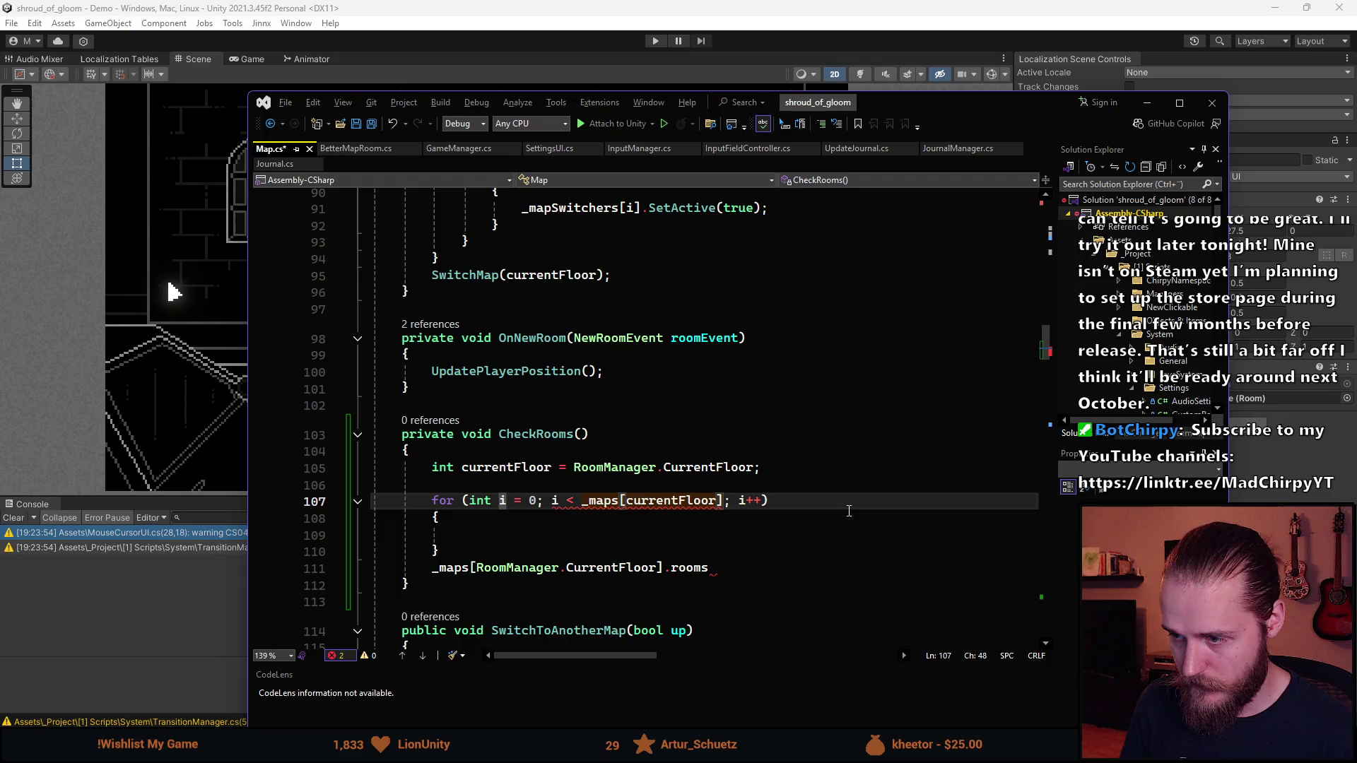
type(".")
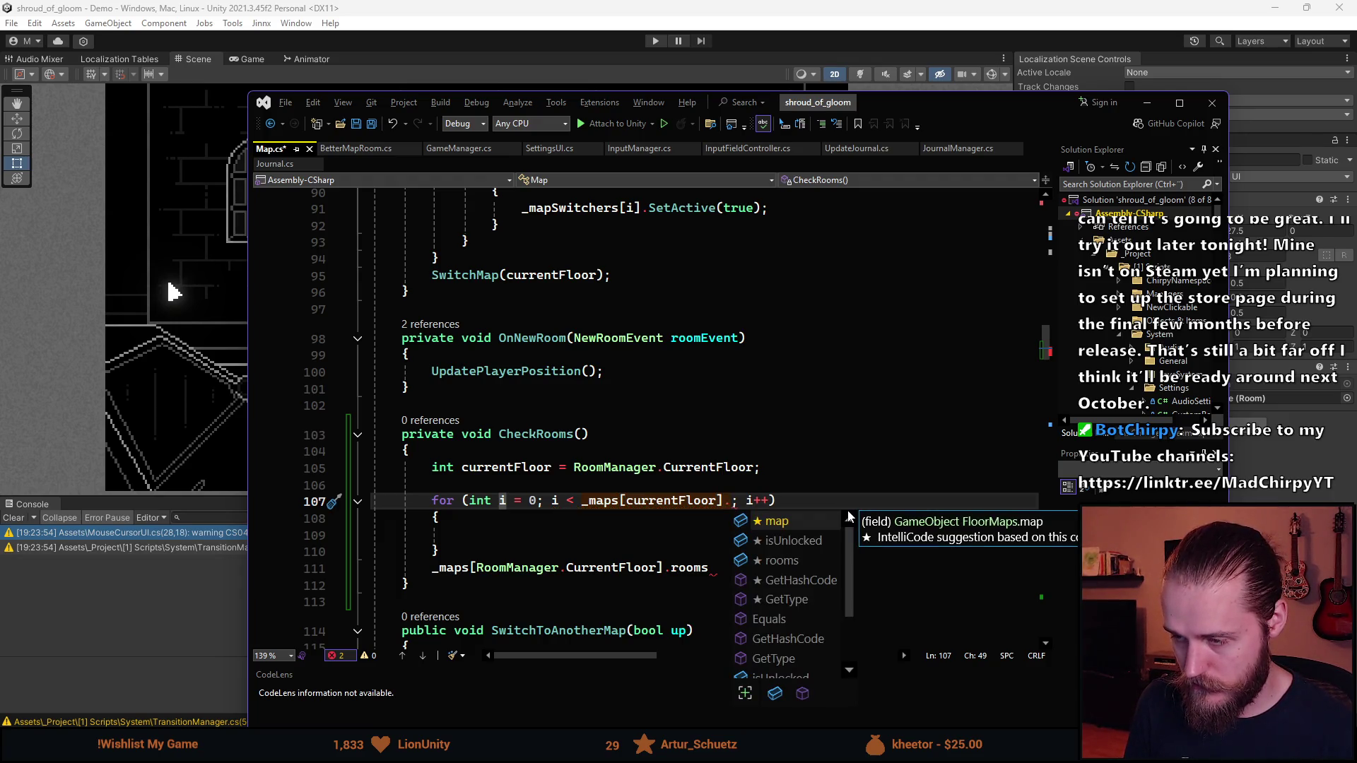
type("rooms")
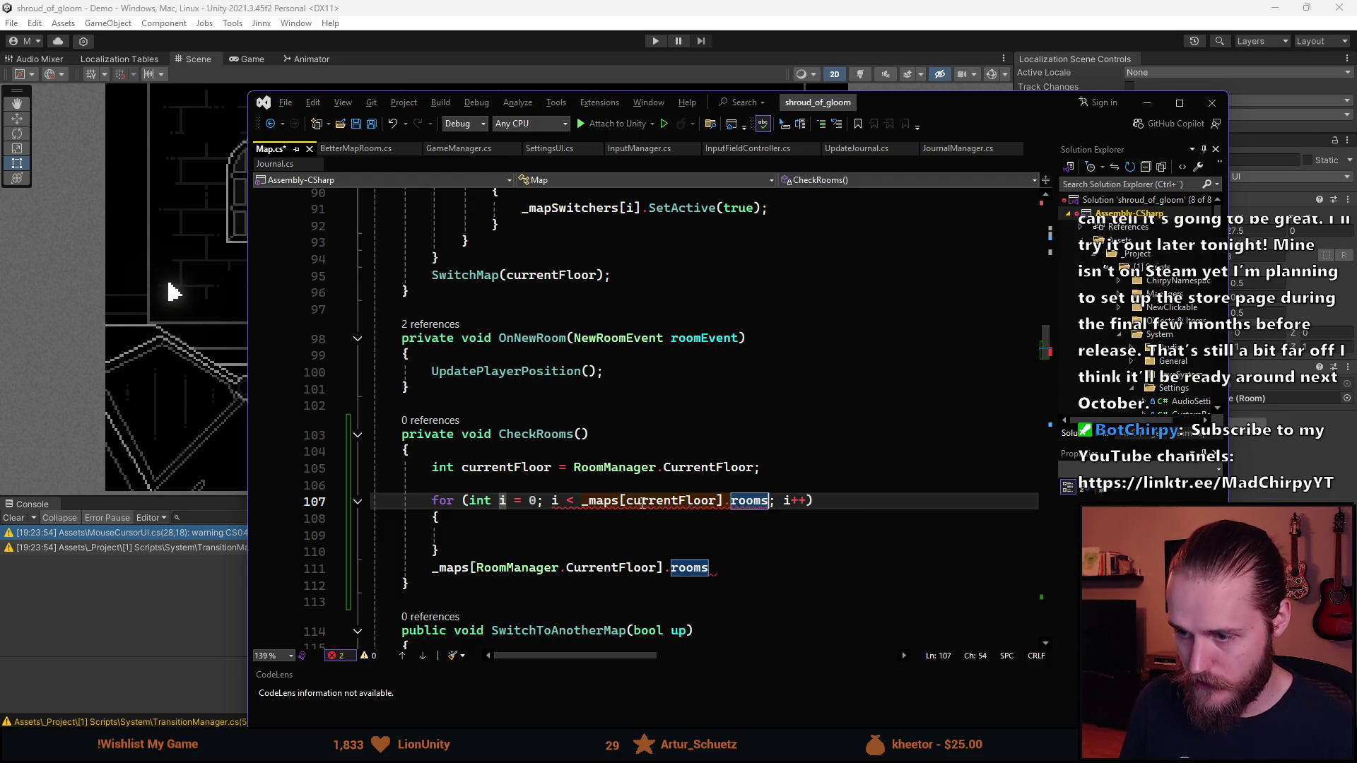
Edit the floor lookup line, keeping it as the int currentFloor declaration
left_click(857, 469)
key("Return")
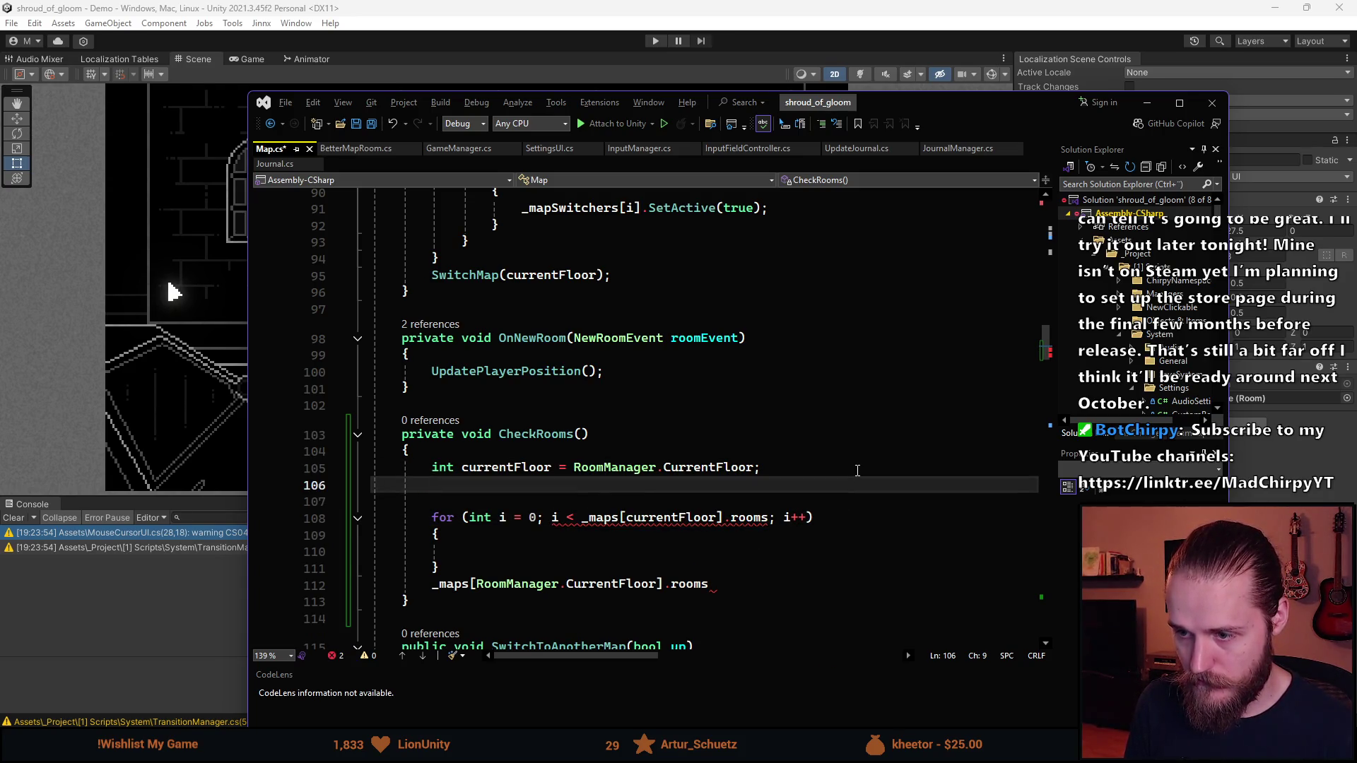
key("Up")
key("ctrl+Right")
key("ctrl+Right")
key("ctrl+Right")
key("ctrl+BackSpace")
key("ctrl+BackSpace")
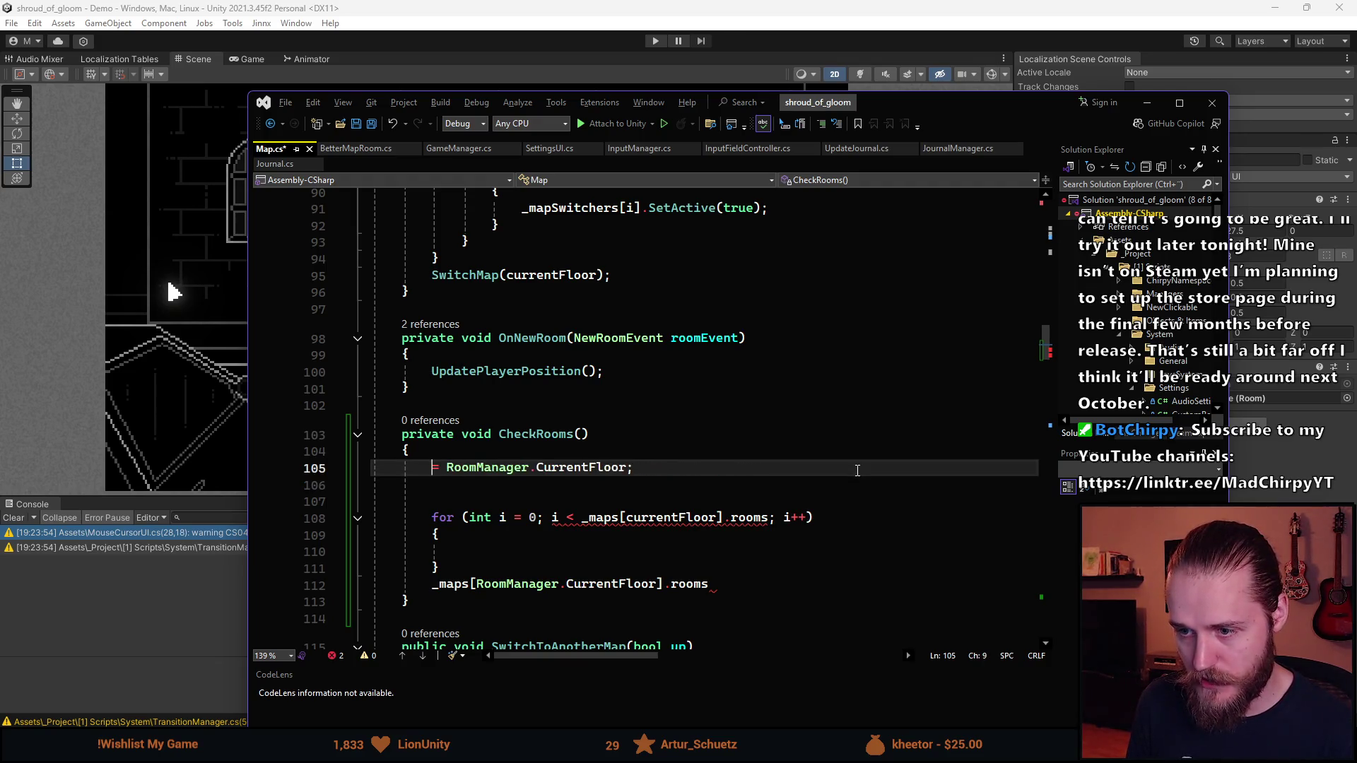
type("var")
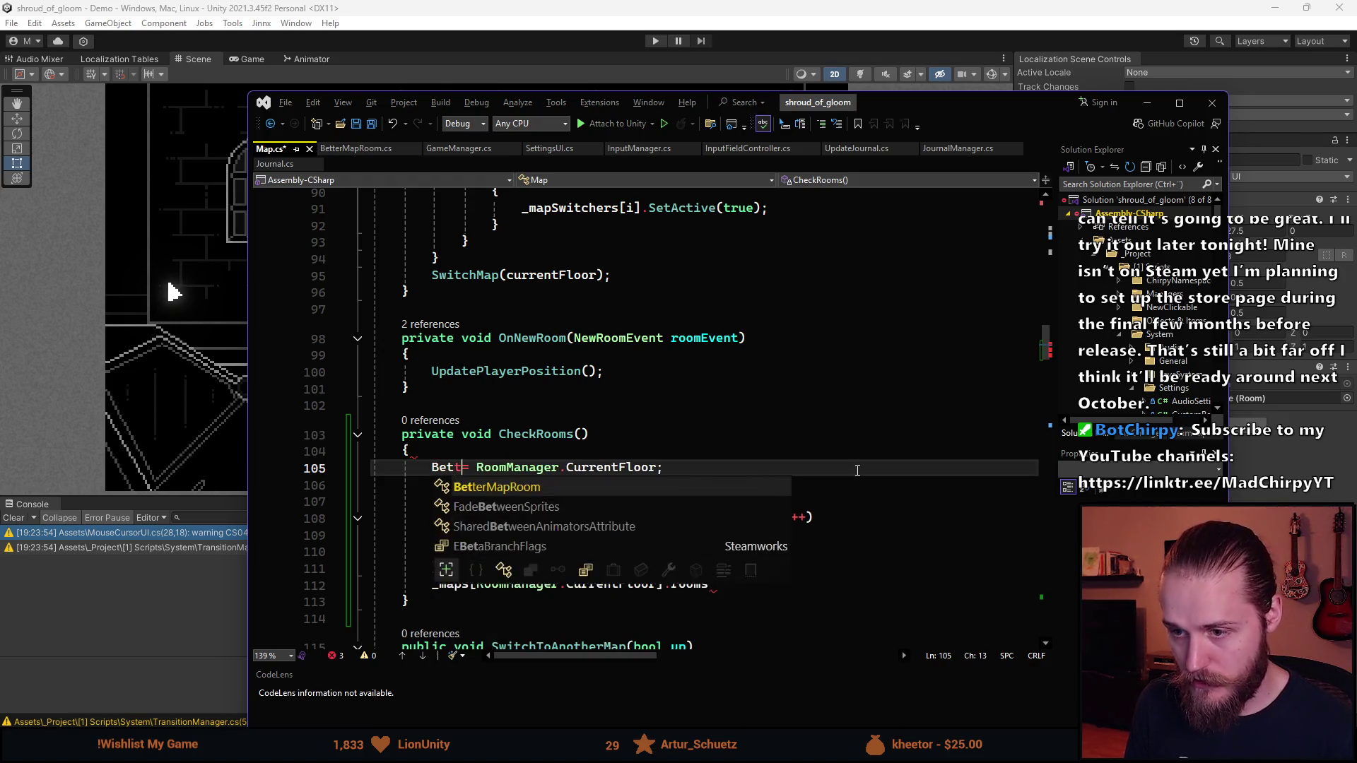
key("BackSpace")
key("BackSpace")
key("BackSpace")
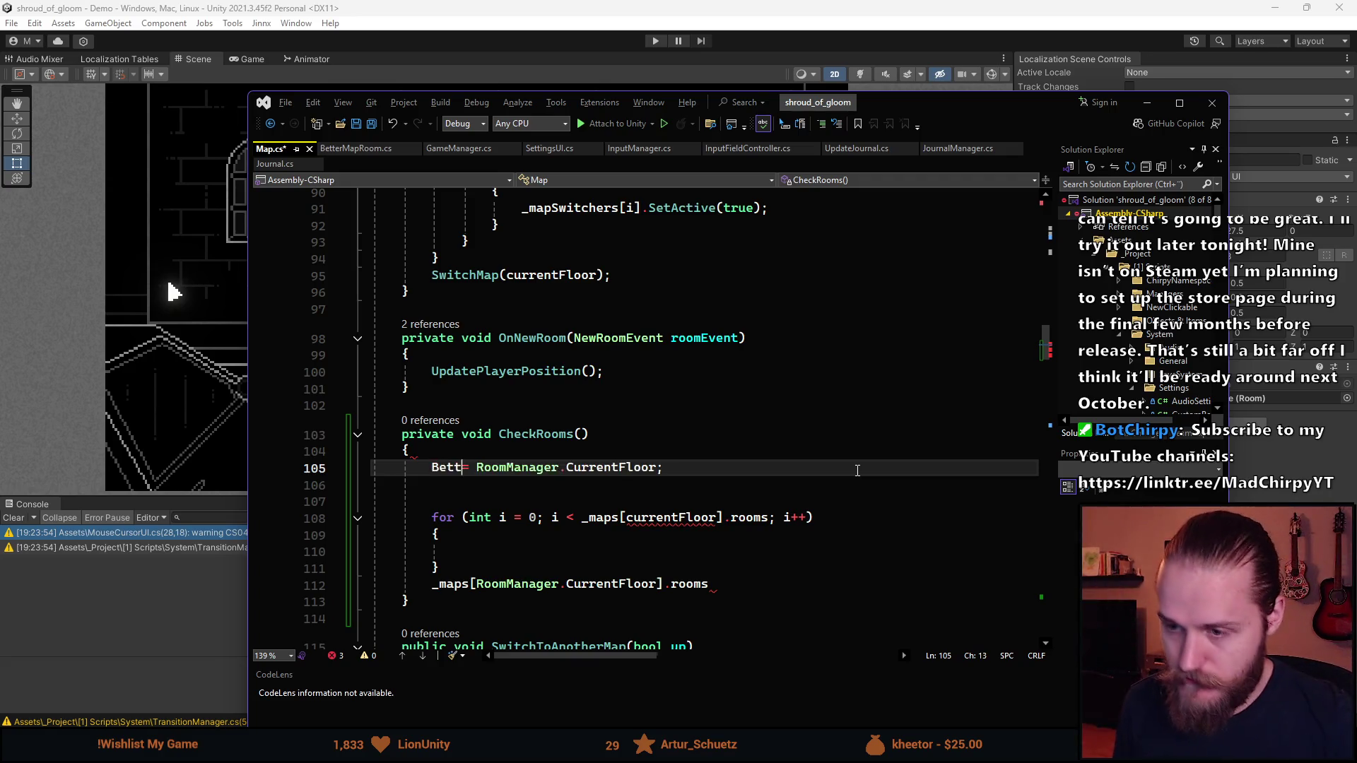
key("Tab")
key("Delete")
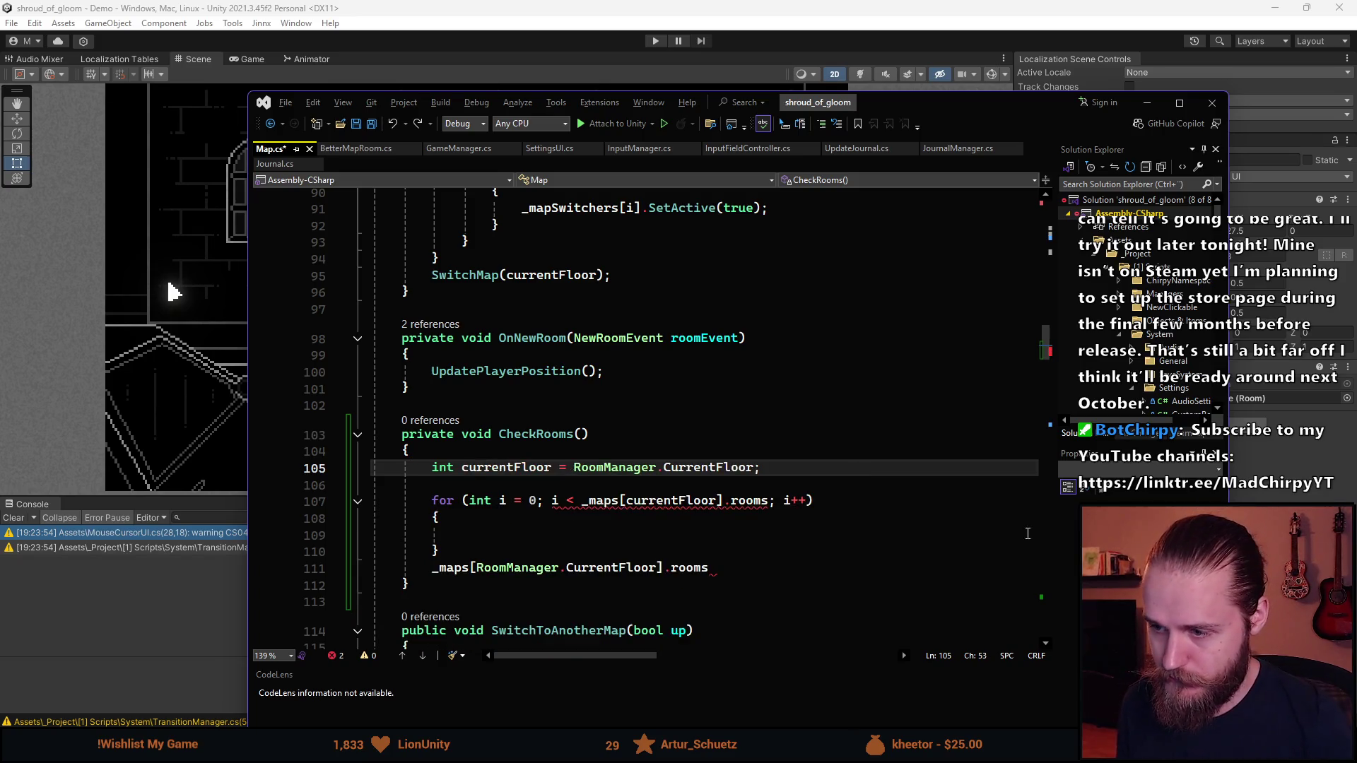
Complete the loop limit as _maps[currentFloor].rooms.Length
mouse_move(769, 501)
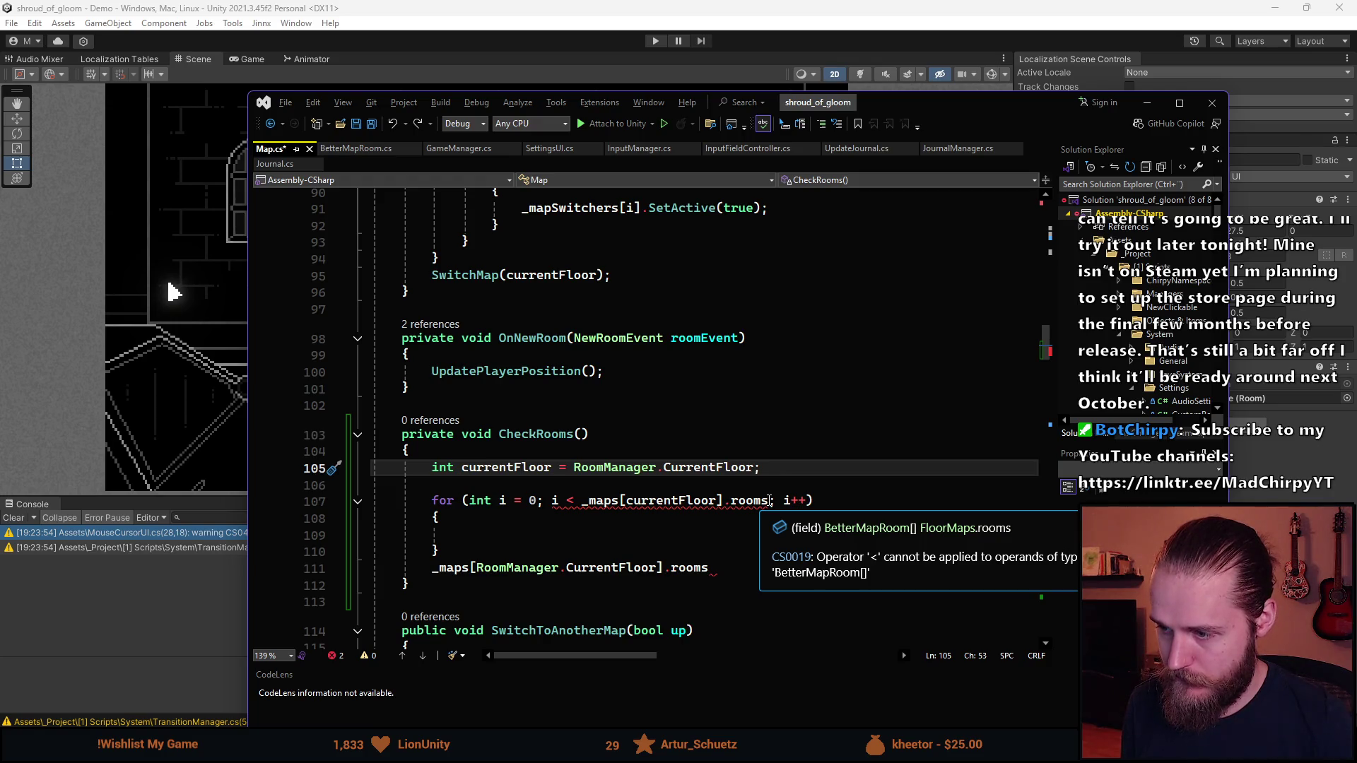
left_click(769, 500)
type(".")
key("Tab")
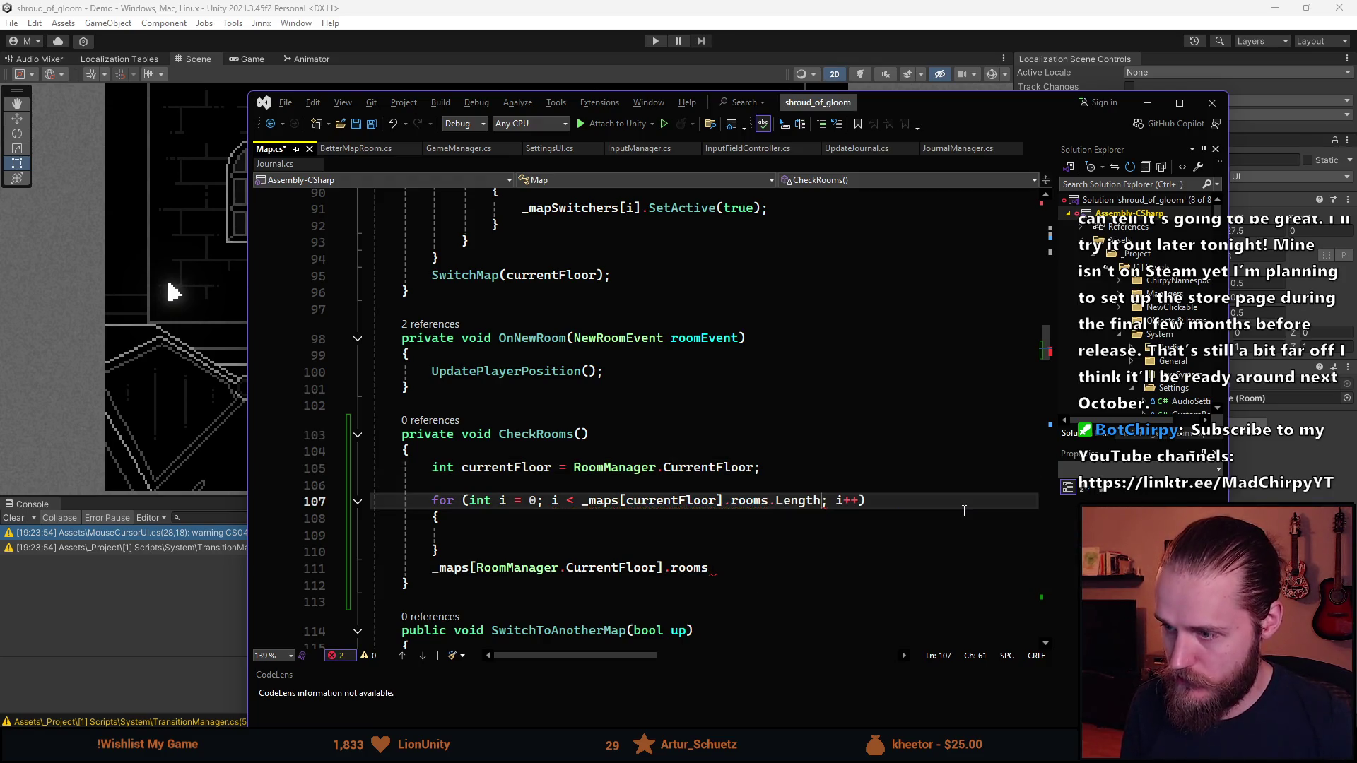
left_click(594, 535)
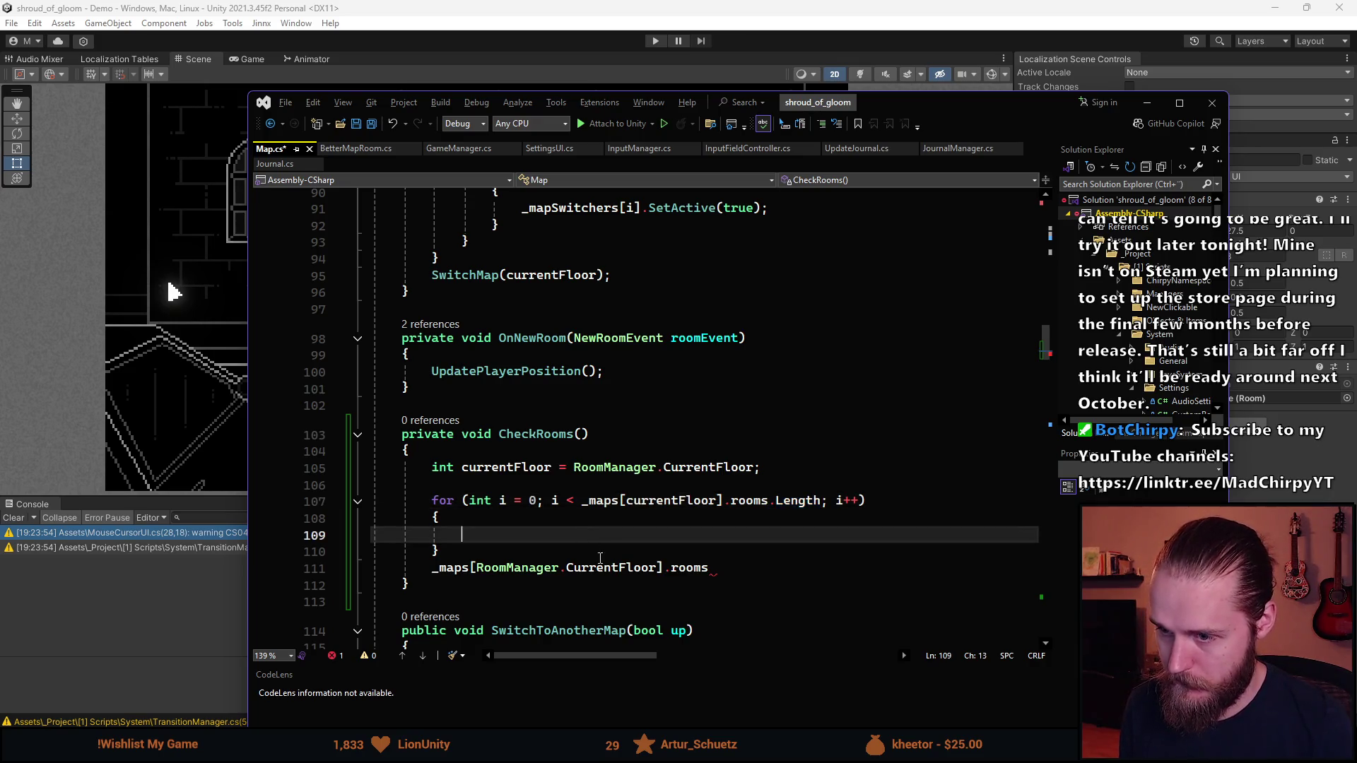
Move the leftover rooms line into the loop and index it as _maps[currentFloor].rooms[i]
left_click(433, 568)
key("alt+Up")
key("alt+Up")
key("Tab")
key("Down")
key("BackSpace")
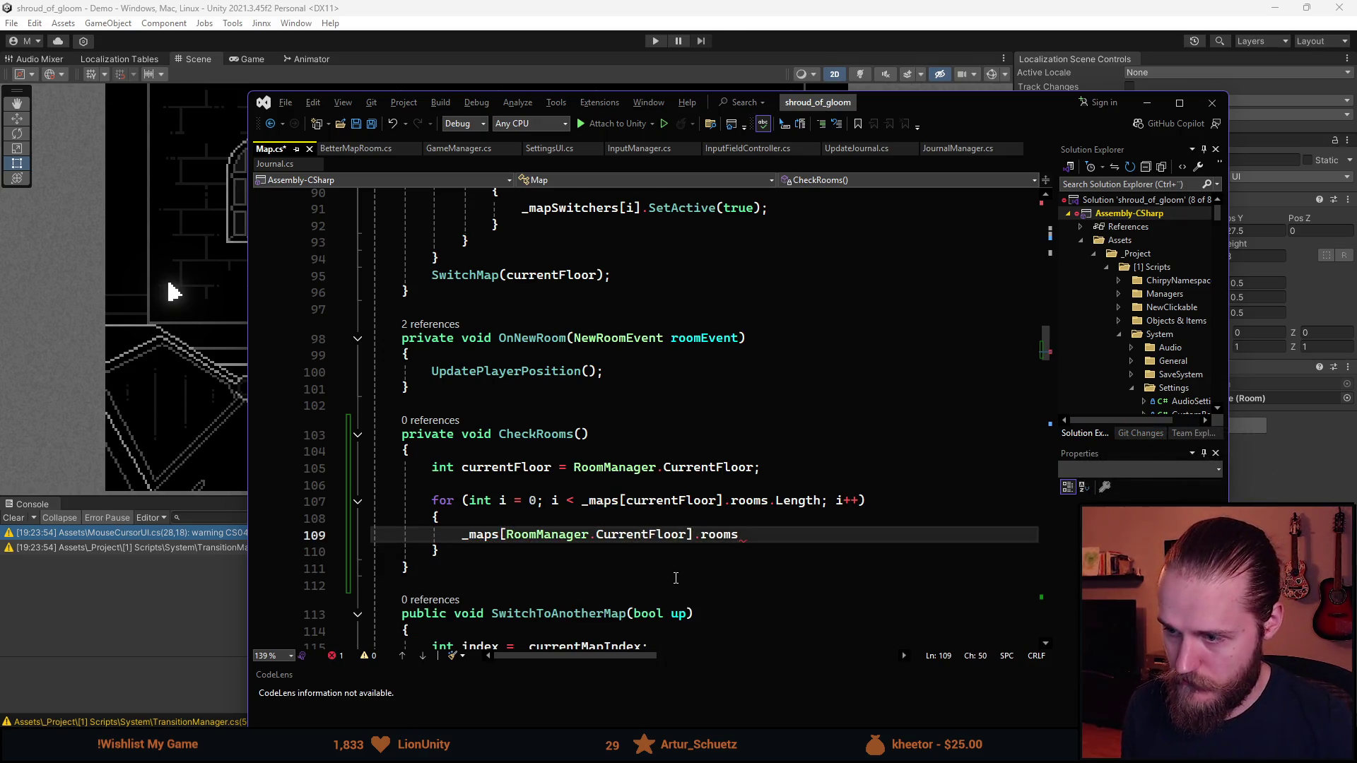
mouse_move(755, 502)
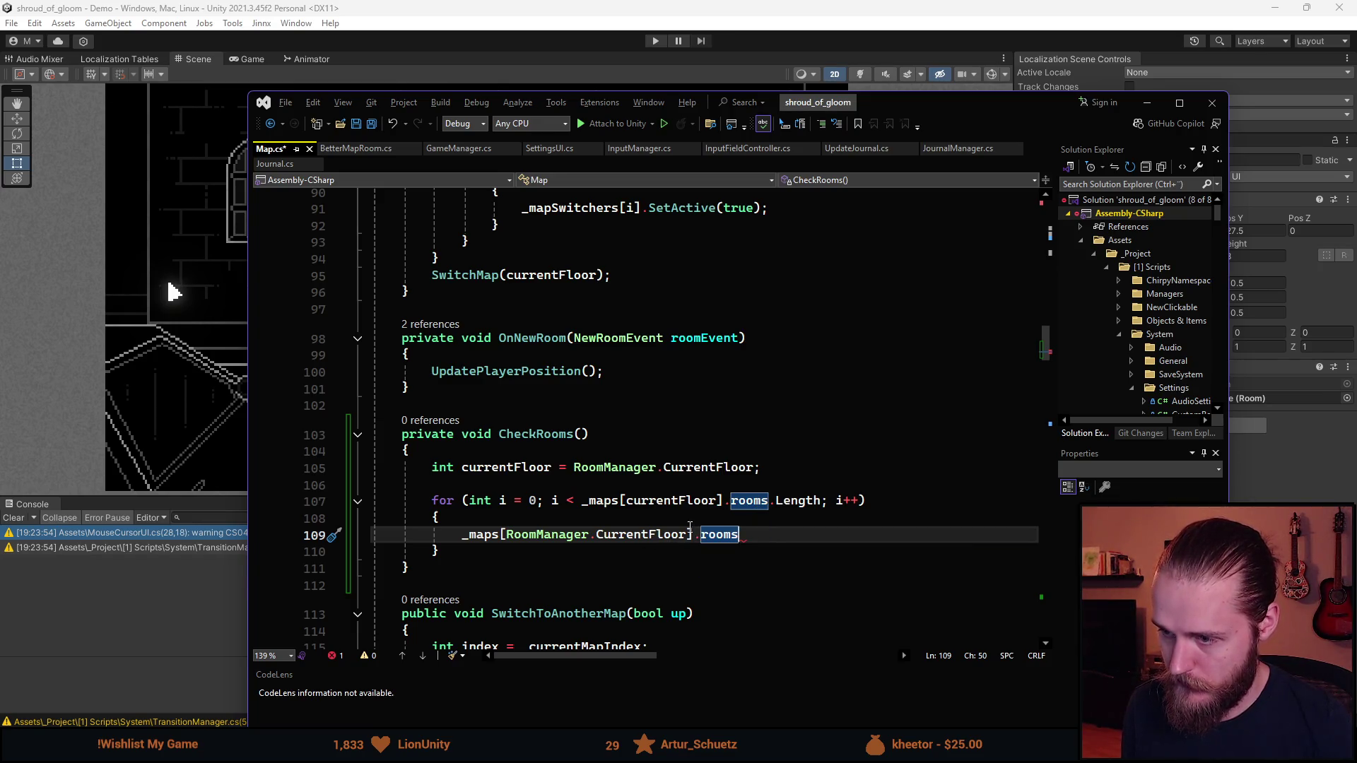
left_click(537, 469)
left_click(688, 535)
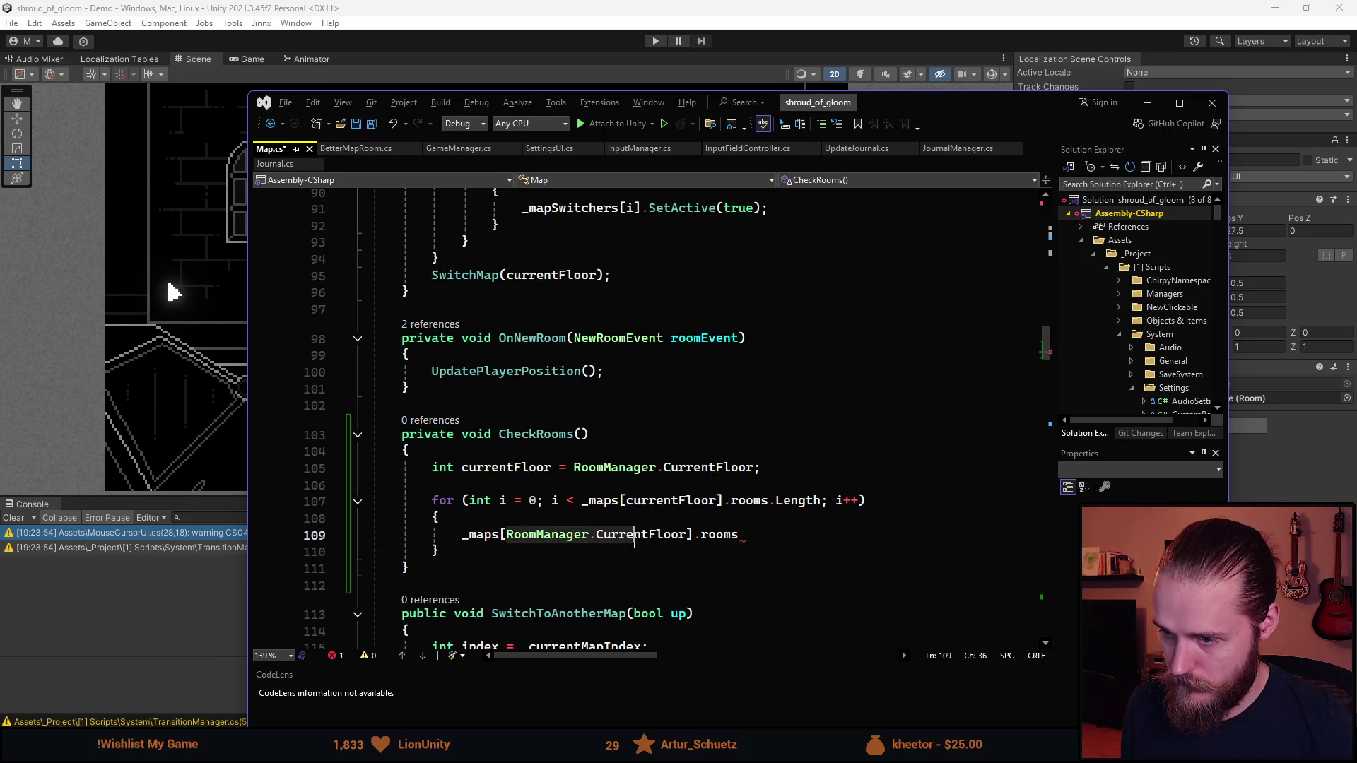
key("ctrl+shift+Left")
key("ctrl+shift+Left")
key("ctrl+shift+Left")
type("currentFloor")
left_click(737, 537)
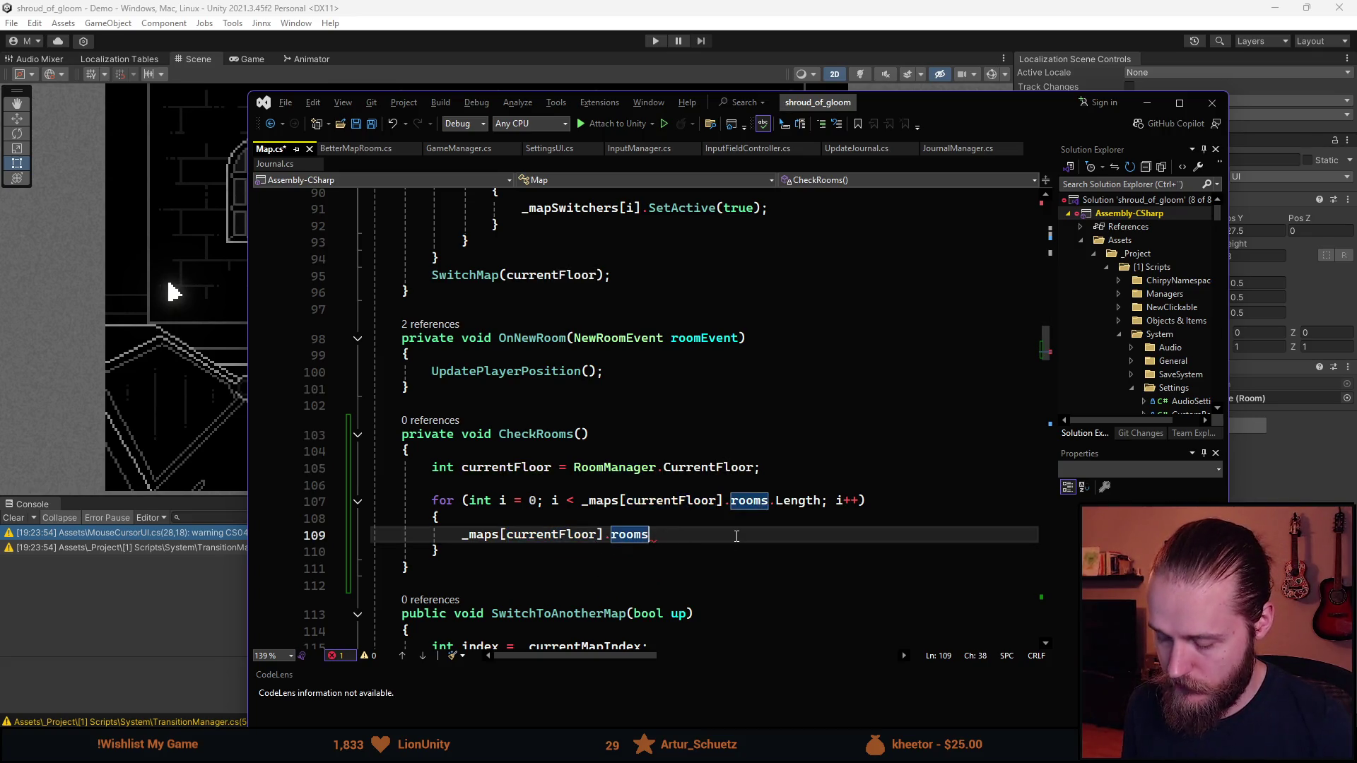
type("[i].")
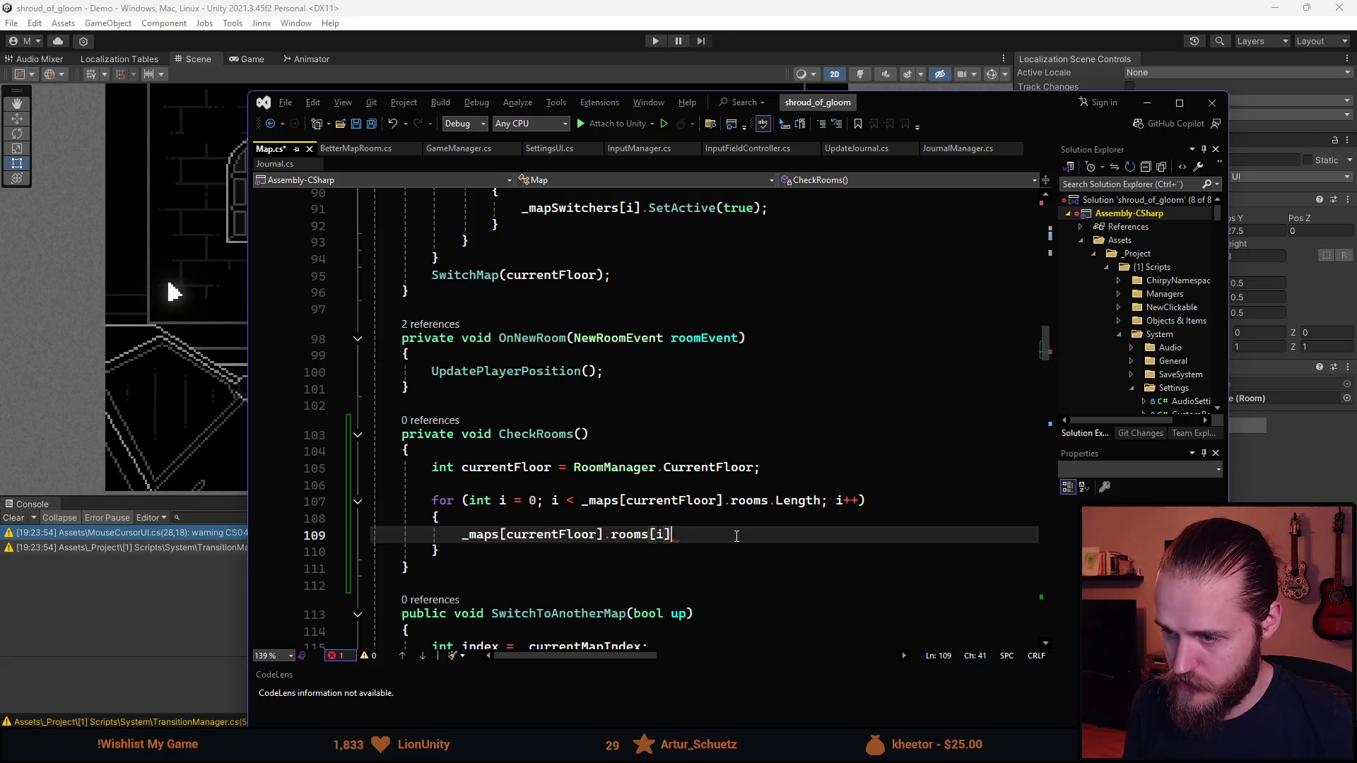
key("BackSpace")
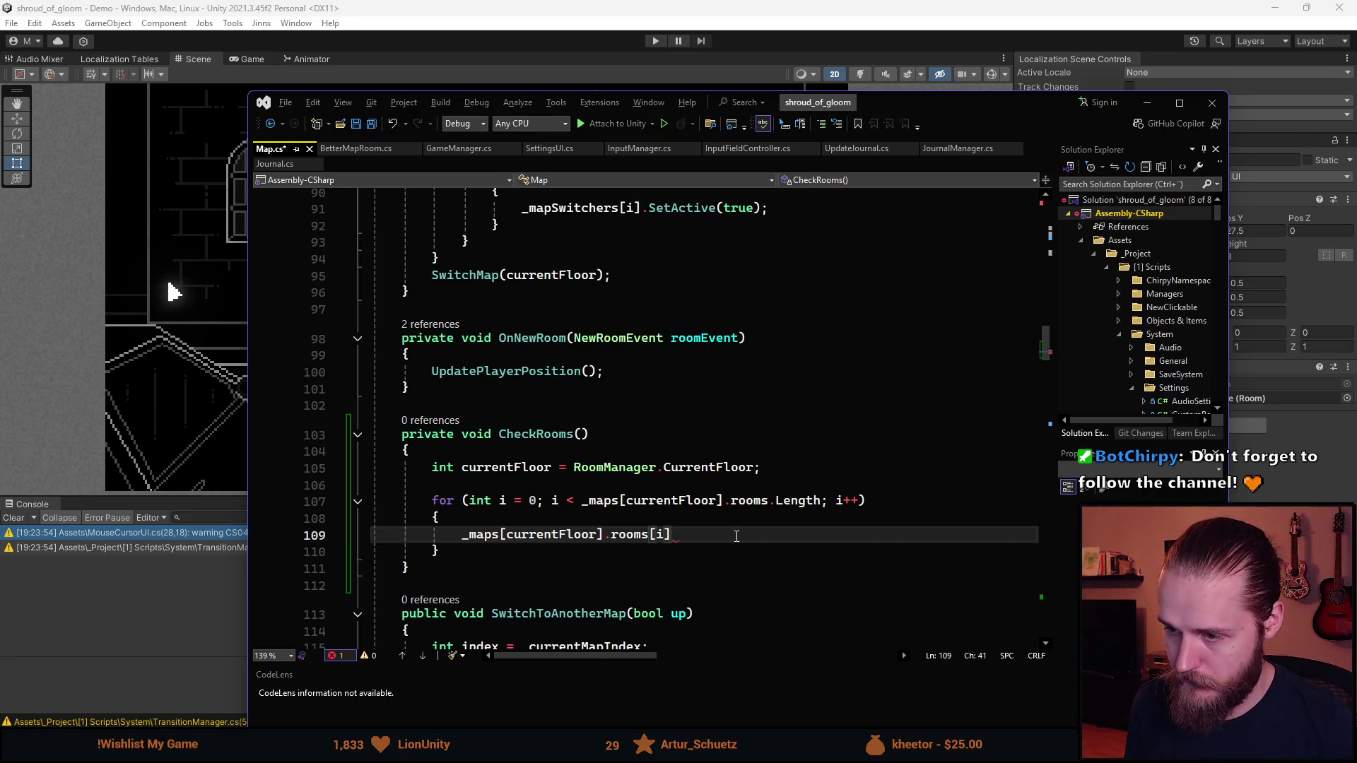
Declare Room room = _maps[currentFloor].rooms[i].room; at the top of the loop body
key("Up")
key("Return")
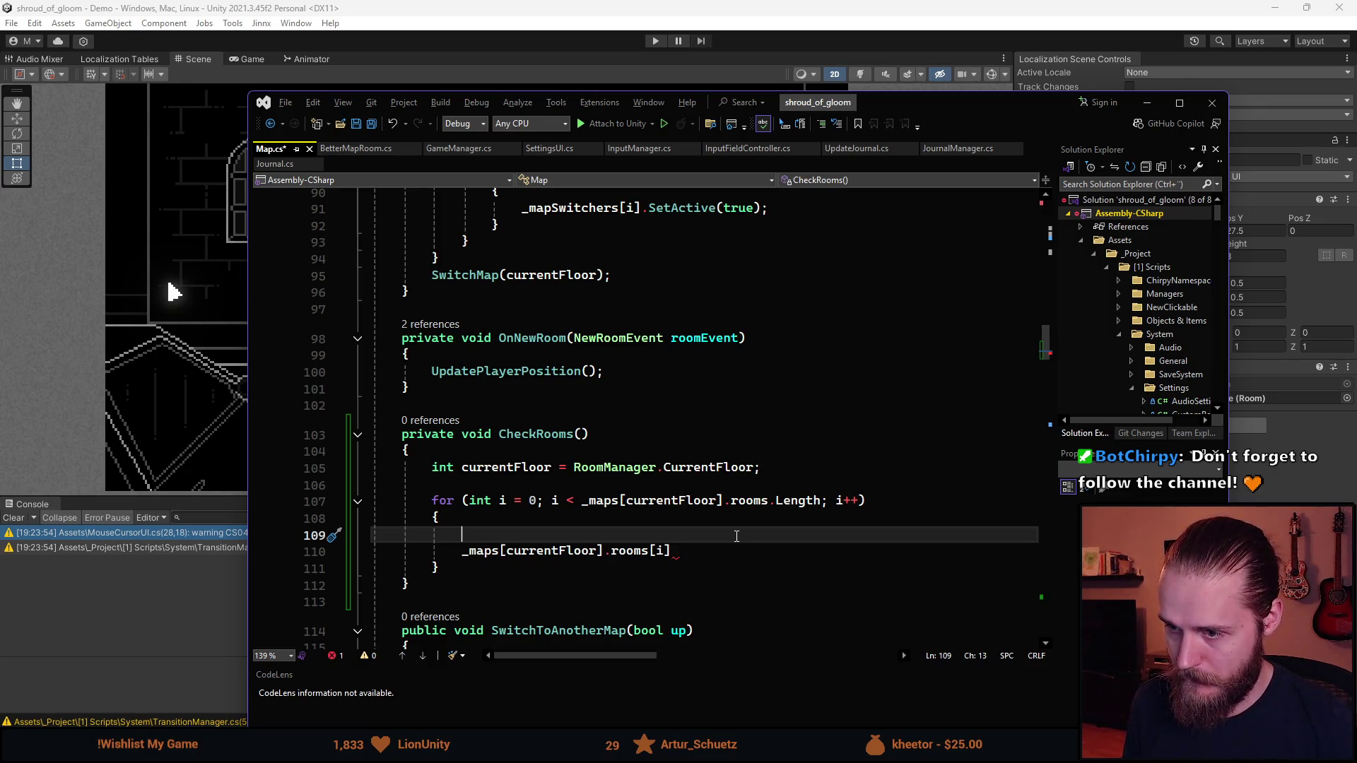
type("Room room")
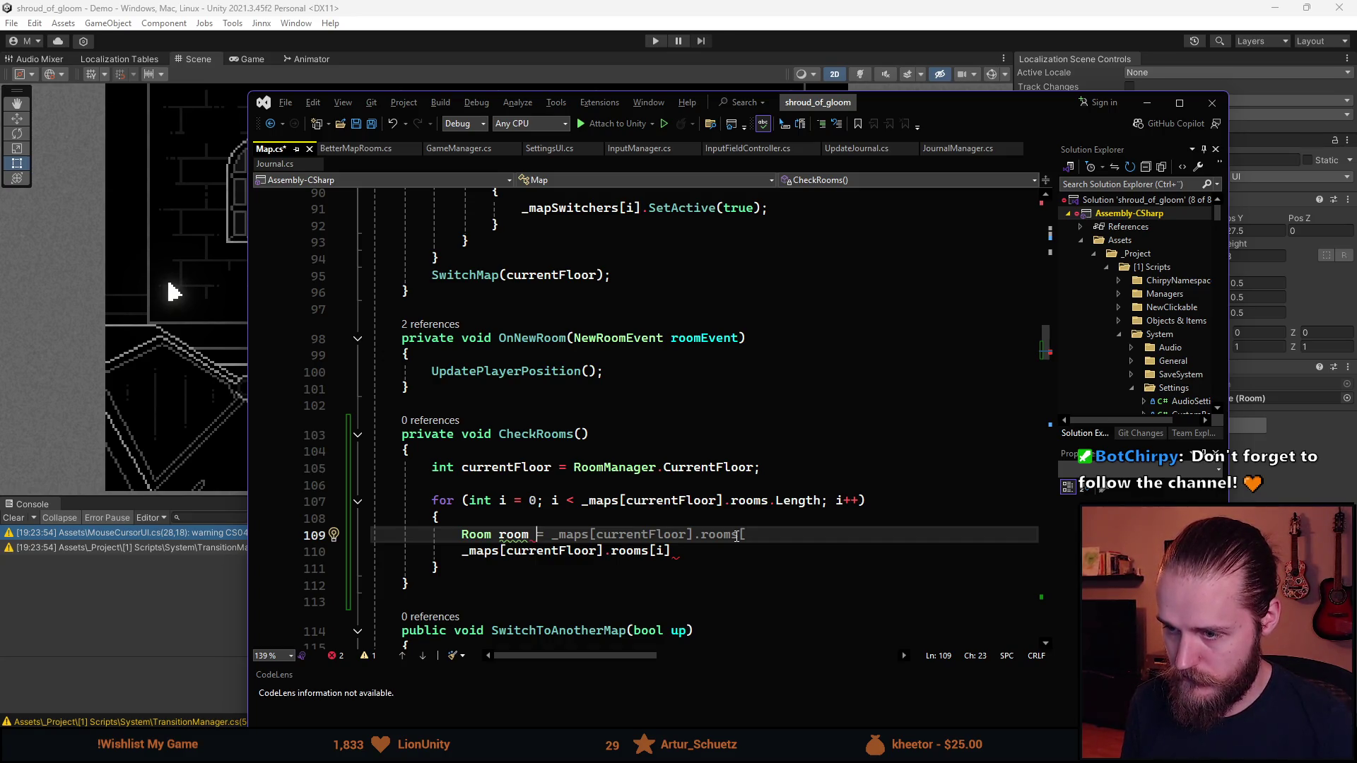
key("Tab")
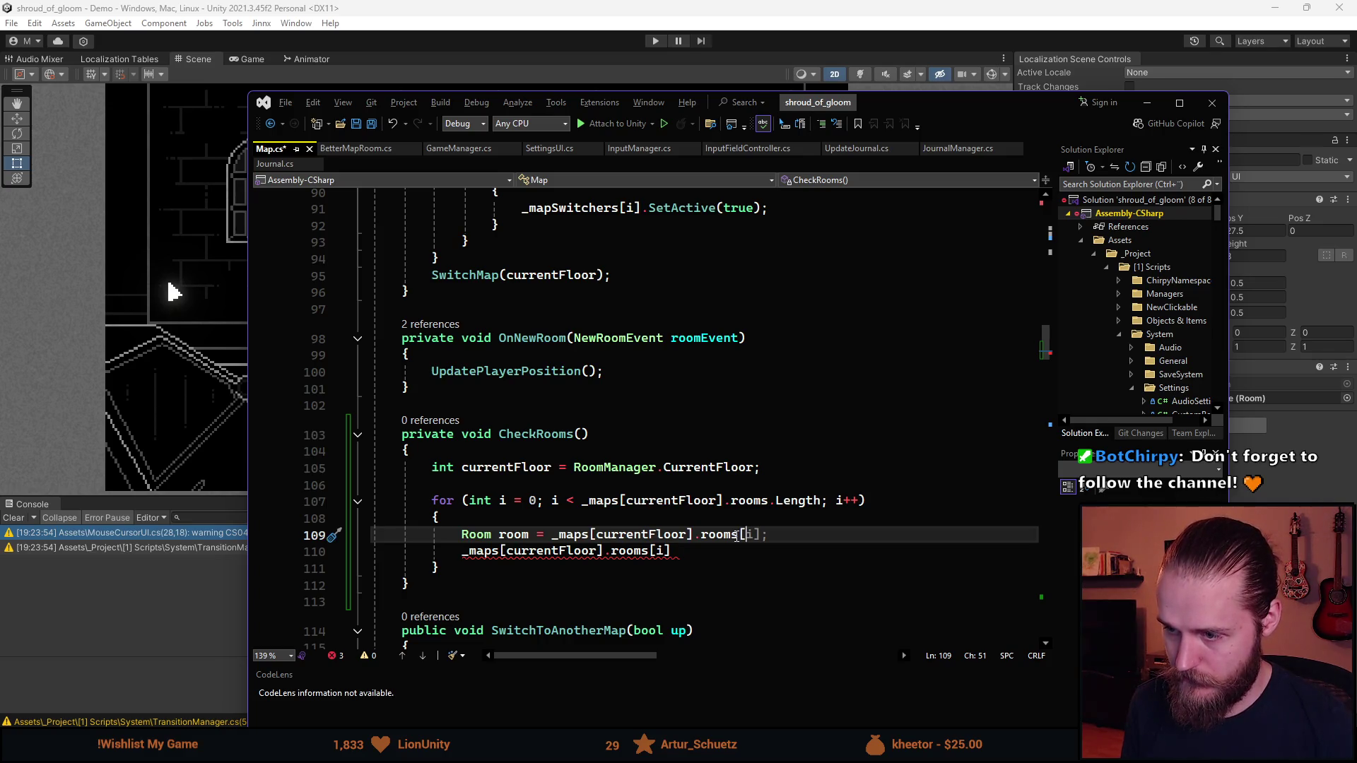
key("Tab")
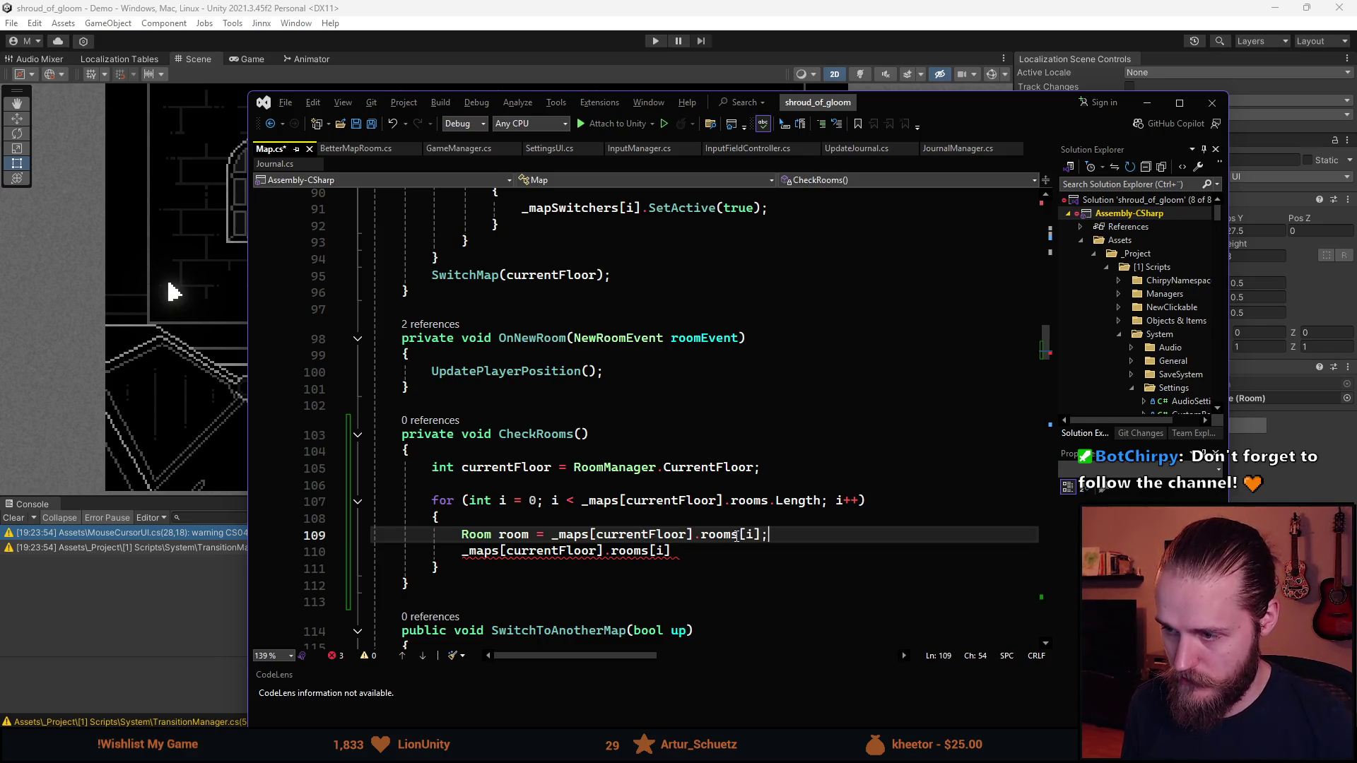
key("Left")
type(".")
key("Tab")
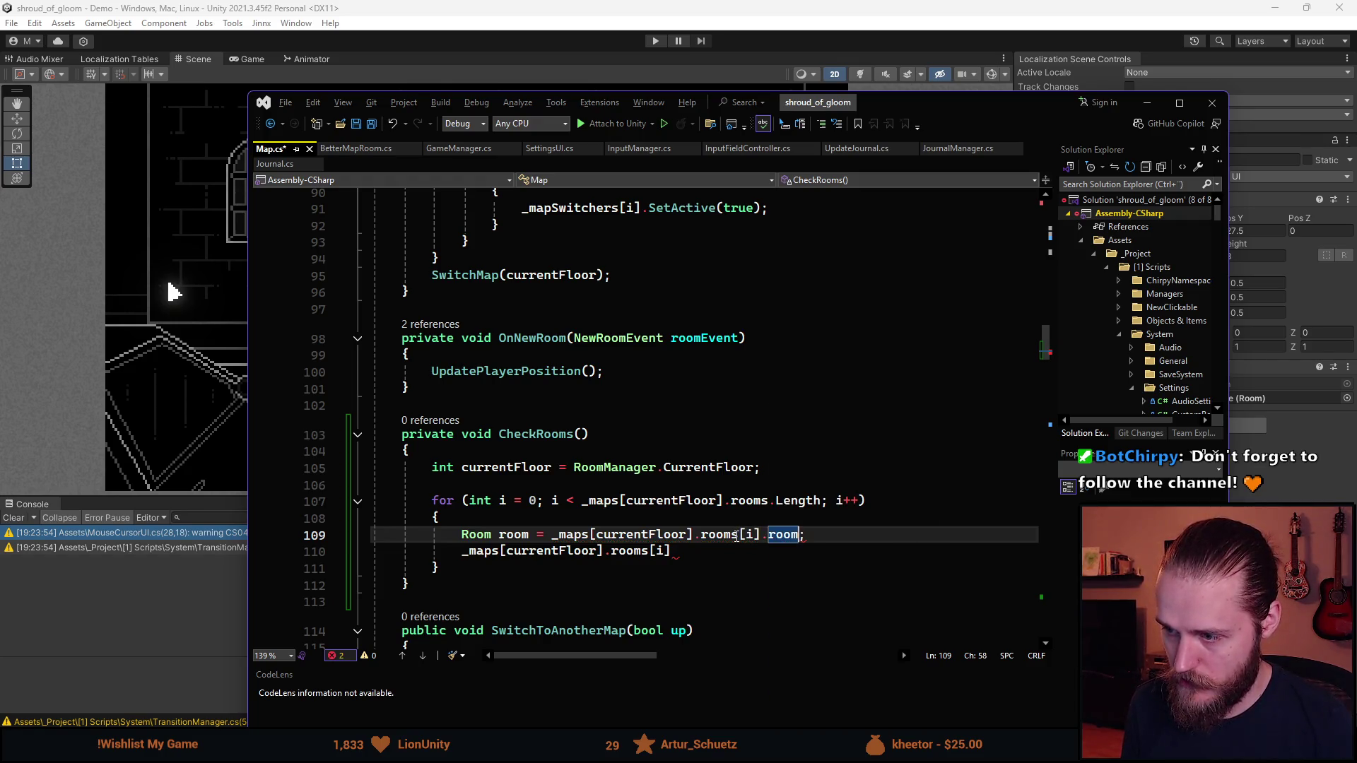
key("End")
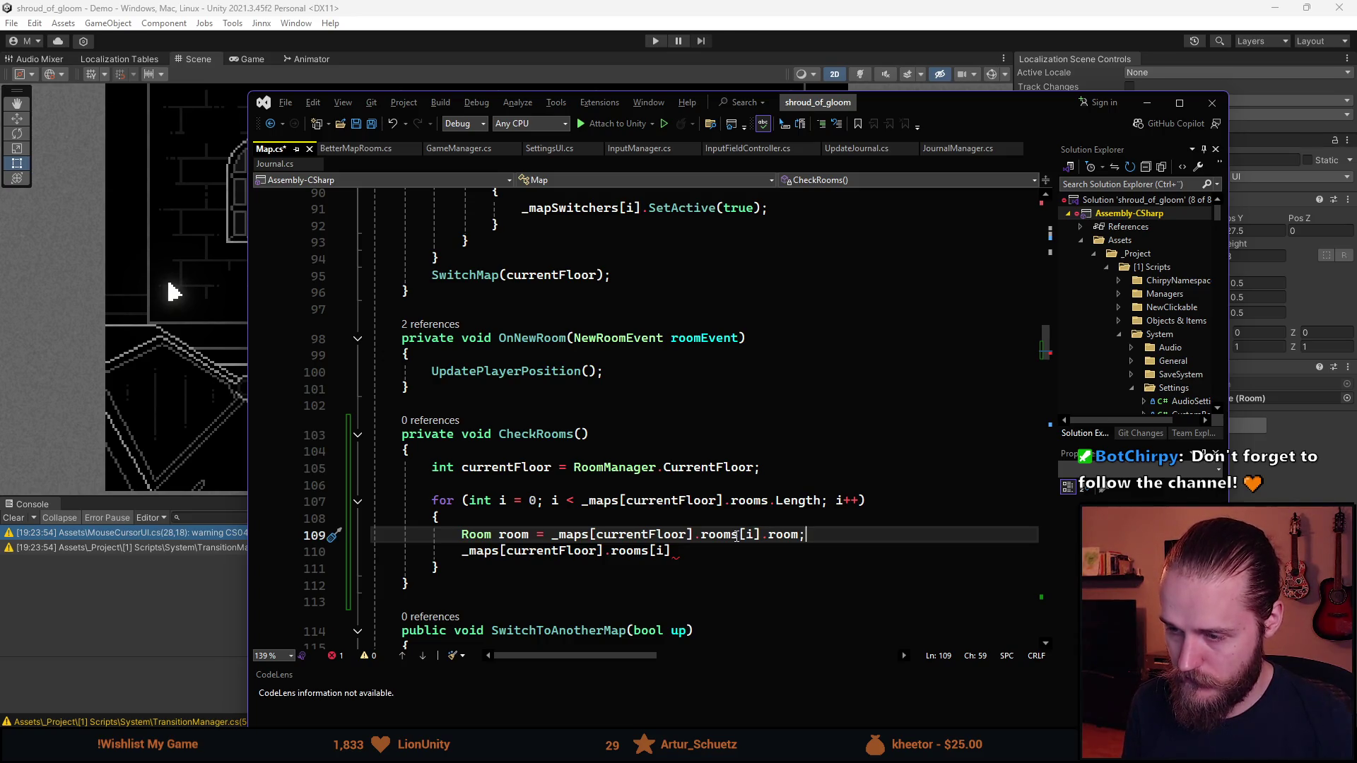
Delete the old rooms line and begin an empty if () statement in its place
key("Down")
key("Left")
key("Left")
key("Left")
key("End")
key("shift+Home")
key("BackSpace")
key("Return")
key("Up")
key("Down")
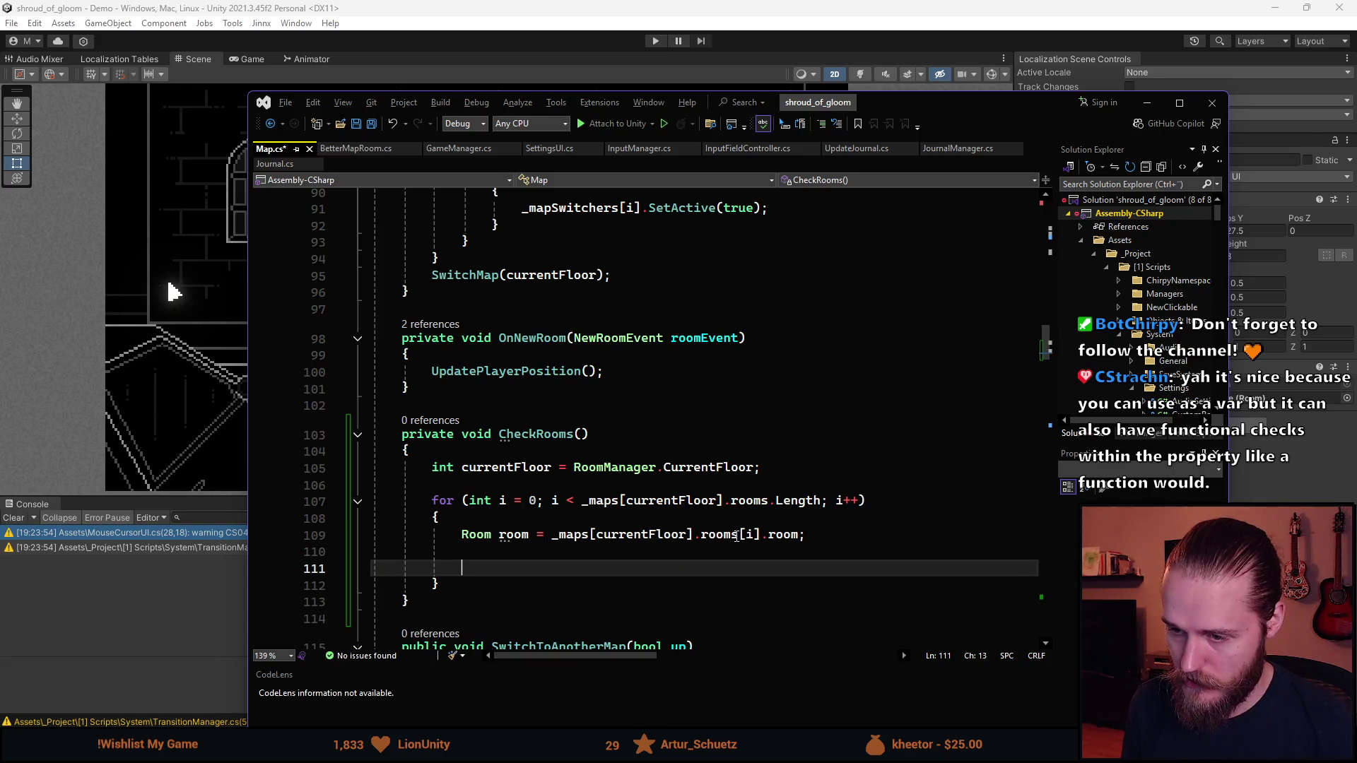
type("if ()")
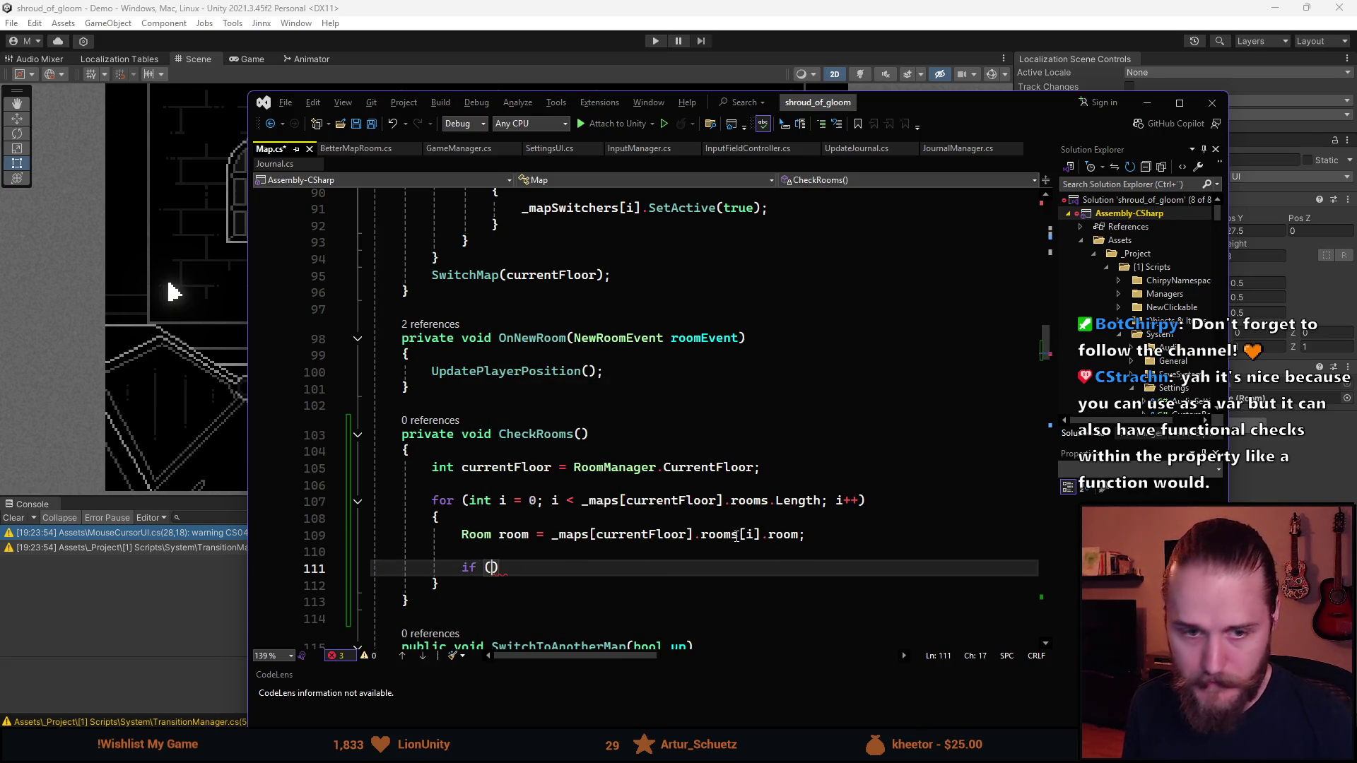
key("Left")
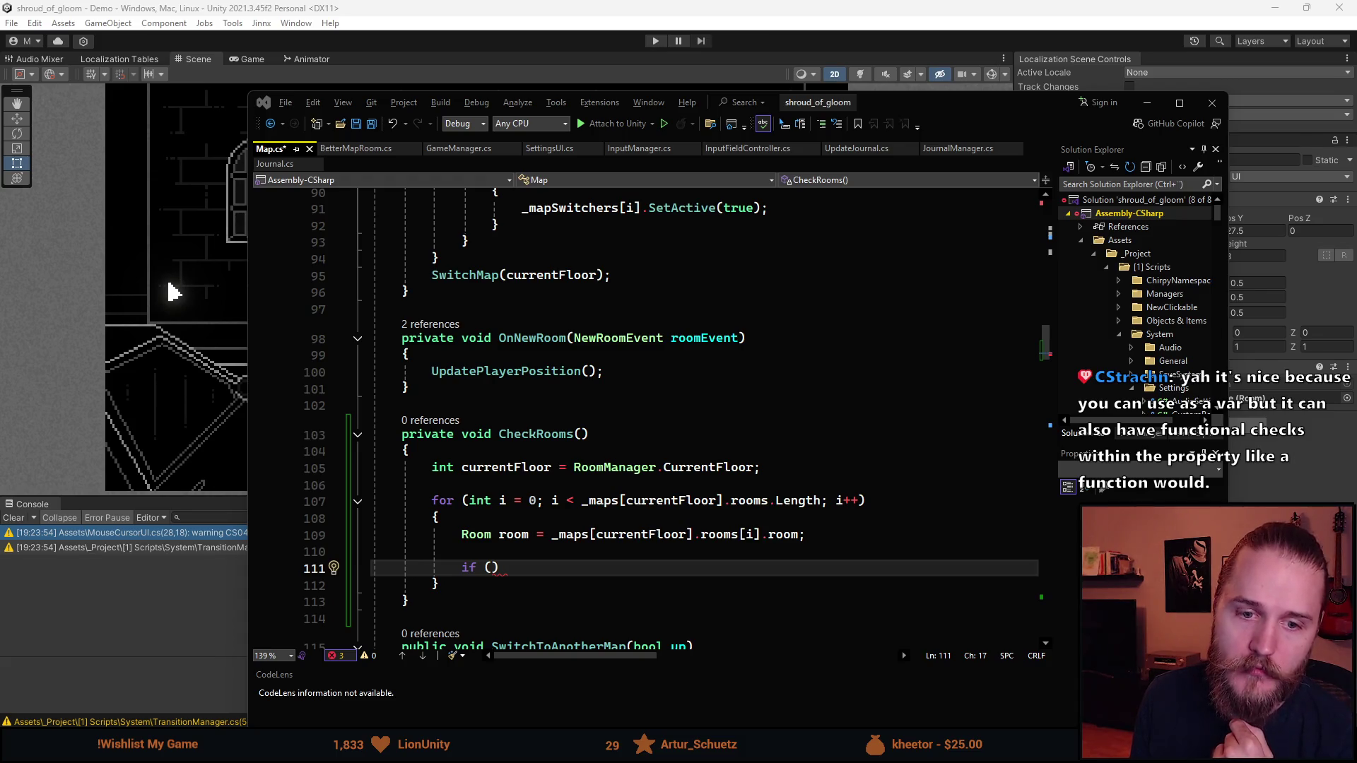
left_click(359, 151)
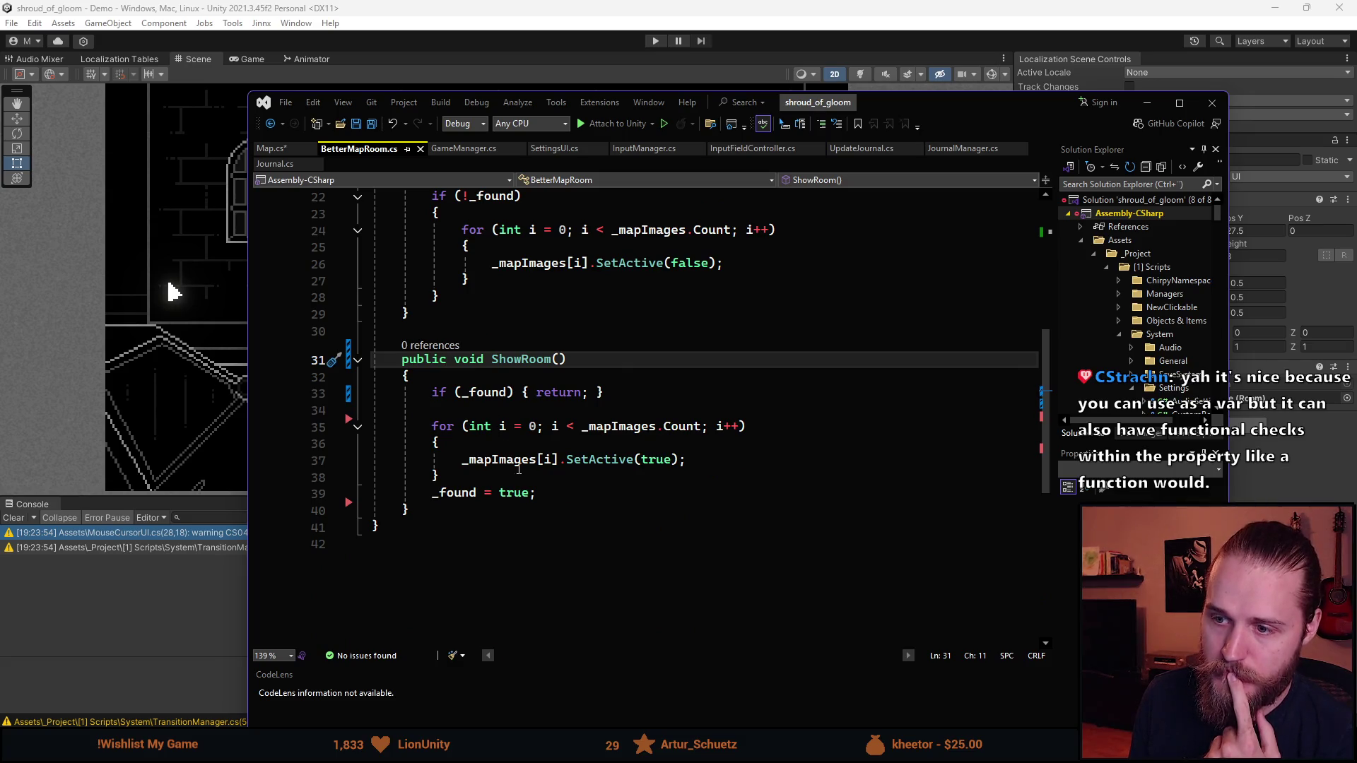
scroll(458, 428, "up", 7)
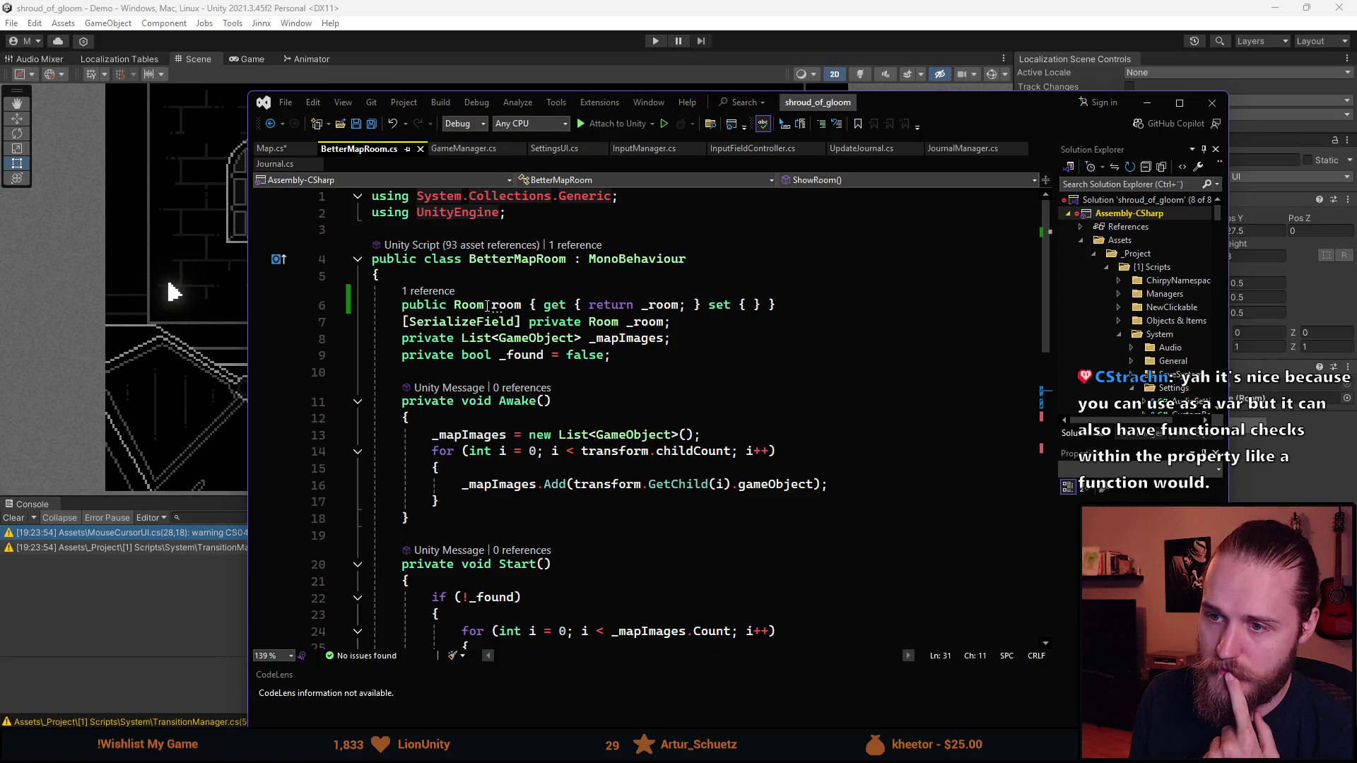
scroll(509, 312, "down", 5)
scroll(523, 313, "up", 5)
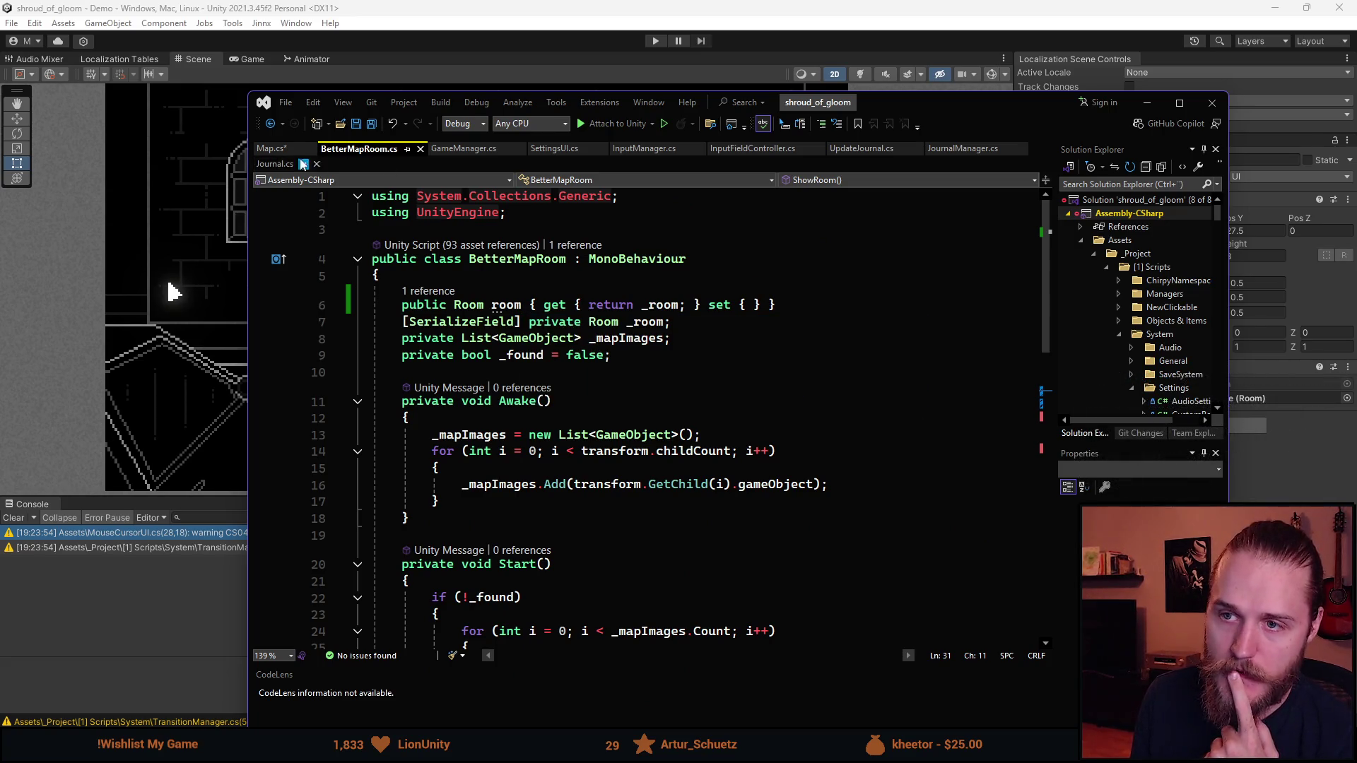
left_click(270, 149)
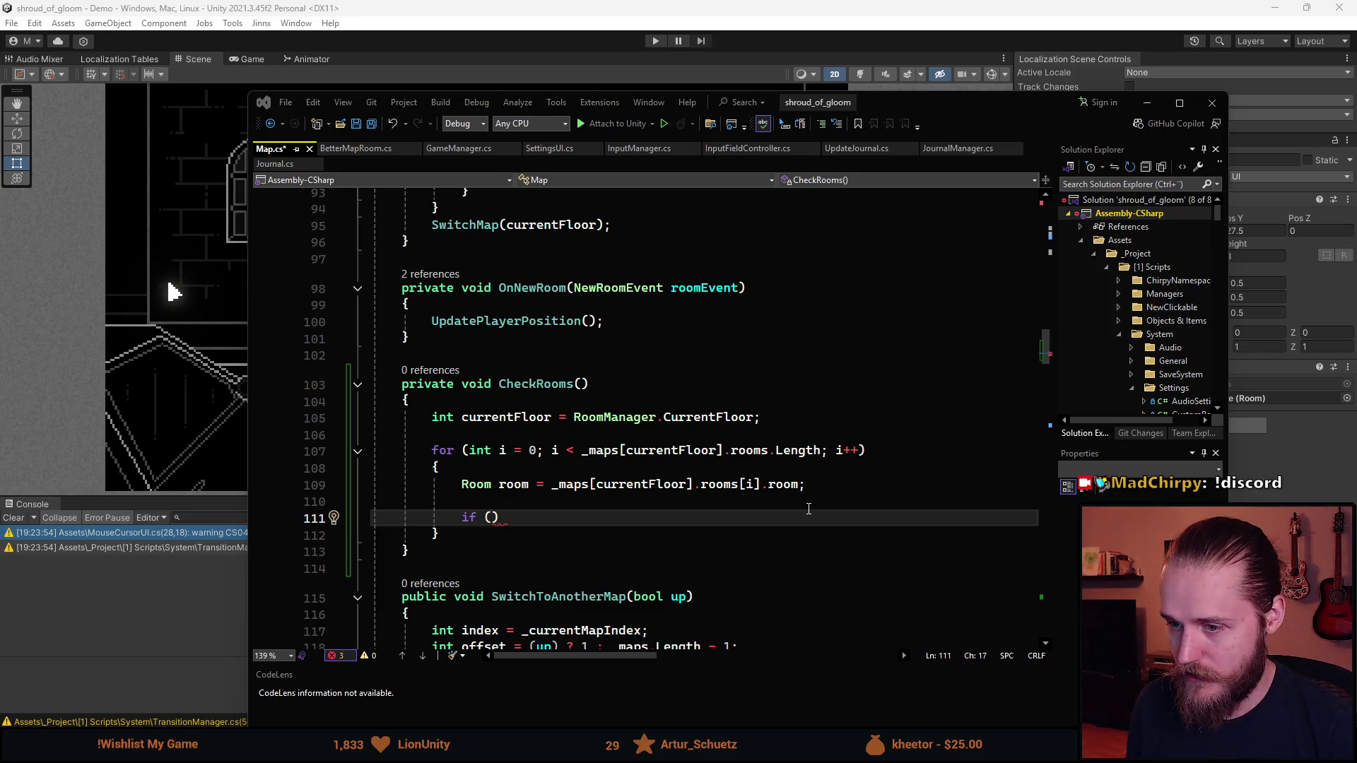
Write the if condition as room = RoomManager.CurrentRoom and open its braces
scroll(512, 517, "down", 2)
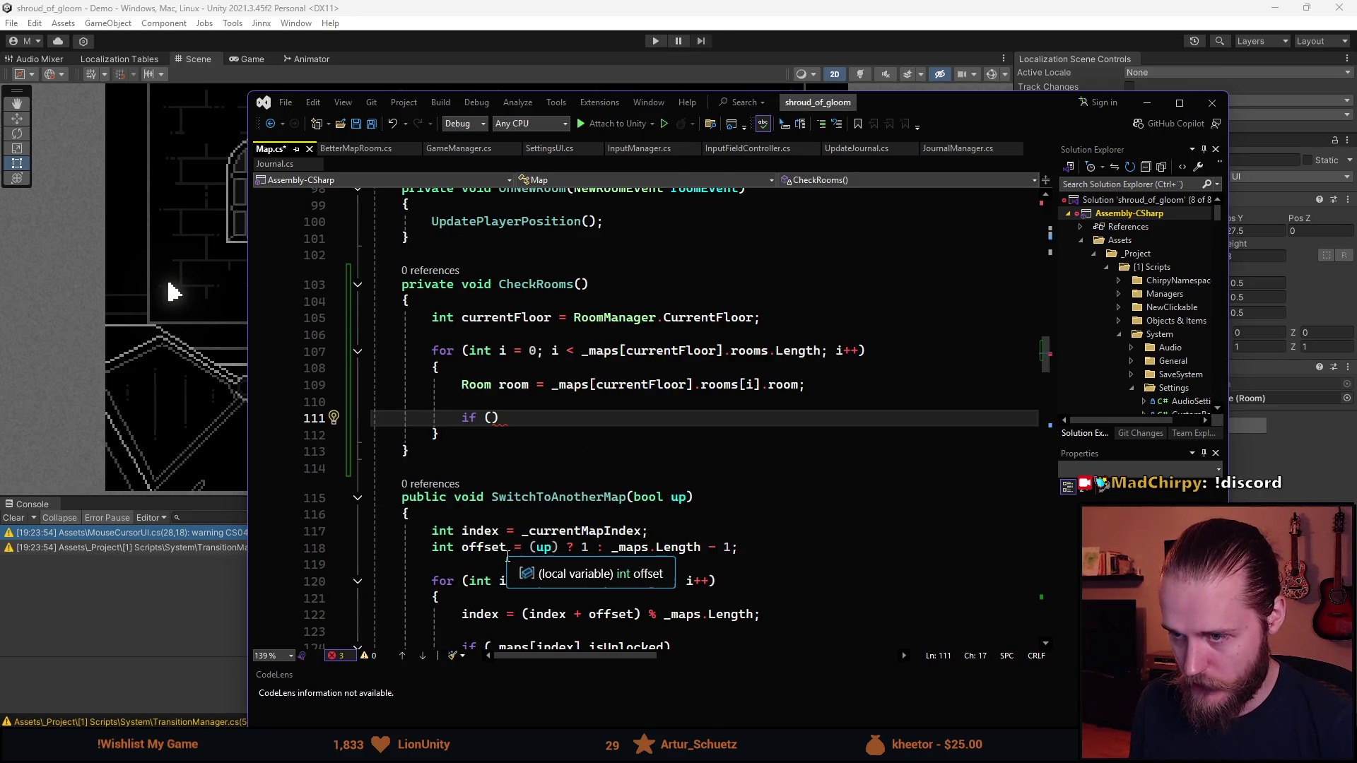
scroll(438, 537, "up", 2)
scroll(523, 572, "up", 1)
scroll(542, 550, "down", 1)
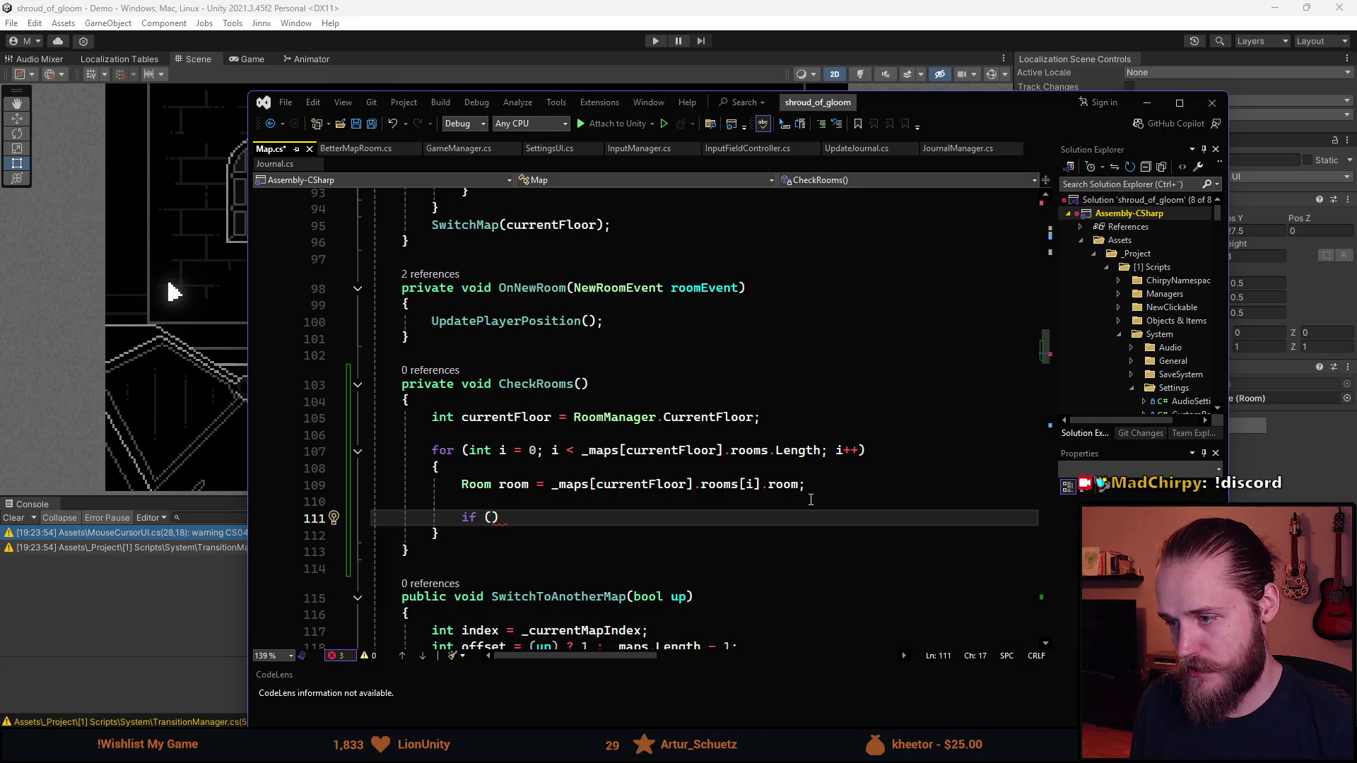
type("room = R")
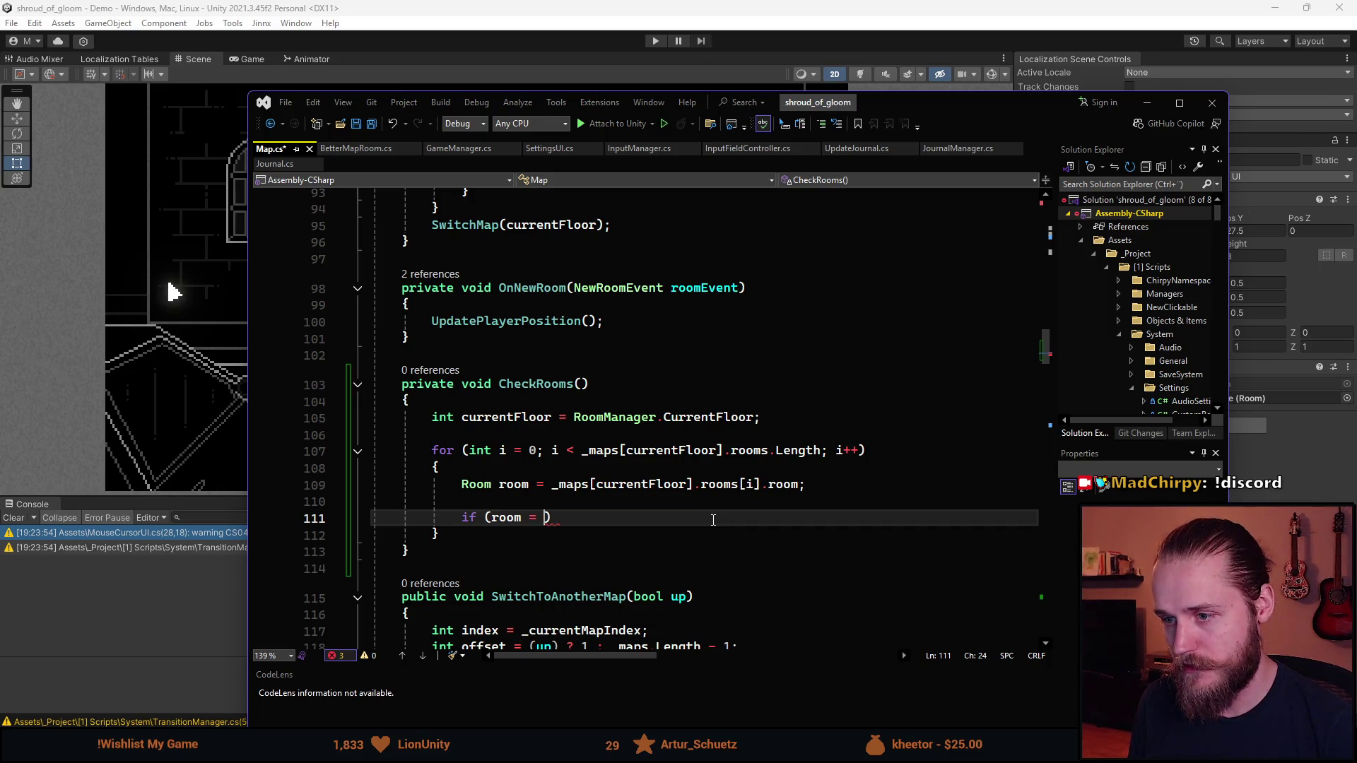
type("oomManager.CurrentFloor")
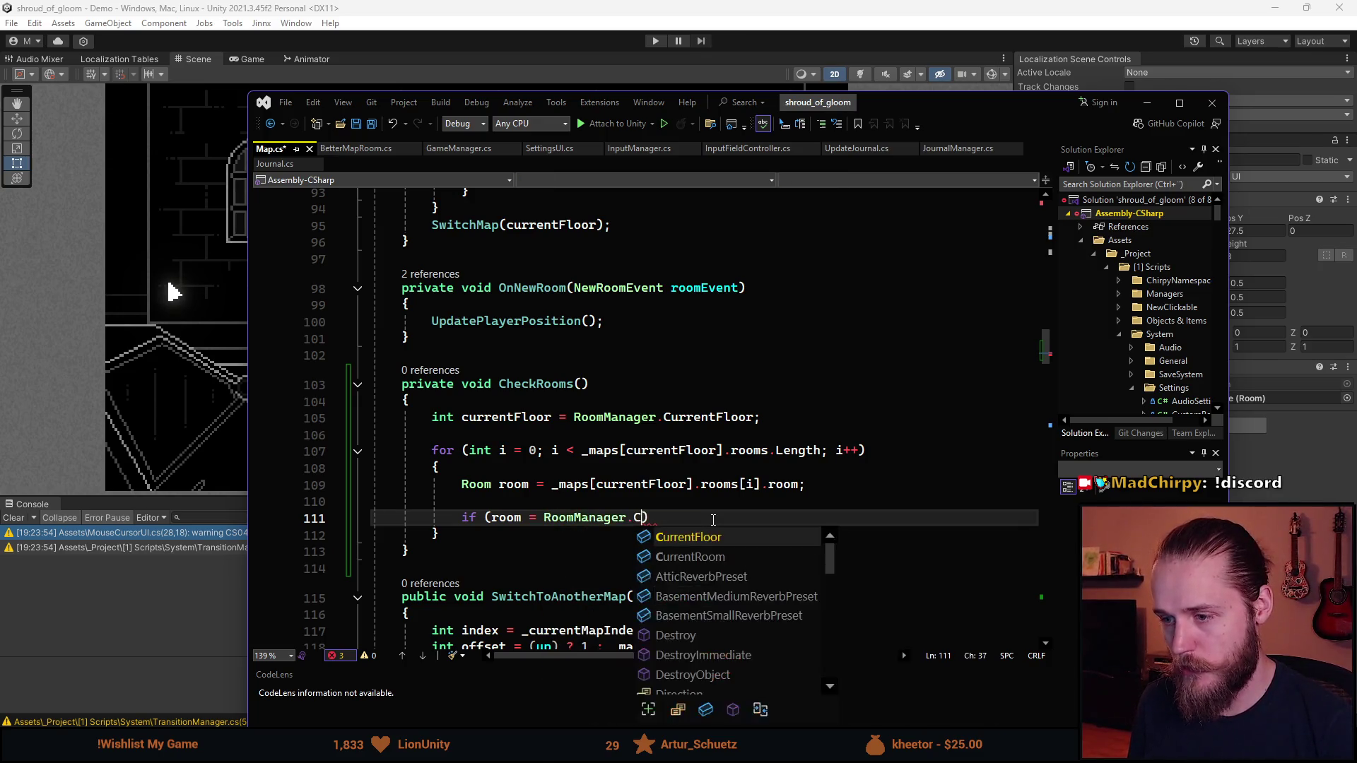
key("BackSpace")
key("BackSpace")
type("Room){")
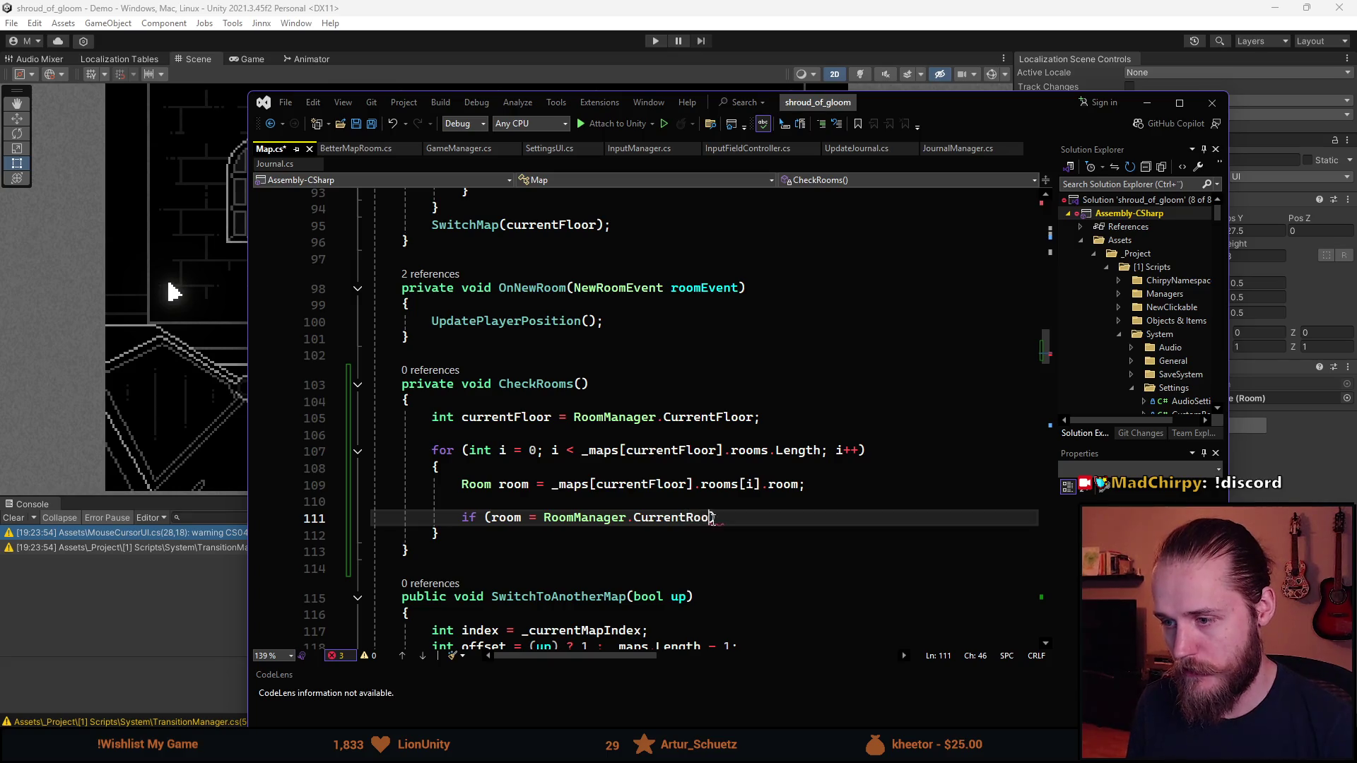
key("Return")
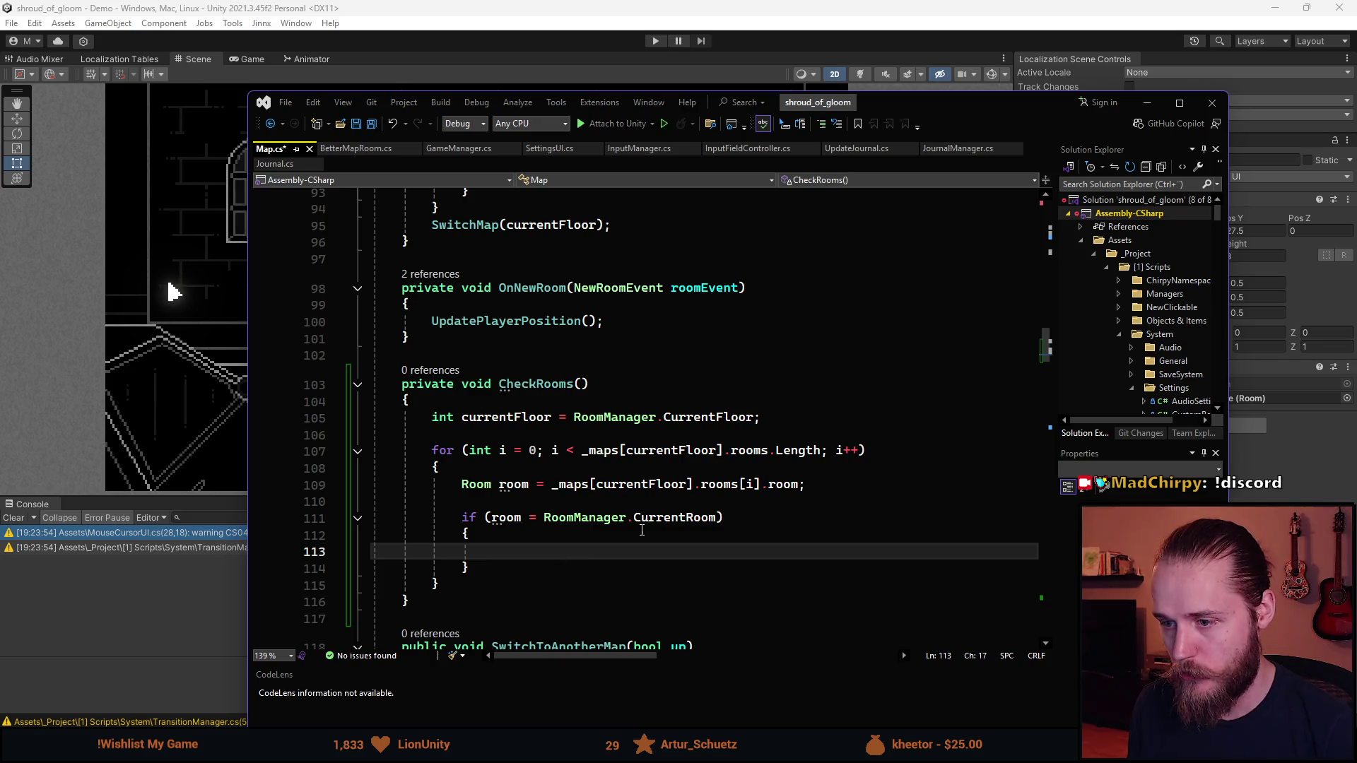
Discard a trial room.Show call and start the if body with _maps
scroll(641, 530, "down", 1)
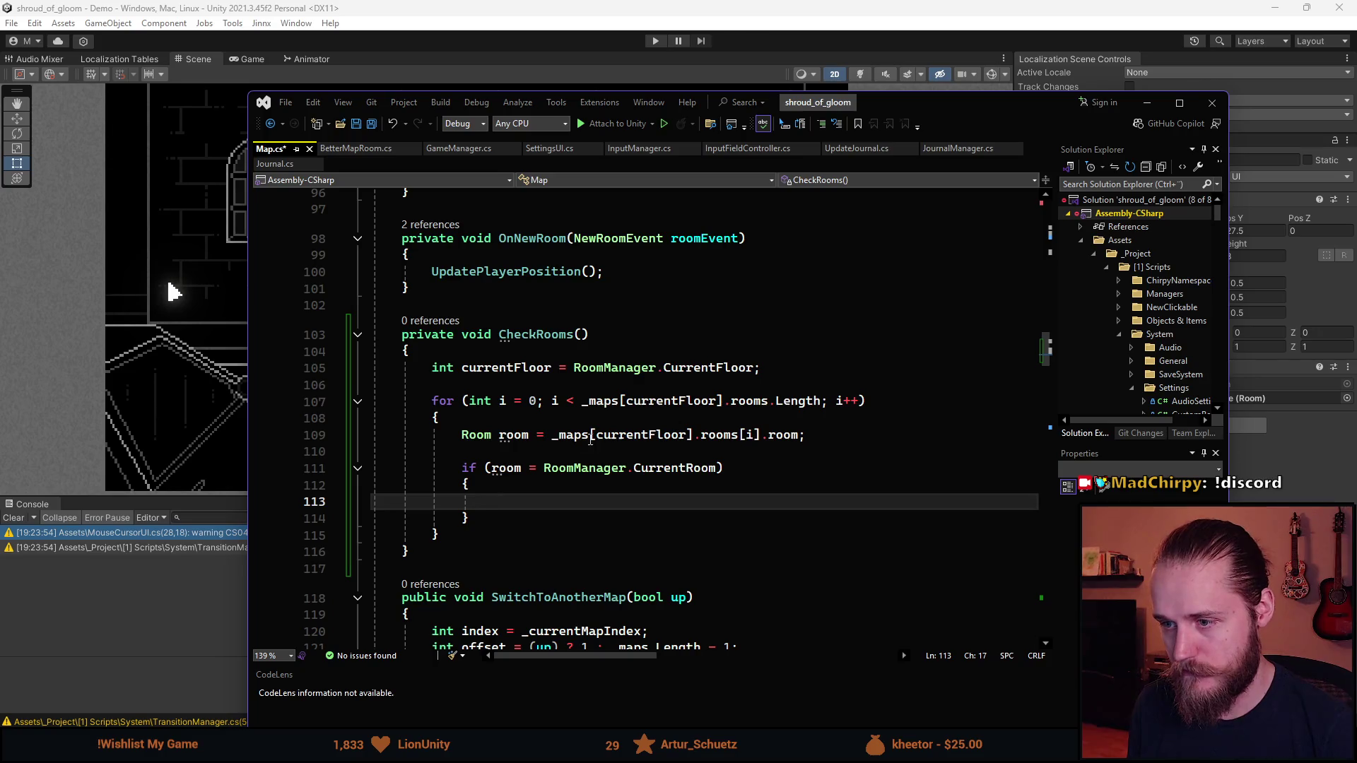
left_click_drag(596, 436, 823, 439)
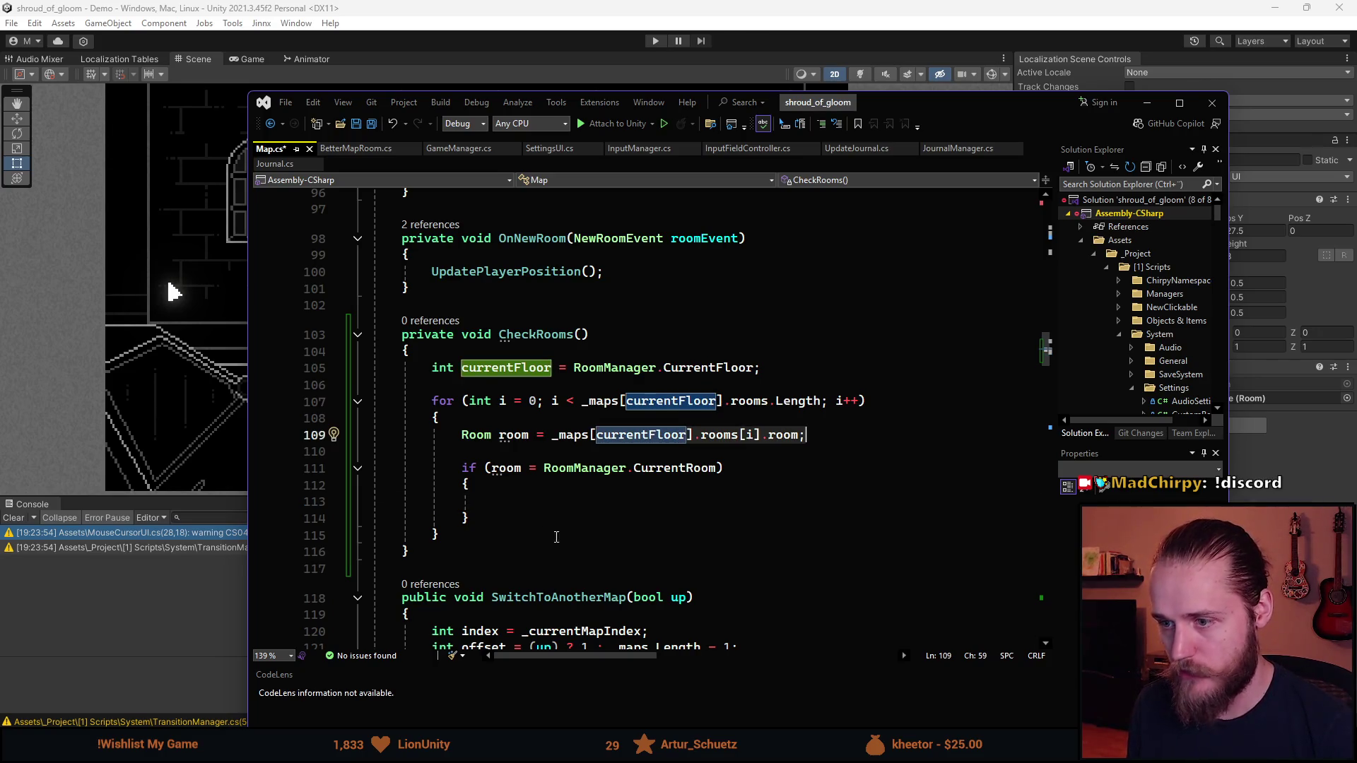
left_click(700, 503)
type("room.Show")
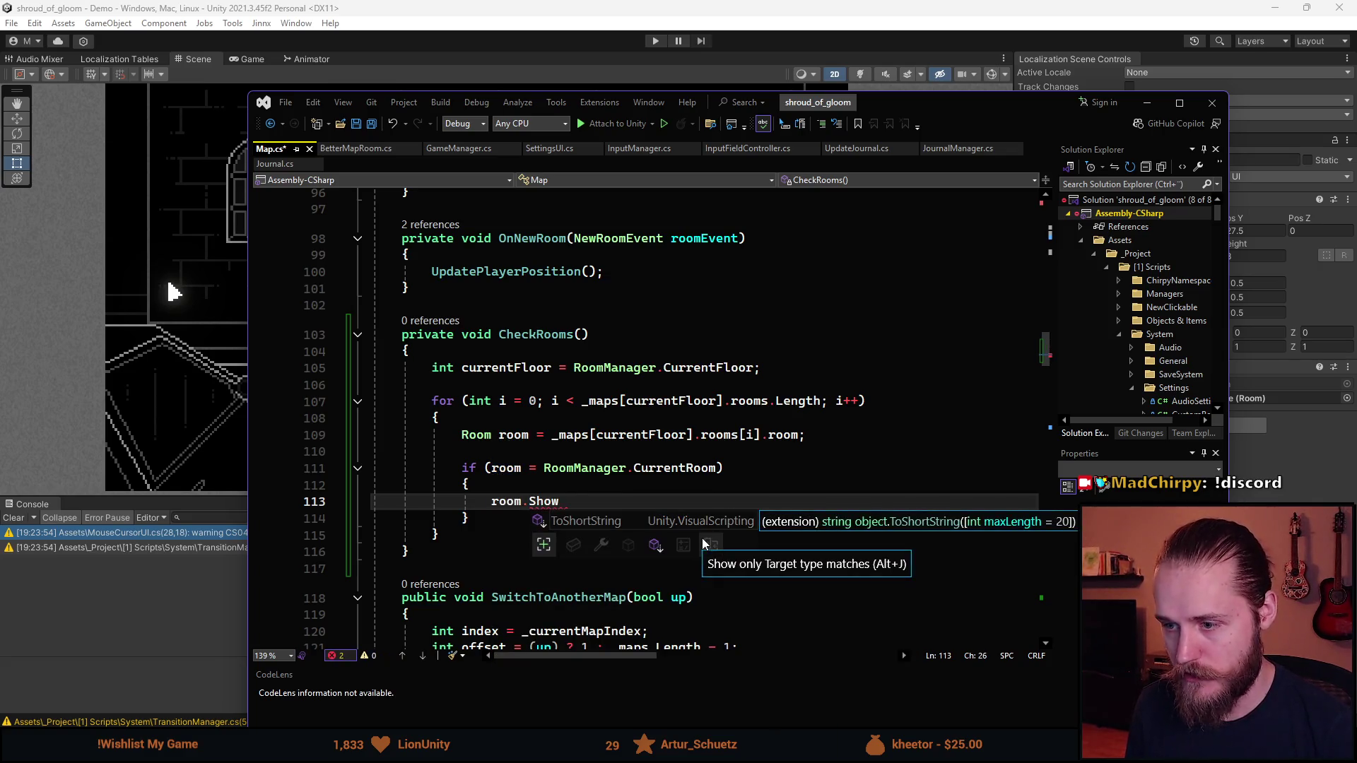
key("BackSpace")
key("BackSpace")
key("BackSpace")
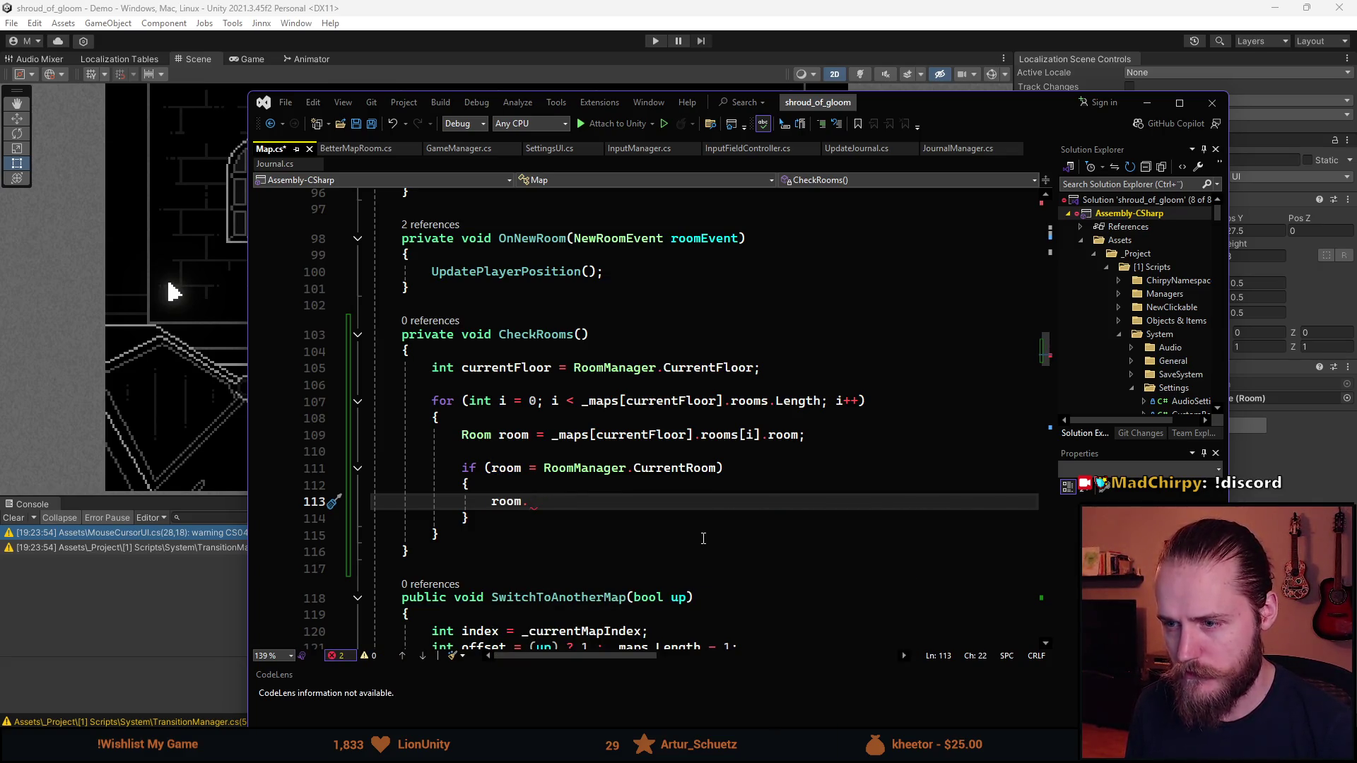
key("BackSpace")
key("BackSpace")
key("BackSpace")
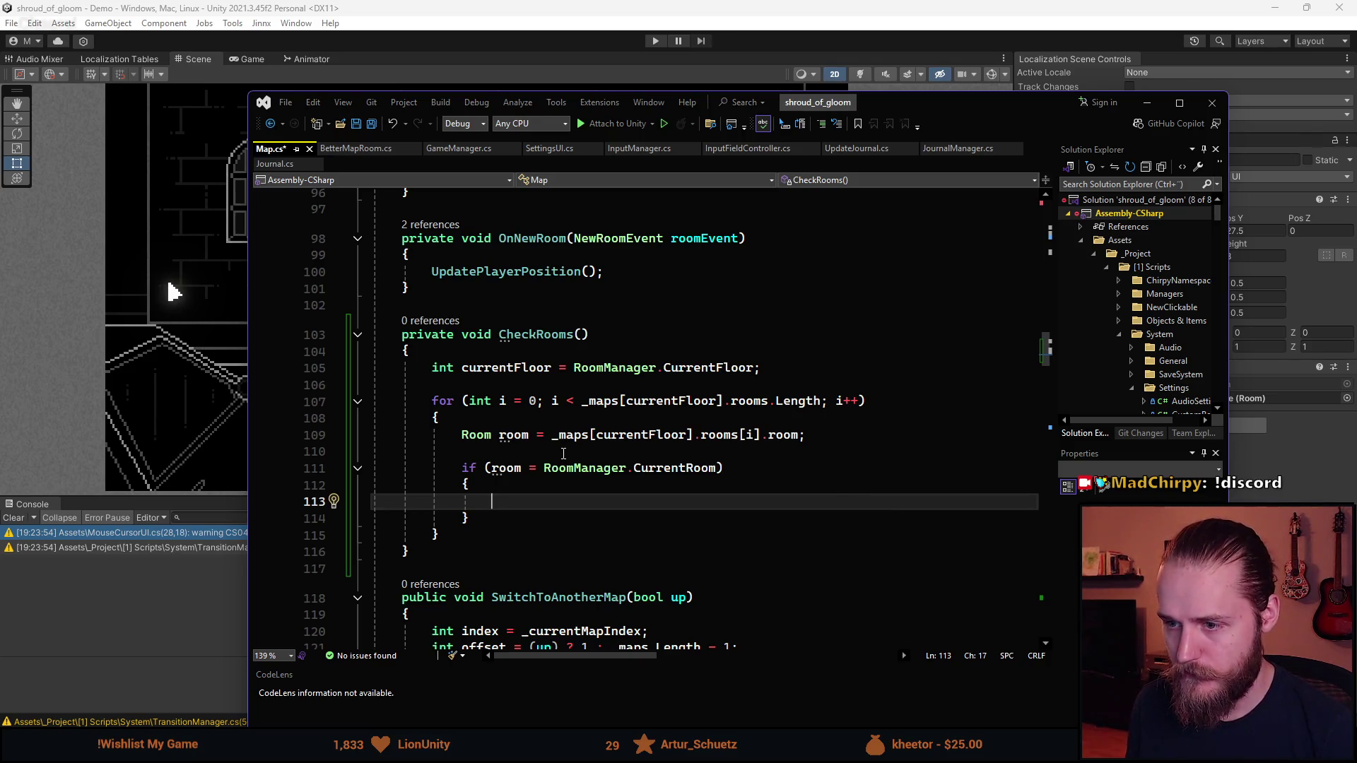
mouse_move(485, 432)
key("Up")
key("Up")
key("Up")
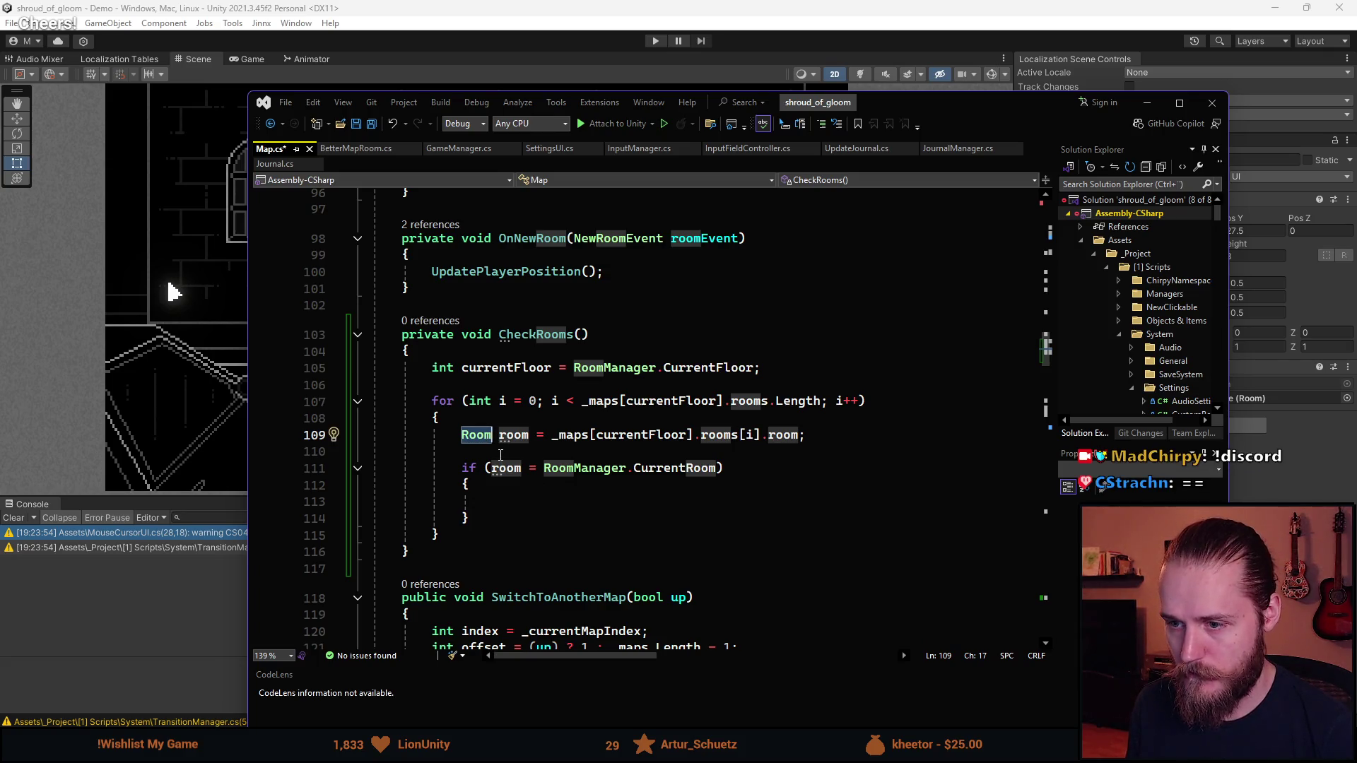
key("Down")
key("Down")
key("Down")
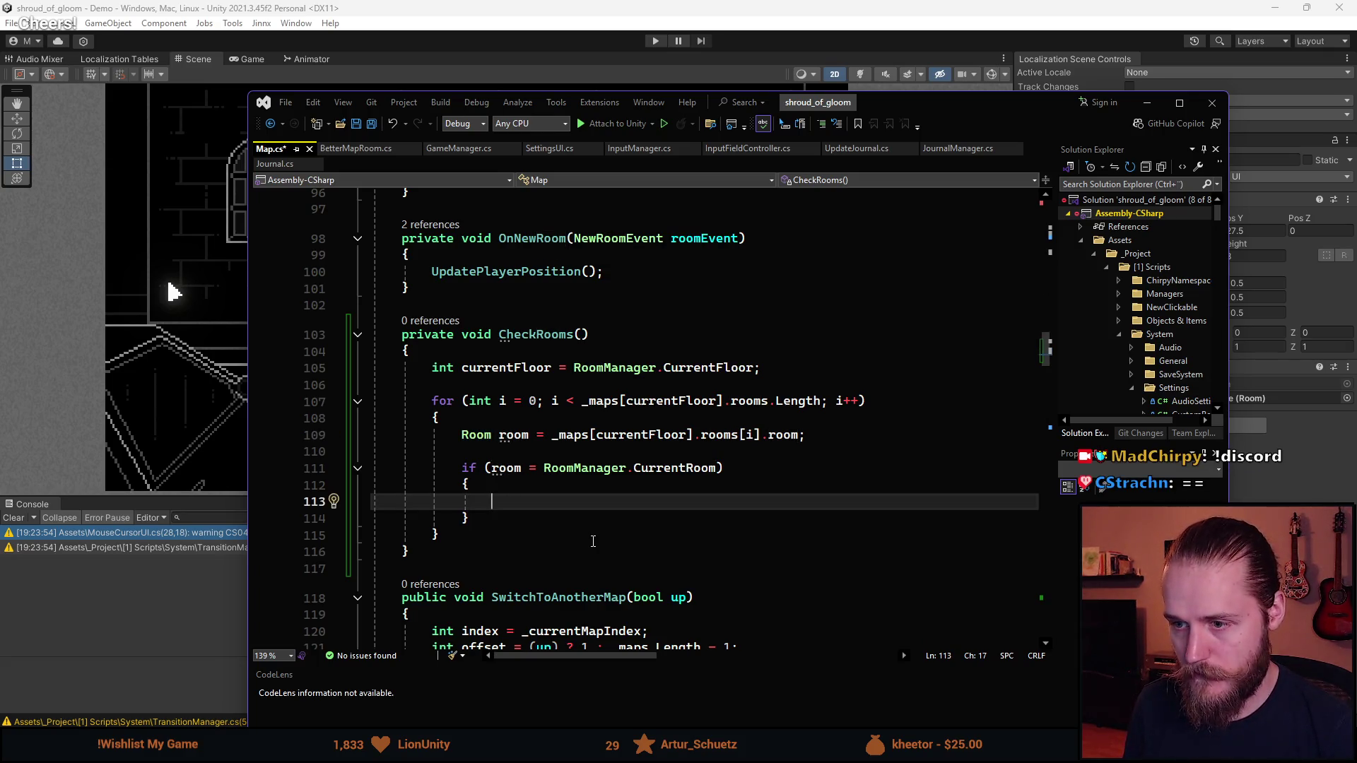
type("_maps")
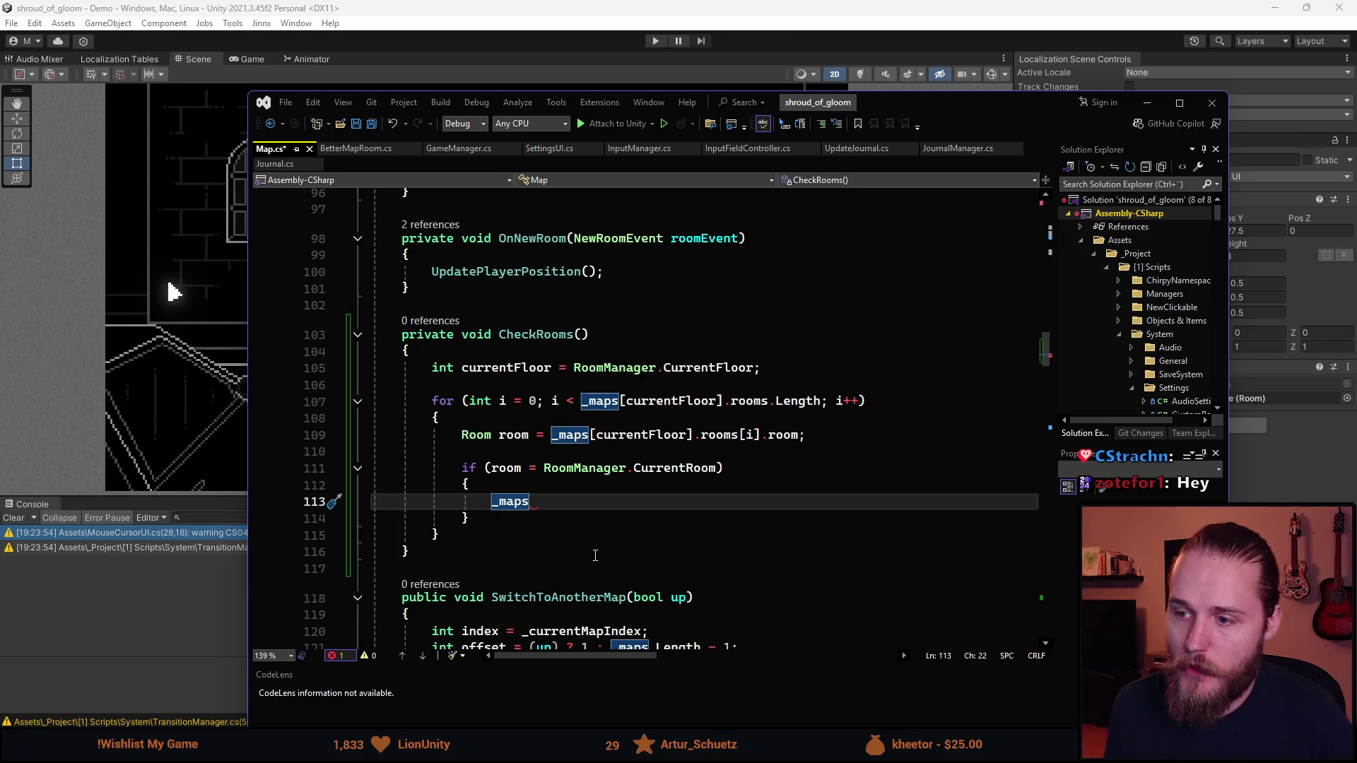
Change the if condition's = into a == comparison
left_click(541, 434)
key("Left")
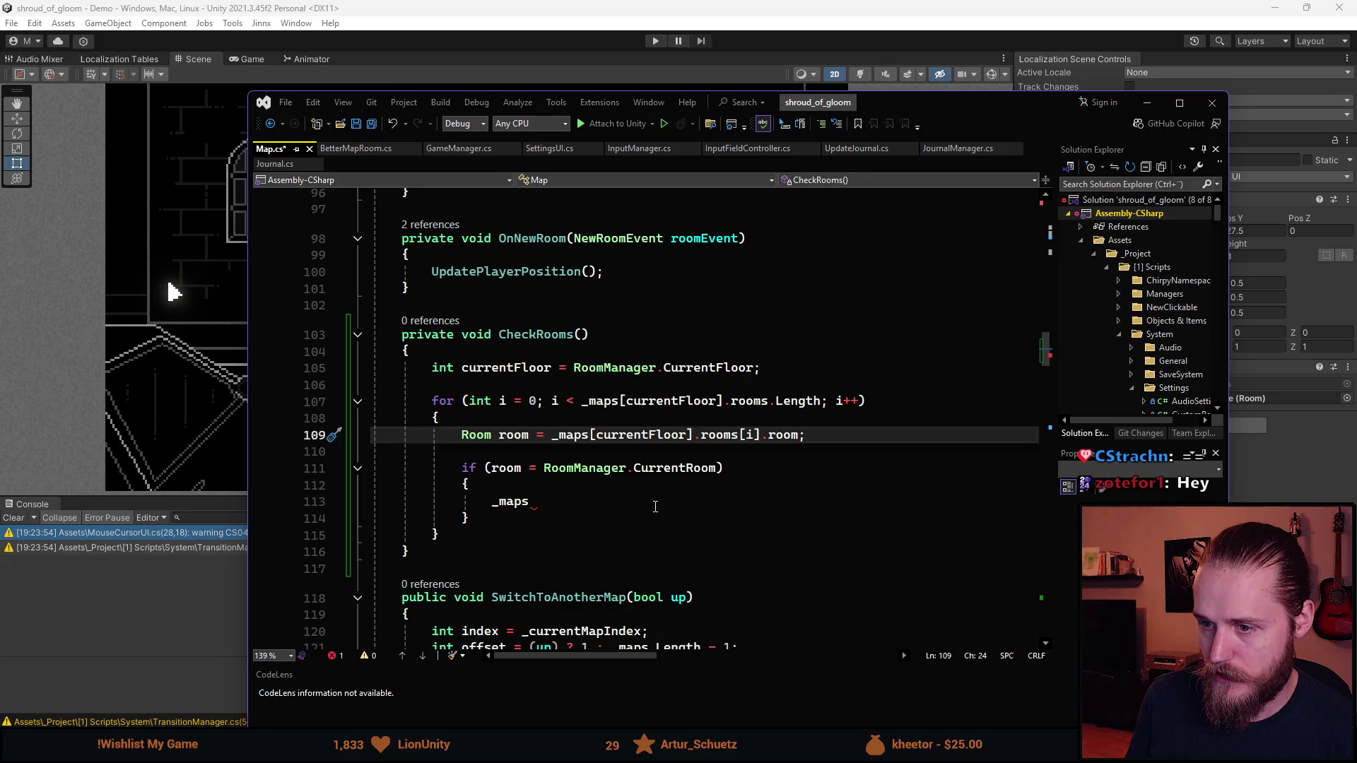
key("Down")
key("Down")
key("Right")
key("Right")
key("Right")
key("ctrl+Right")
key("ctrl+Right")
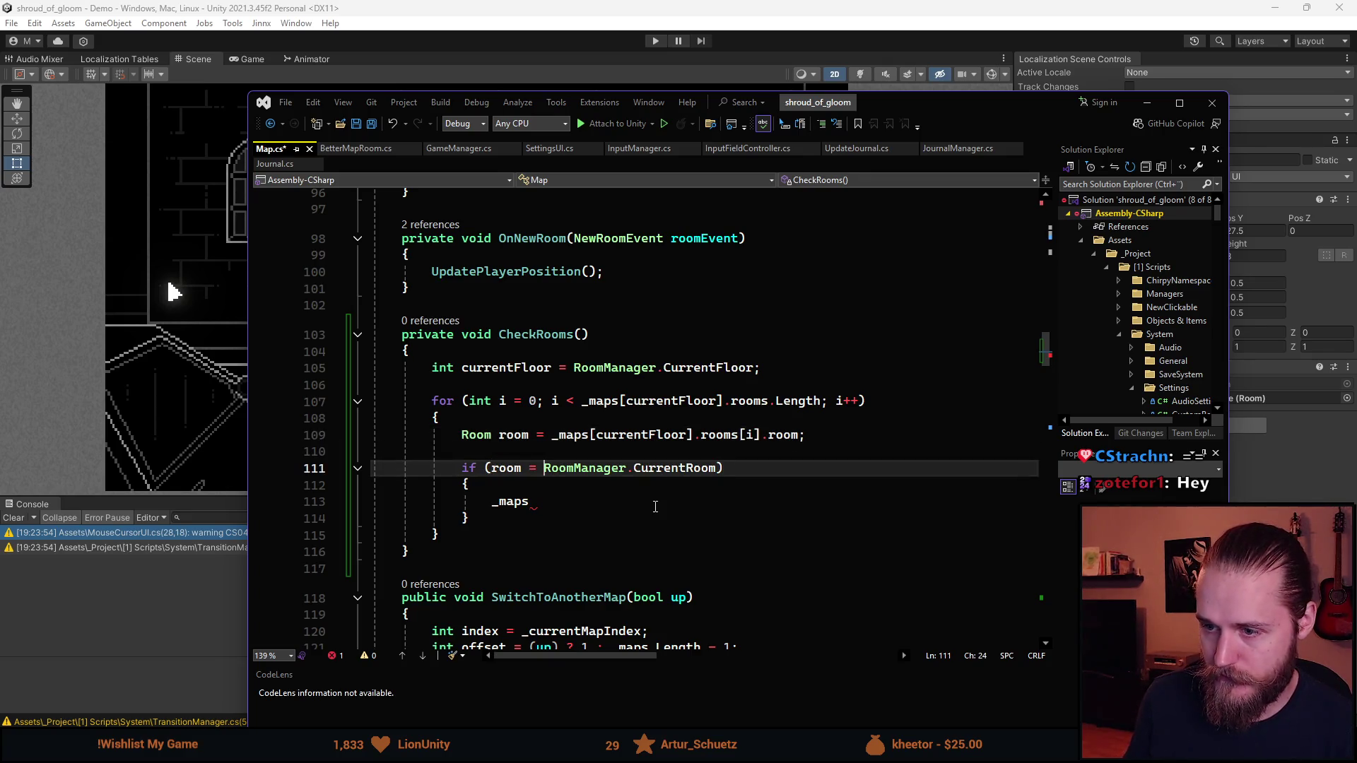
type("=")
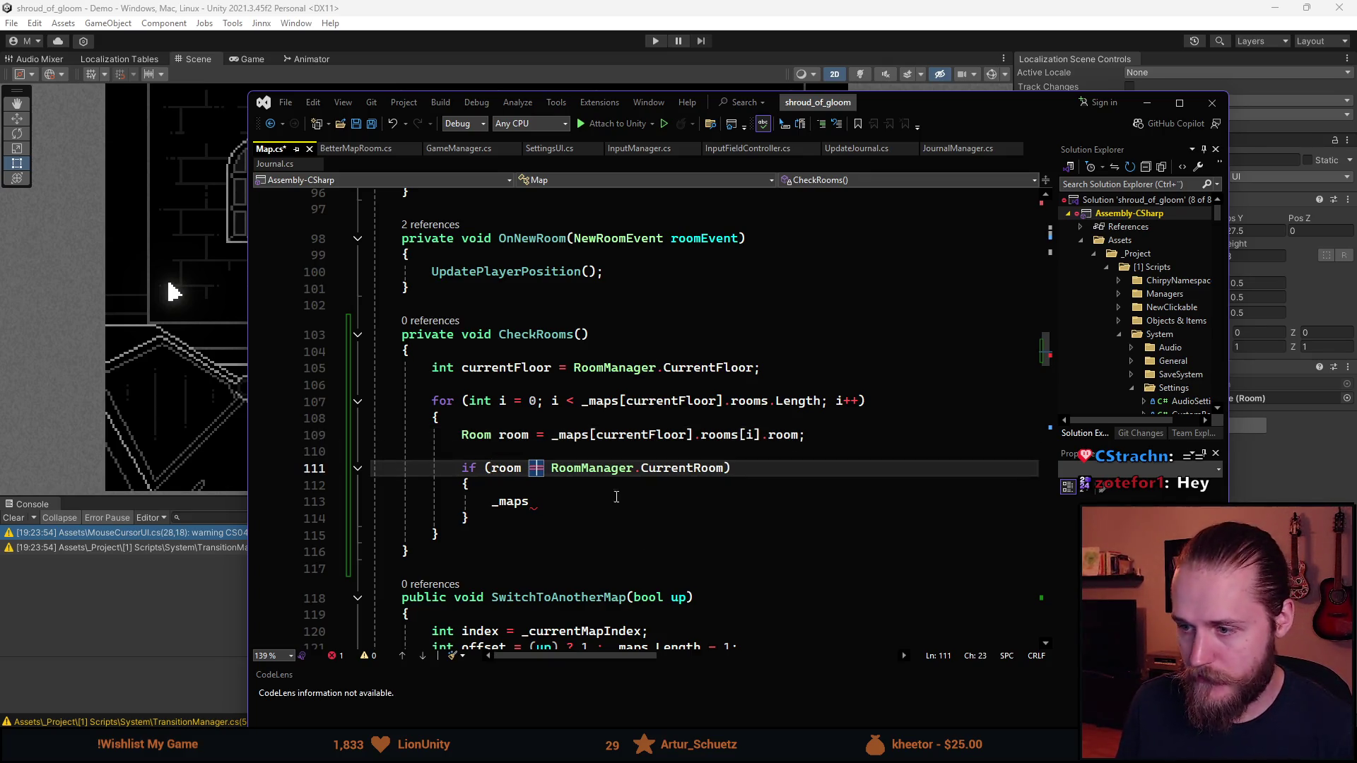
Complete the if body as _maps[currentFloor].rooms[i].ShowRoom();
left_click(612, 507)
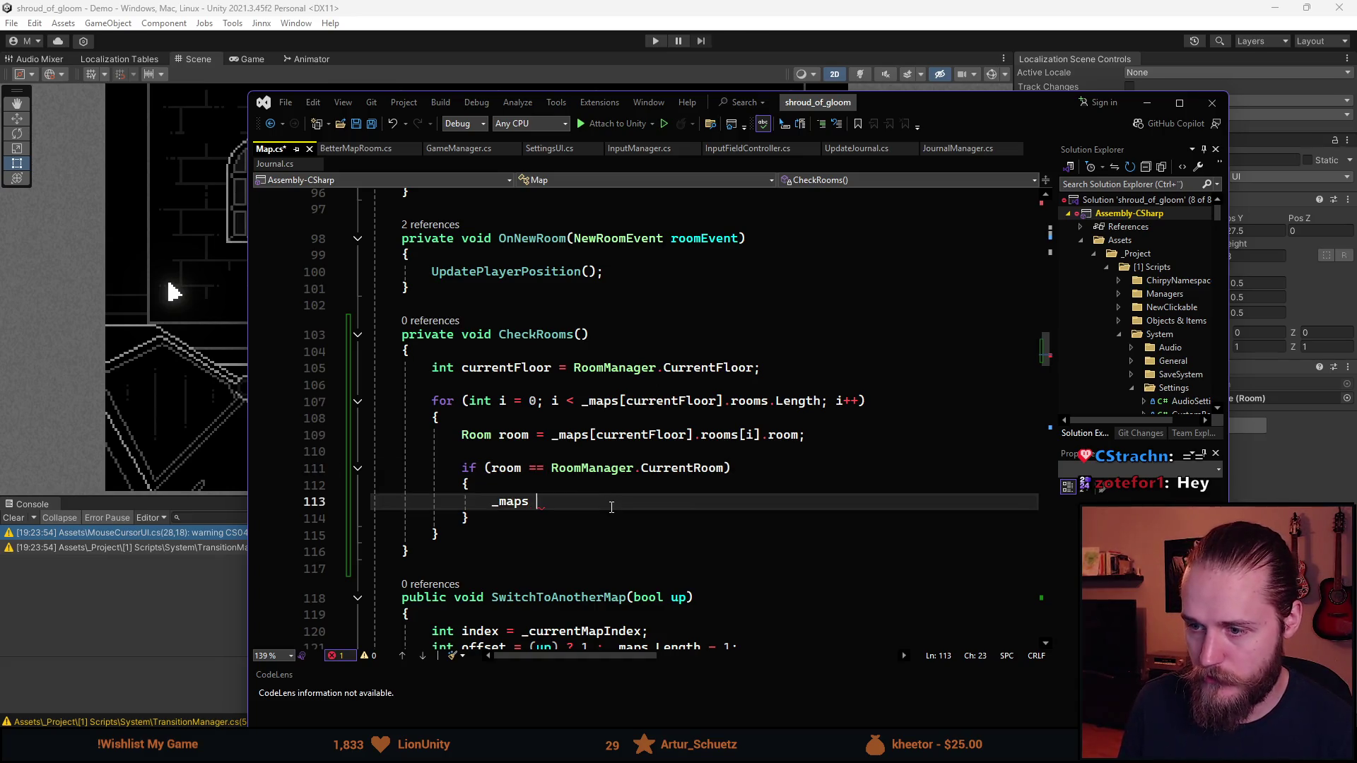
key("BackSpace")
type("[currentFloor")
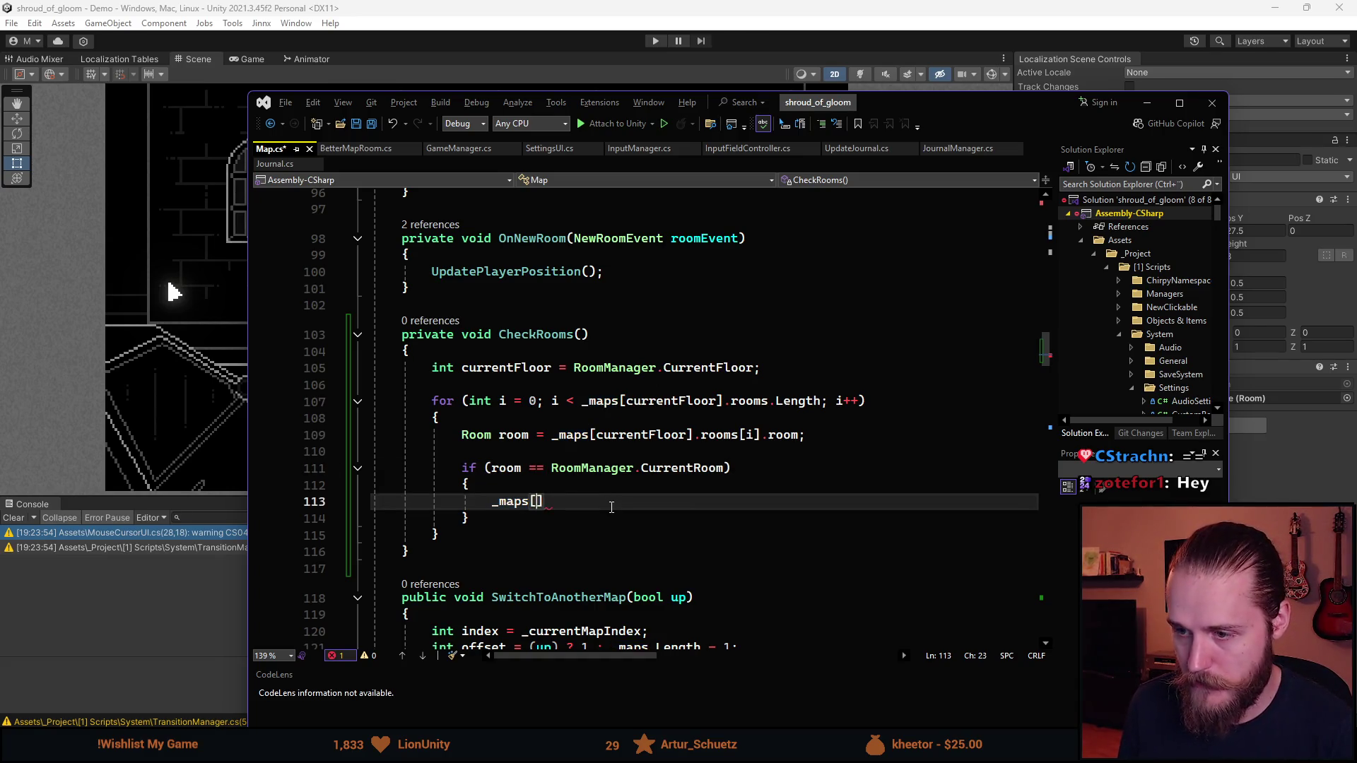
type("].ro")
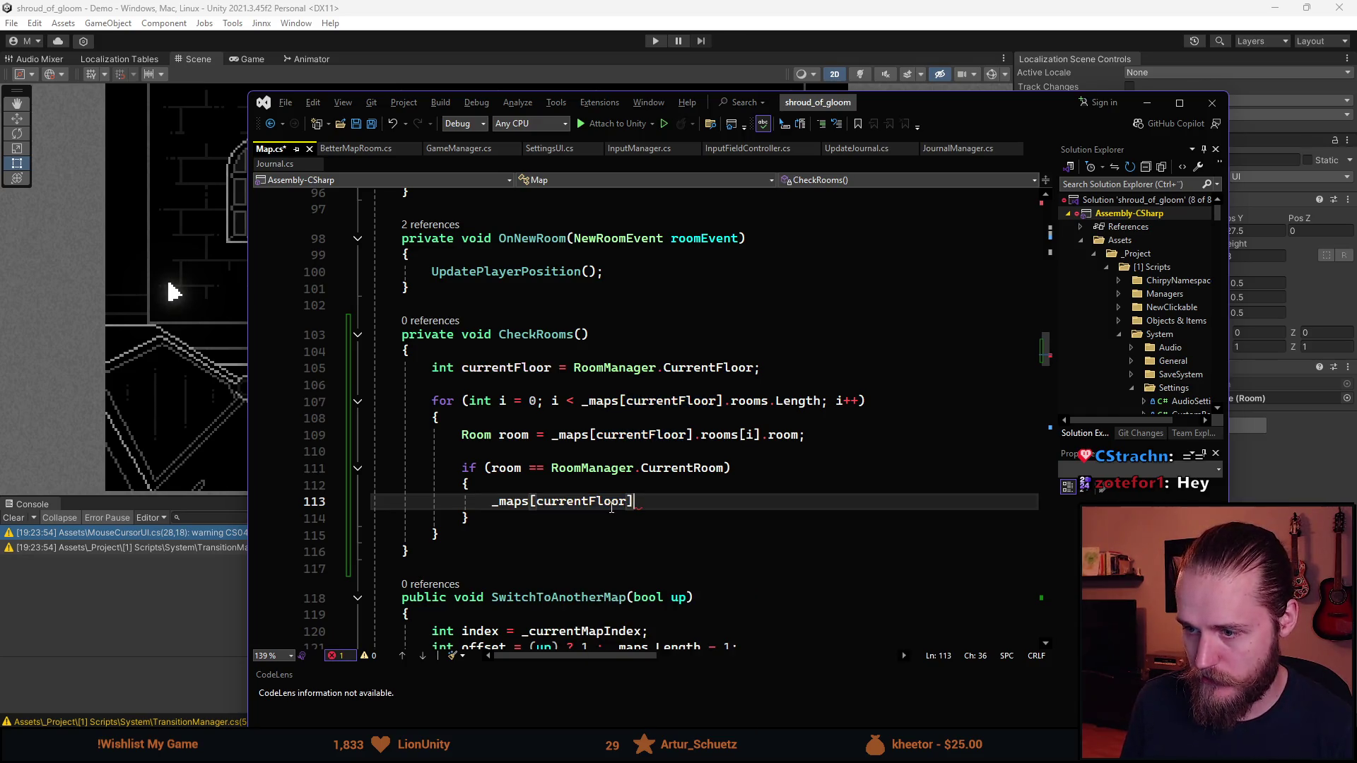
type("om")
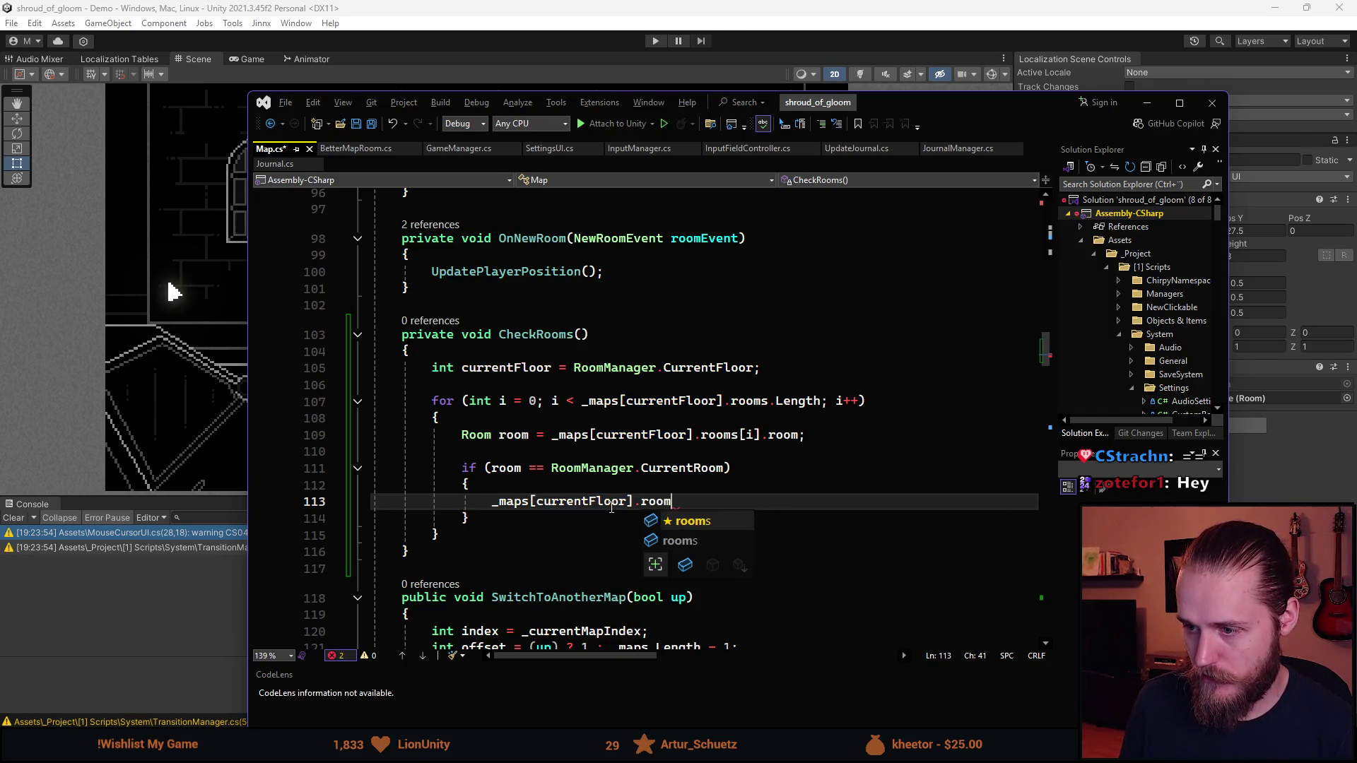
type("s[]")
key("Left")
type("i].Sho")
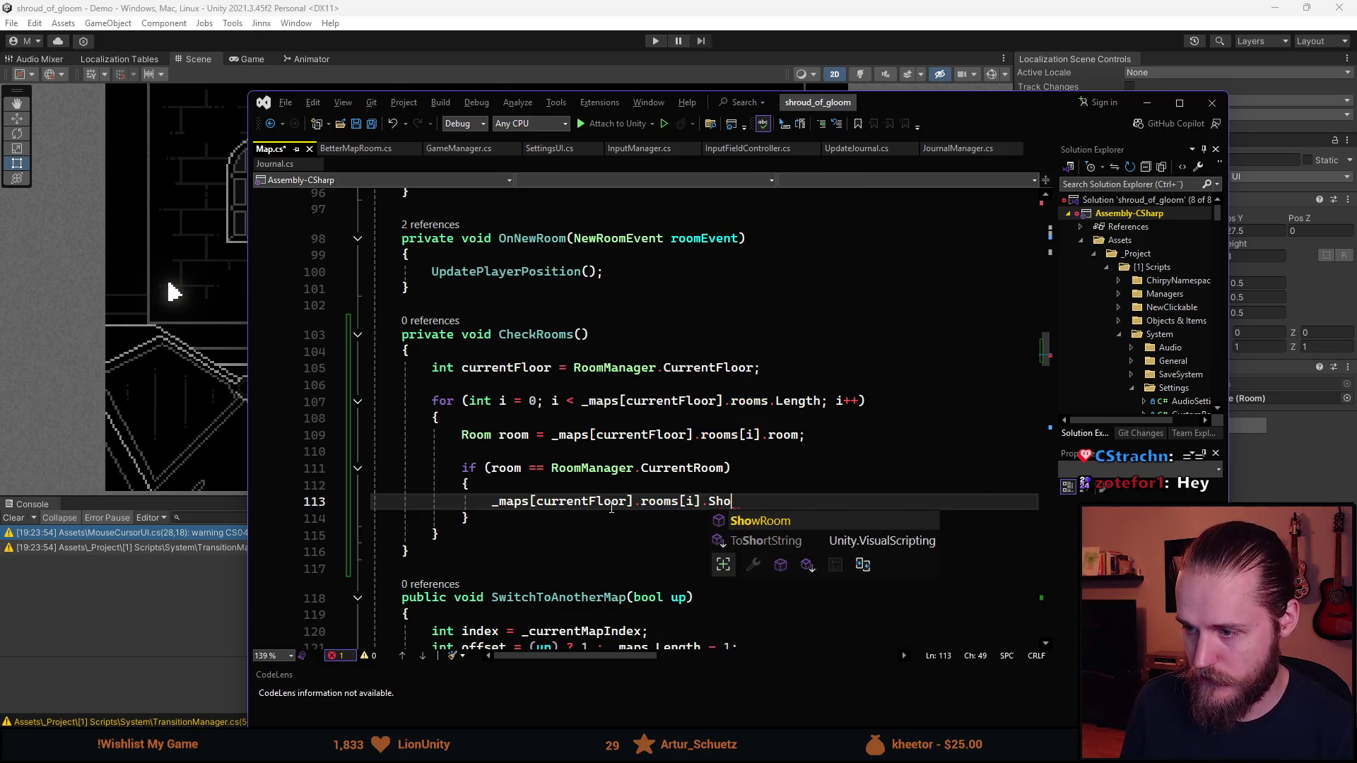
key("Tab")
type("();")
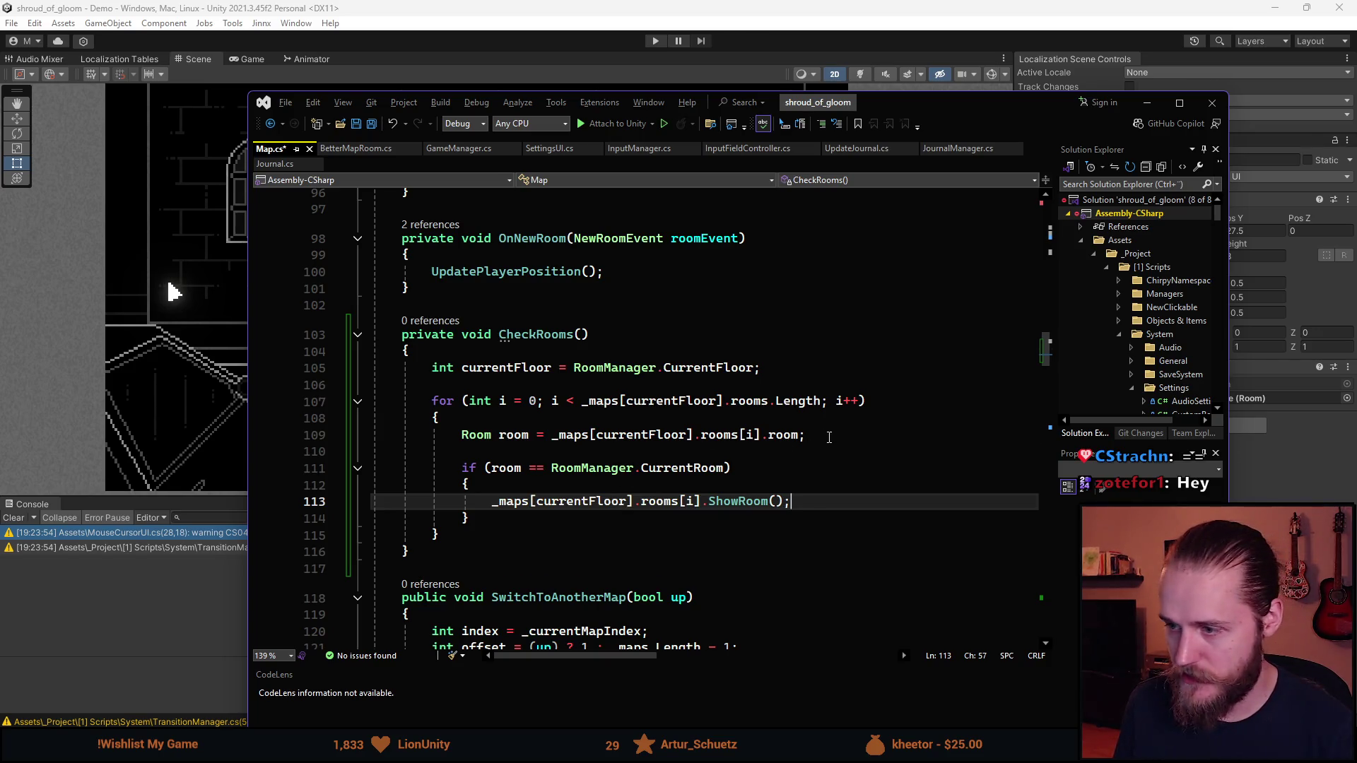
Declare BetterMapRoom mapRoom = _maps[currentFloor].rooms[i]; inside the loop
left_click(877, 435)
key("Return")
type("B")
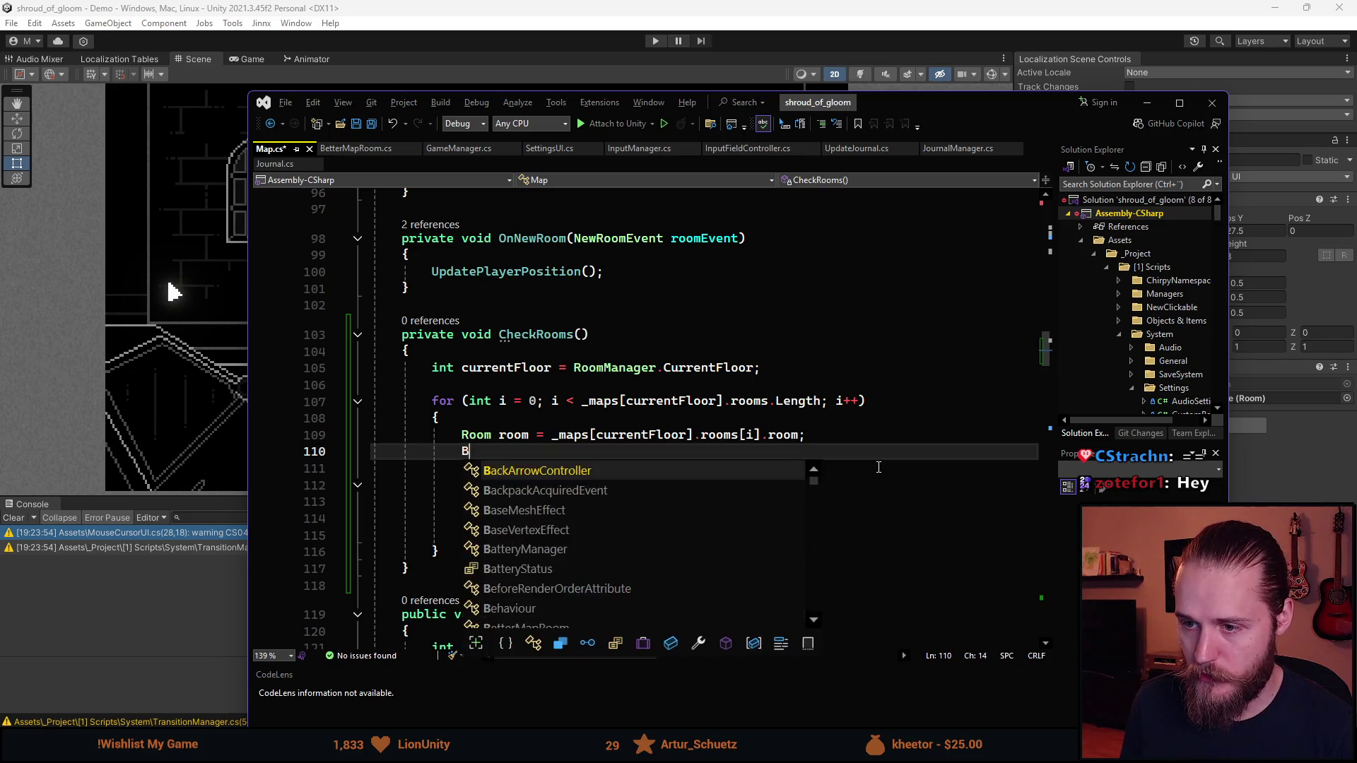
type("etterMapRoom room")
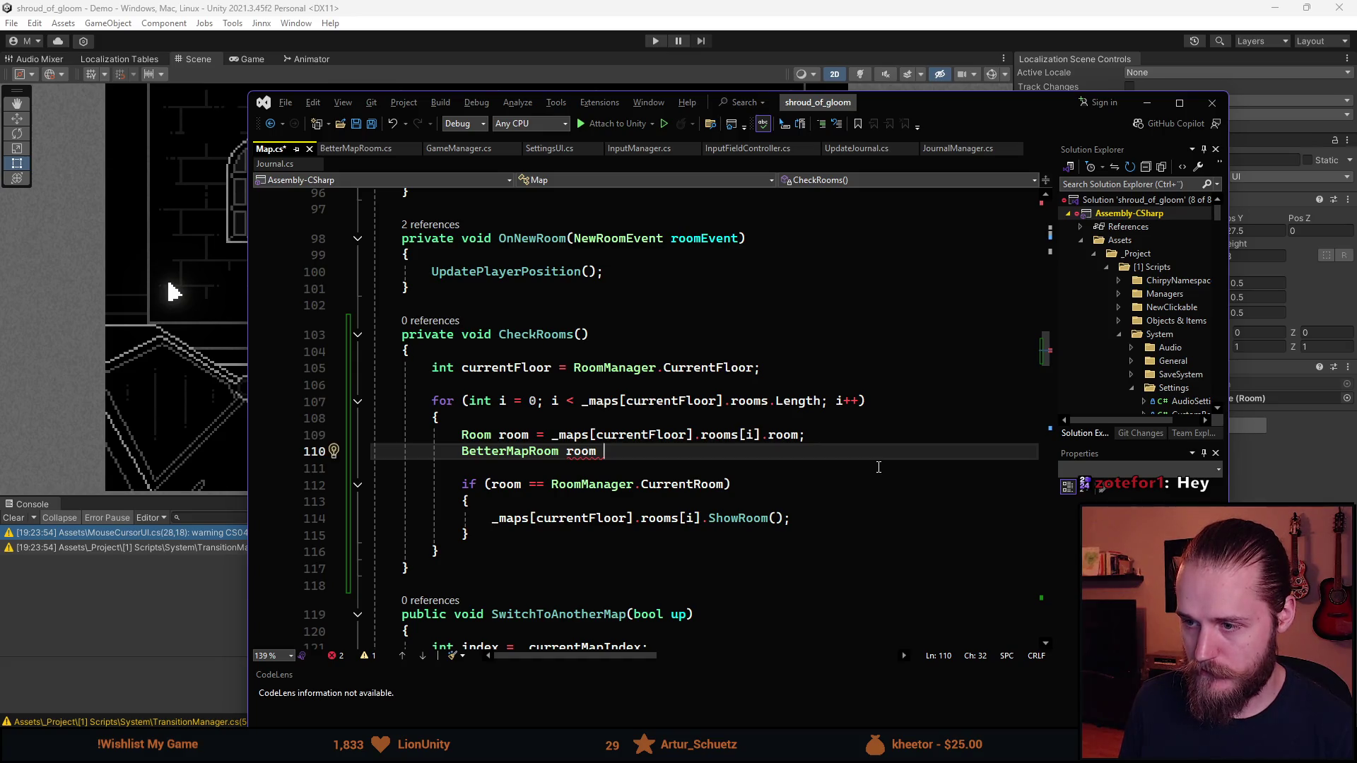
key("BackSpace")
key("BackSpace")
key("BackSpace")
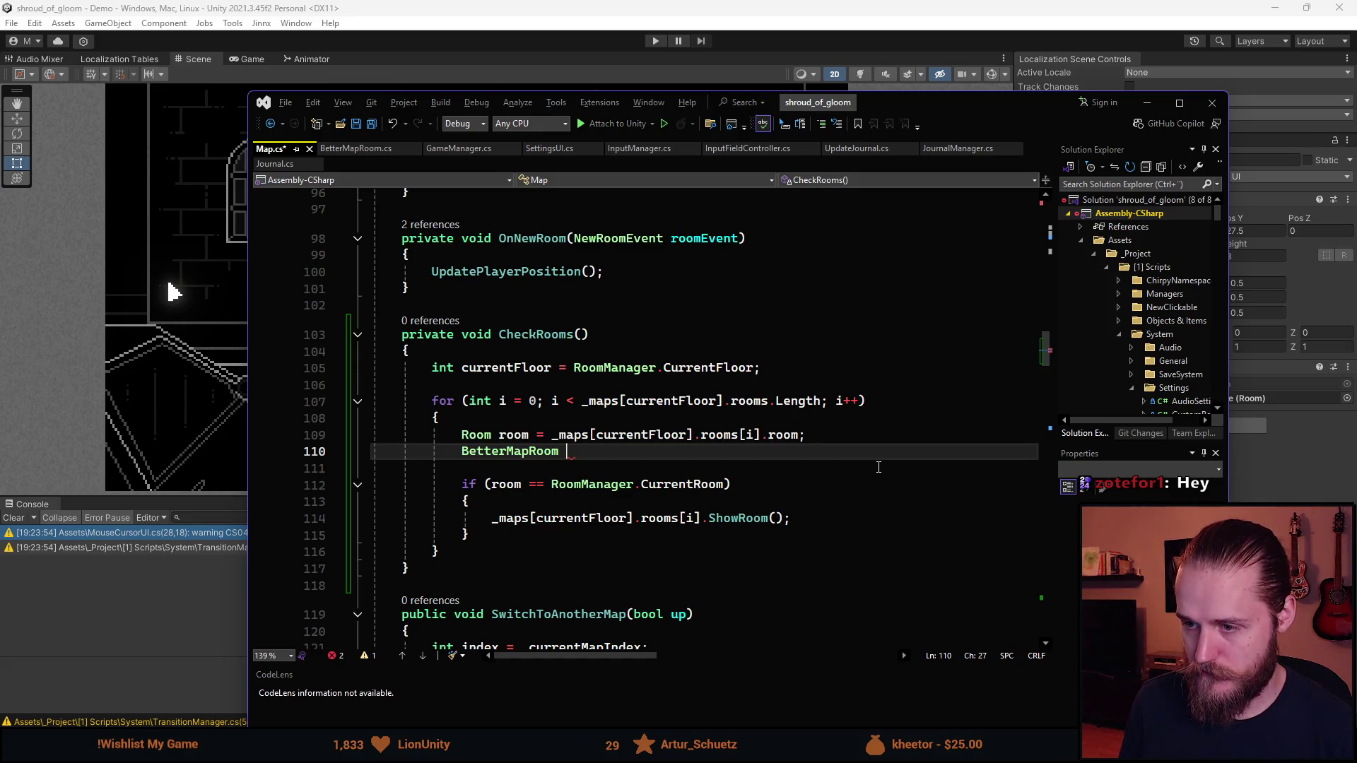
type("mapRoom = _ma")
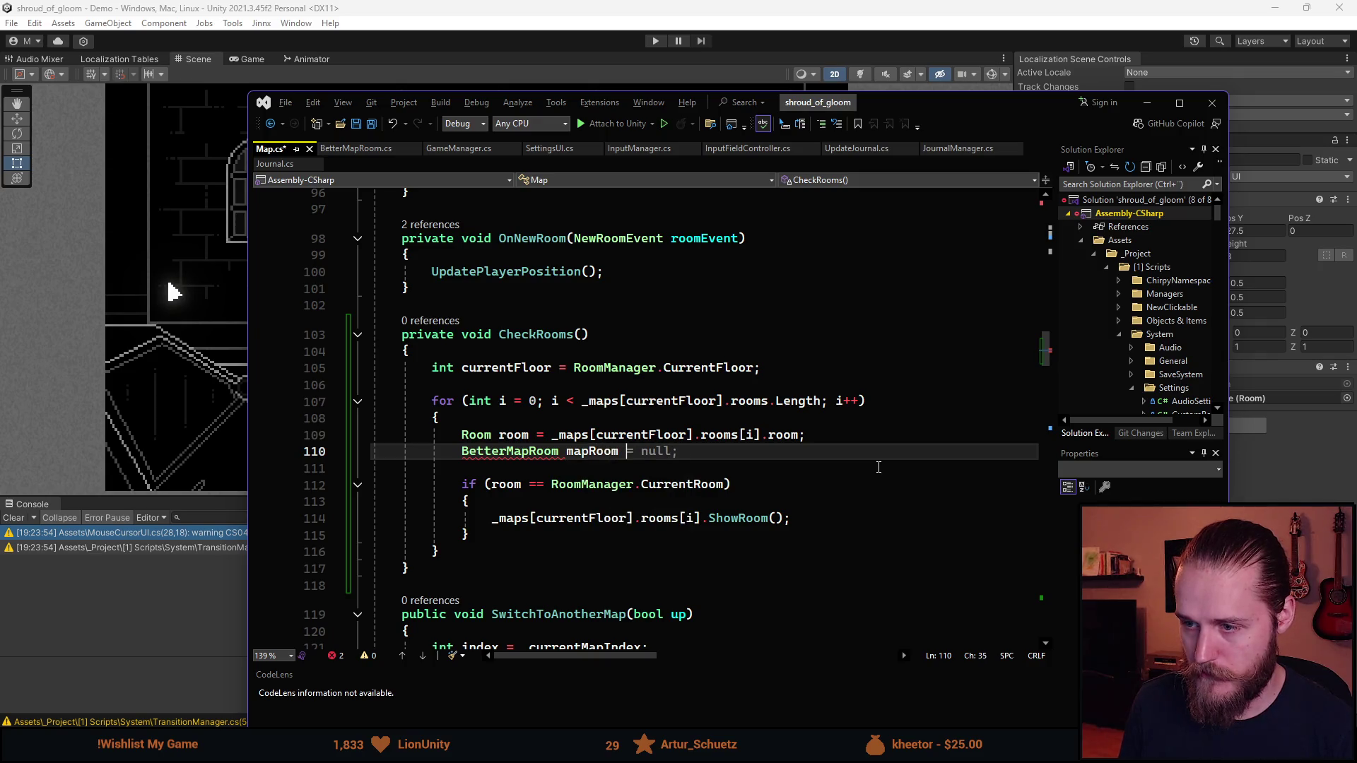
type("ps[c")
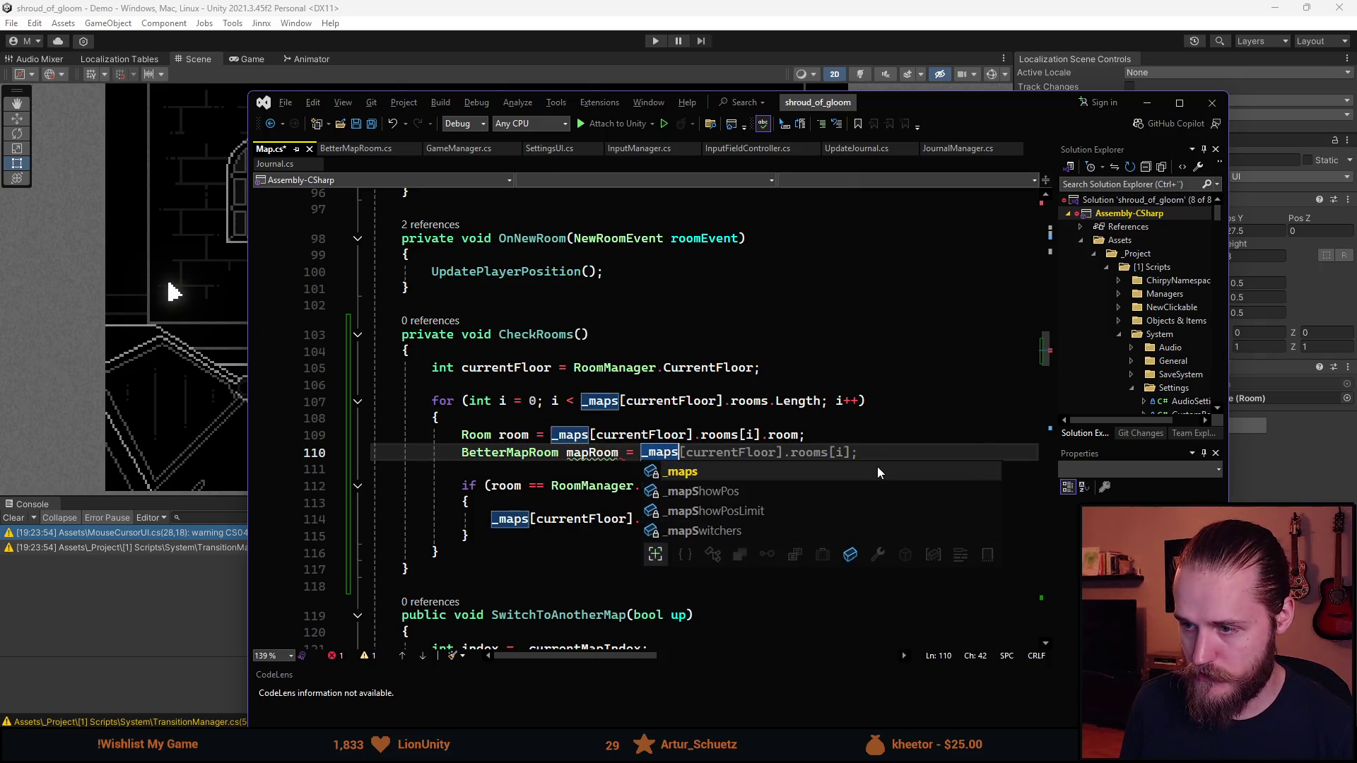
key("Tab")
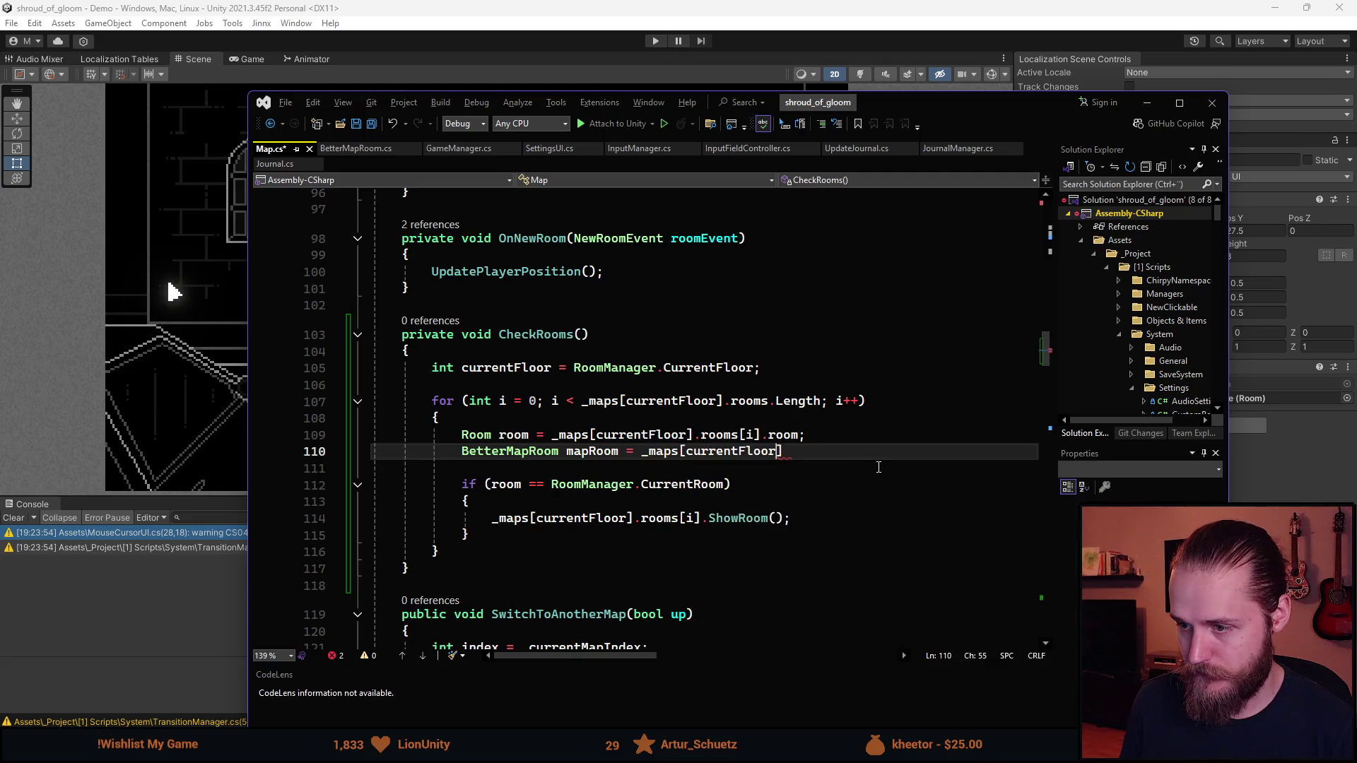
type("].rooms[i];")
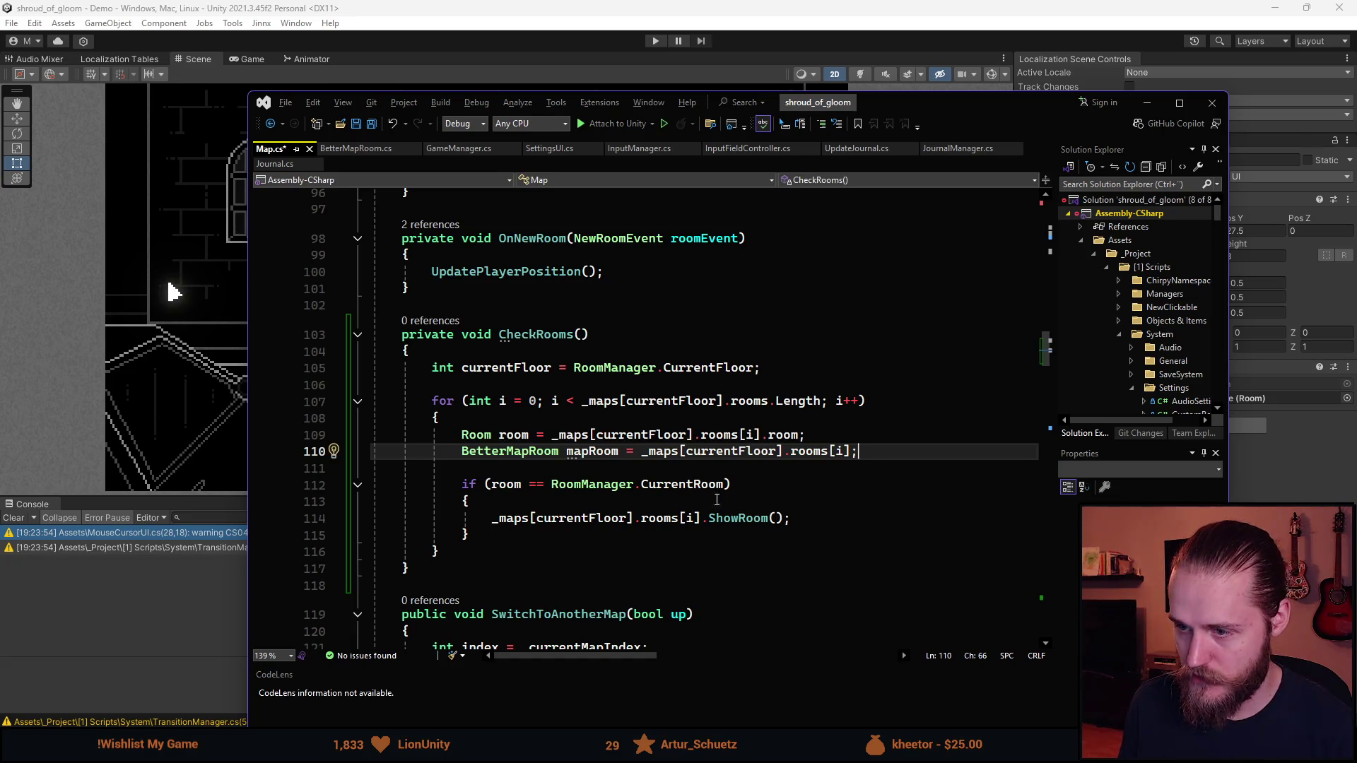
Compare mapRoom.room in the if condition and call mapRoom.ShowRoom() in its body
left_click(491, 485)
type("mapRoom.")
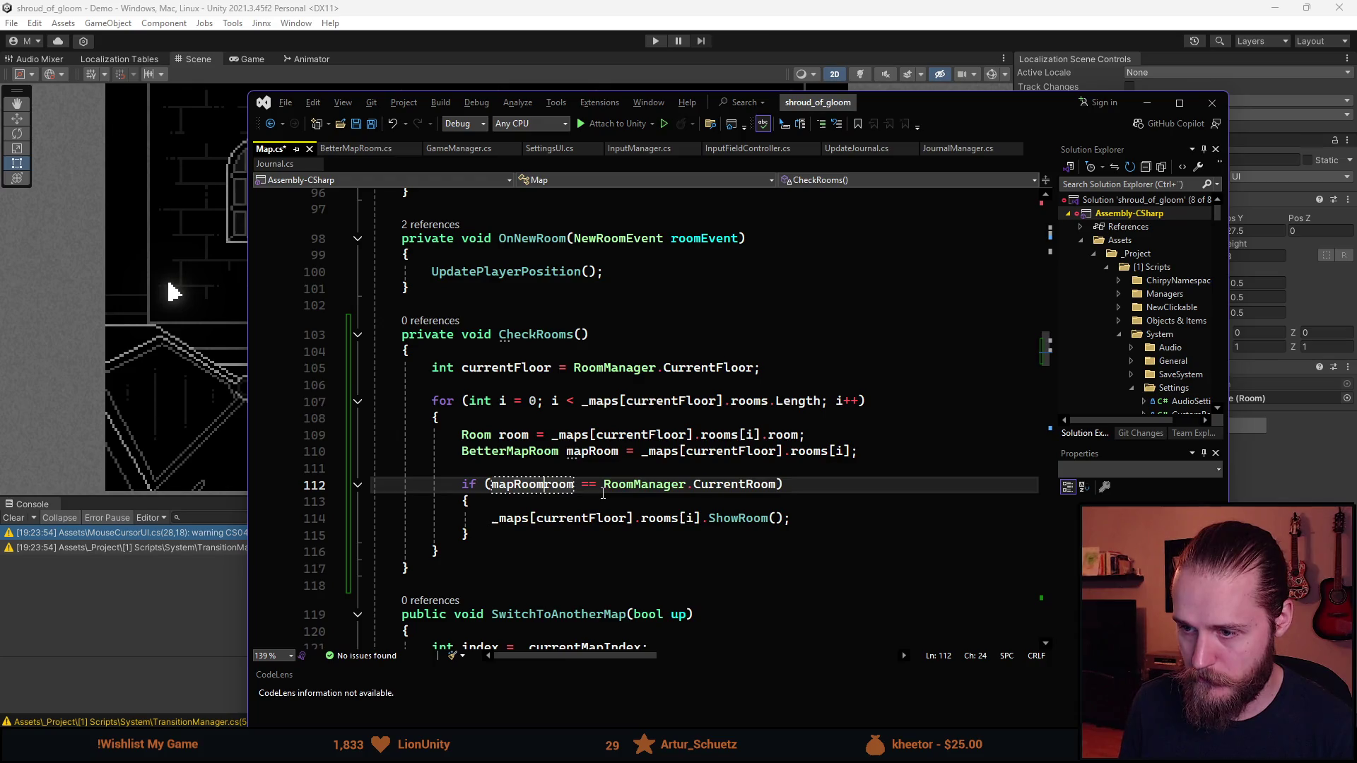
left_click(664, 501)
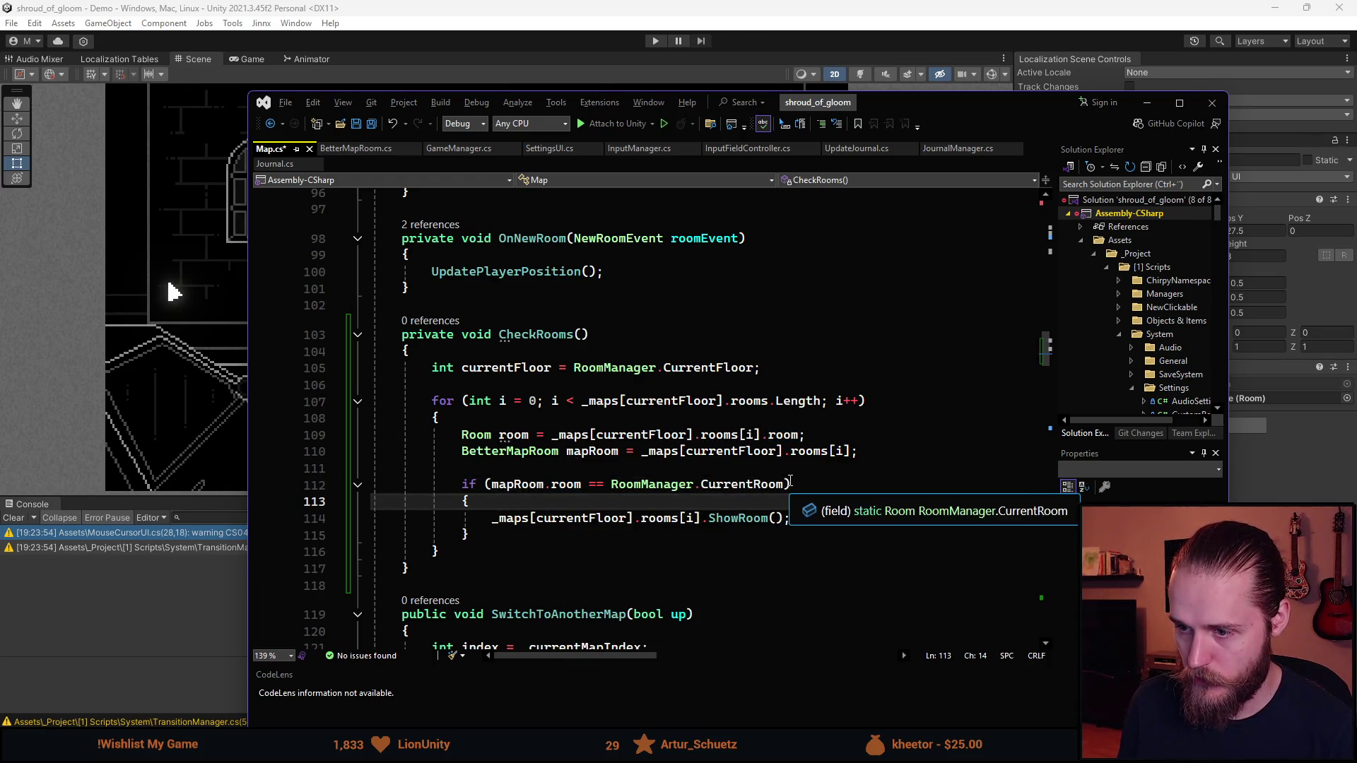
key("Down")
key("Home")
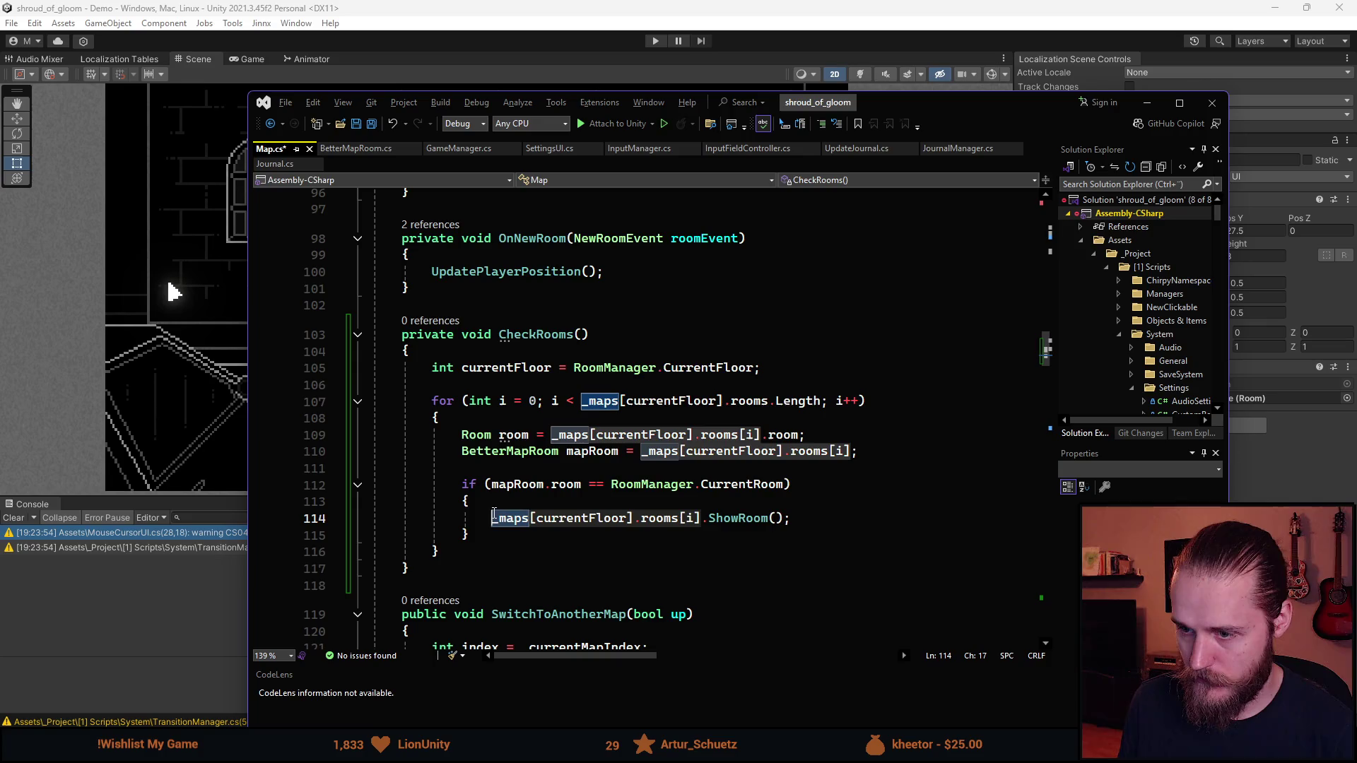
key("ctrl+shift+Right")
key("ctrl+shift+Right")
key("ctrl+shift+Right")
type("map")
key("Tab")
key("ctrl+BackSpace")
type("map")
key("Tab")
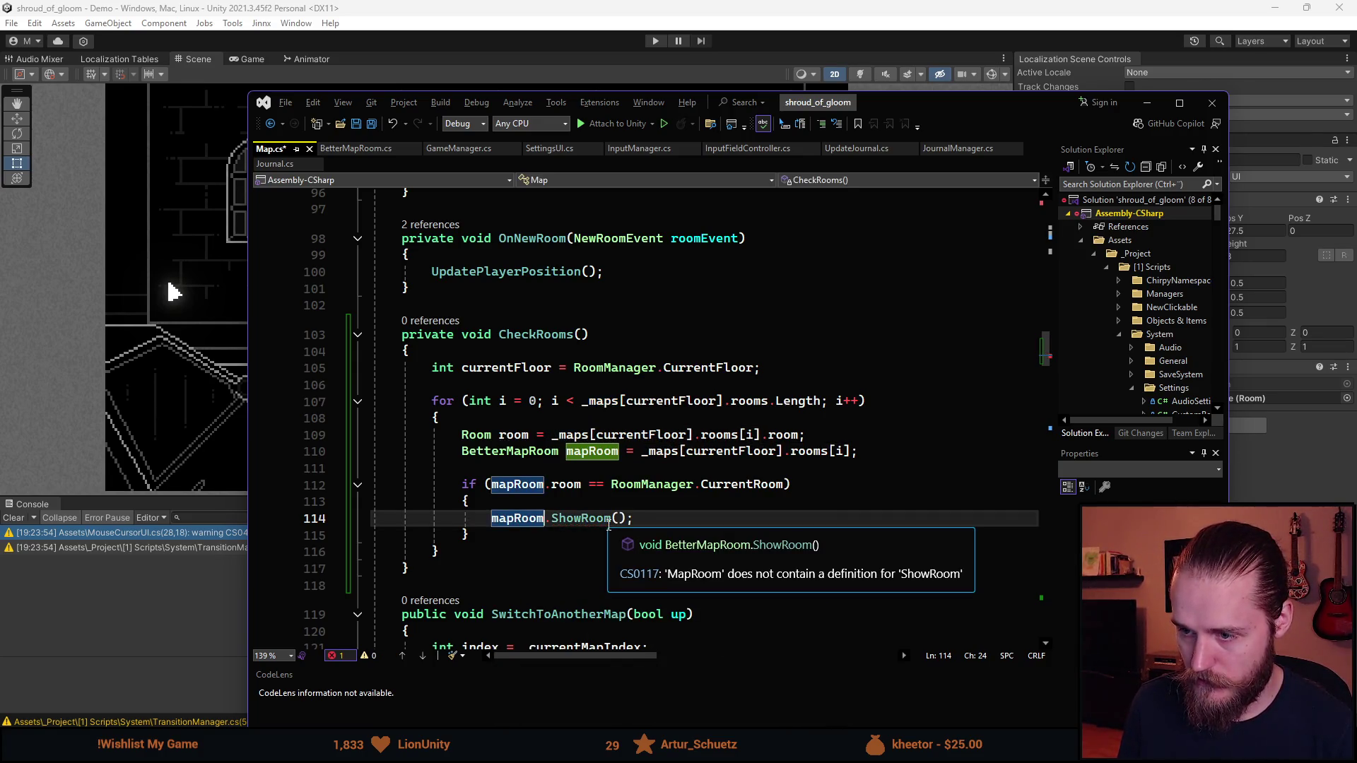
Remove the unused Room room line, add break; after ShowRoom, and save Map.cs
left_click(577, 435)
key("ctrl+x")
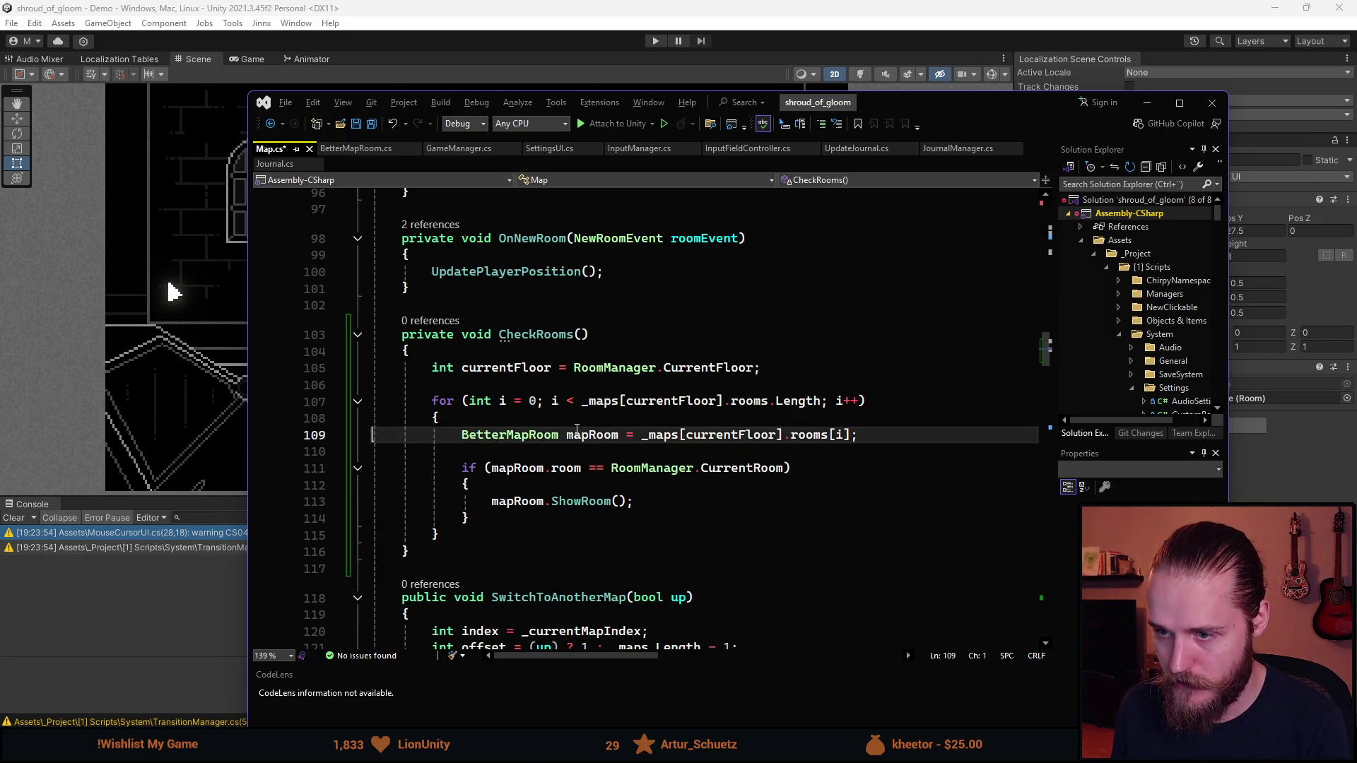
left_click(619, 531)
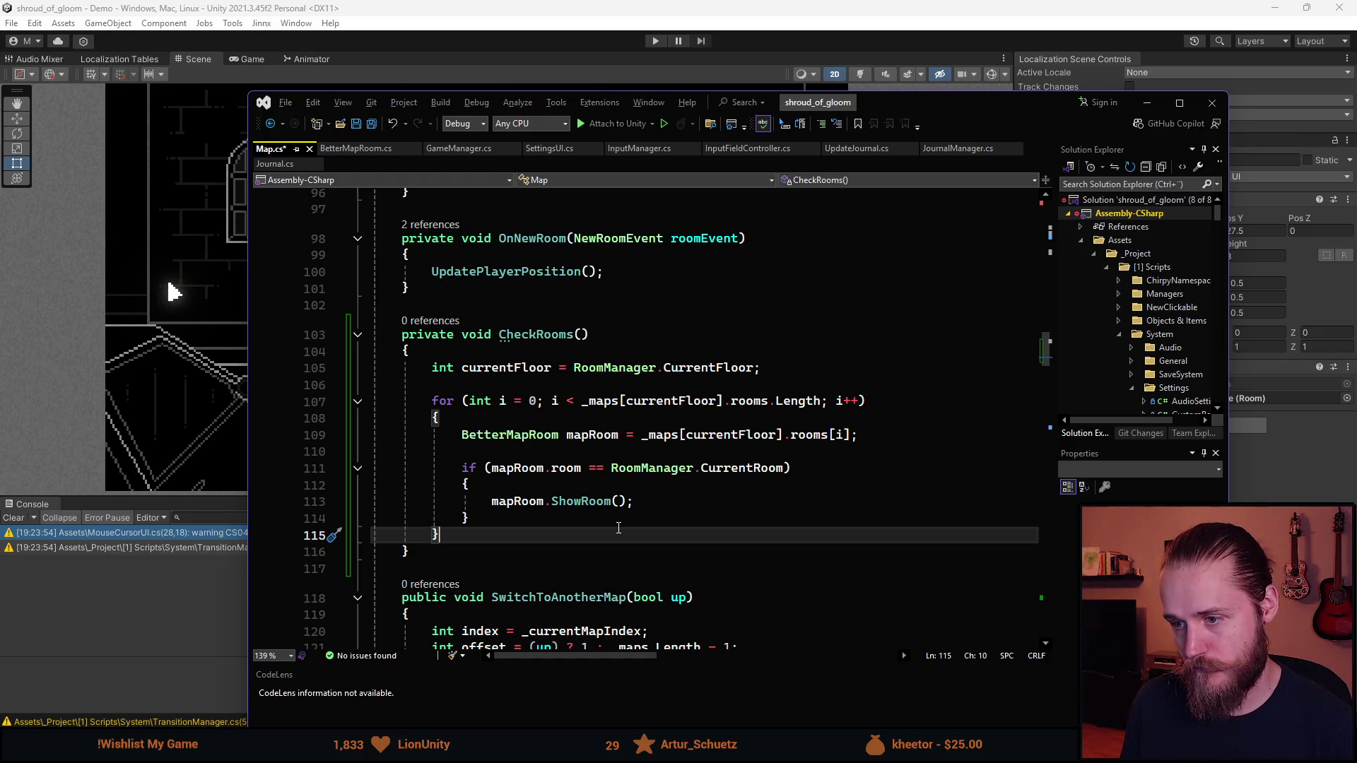
left_click(654, 501)
key("Return")
type("break;;")
key("ctrl+s")
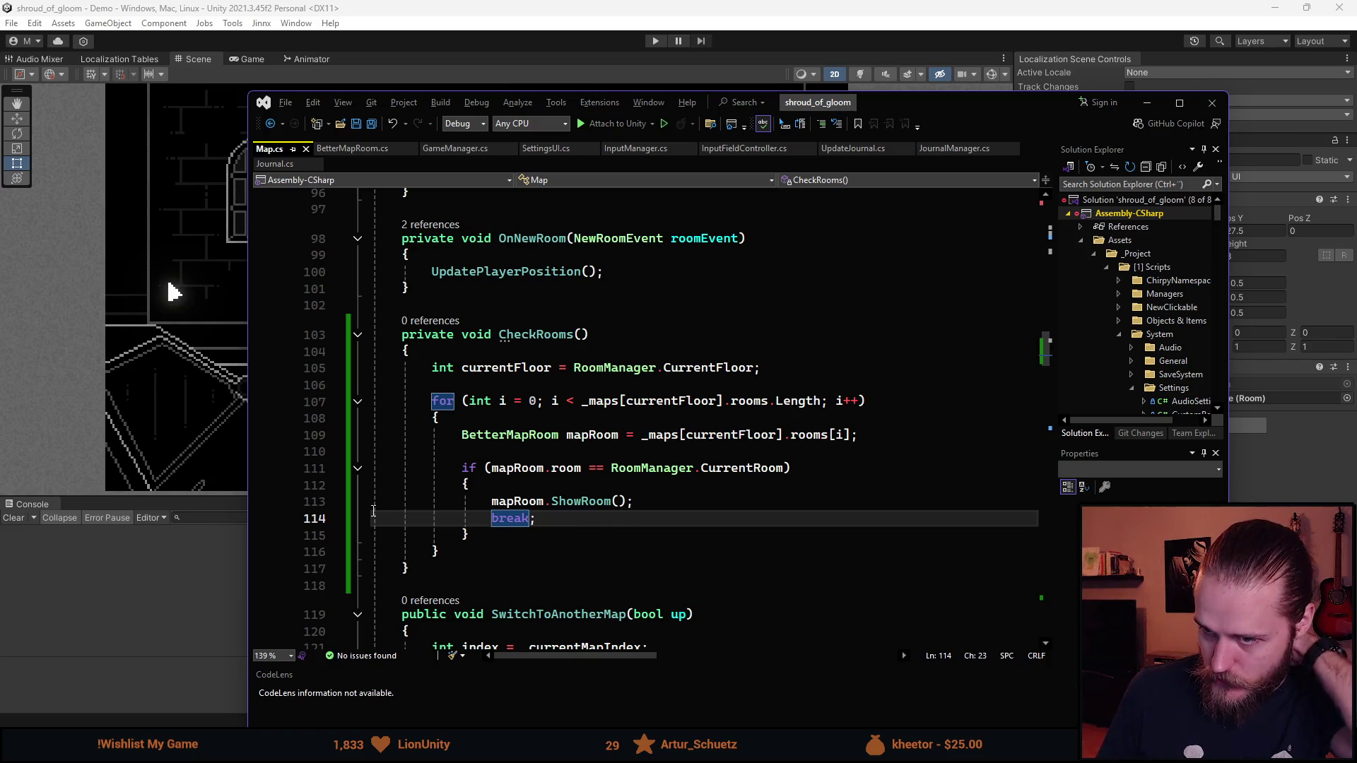
scroll(676, 456, "down", 1)
scroll(676, 456, "down", 2)
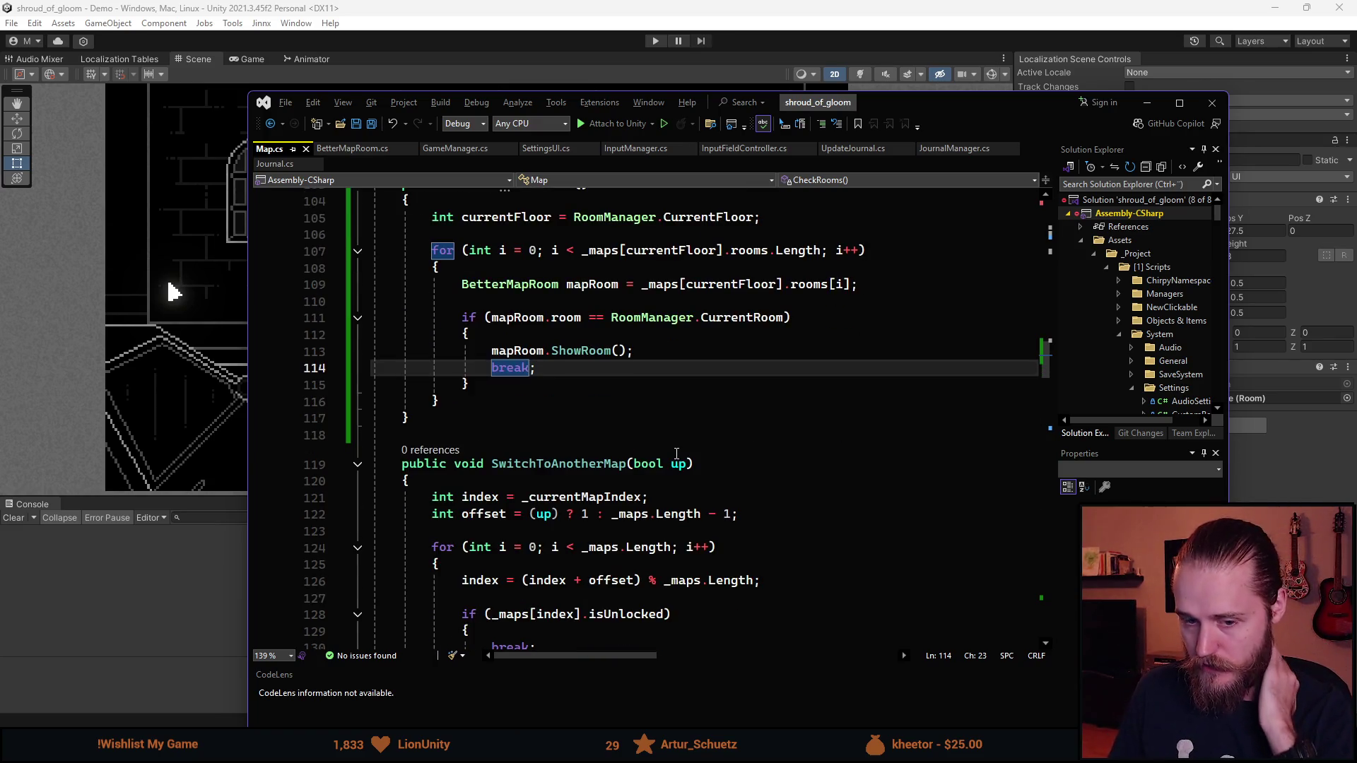
scroll(566, 358, "up", 3)
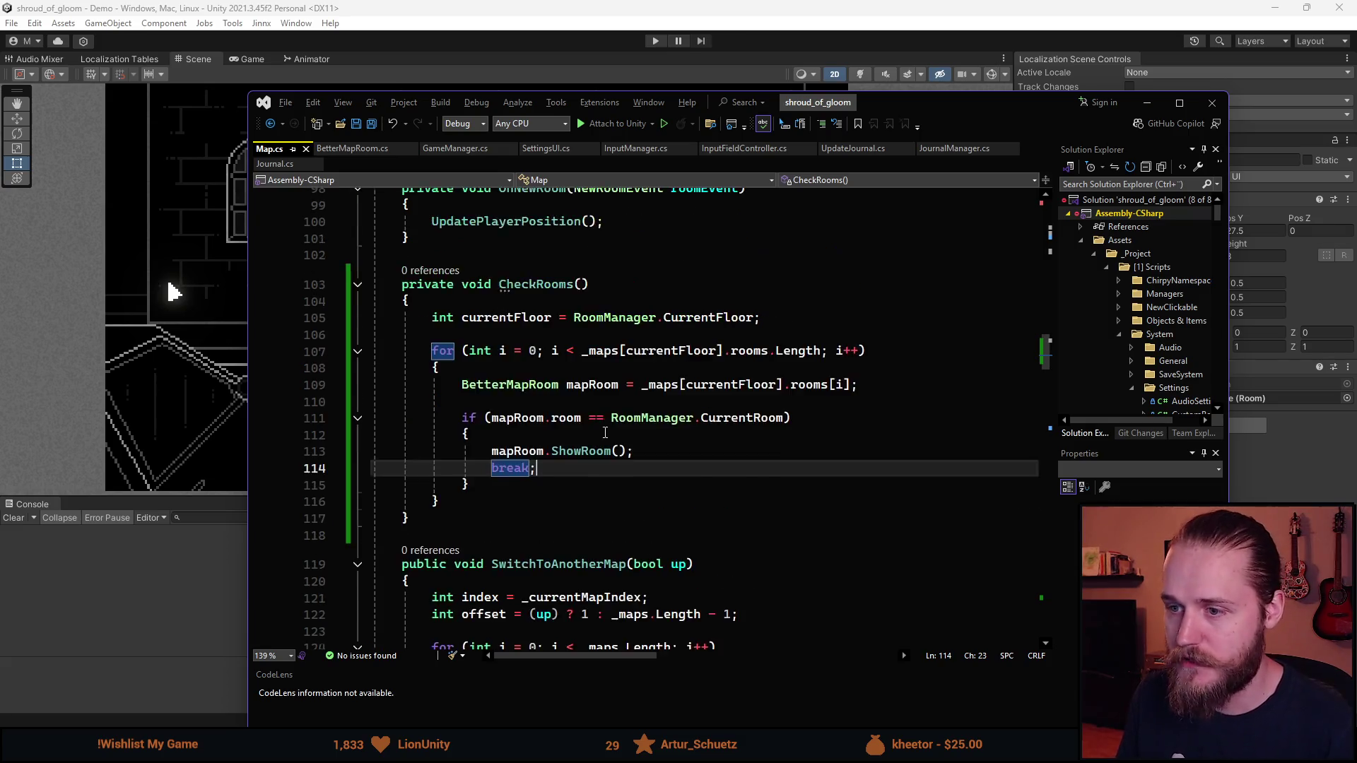
left_click(463, 384)
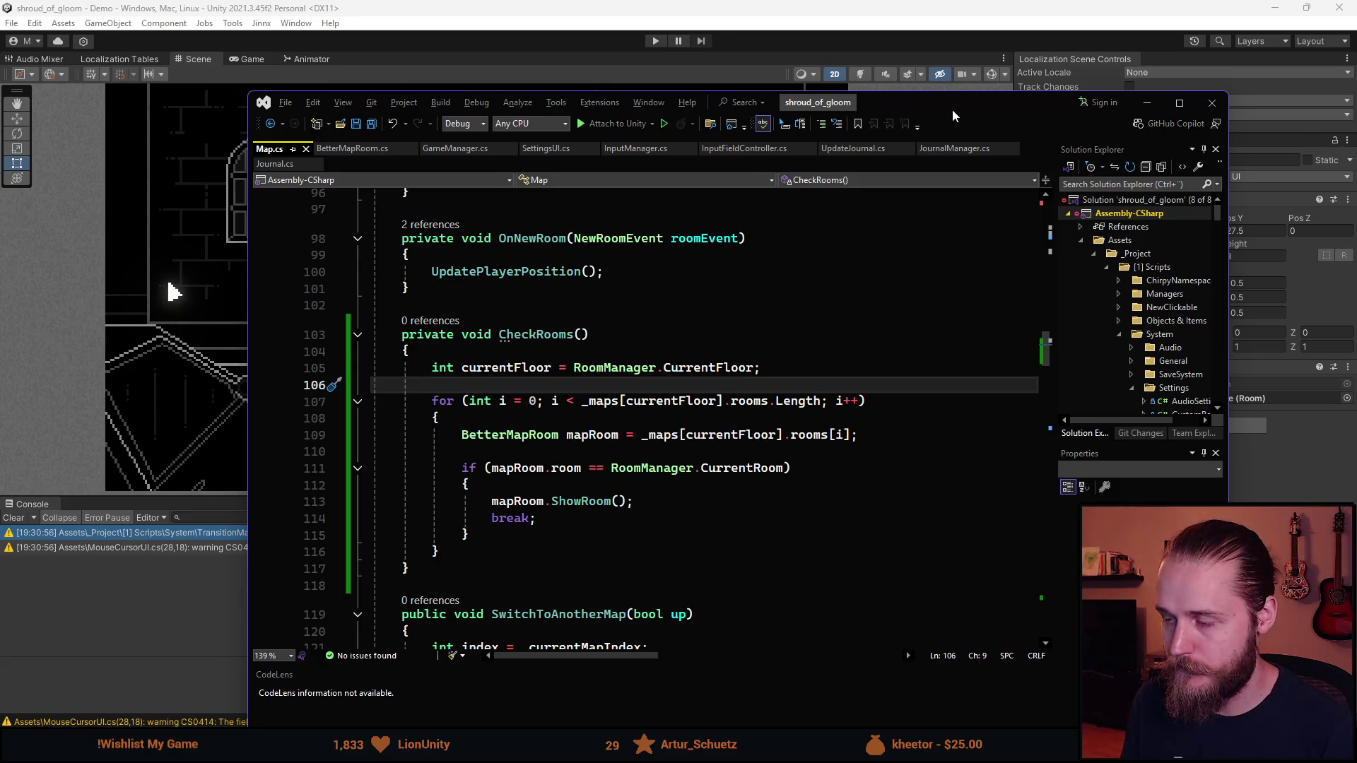
key("alt+Tab")
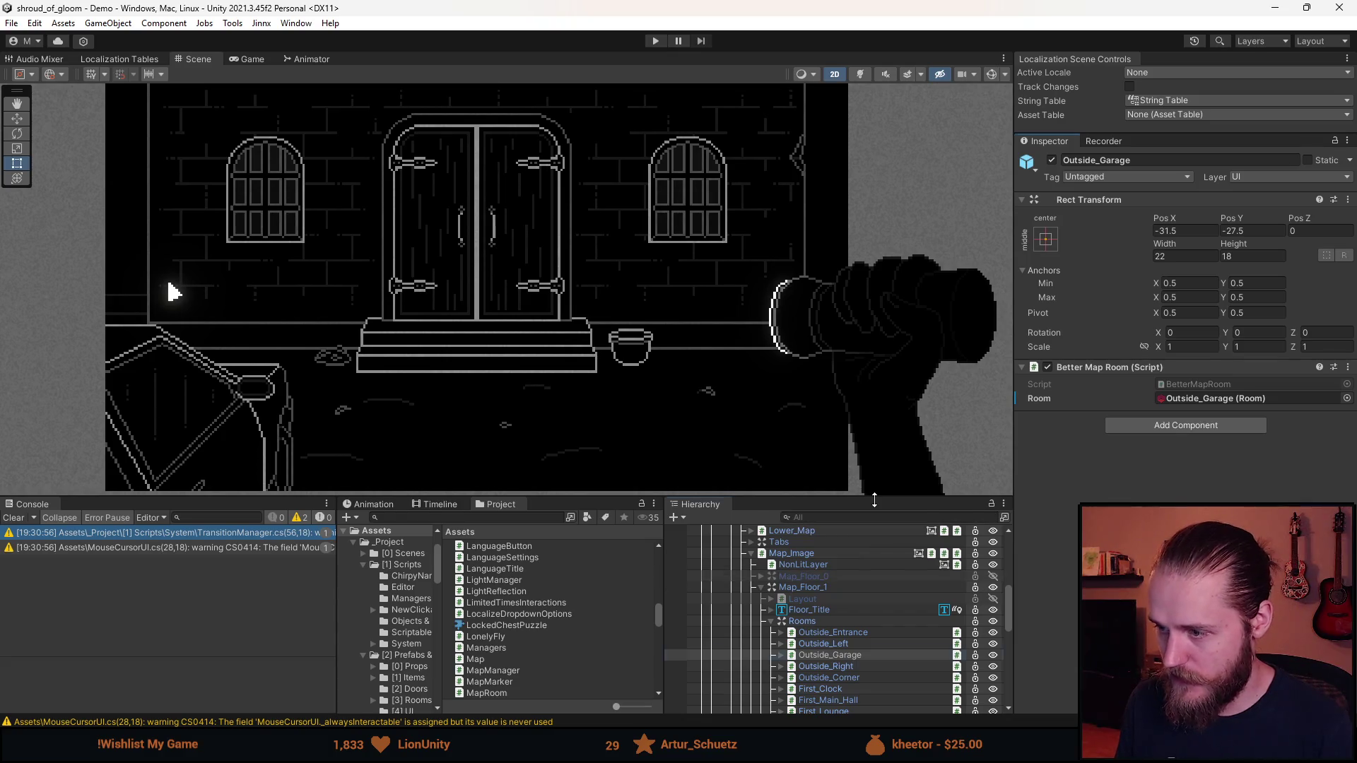
Select Documents and expand the Rooms lists of Maps Elements 0 through 3
left_click_drag(881, 496, 880, 389)
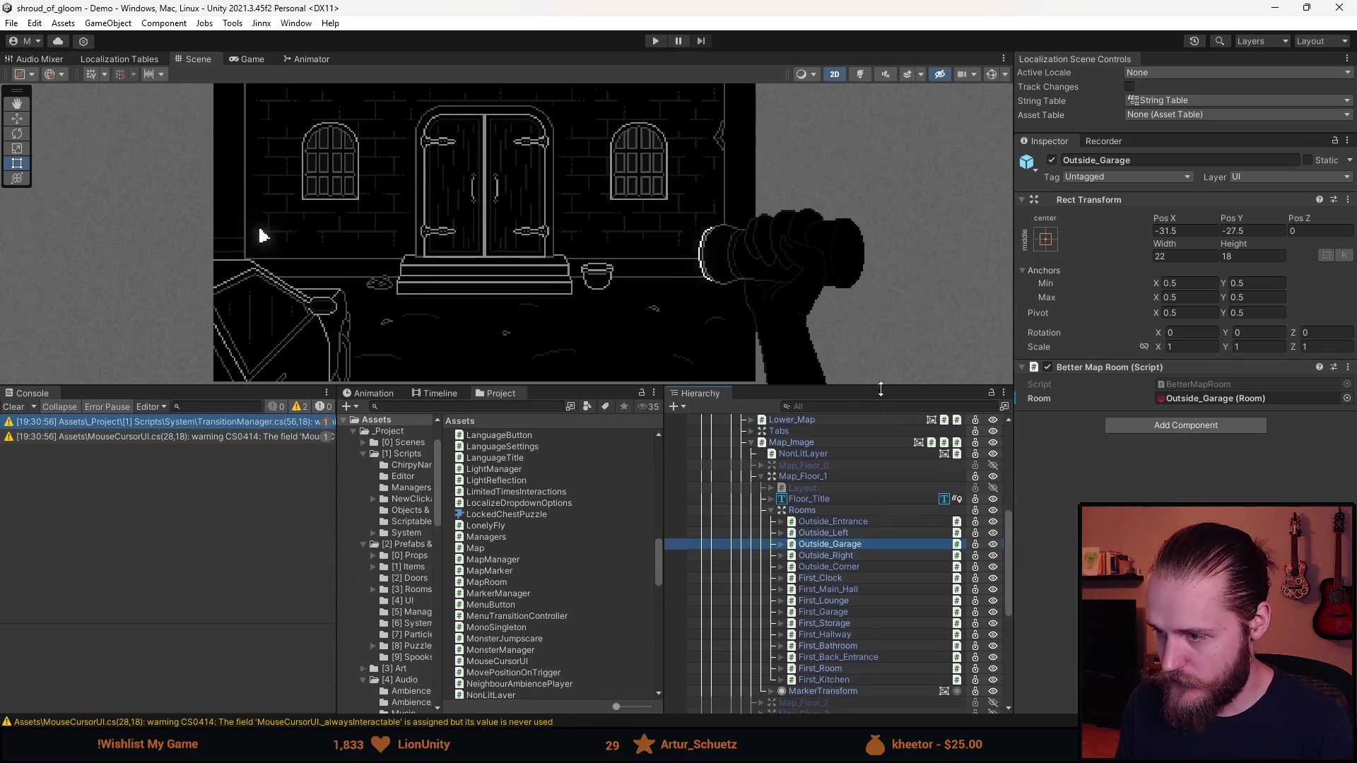
scroll(807, 444, "up", 2)
left_click(798, 440)
left_click(791, 428)
scroll(812, 490, "up", 5)
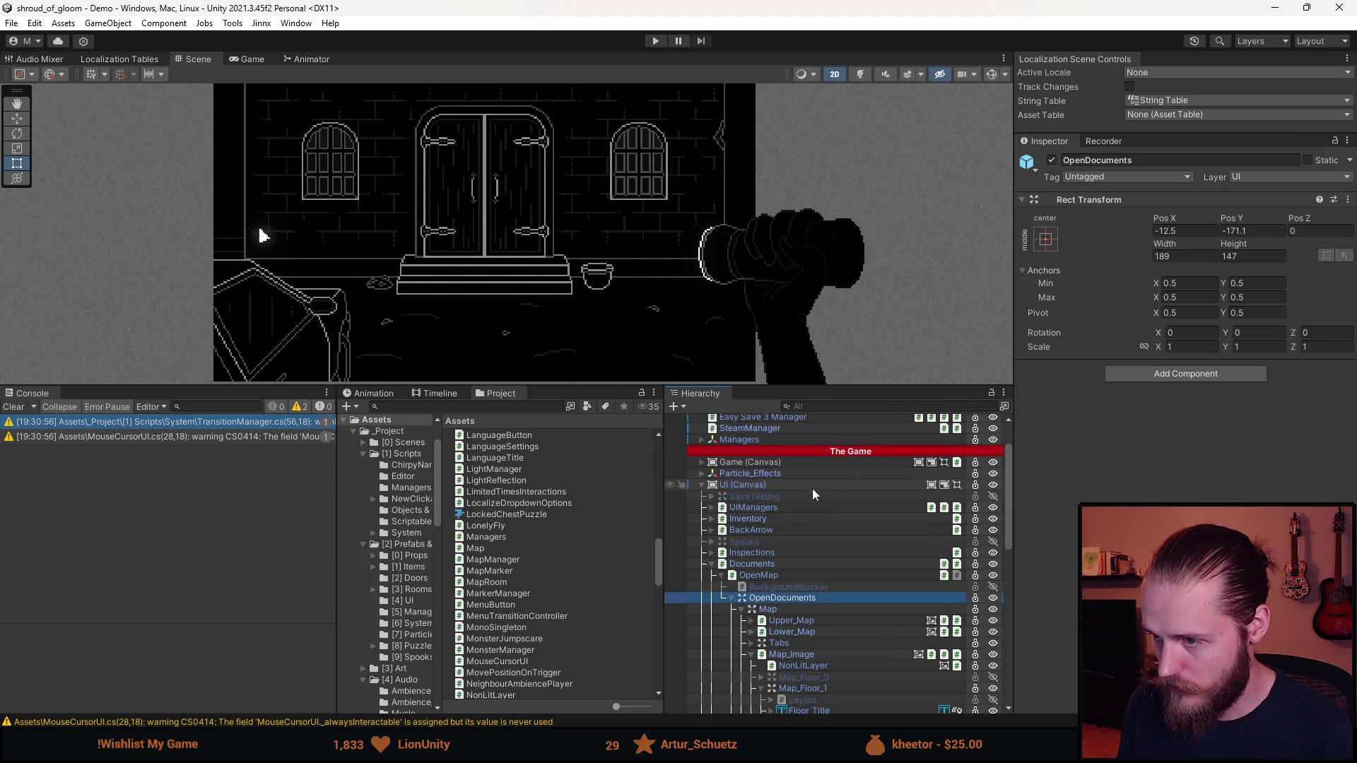
left_click(758, 566)
scroll(1070, 382, "down", 5)
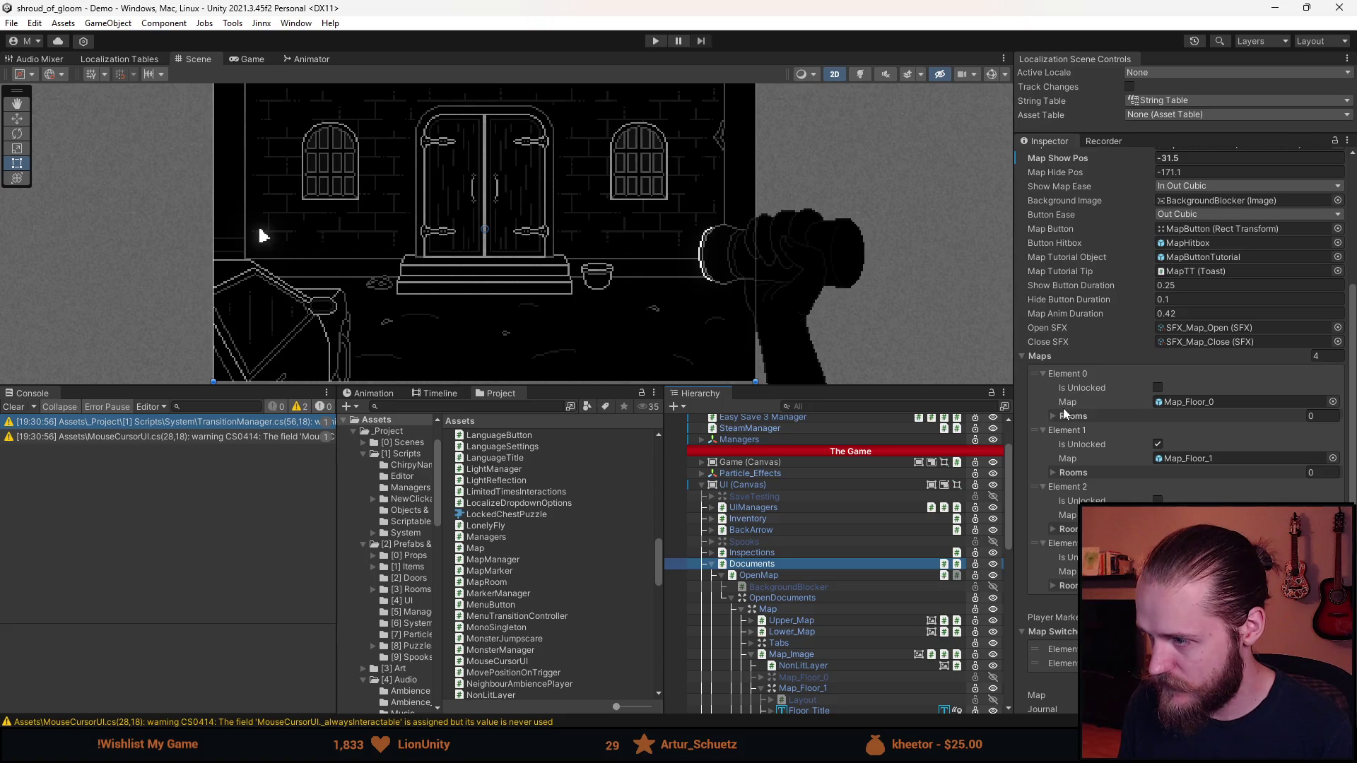
left_click(1058, 416)
left_click(1055, 508)
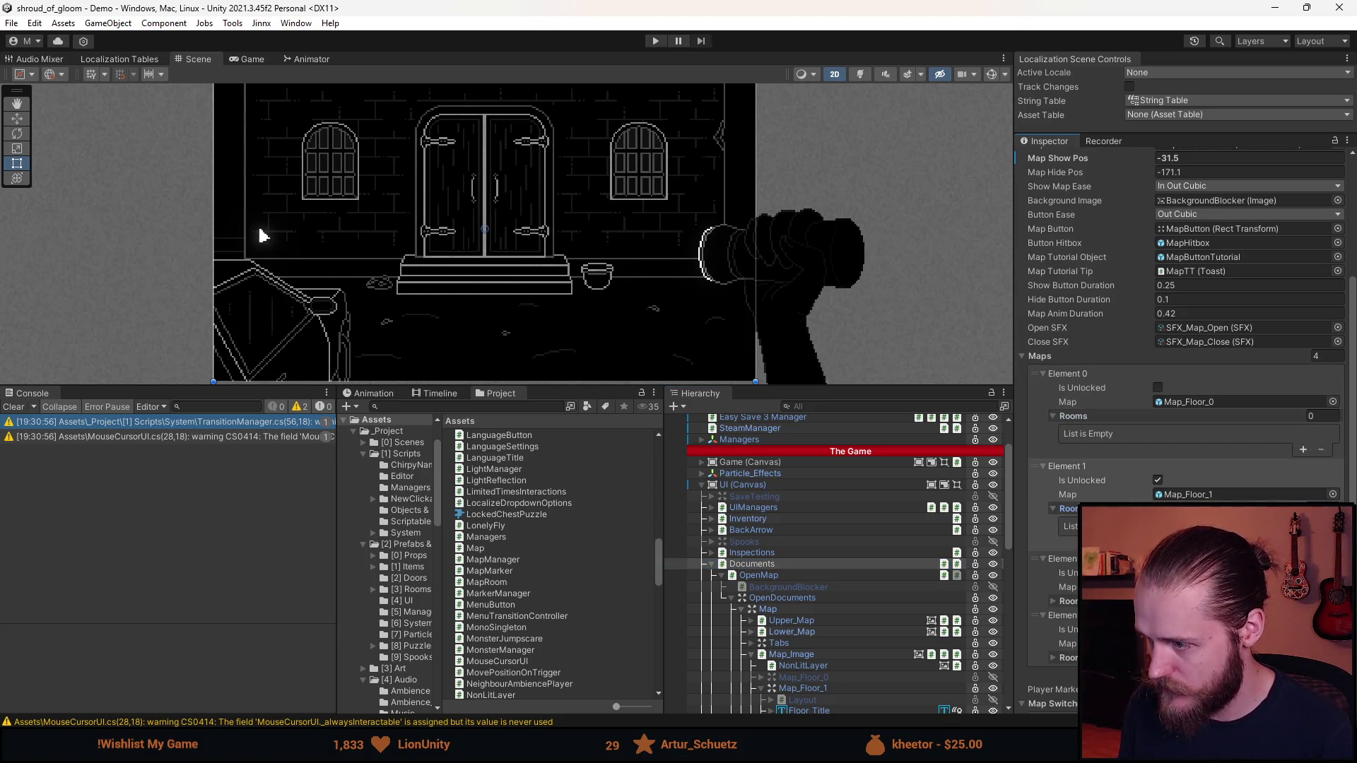
left_click(1054, 601)
left_click(1054, 693)
scroll(1060, 636, "down", 1)
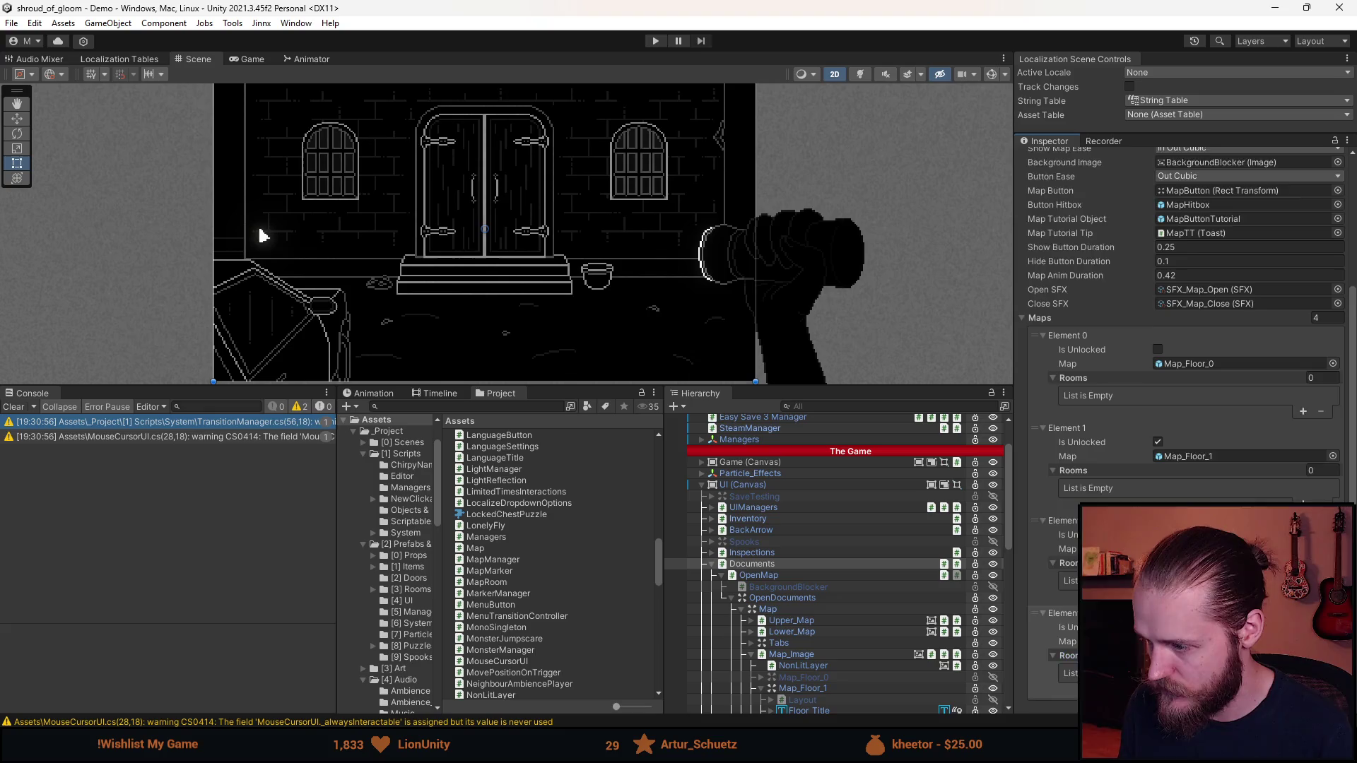
scroll(1180, 283, "down", 2)
scroll(825, 596, "down", 4)
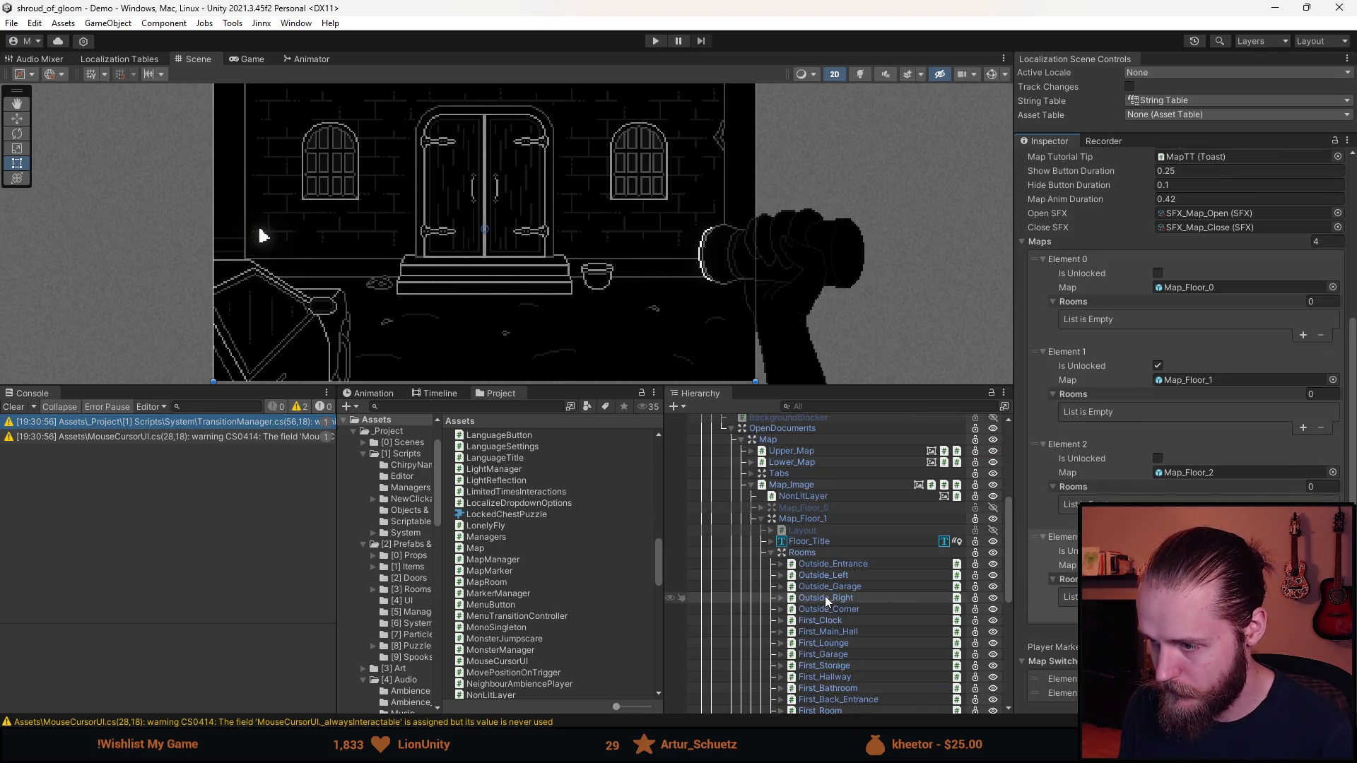
scroll(834, 604, "down", 3)
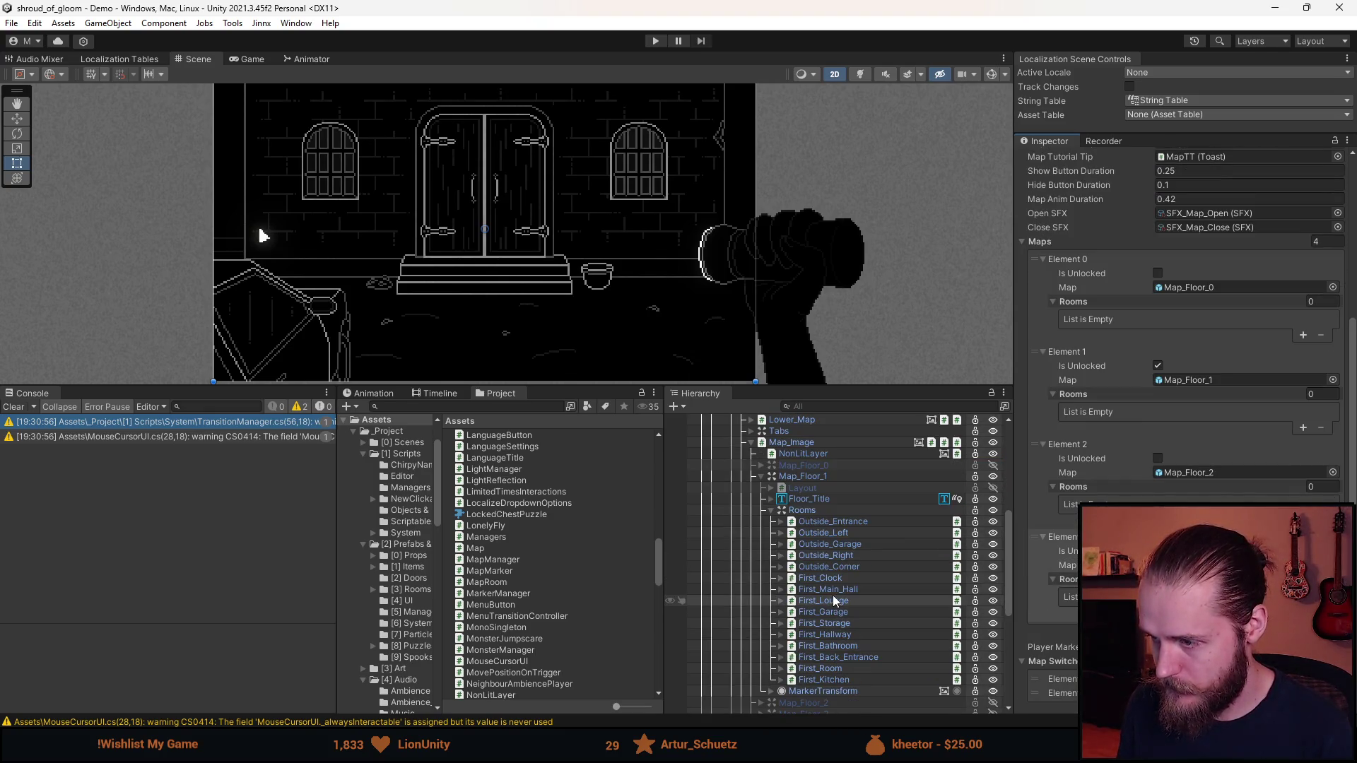
scroll(834, 598, "up", 3)
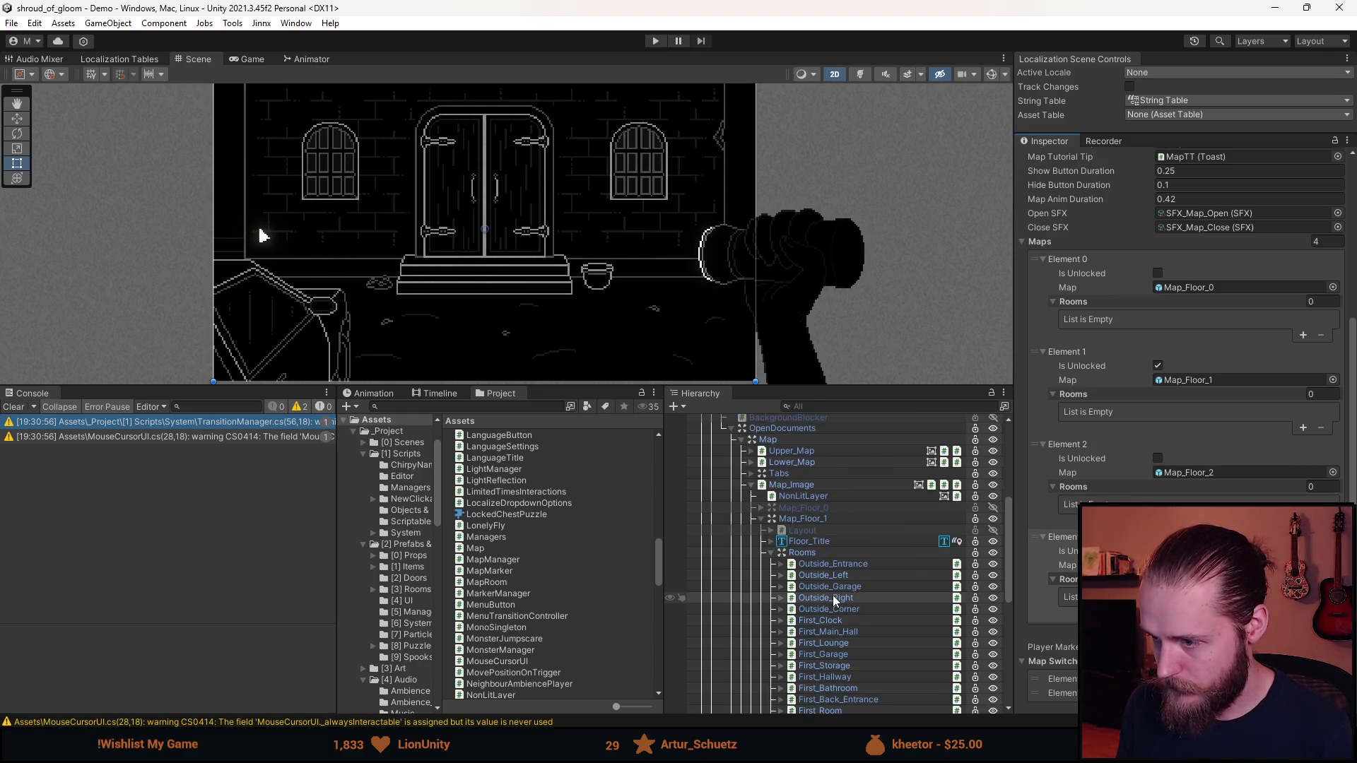
Expand Map_Floor_0 > Rooms in the Hierarchy and select all eight rooms
left_click(760, 507)
left_click(769, 542)
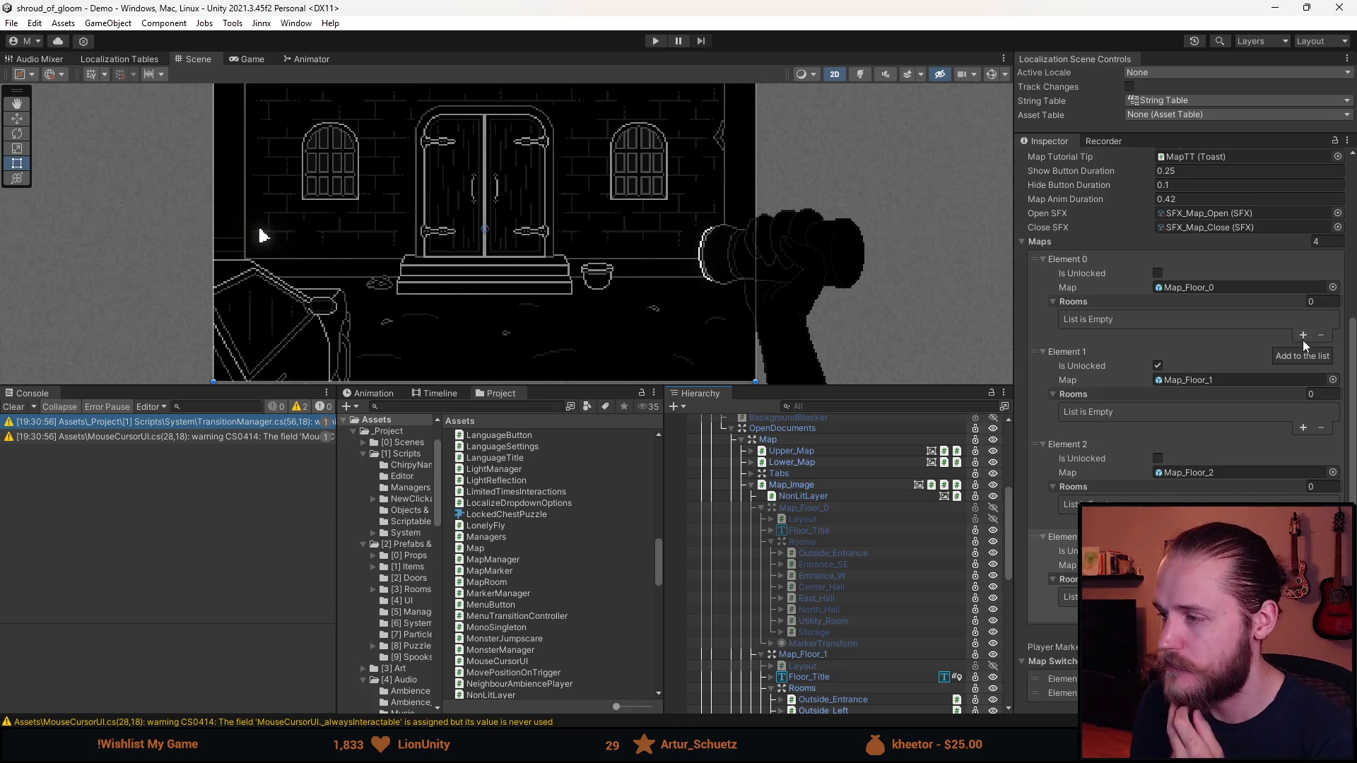
scroll(1254, 291, "up", 10)
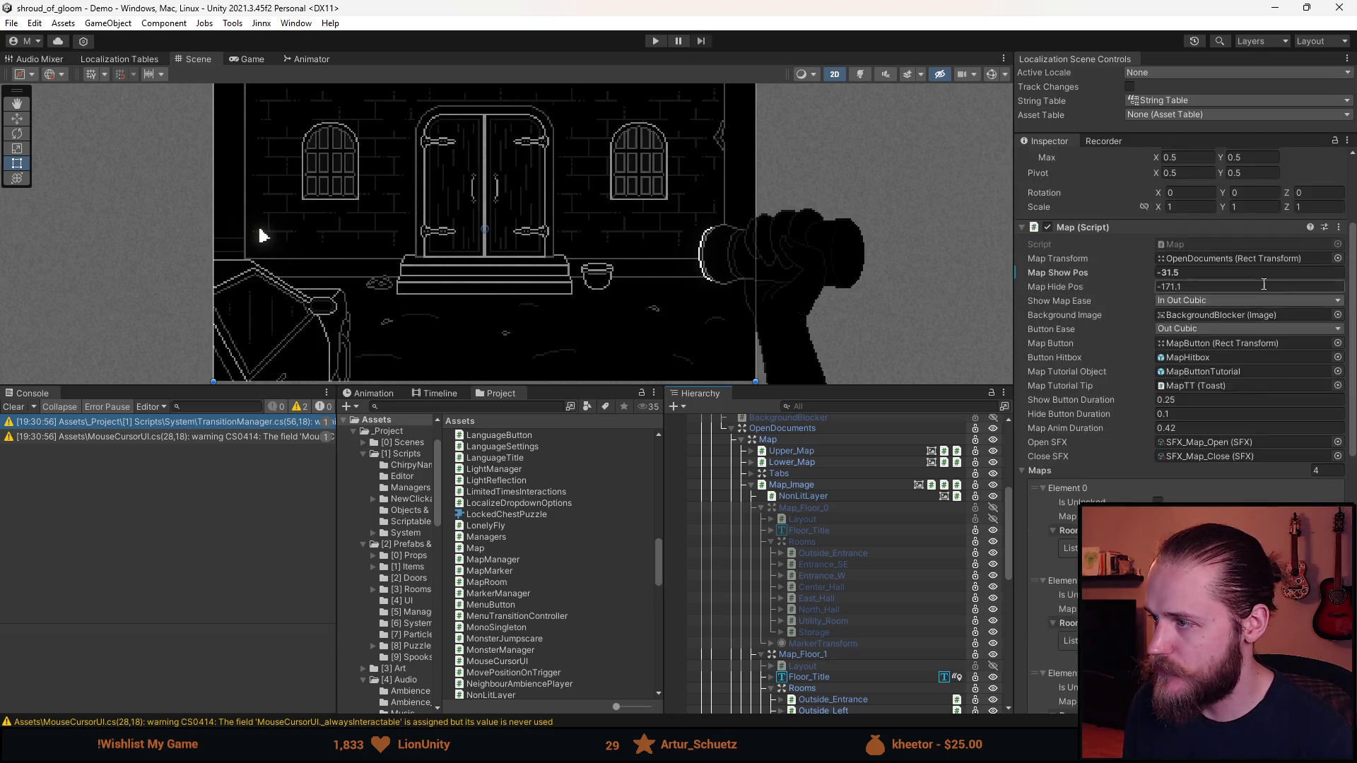
scroll(1294, 245, "down", 10)
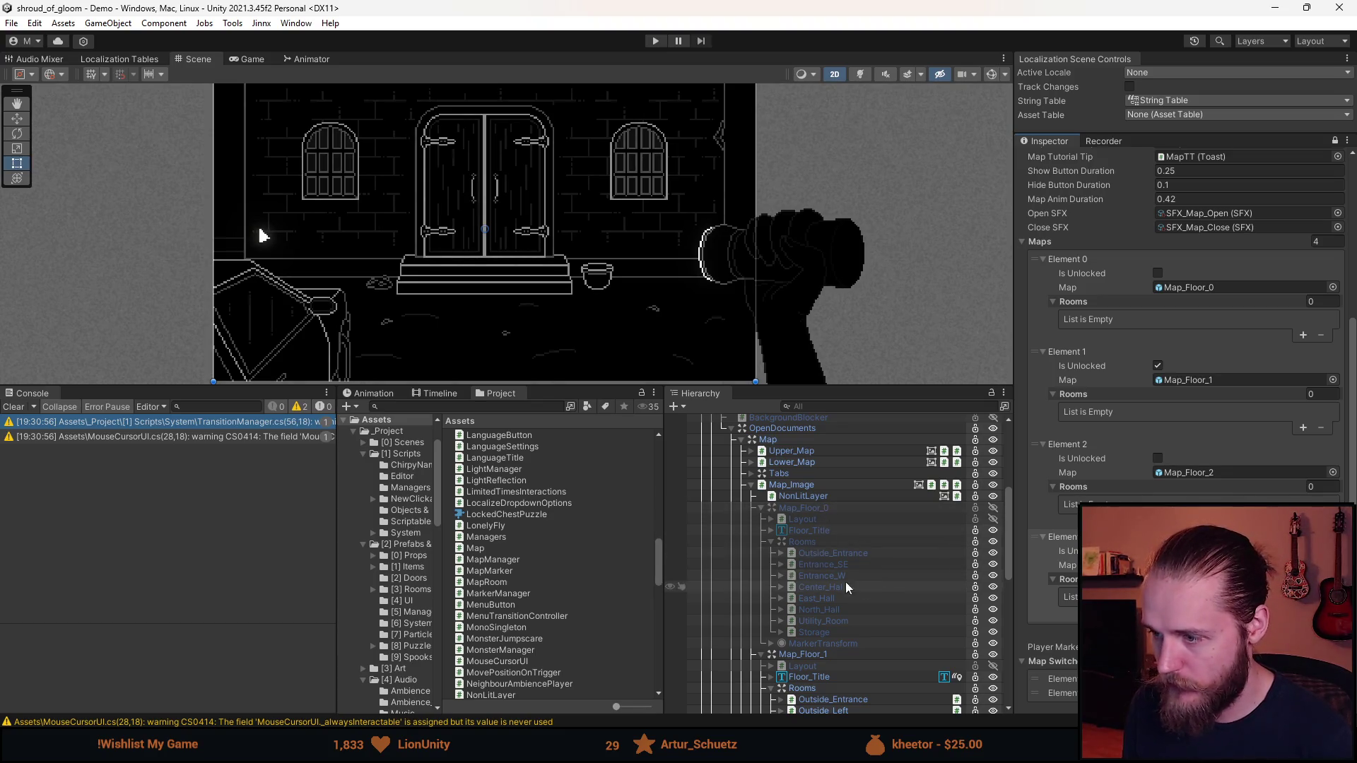
left_click(841, 630, "shift")
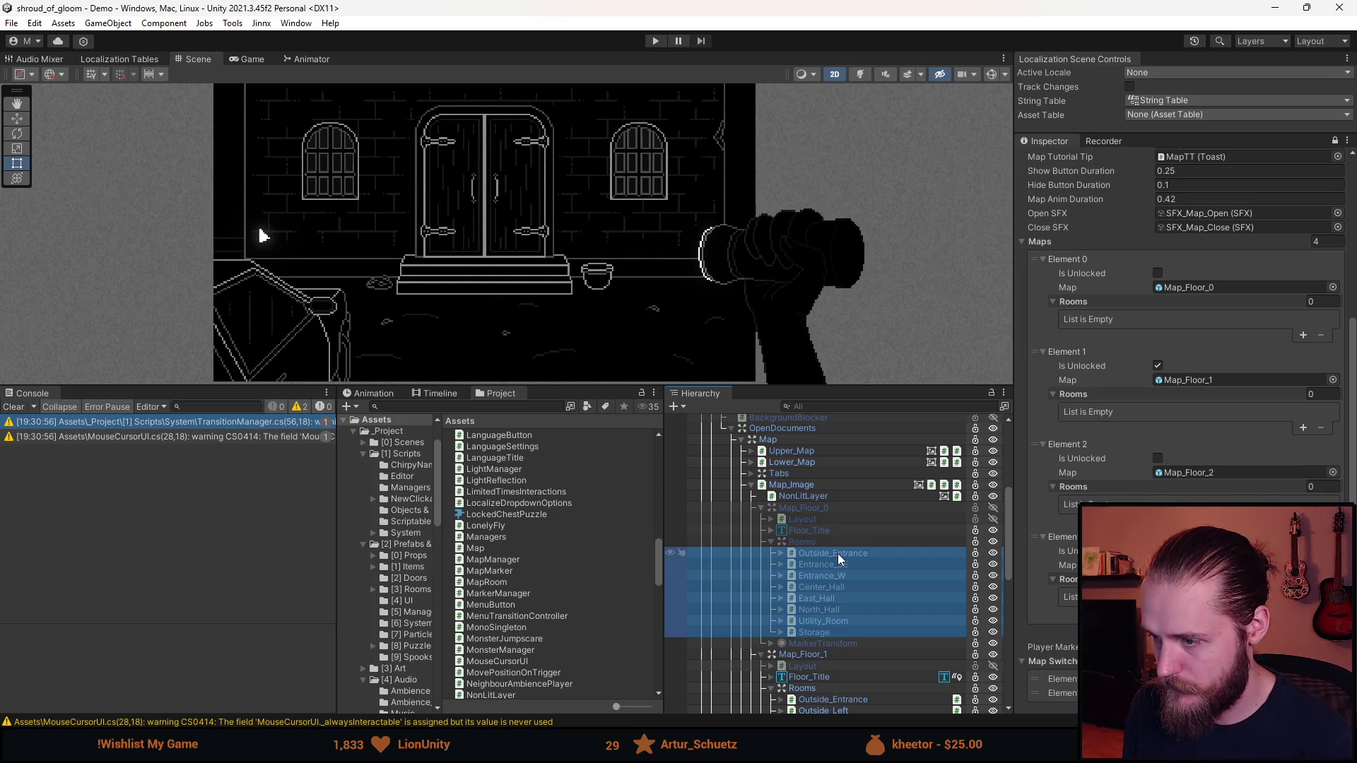
Drop the floor 0 rooms into Element 0, then the 15 Map_Floor_1 rooms into Element 1's Rooms
mouse_move(838, 554)
left_mouse_down()
mouse_move(933, 555)
mouse_move(1122, 366)
left_mouse_up()
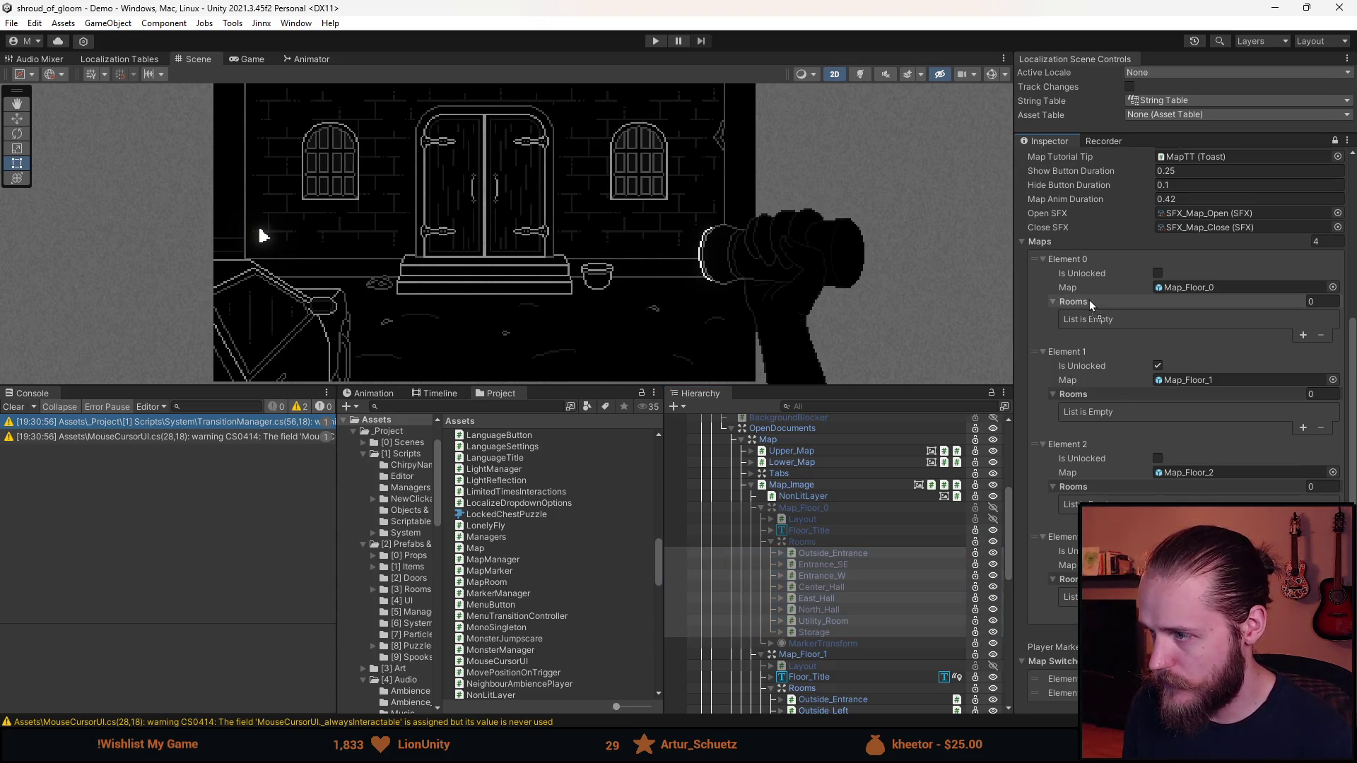
left_click_drag(1089, 299, 1089, 300)
scroll(1085, 342, "down", 1)
scroll(1118, 443, "down", 1)
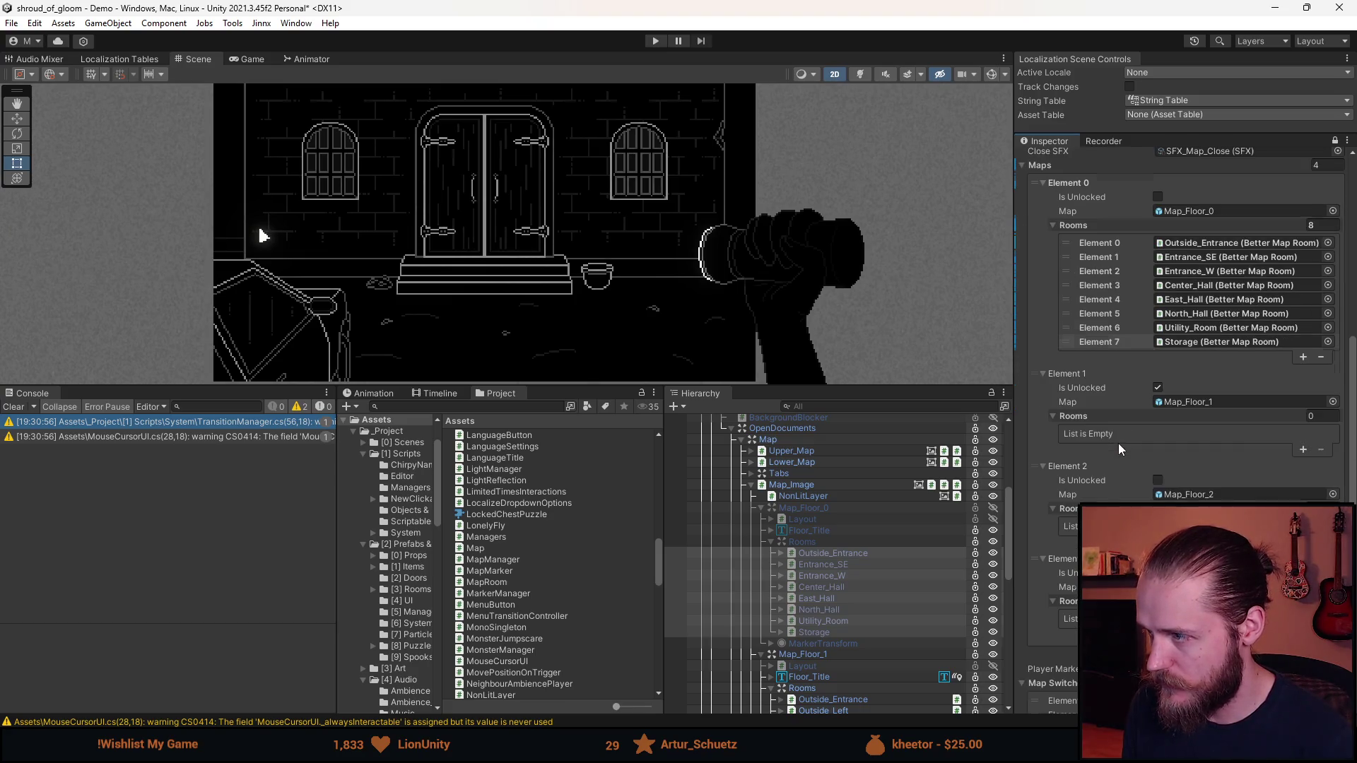
scroll(850, 552, "down", 4)
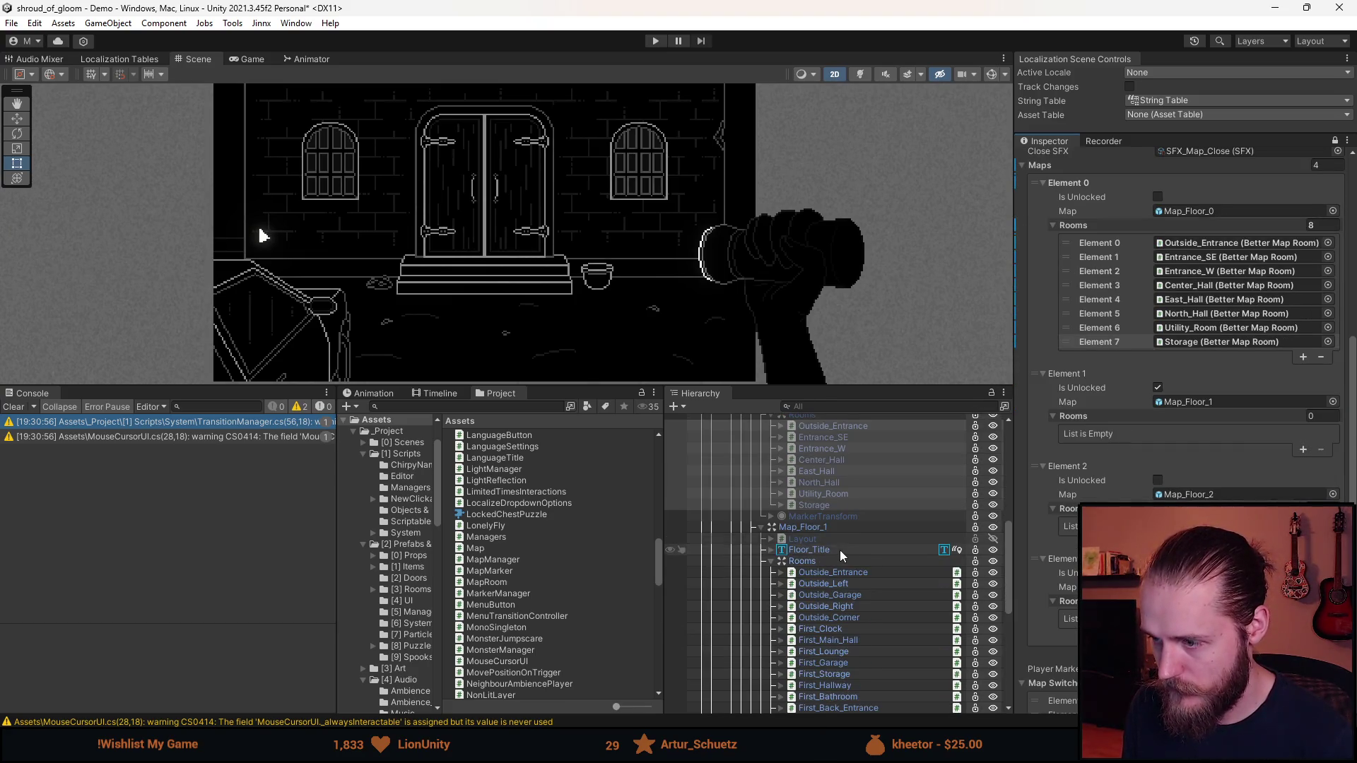
scroll(834, 549, "down", 1)
left_click(833, 541)
scroll(833, 541, "down", 1)
left_click(833, 689, "shift")
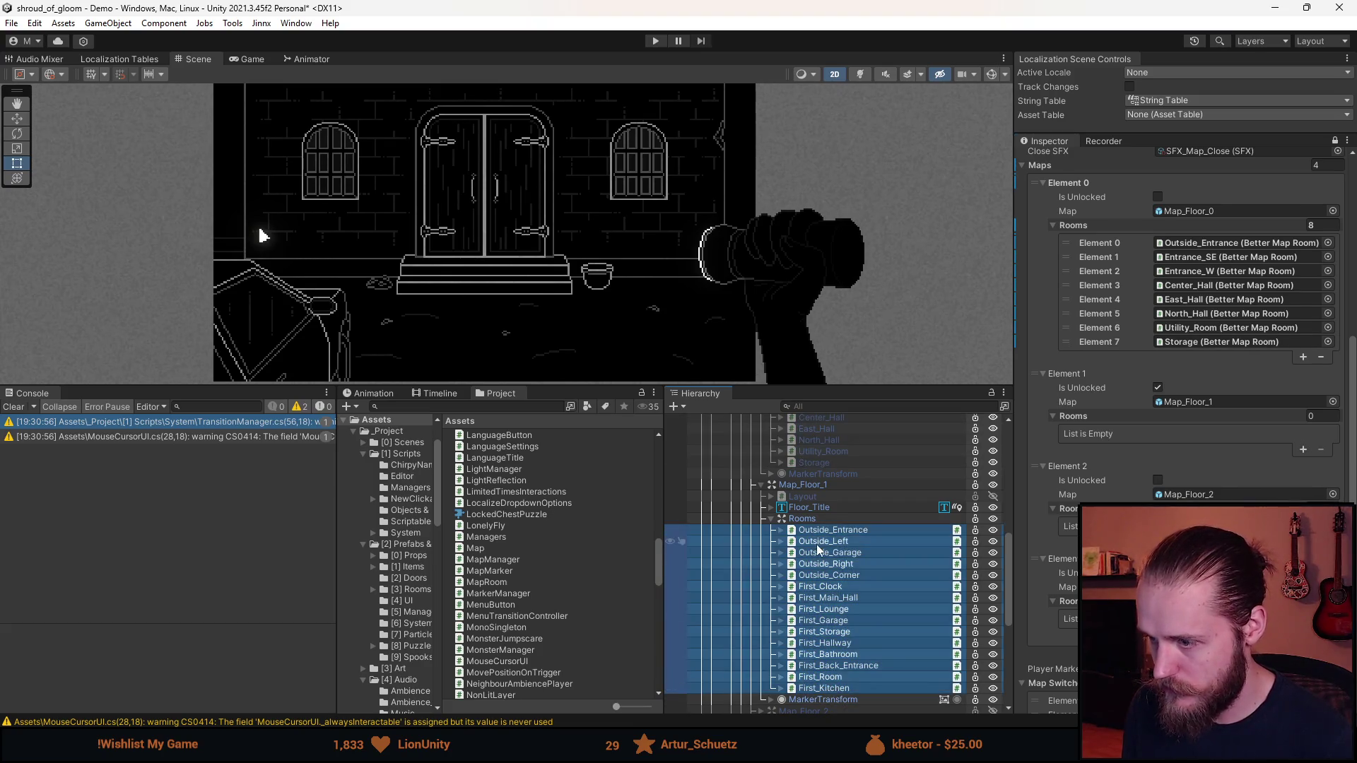
left_click_drag(836, 532, 1118, 417)
Add the six Map_Floor_2 rooms, Second_Piano through Second_Dining, to Element 2's Rooms
scroll(1063, 506, "down", 4)
scroll(846, 587, "down", 4)
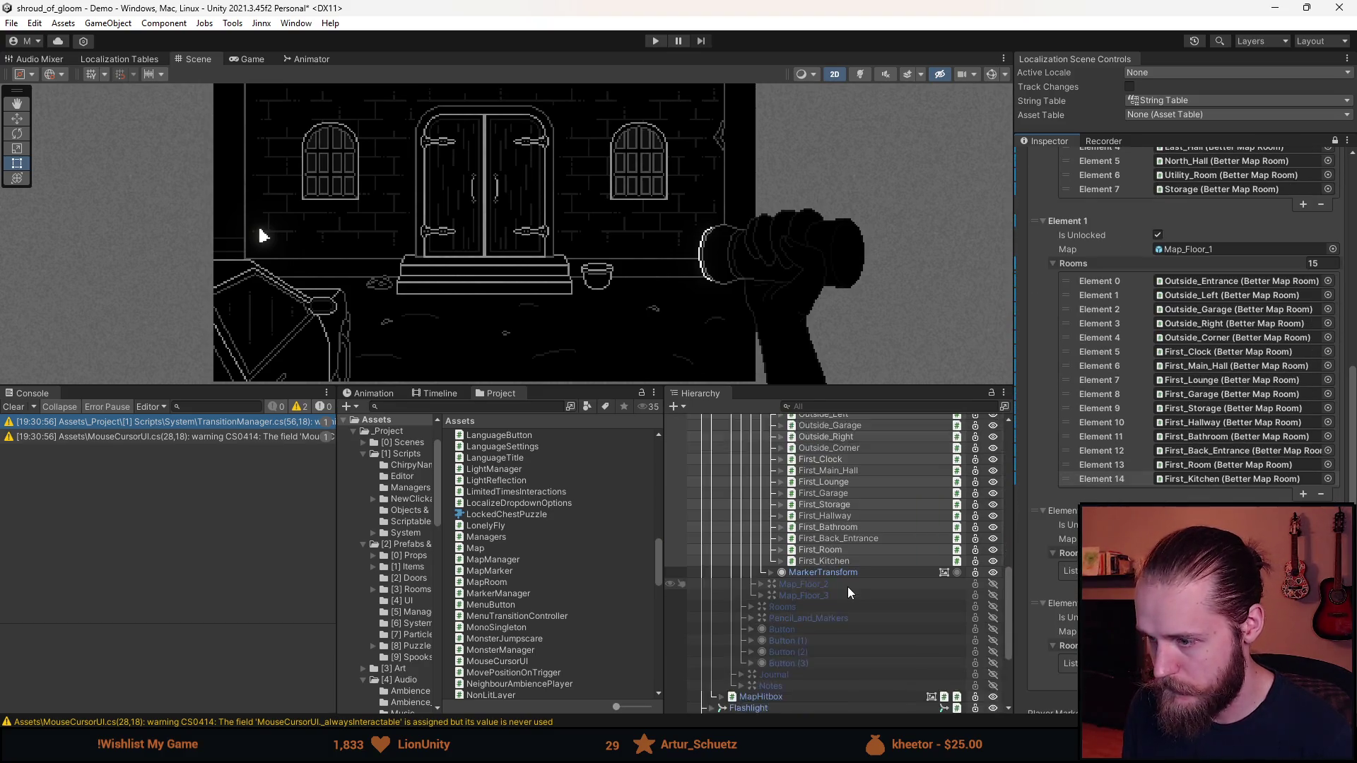
left_click(760, 541)
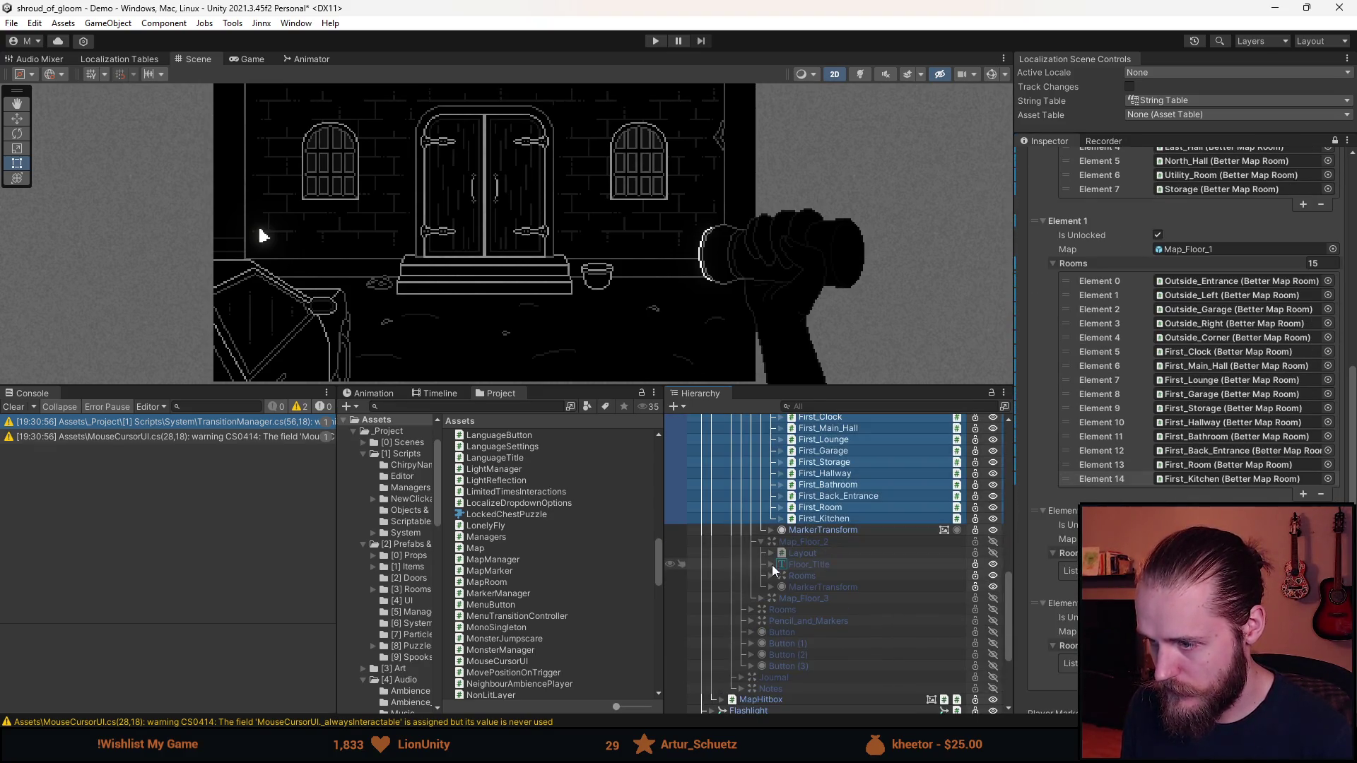
left_click(770, 575)
left_click(805, 587)
left_click(849, 642, "shift")
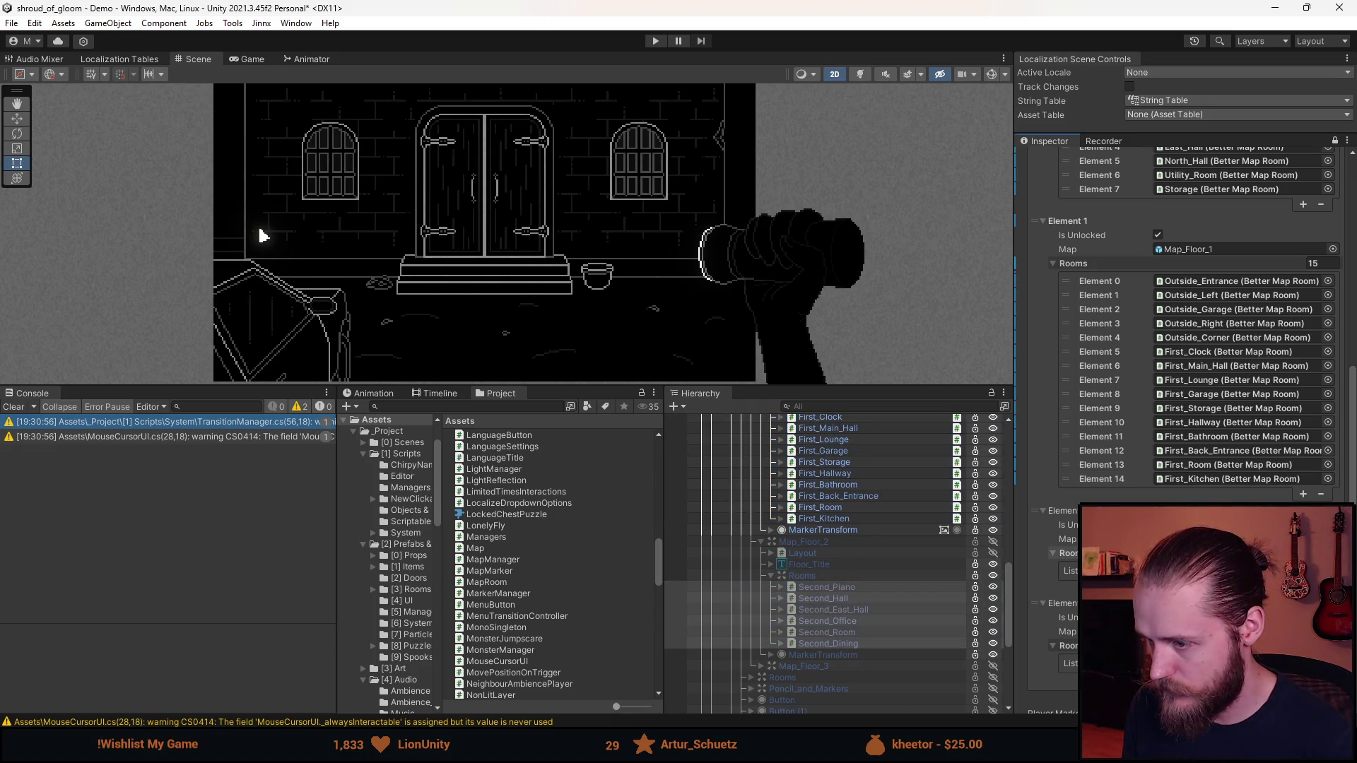
left_click_drag(827, 615, 1068, 553)
Add the Map_Floor_3 attic rooms, Attic_Entrance and Attic_Room, to Element 3's Rooms
scroll(1068, 553, "down", 5)
scroll(764, 631, "down", 3)
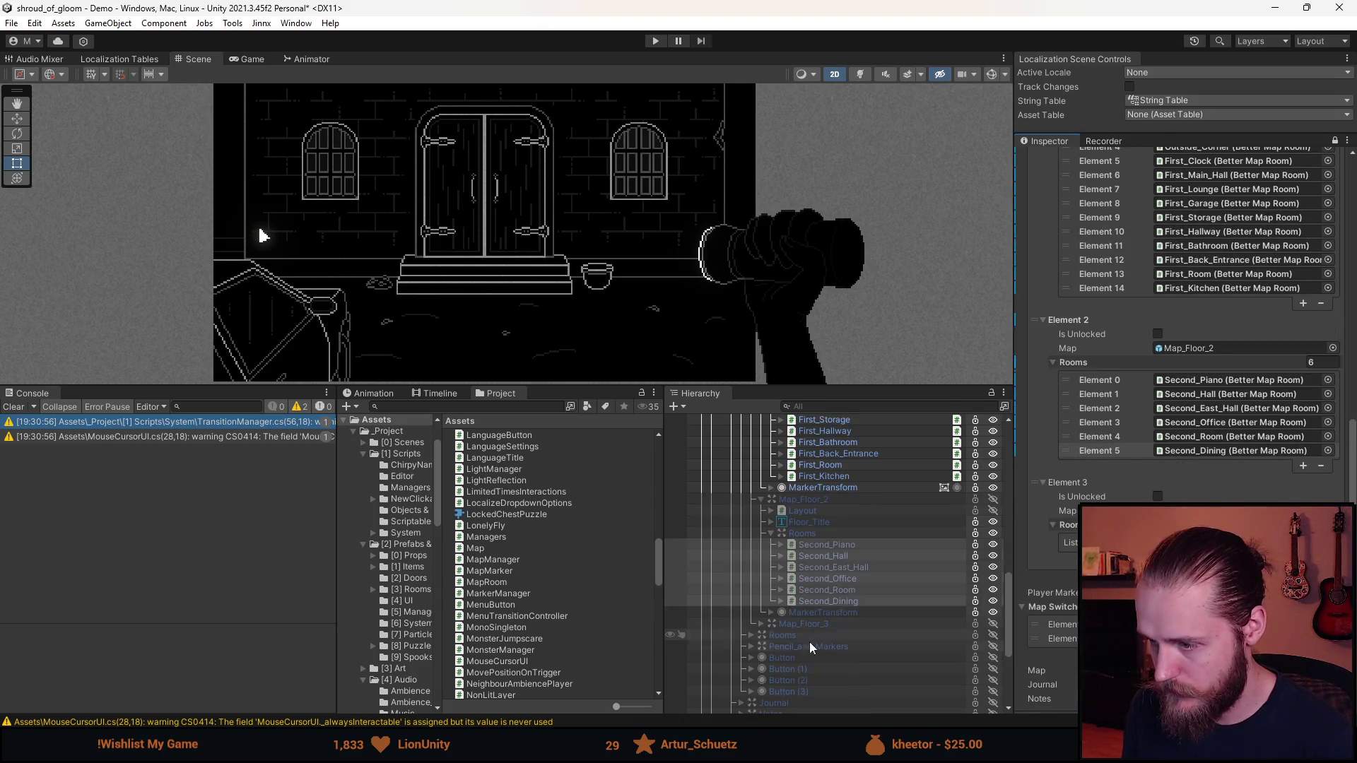
left_click(761, 624)
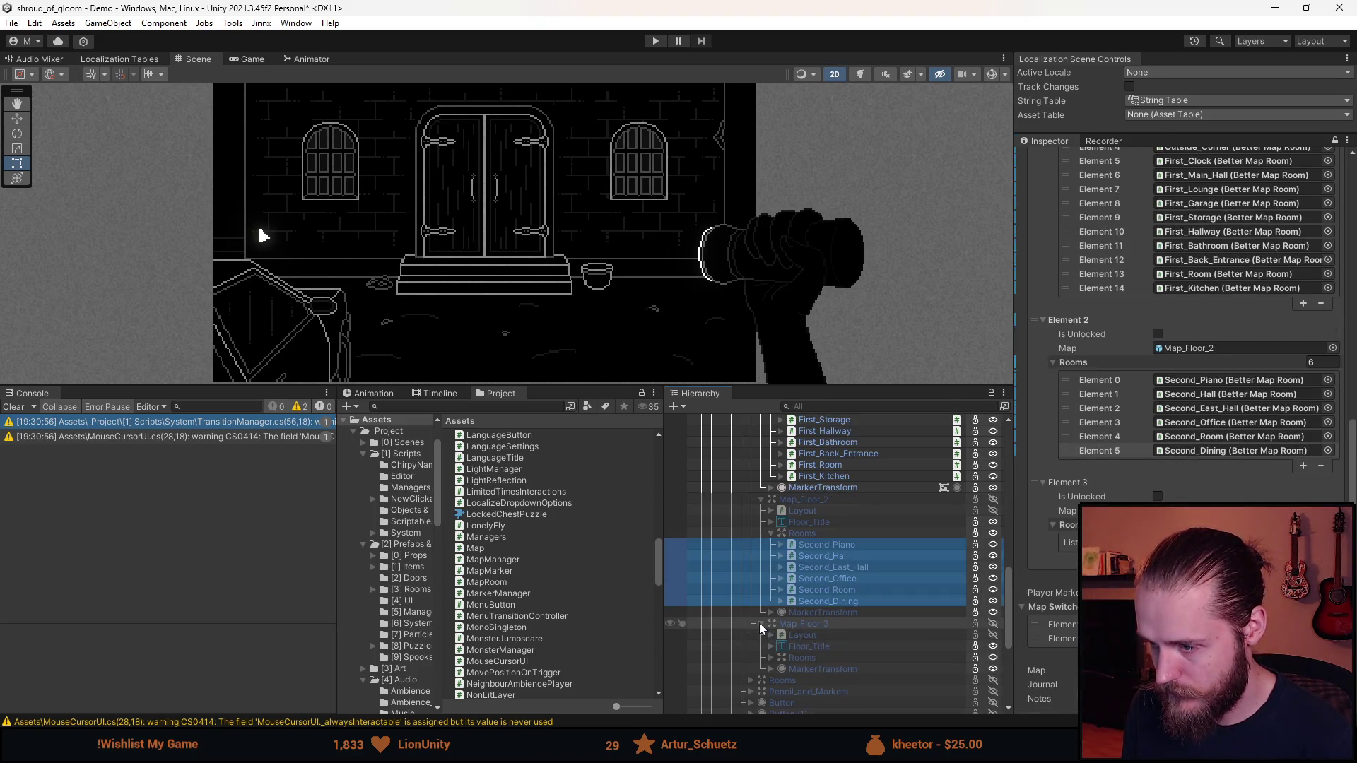
left_click(770, 658)
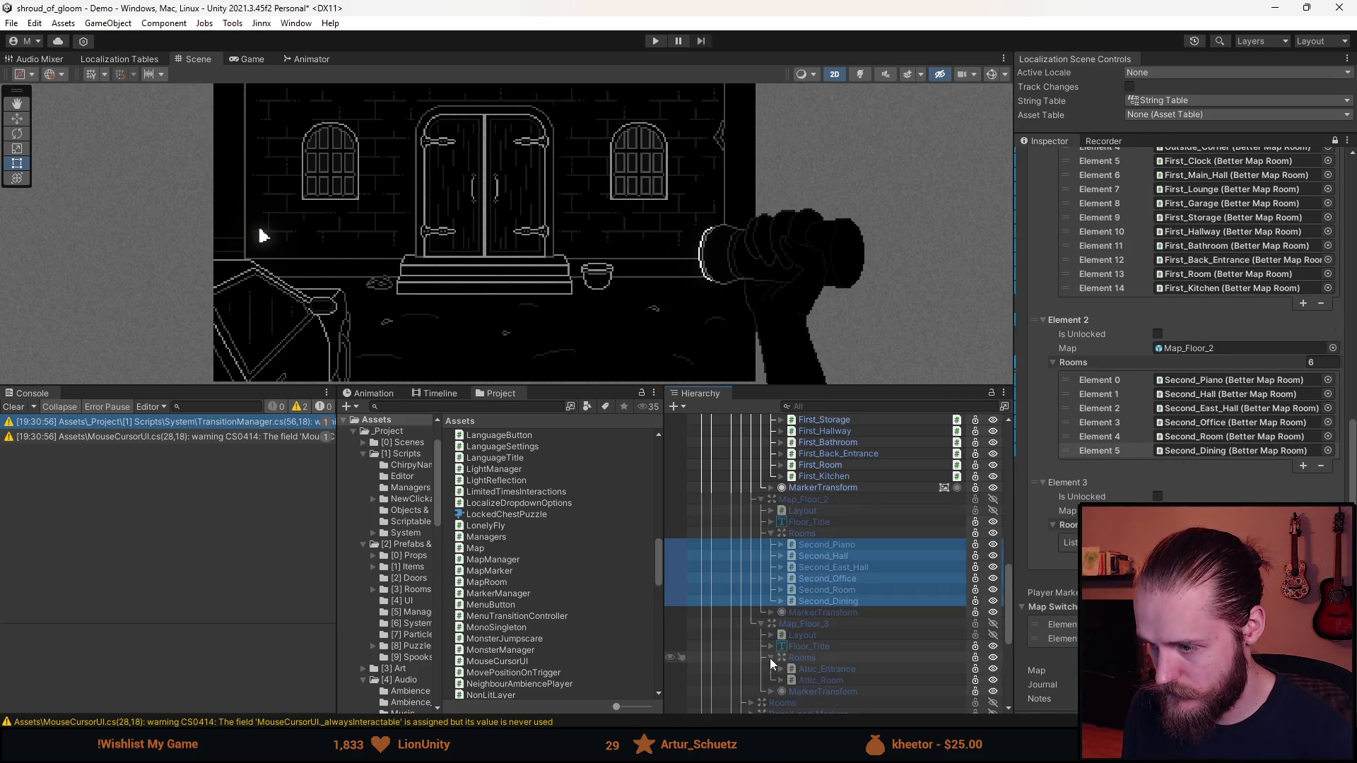
left_click(842, 671)
left_click(840, 682, "shift")
mouse_move(844, 671)
left_mouse_down()
mouse_move(1131, 559)
mouse_move(1102, 544)
left_mouse_up()
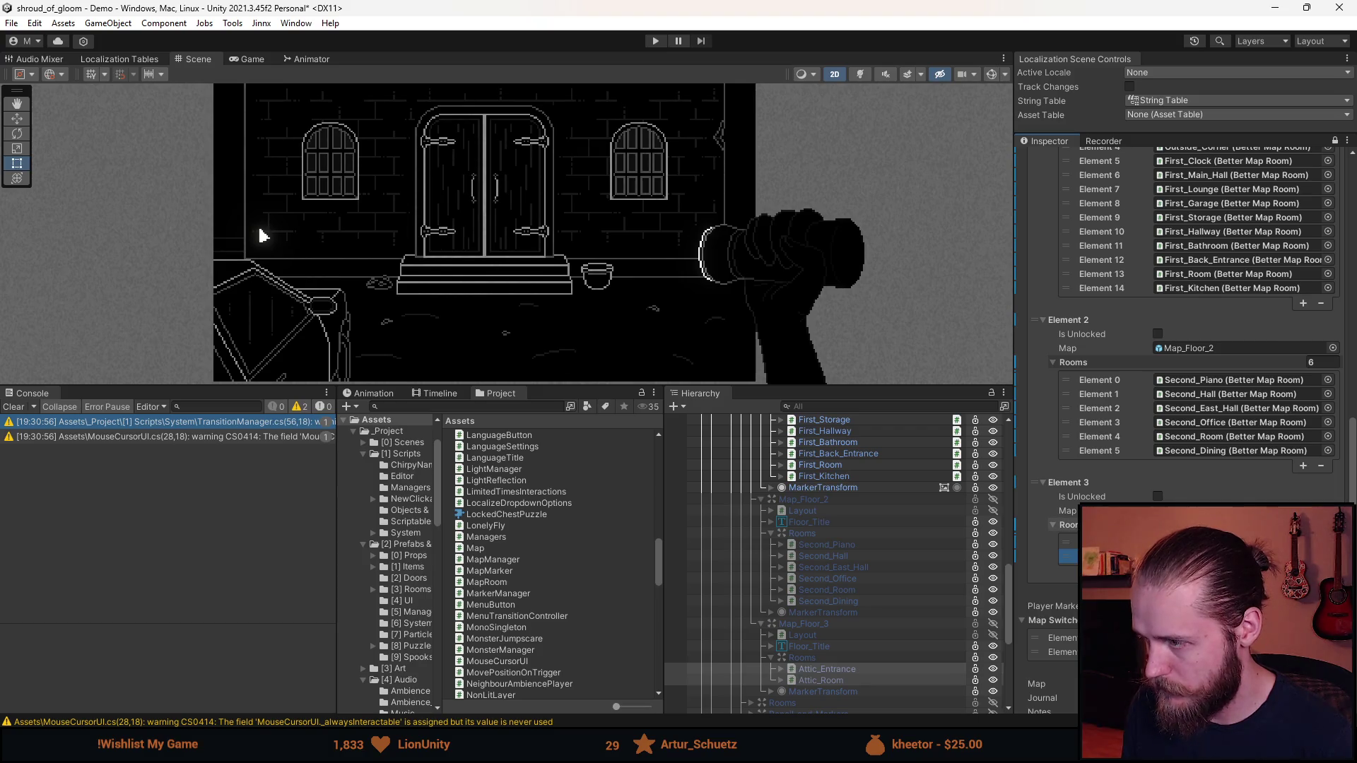
Collapse the room lists of Elements 0 through 3 in the Maps list
scroll(1054, 368, "up", 10)
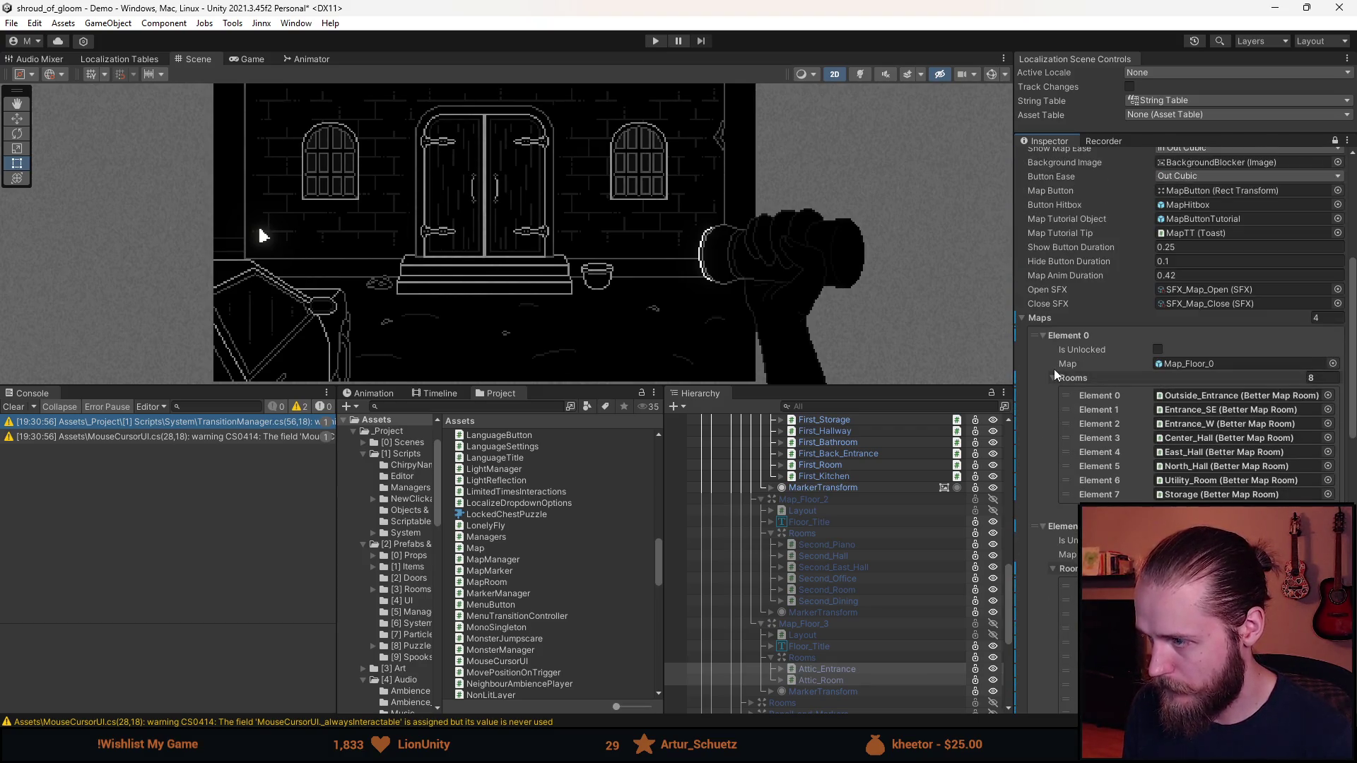
left_click(1060, 379)
left_click(1080, 391)
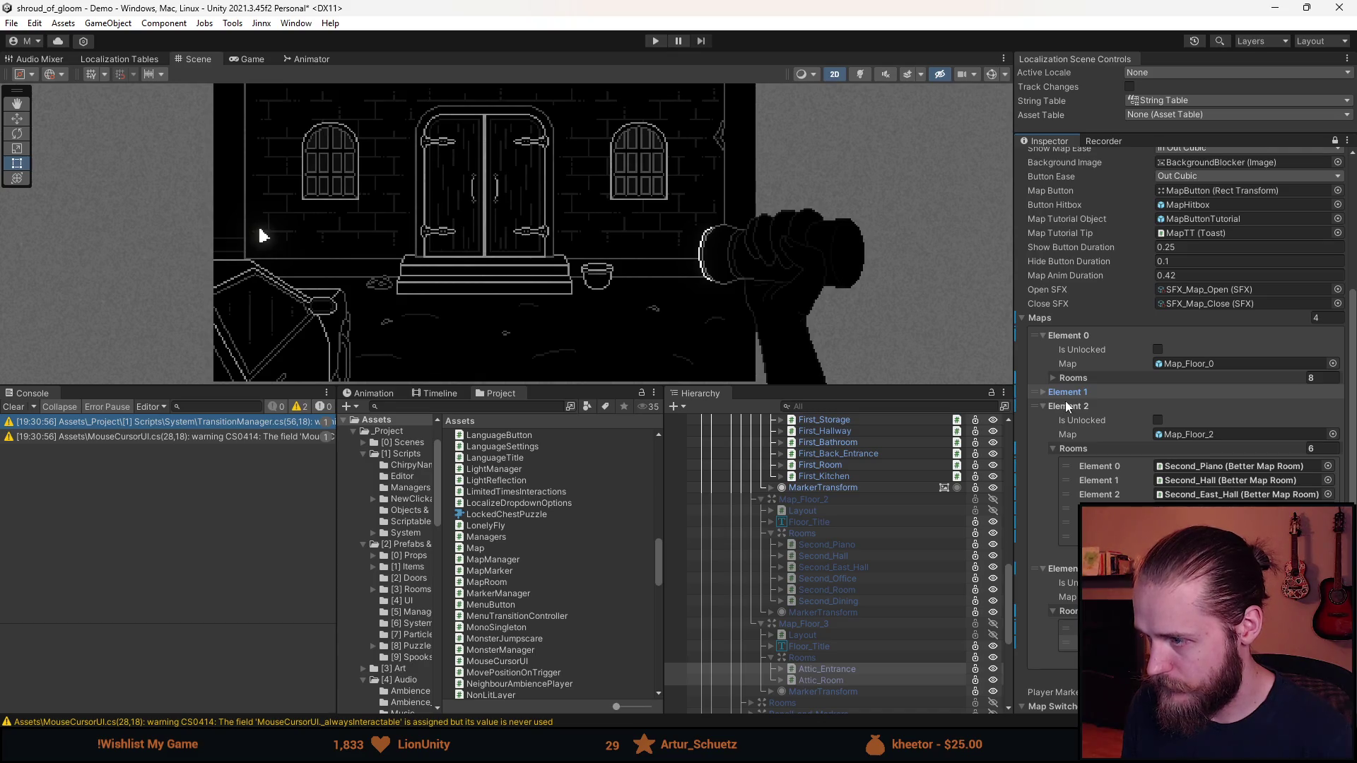
left_click(1067, 392)
left_click(1080, 492)
left_click(1080, 493)
left_click(1067, 548)
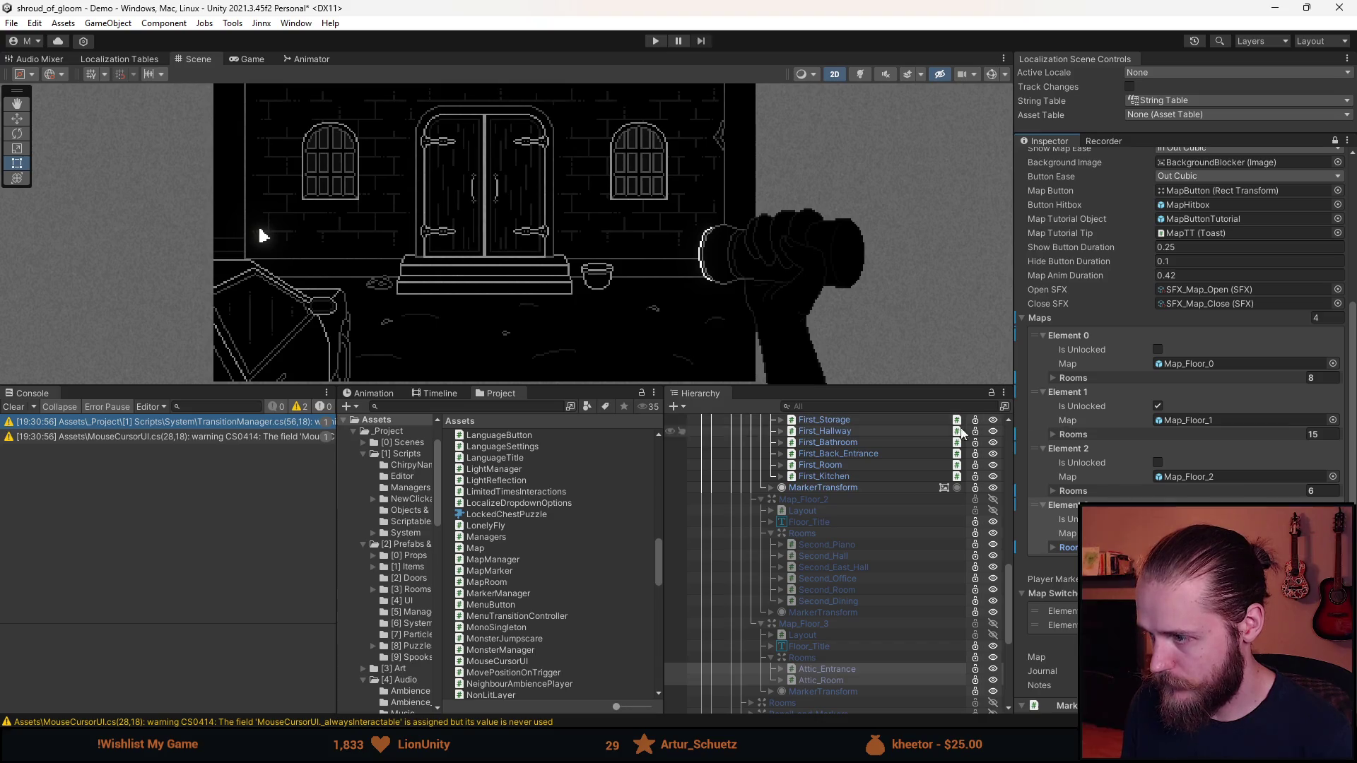
scroll(799, 583, "up", 10)
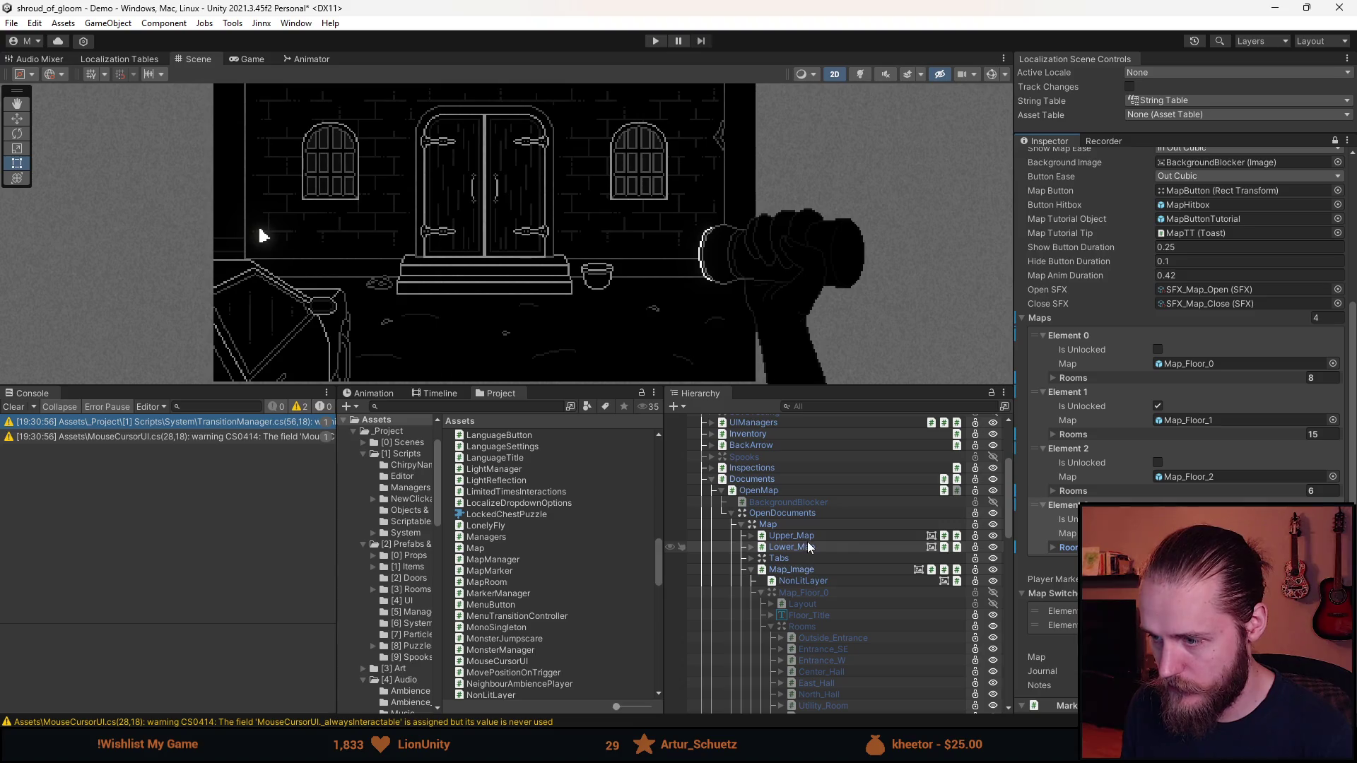
Frame the selected map object in the Scene view
key("f")
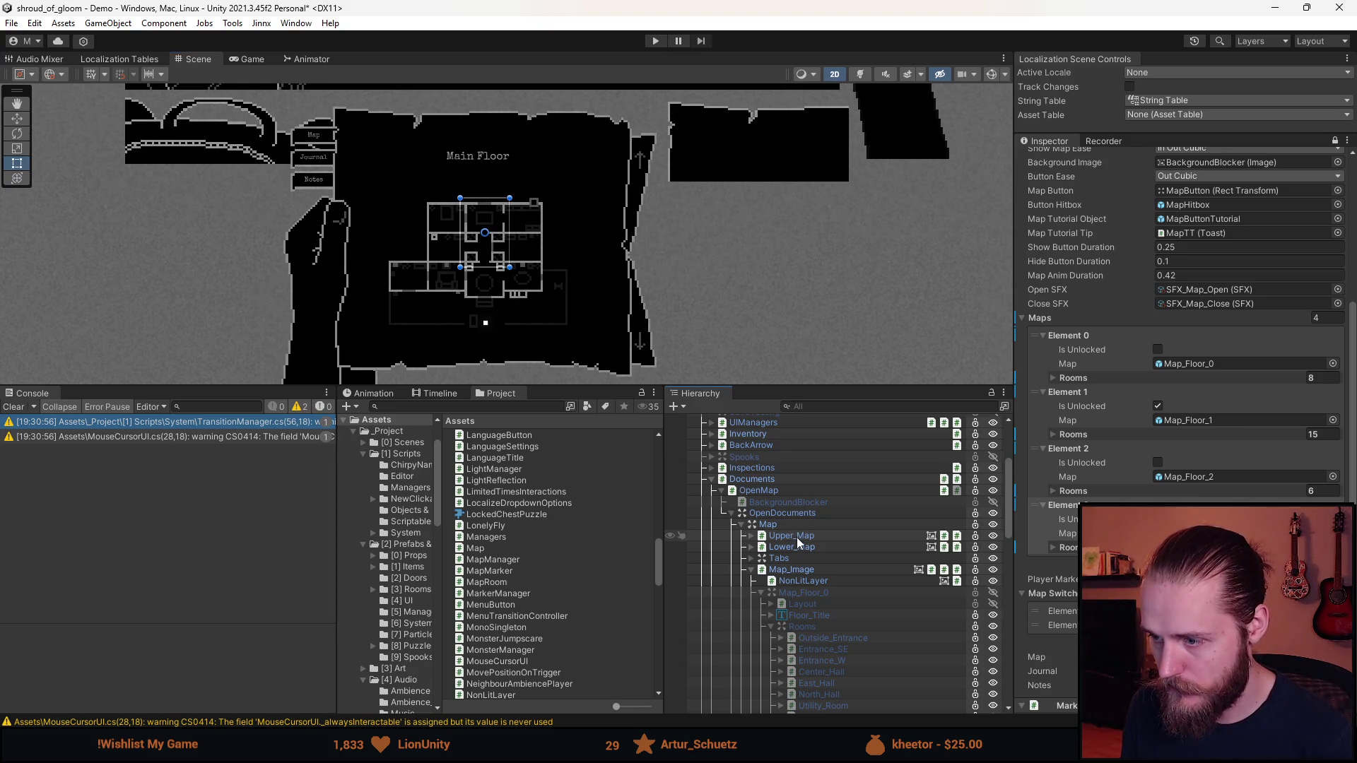
scroll(797, 543, "down", 5)
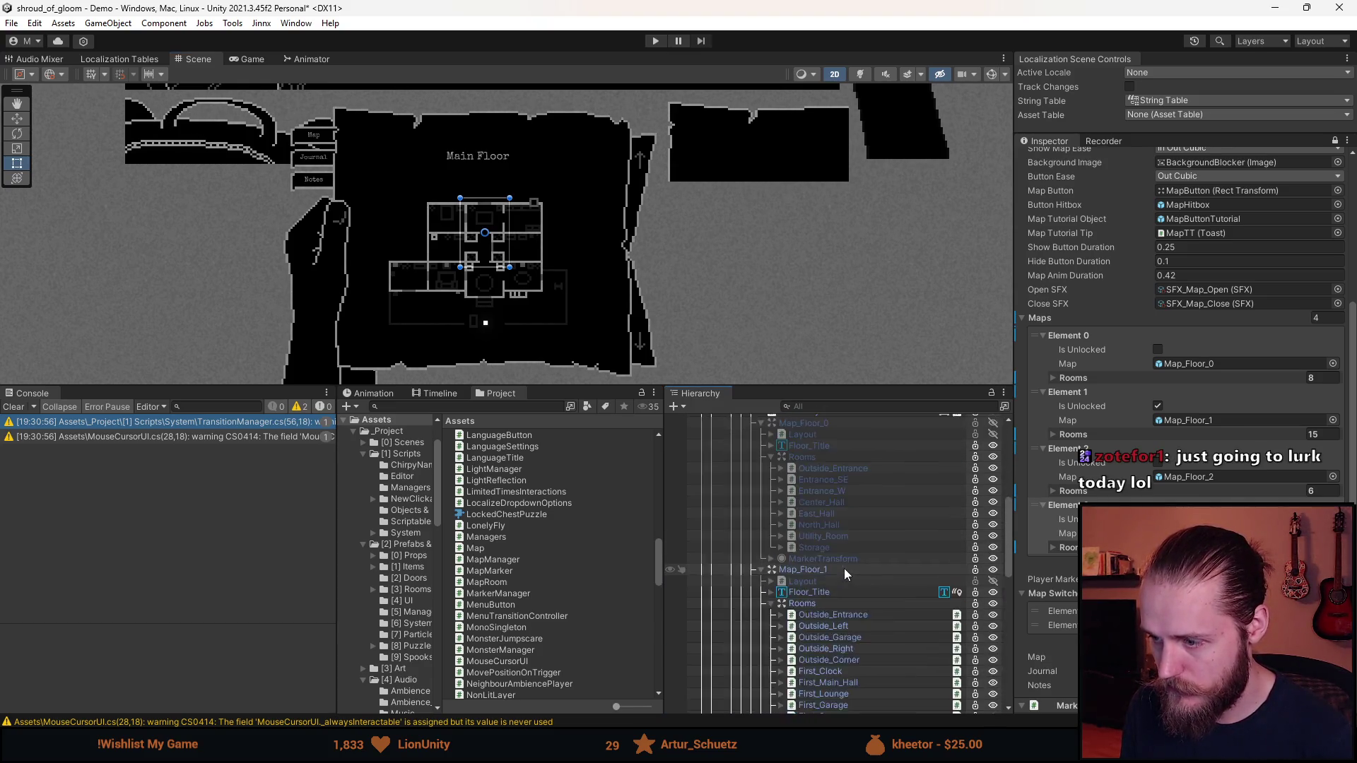
scroll(1082, 386, "up", 8)
scroll(837, 574, "up", 3)
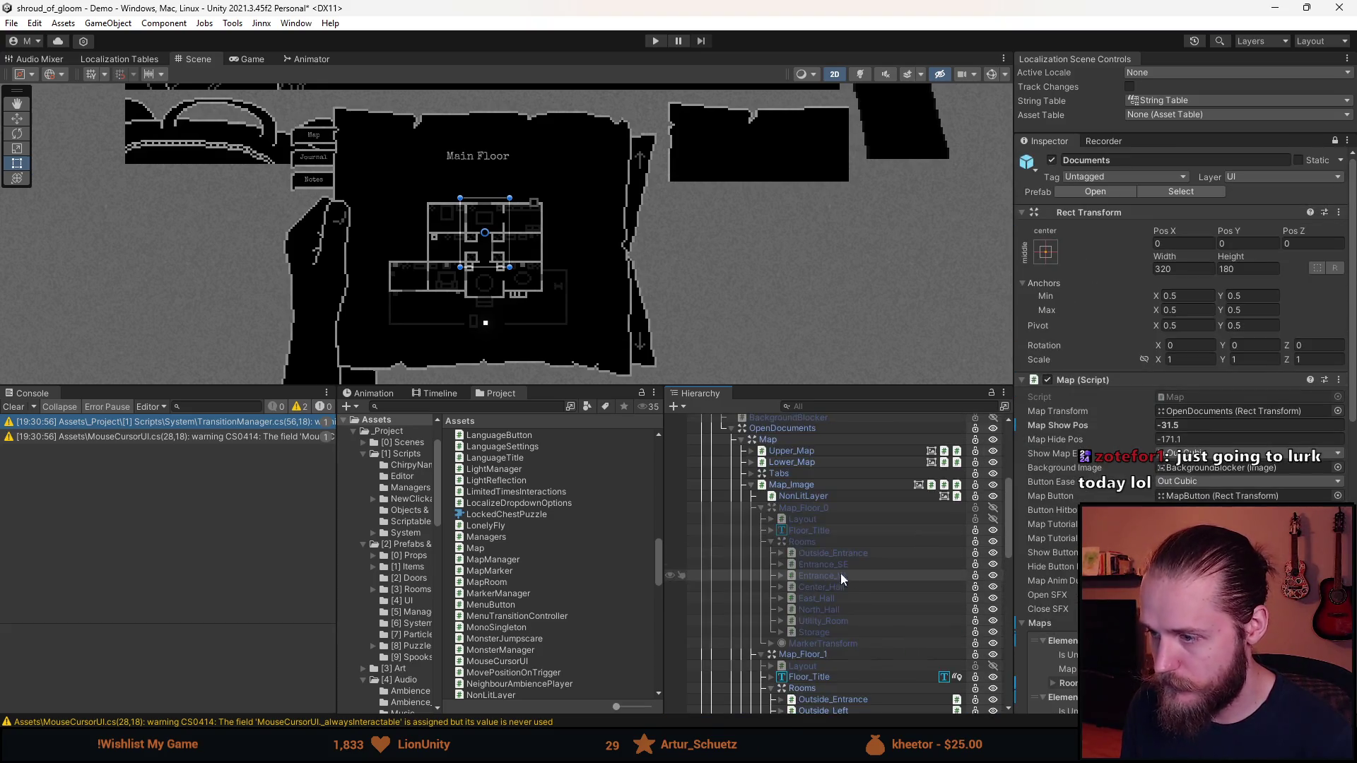
scroll(858, 572, "down", 10)
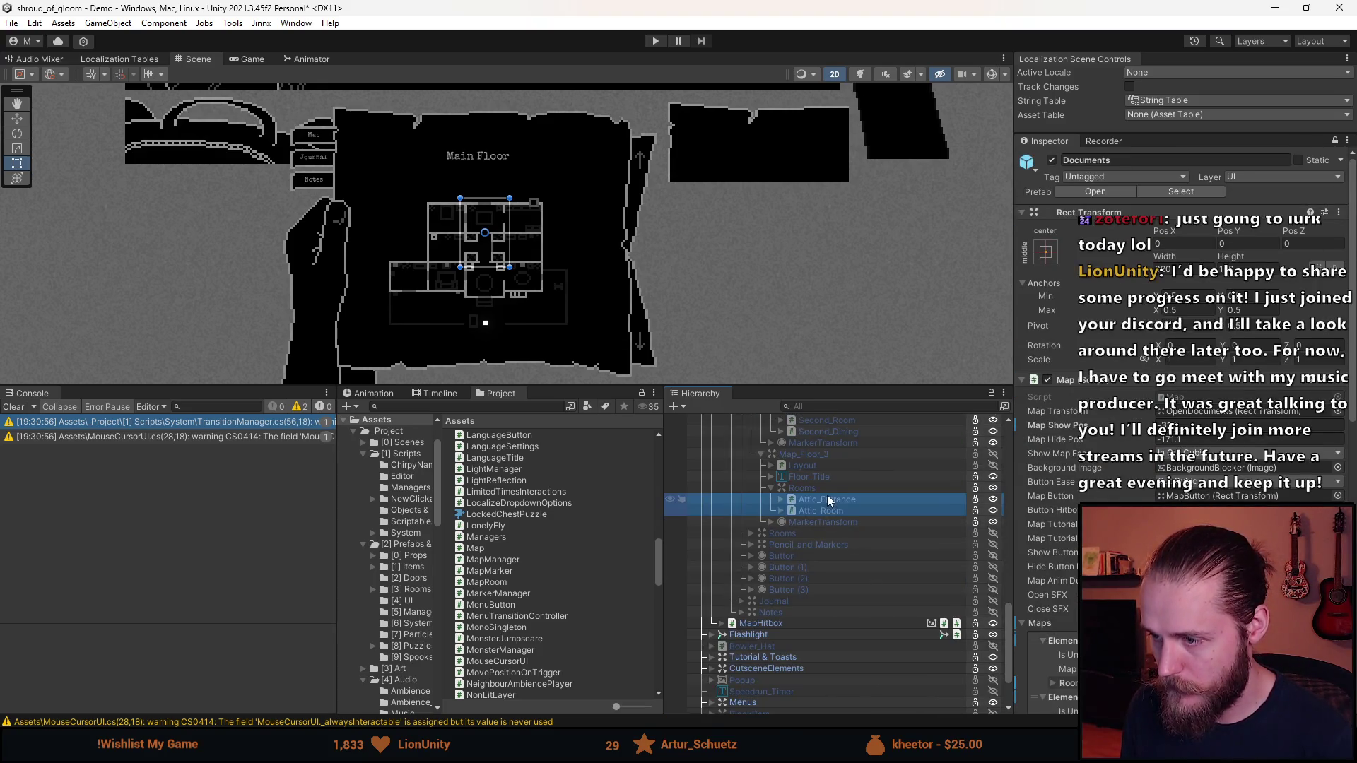
Unlock the Inspector and inspect Attic_Entrance, then Second_East_Hall's map-room settings
left_click(825, 499)
left_click(828, 510)
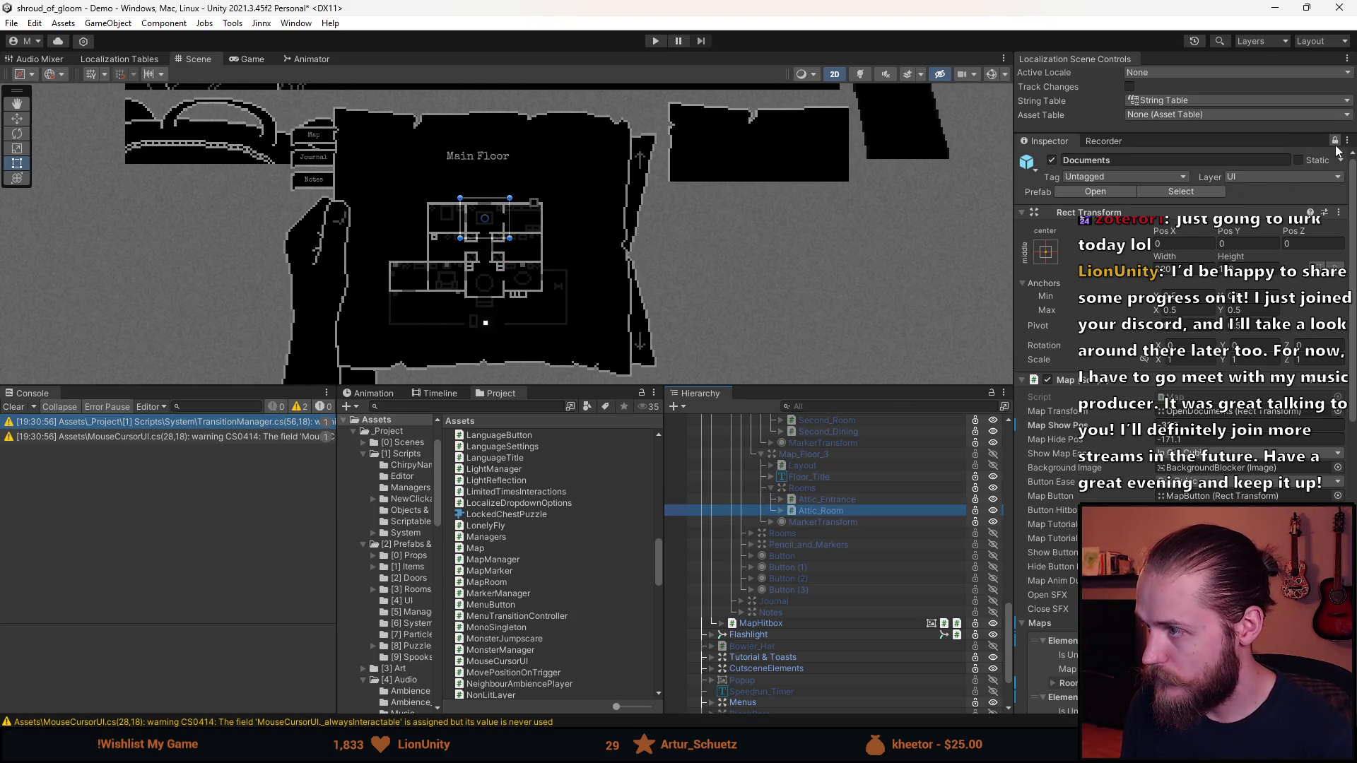
left_click(1335, 142)
left_click(828, 499)
scroll(837, 523, "up", 3)
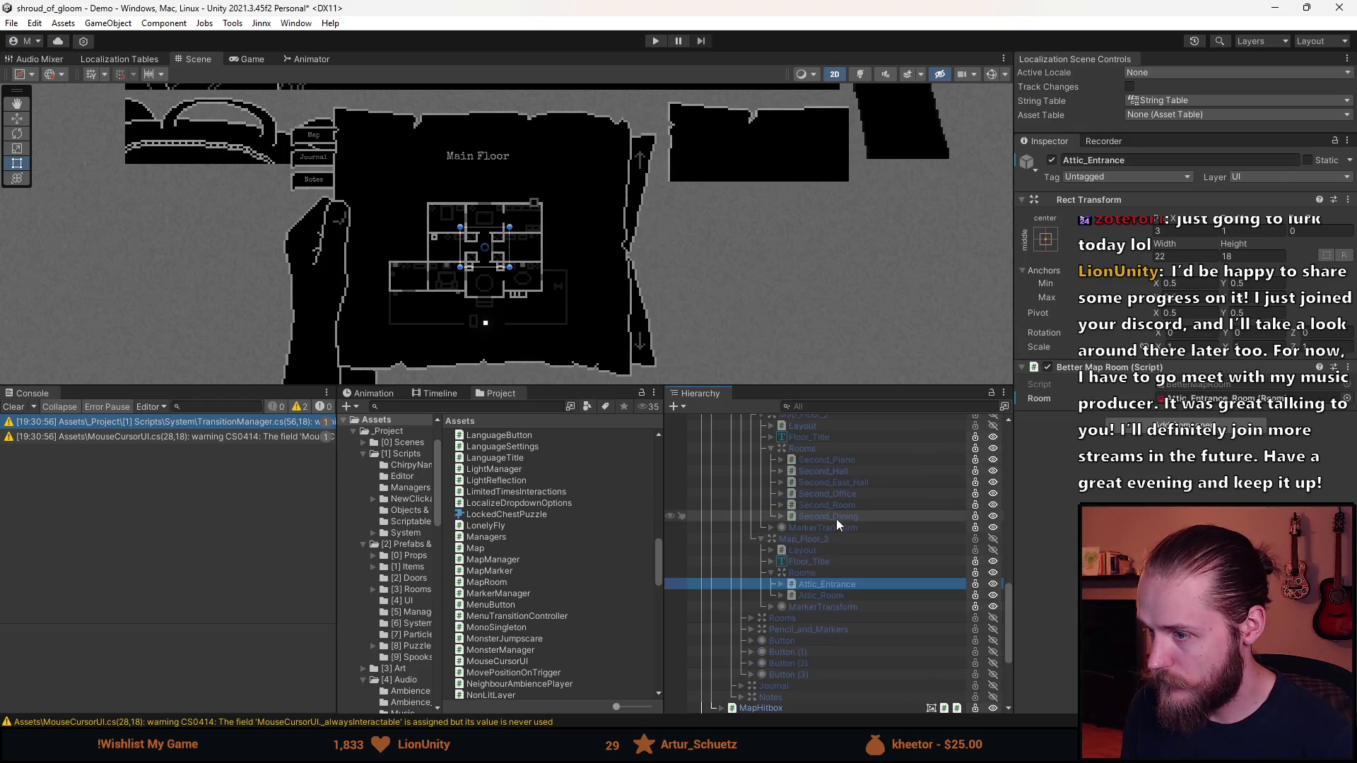
left_click(832, 503)
left_click(834, 486)
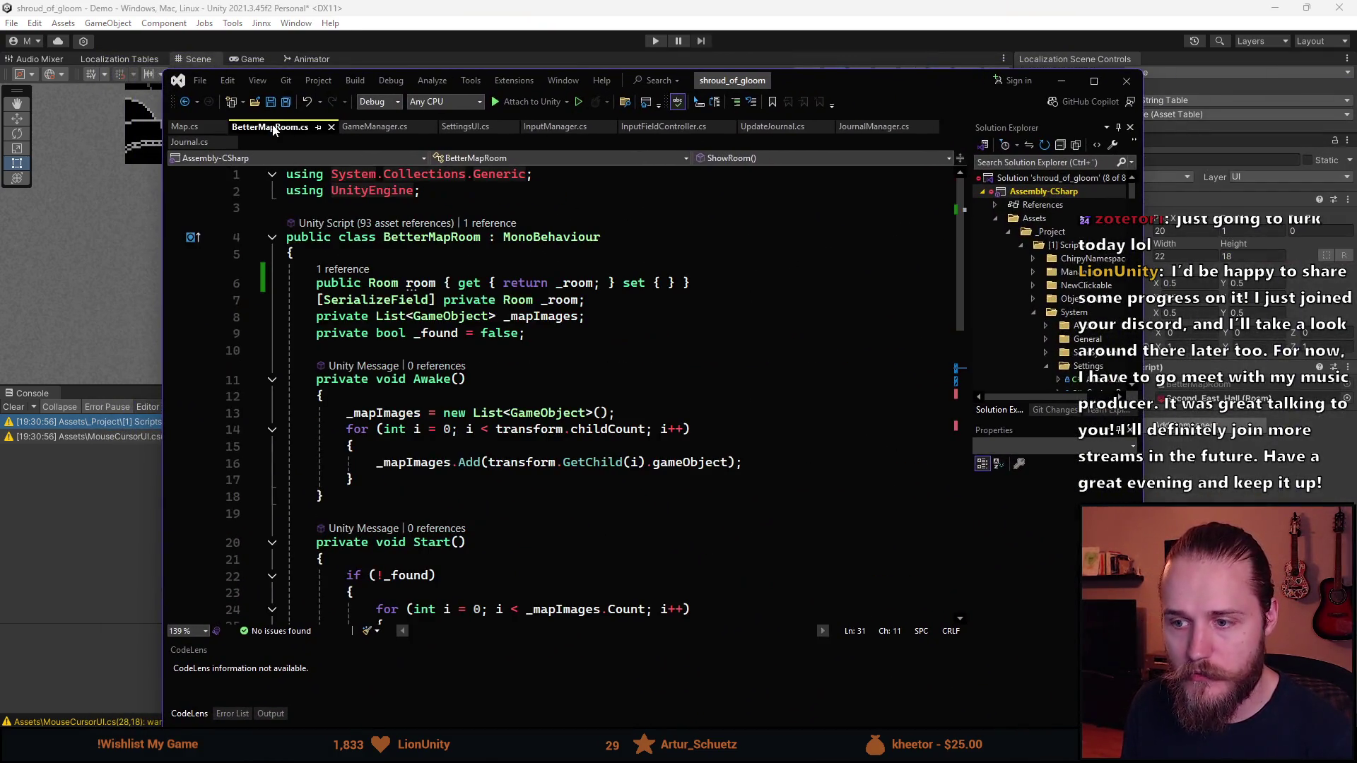
Read BetterMapRoom.cs's Awake, Start and ShowRoom code, check Start()'s quick info, and return to Unity
scroll(435, 417, "down", 1)
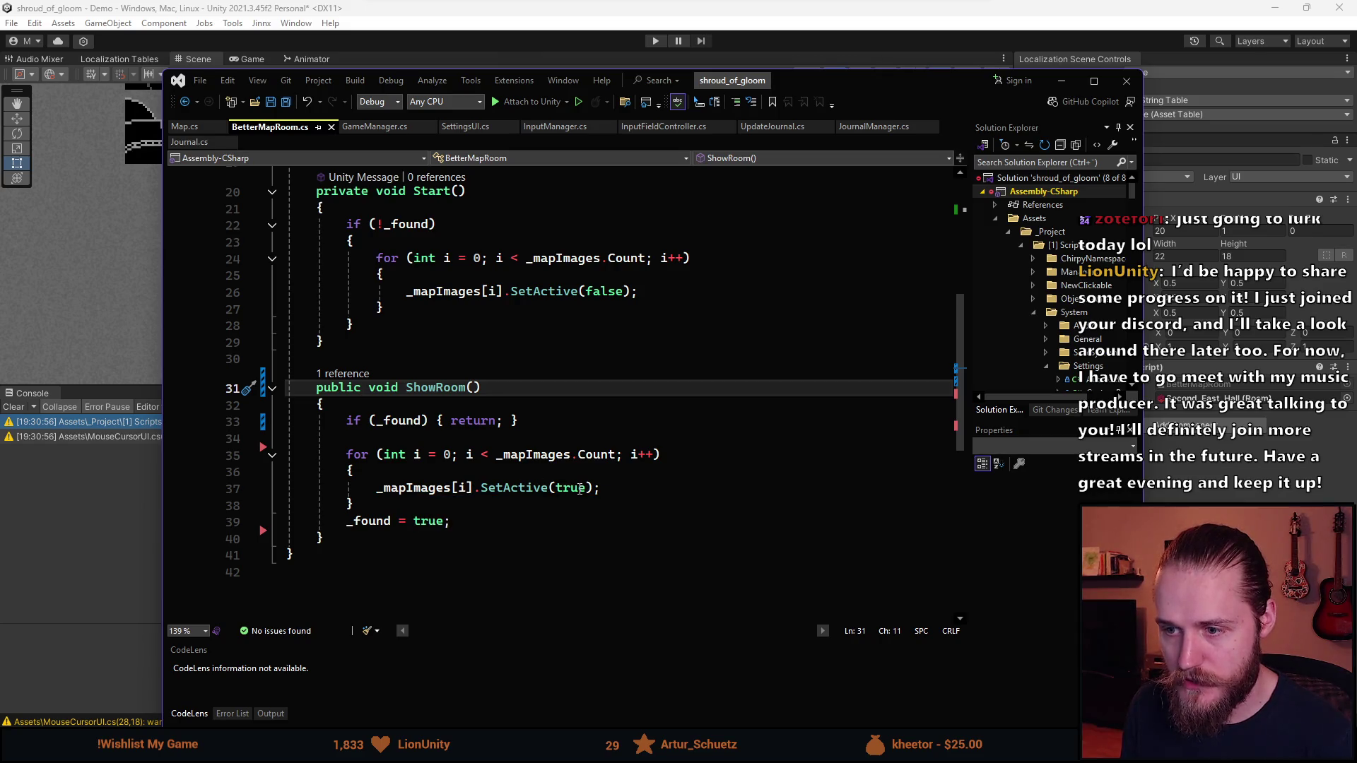
scroll(418, 441, "up", 3)
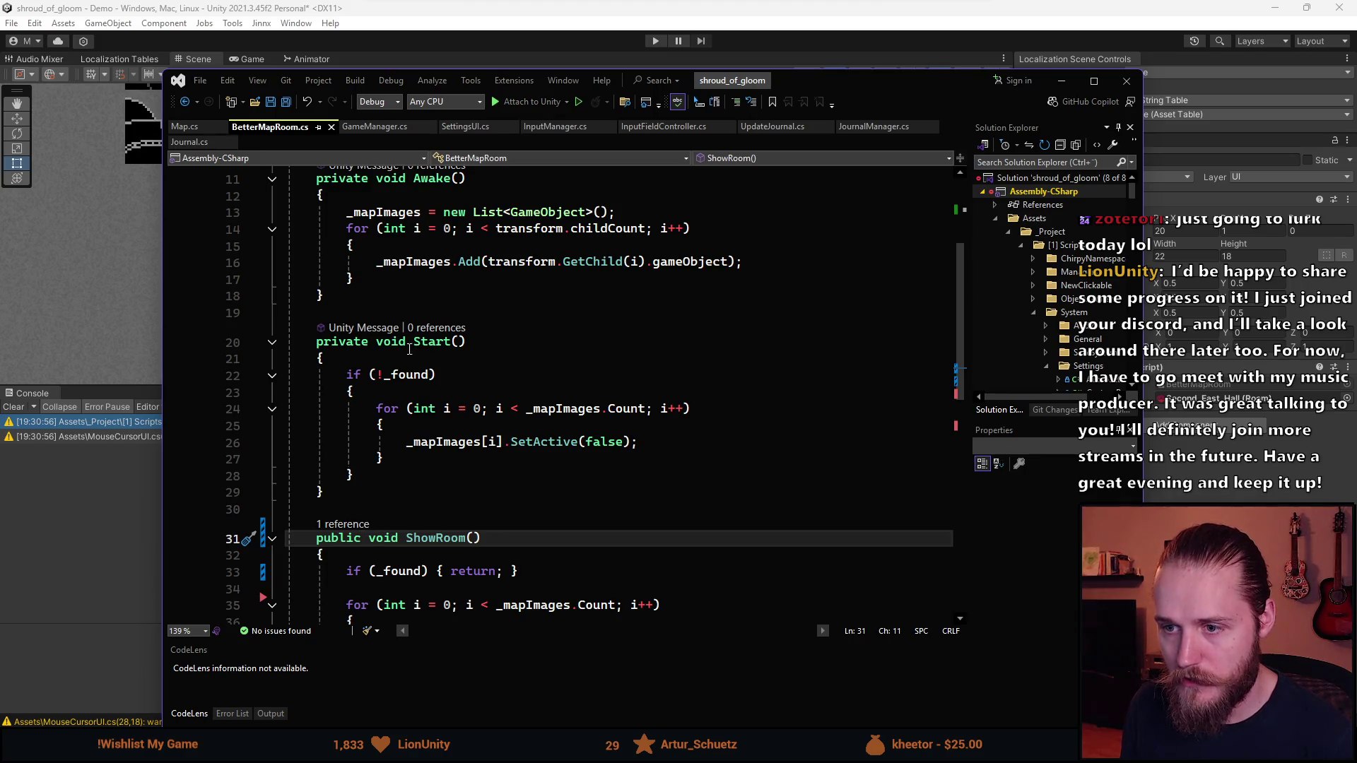
mouse_move(454, 347)
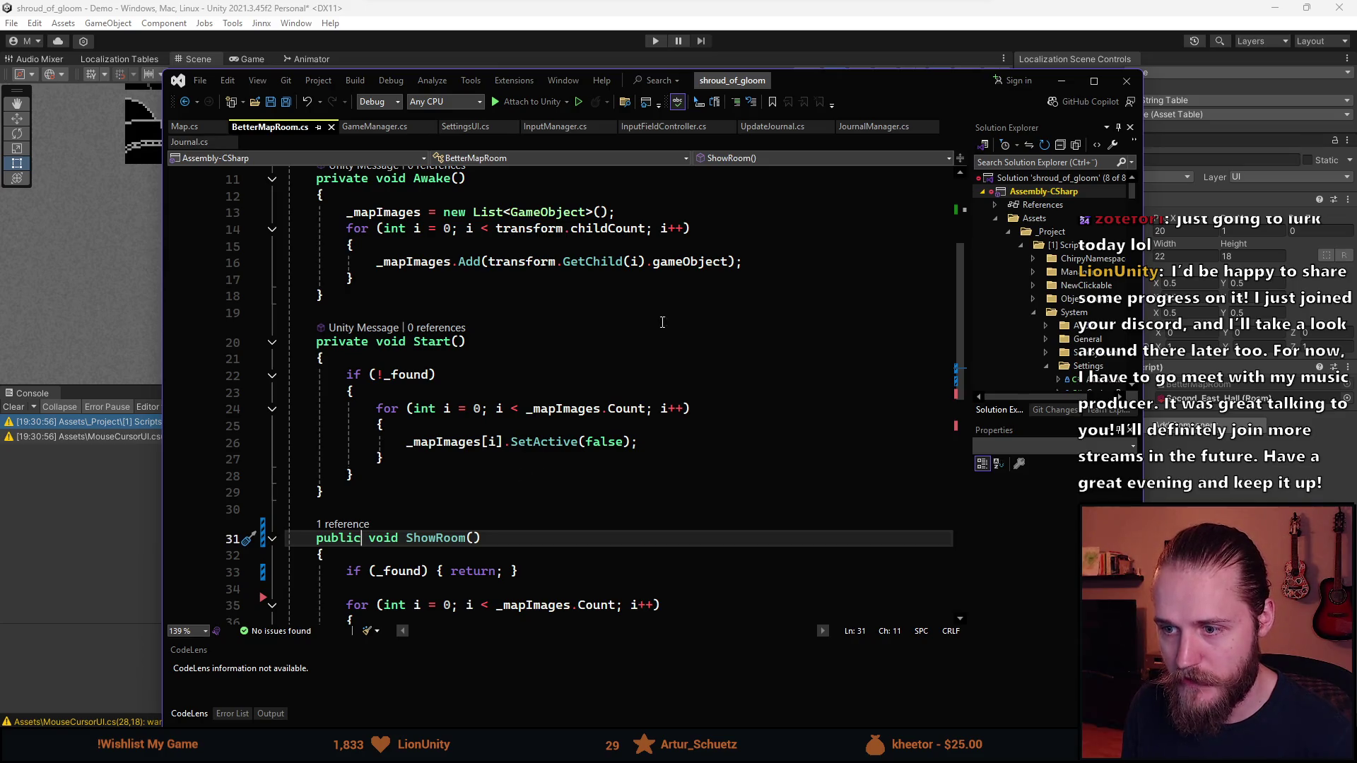
scroll(671, 378, "up", 2)
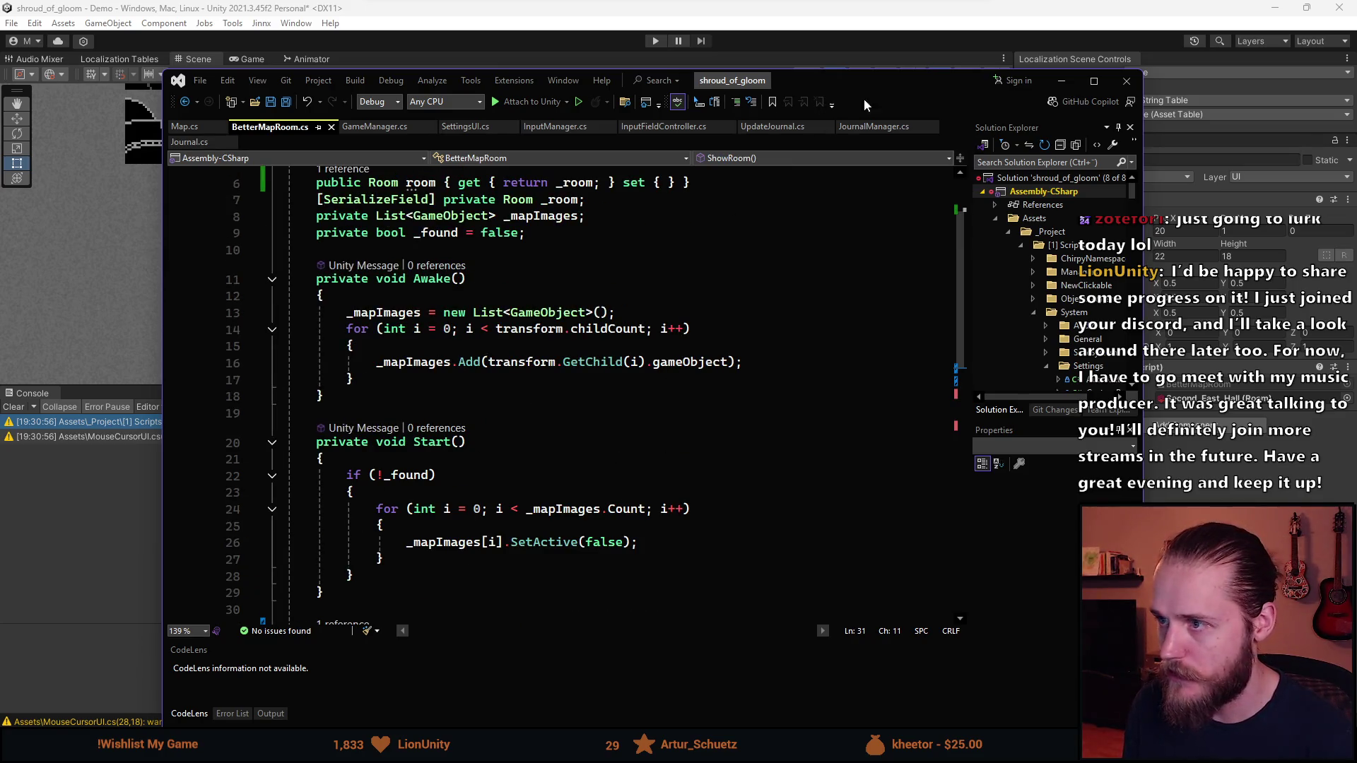
key("alt+Tab")
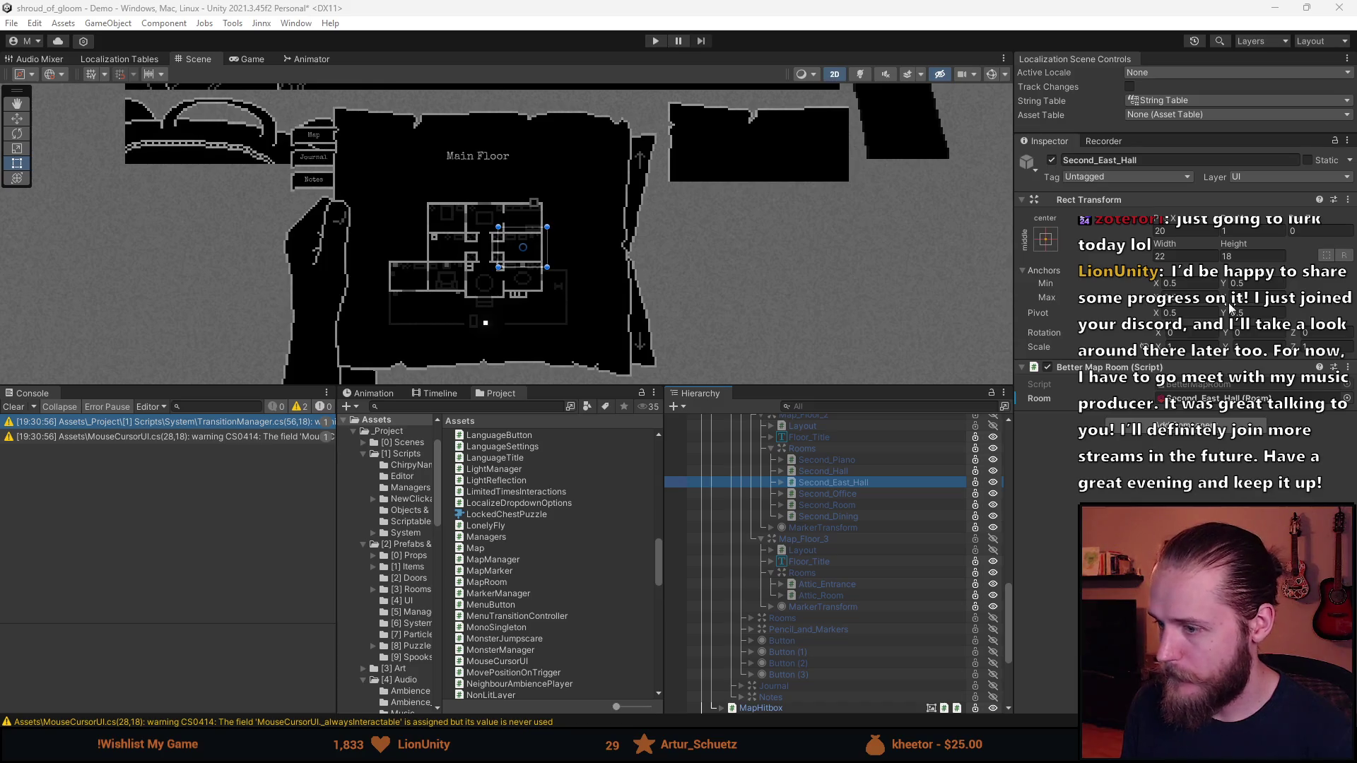
Collapse Map_Floor_1's Rooms group, Map_Floor_1 and Map_Image in the Hierarchy
scroll(872, 549, "up", 1)
scroll(800, 523, "up", 1)
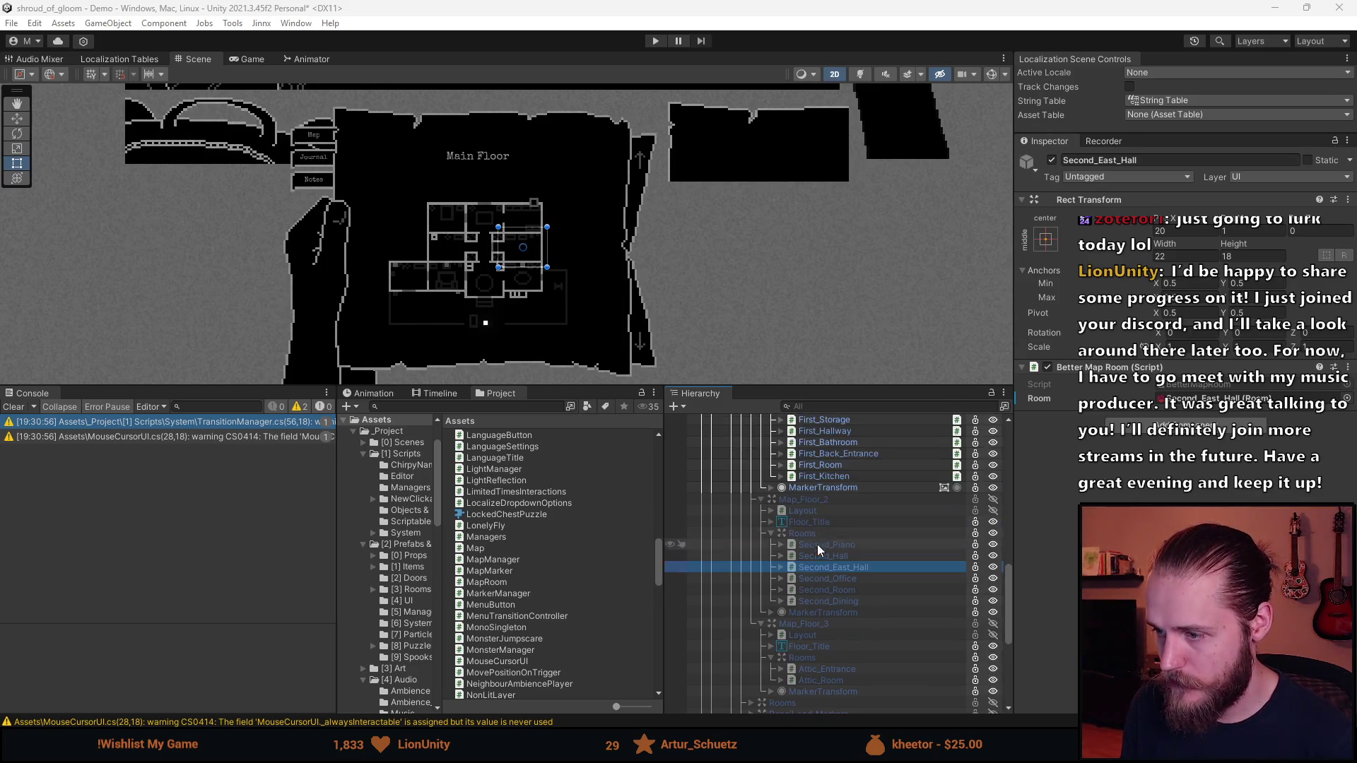
scroll(807, 561, "up", 3)
scroll(823, 581, "up", 1)
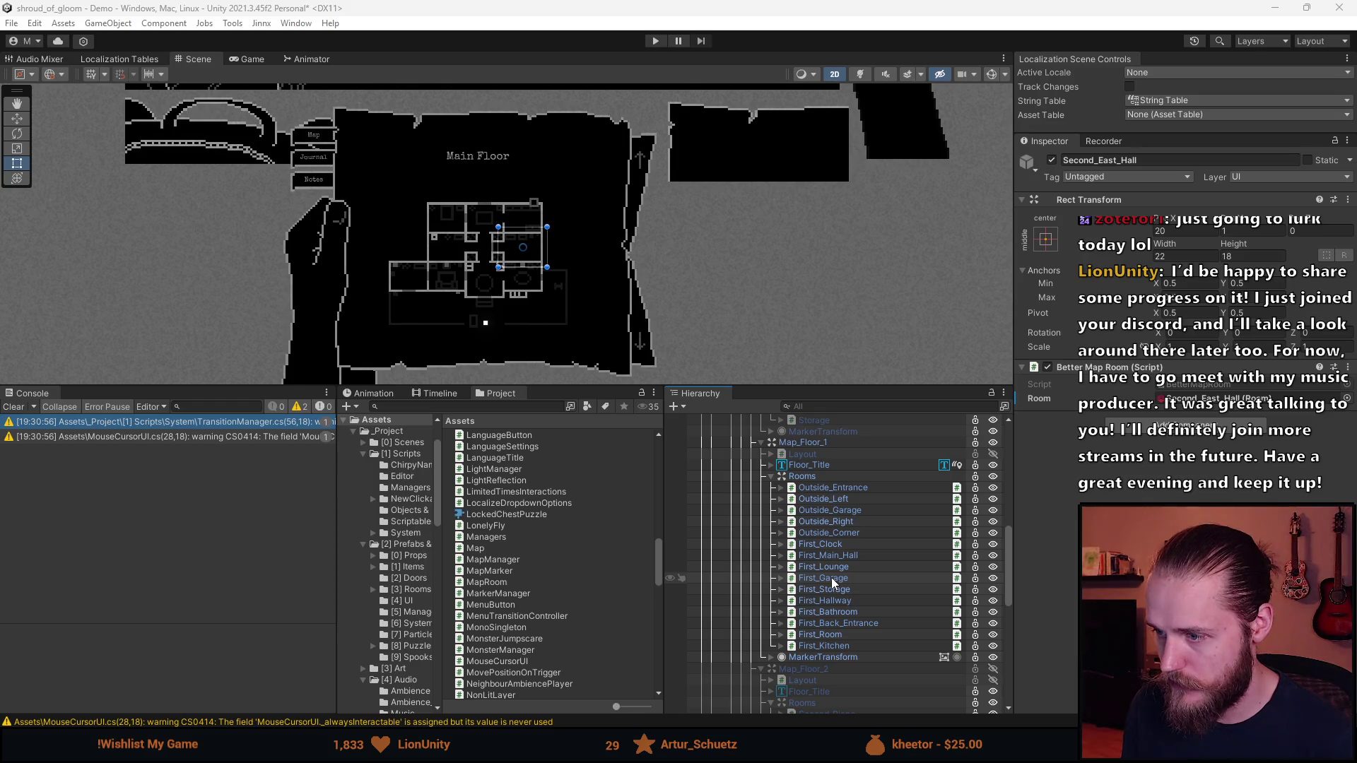
left_click(770, 475)
scroll(840, 533, "up", 2)
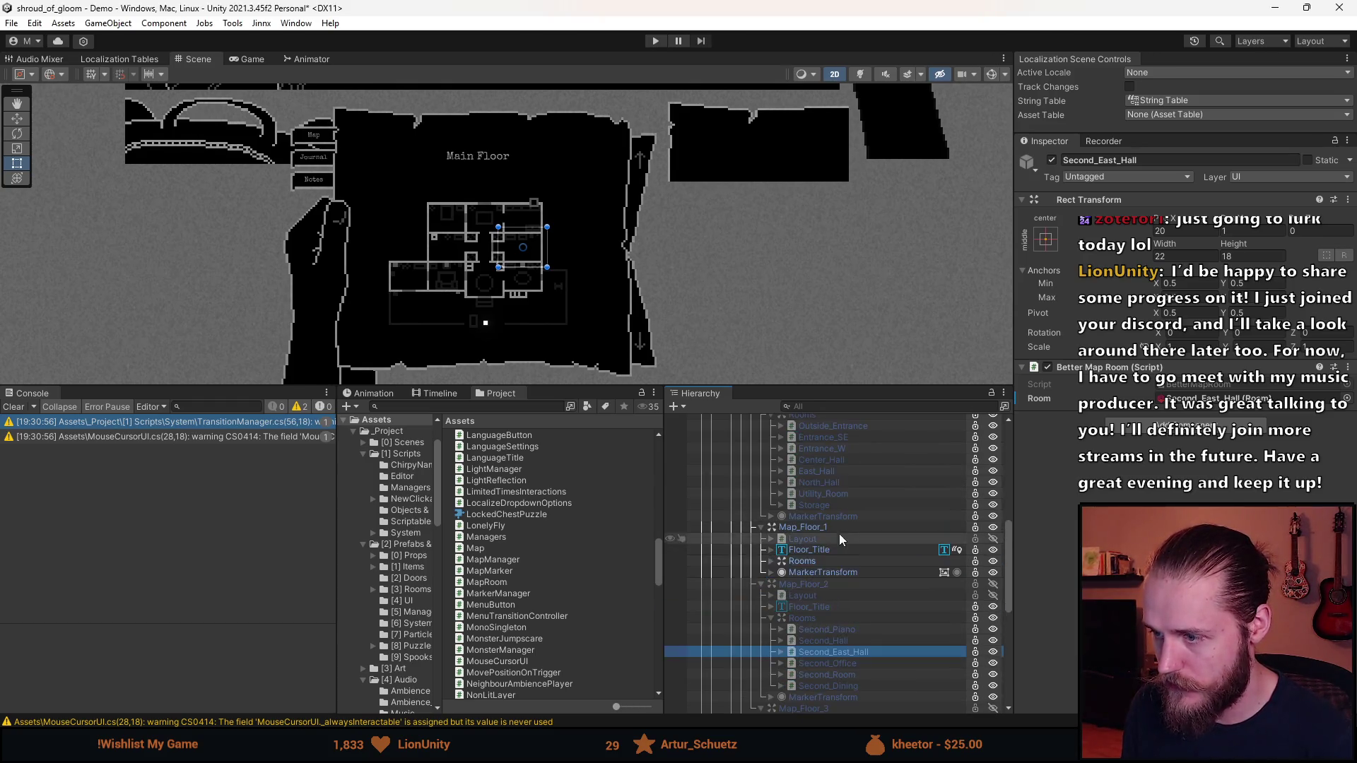
scroll(813, 552, "up", 1)
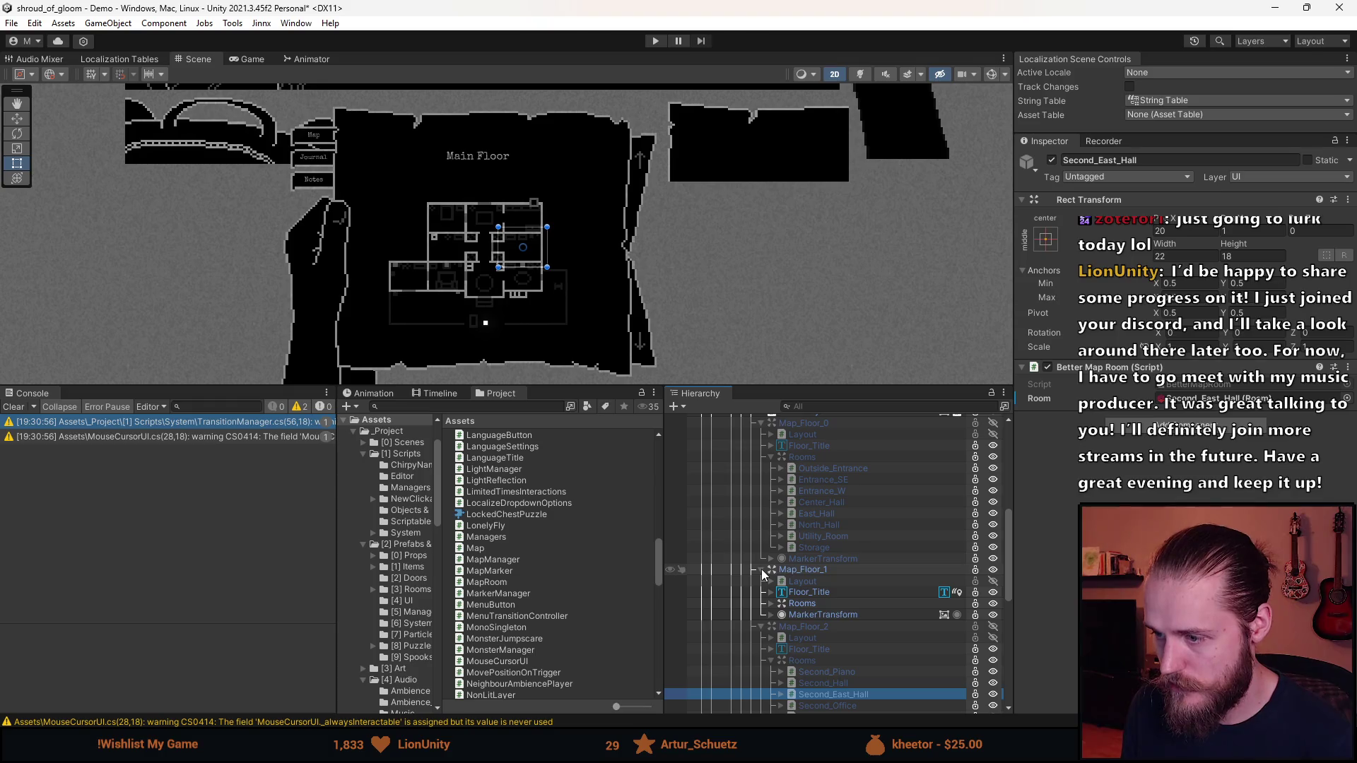
left_click(762, 571)
scroll(758, 555, "up", 3)
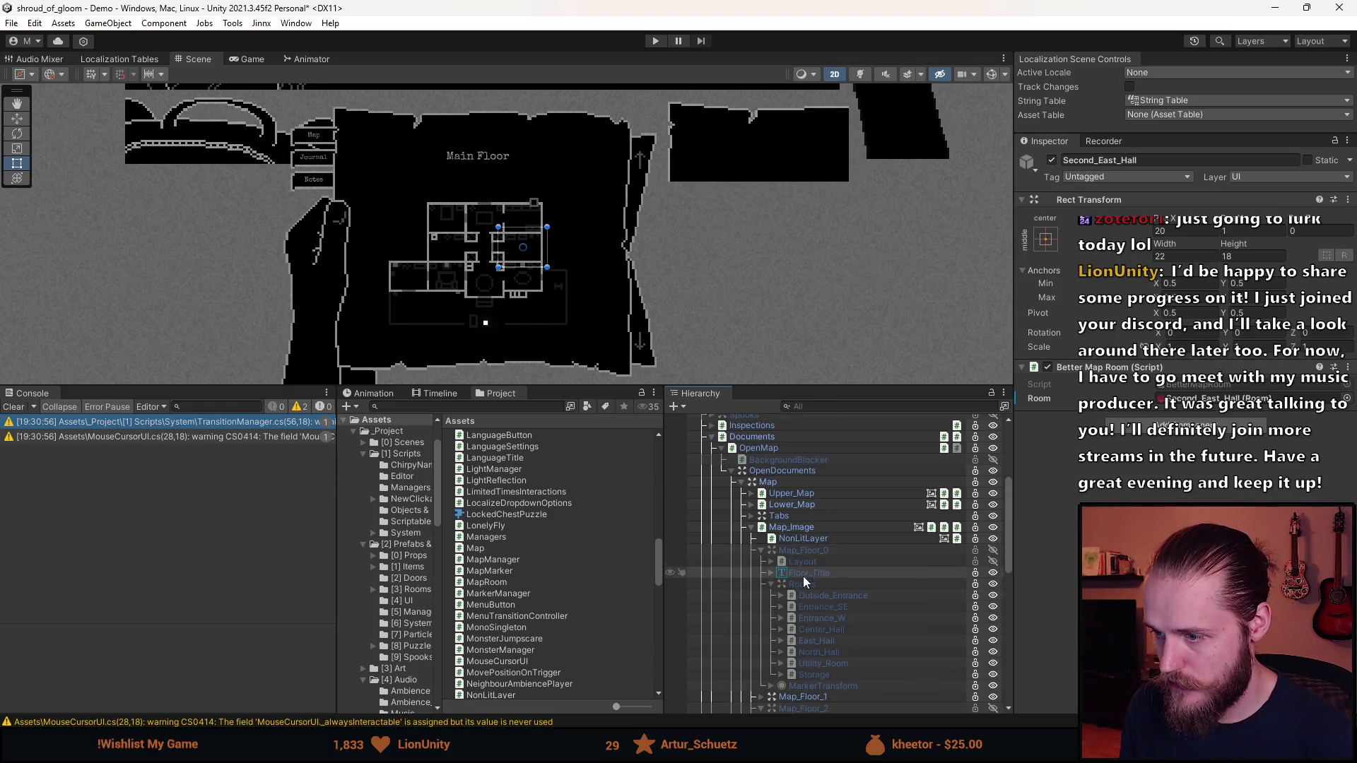
left_click(750, 527)
Deactivate Upper_Map and Lower_Map, clear the selection, and enlarge the Scene view
left_click(791, 493)
left_click(803, 506, "ctrl")
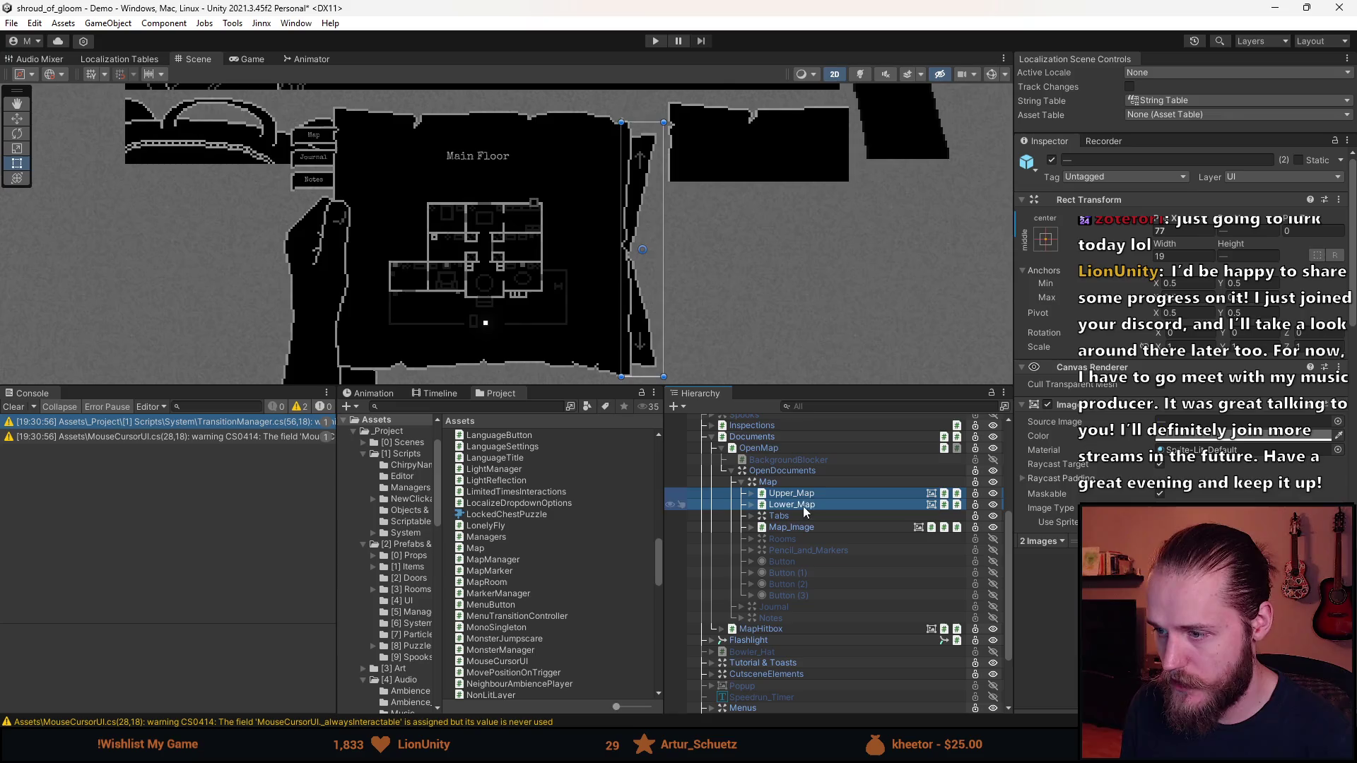
left_click(1052, 160)
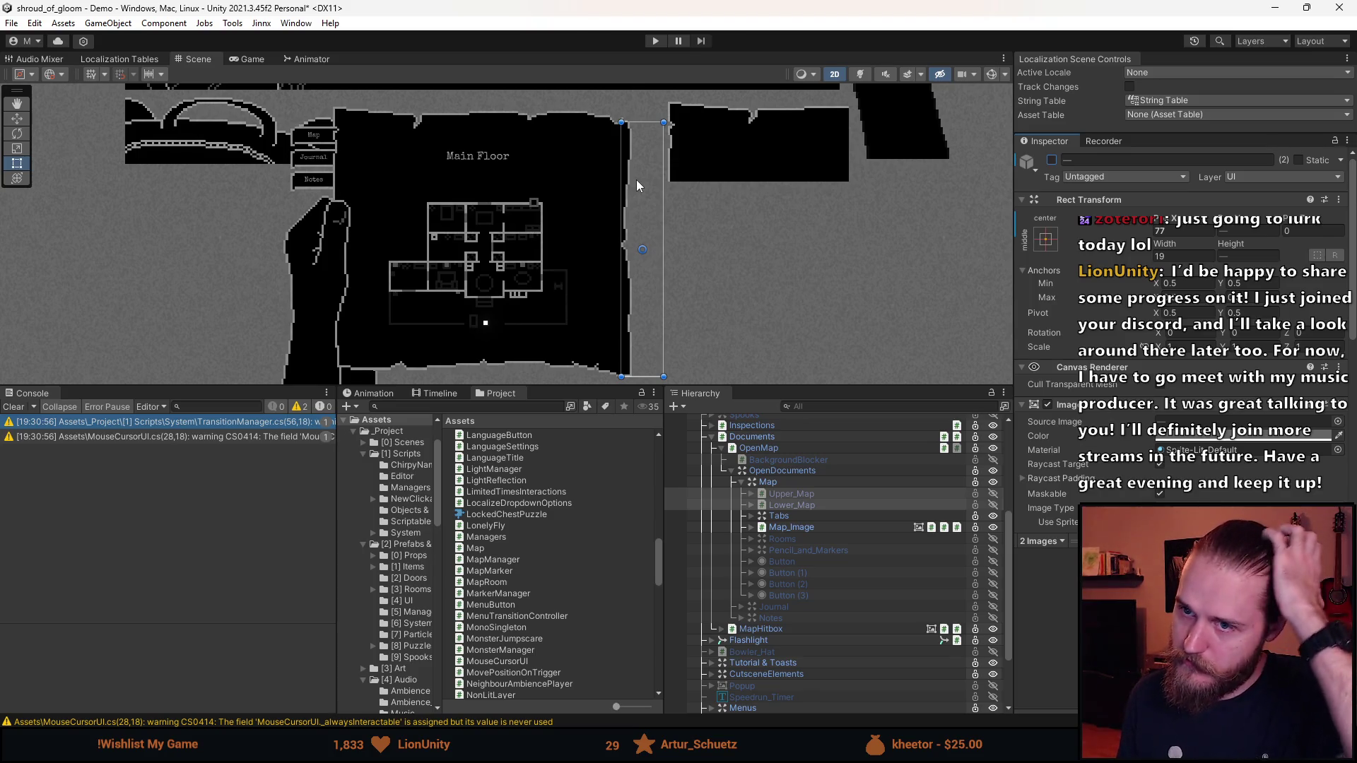
left_click(784, 286)
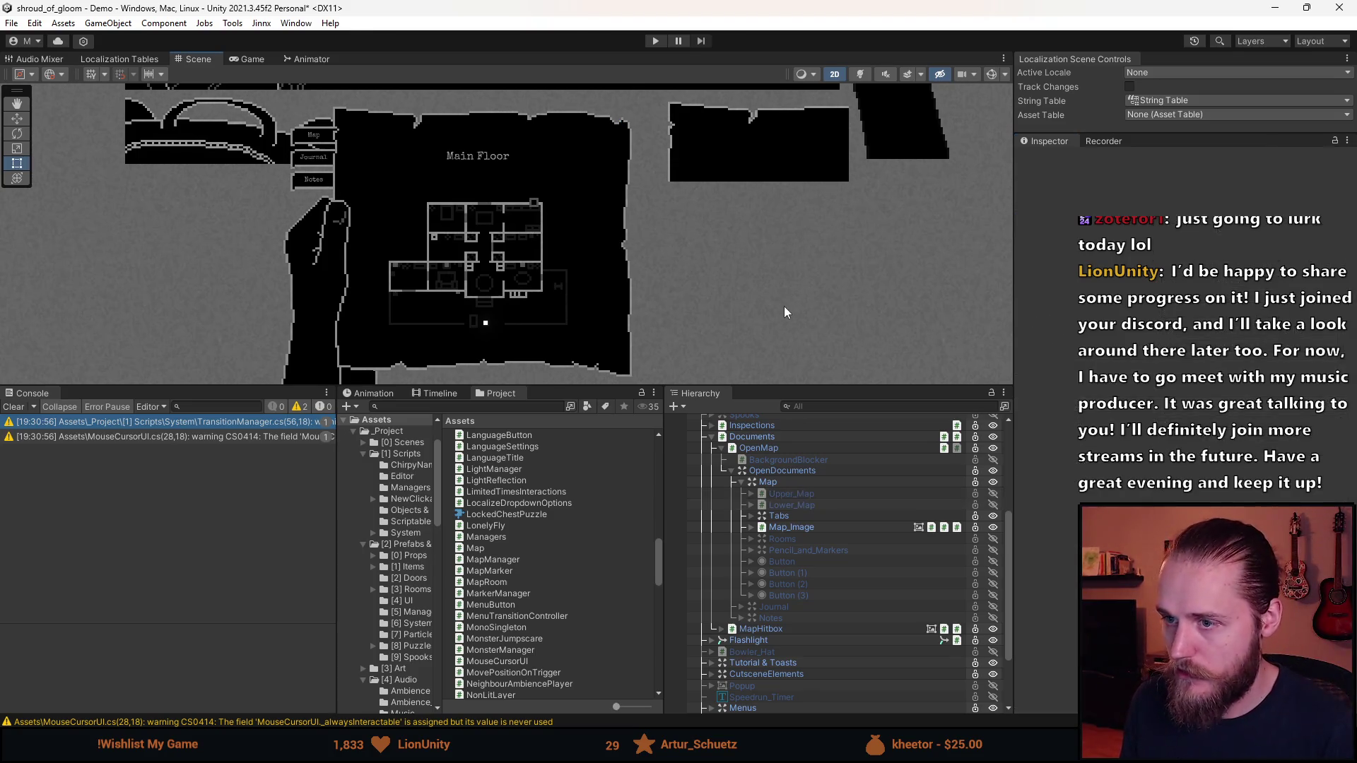
scroll(540, 297, "down", 3)
left_click_drag(555, 387, 555, 632)
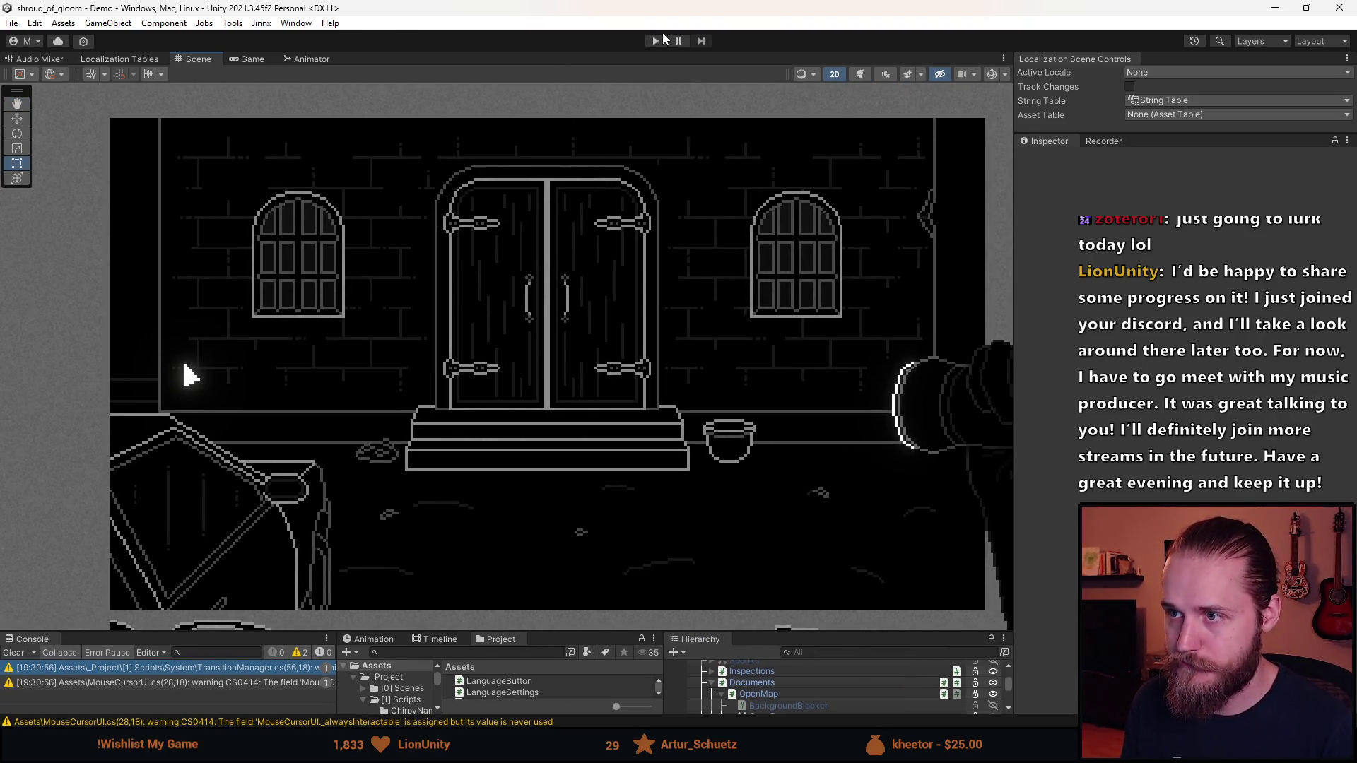
left_click(656, 41)
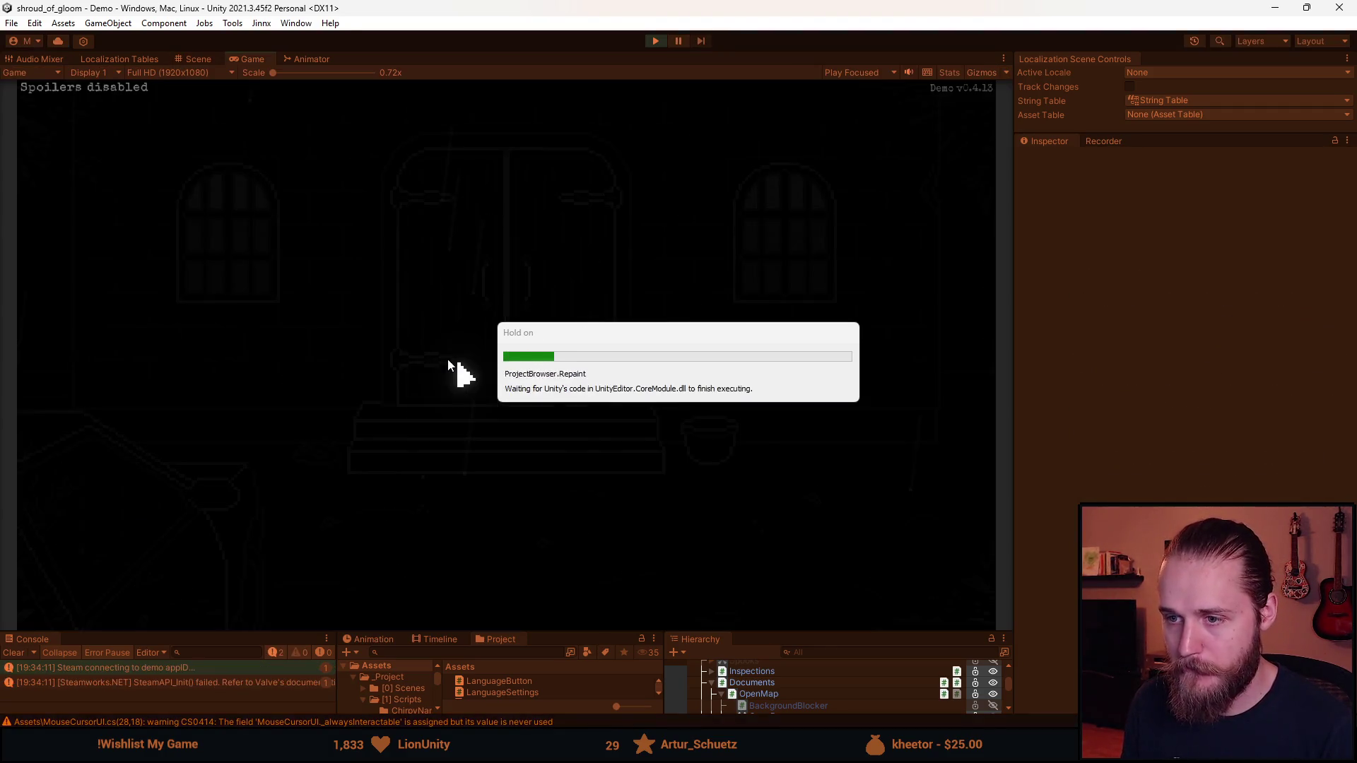
left_click(526, 401)
left_click(782, 400)
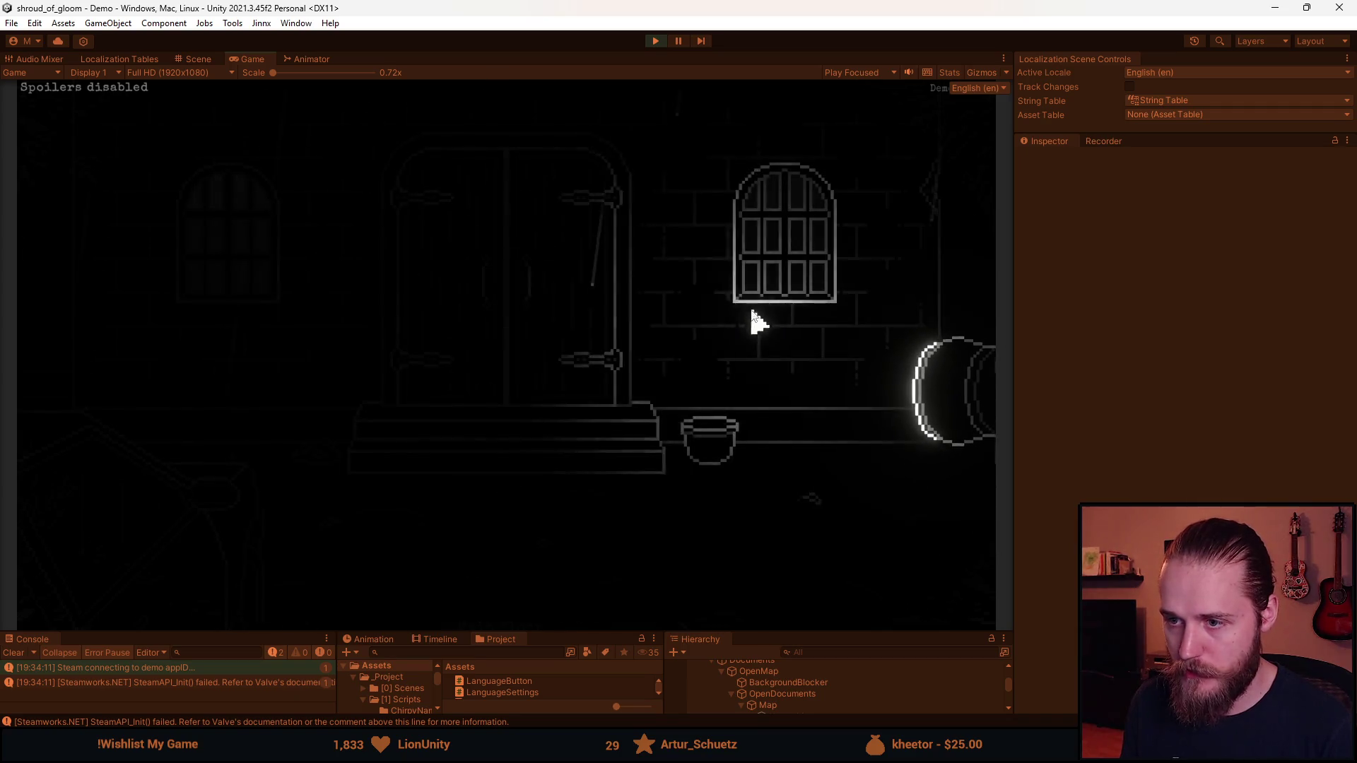
left_click(164, 367)
left_click(106, 332)
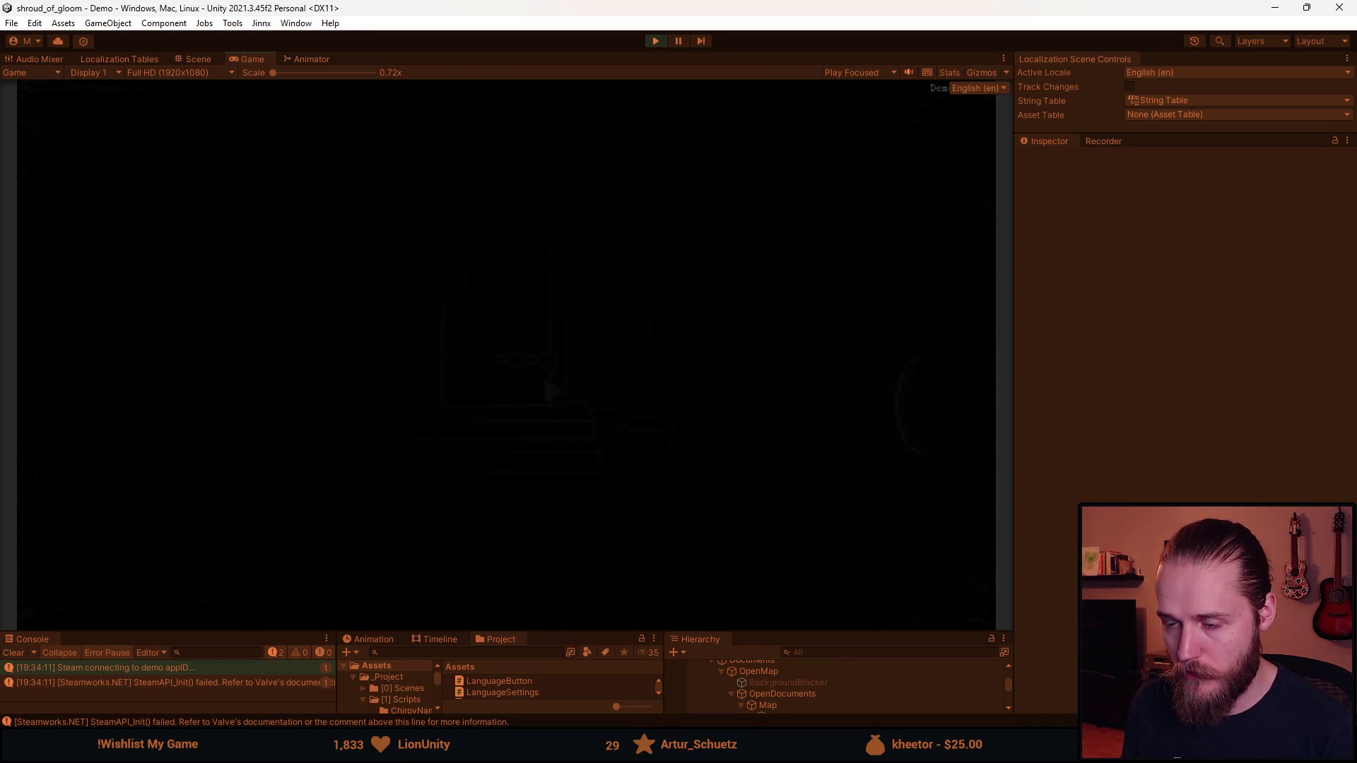
left_click(500, 415)
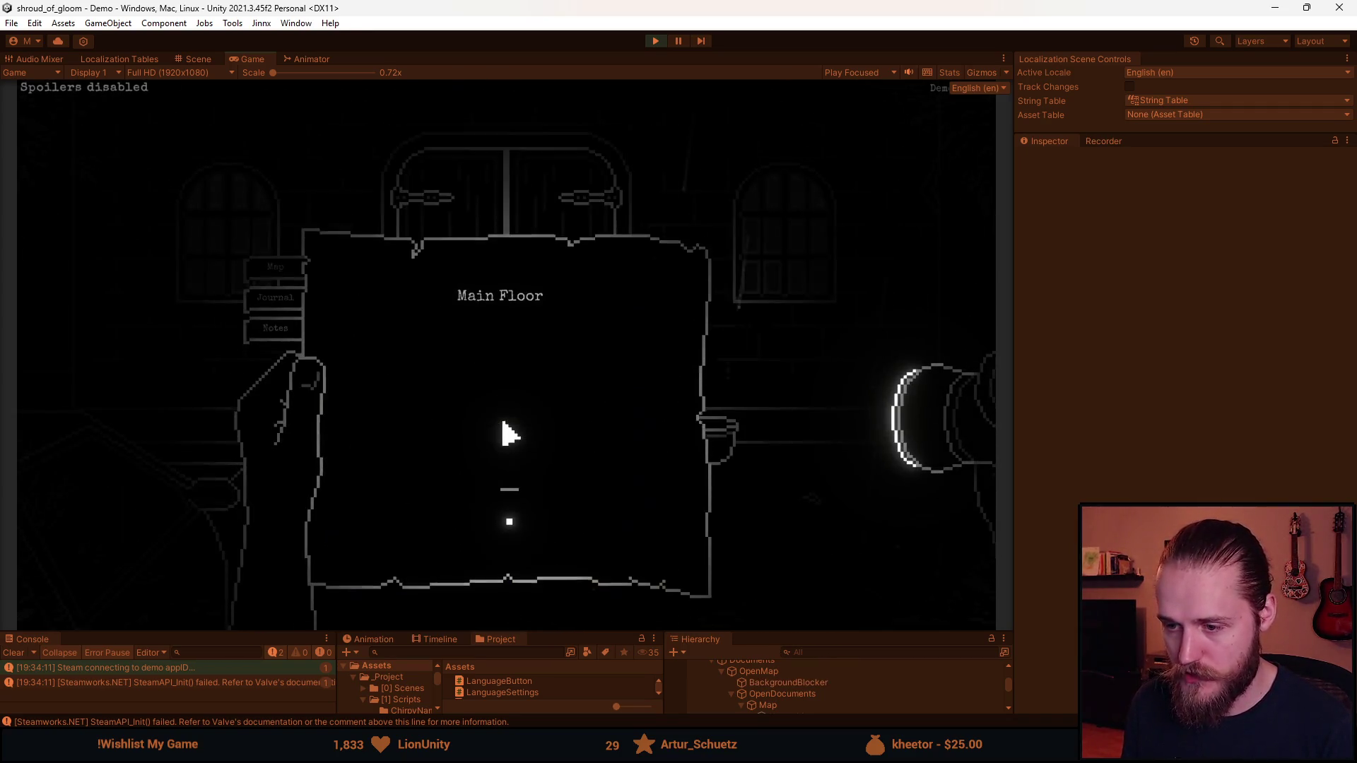
left_click(503, 539)
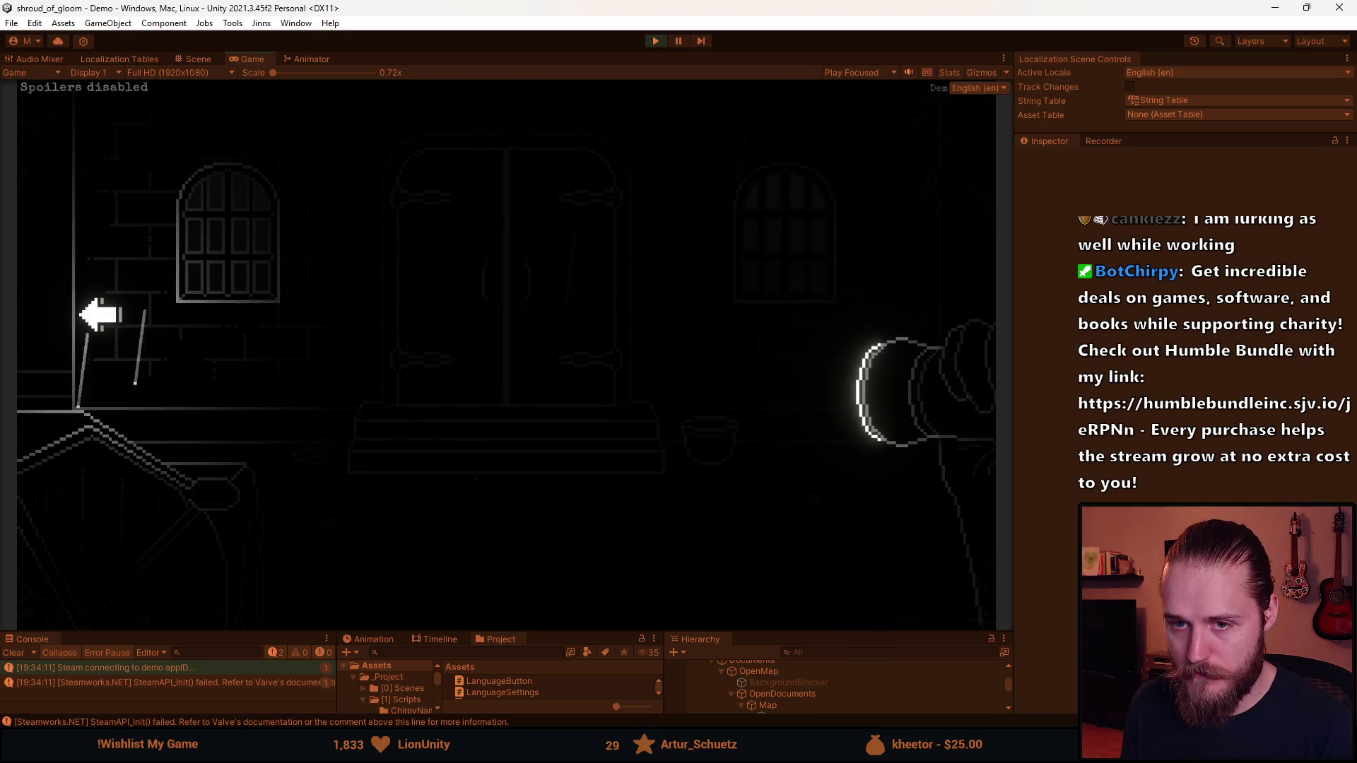
left_click(385, 342)
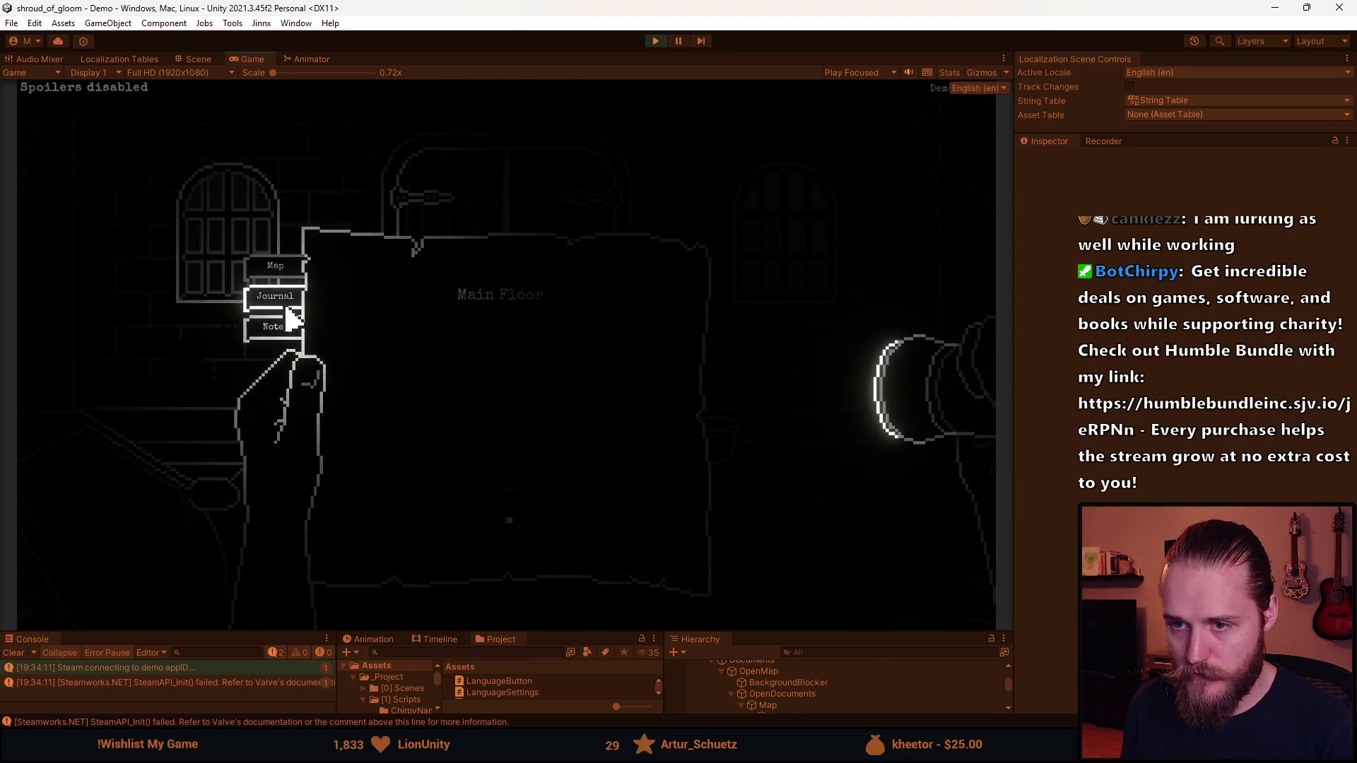
left_click(287, 306)
left_click(509, 315)
left_click(127, 273)
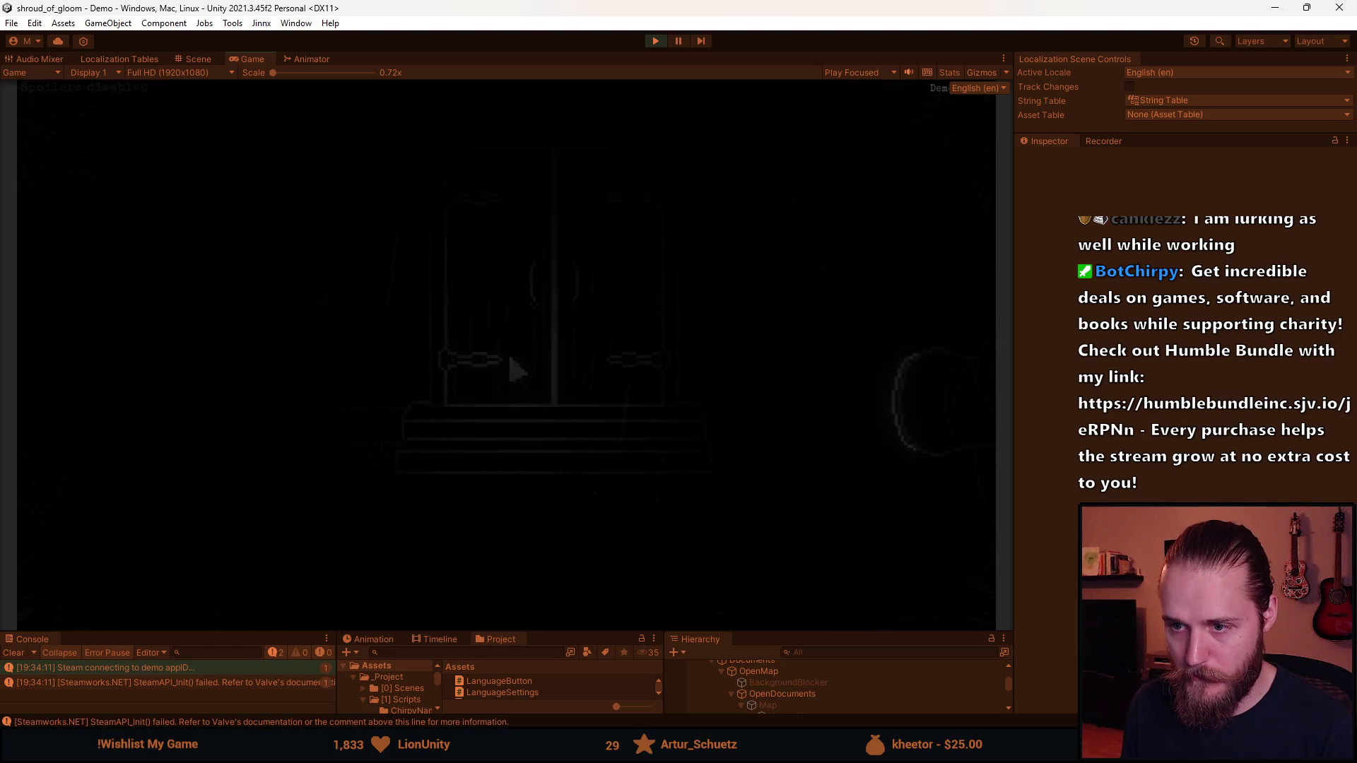
left_click(328, 281)
left_click(969, 200)
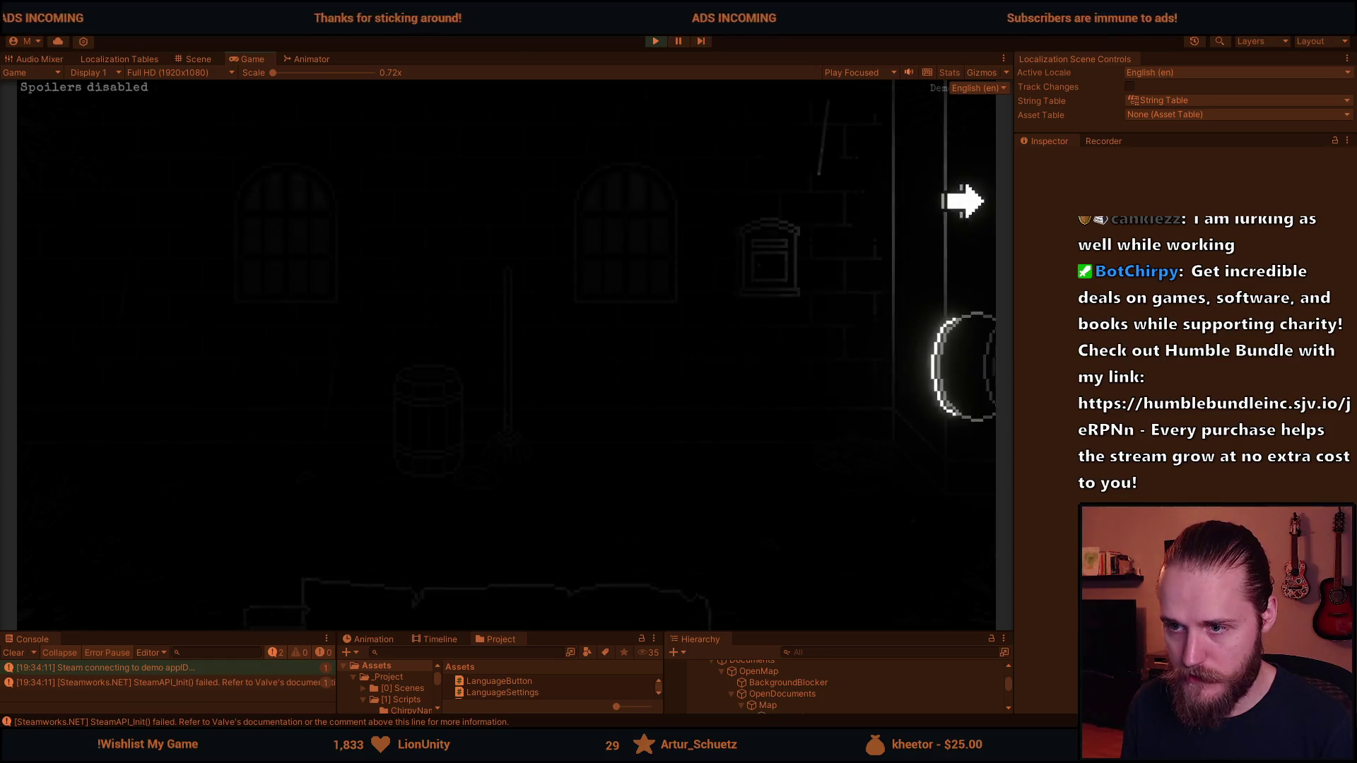
left_click(654, 41)
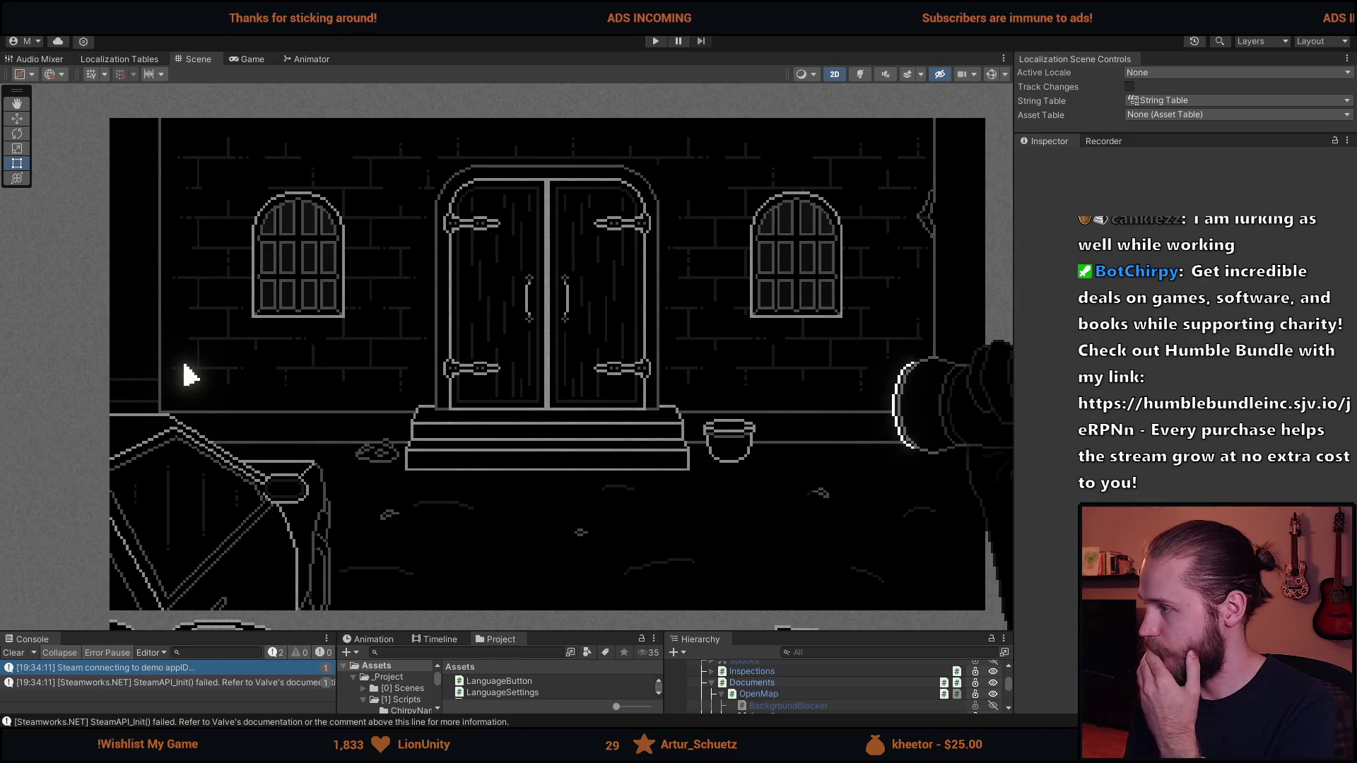
key("alt+Tab")
left_click_drag(752, 97, 841, 96)
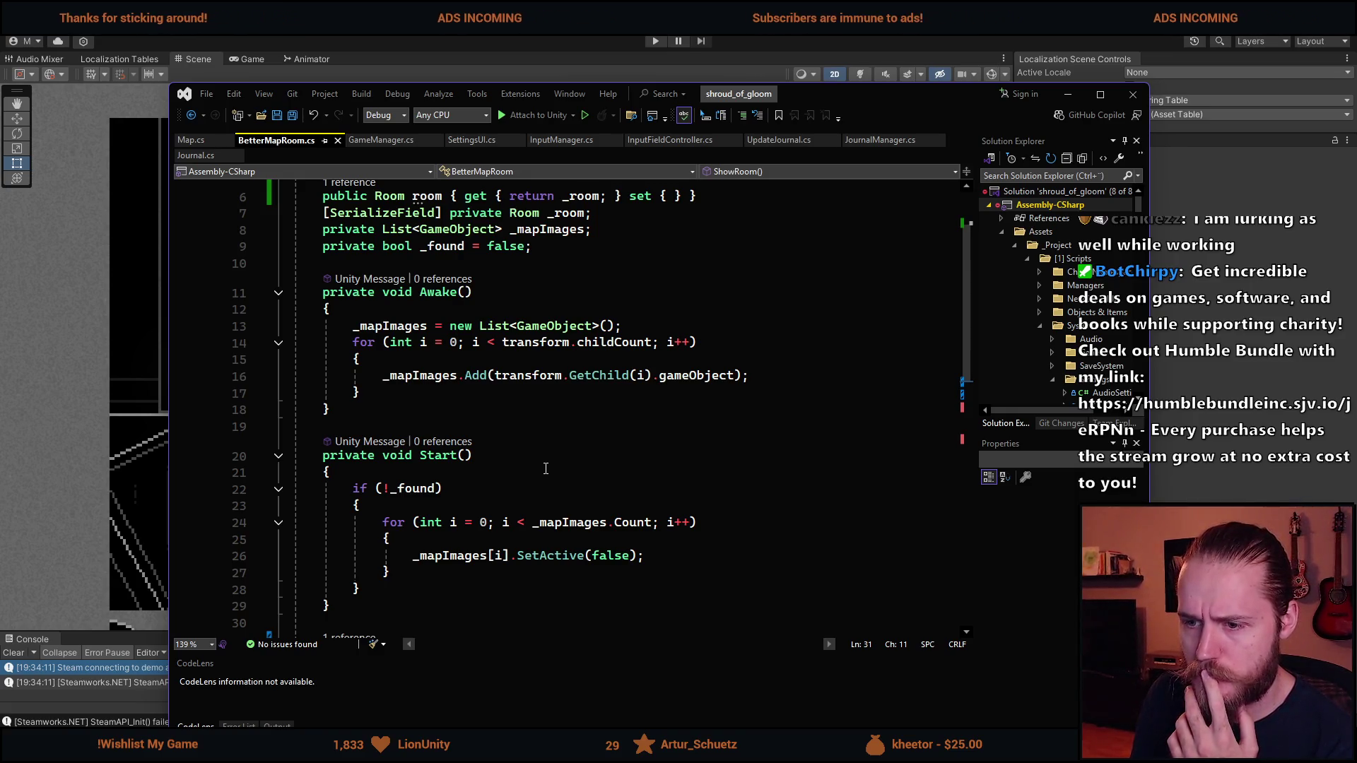
scroll(546, 469, "down", 3)
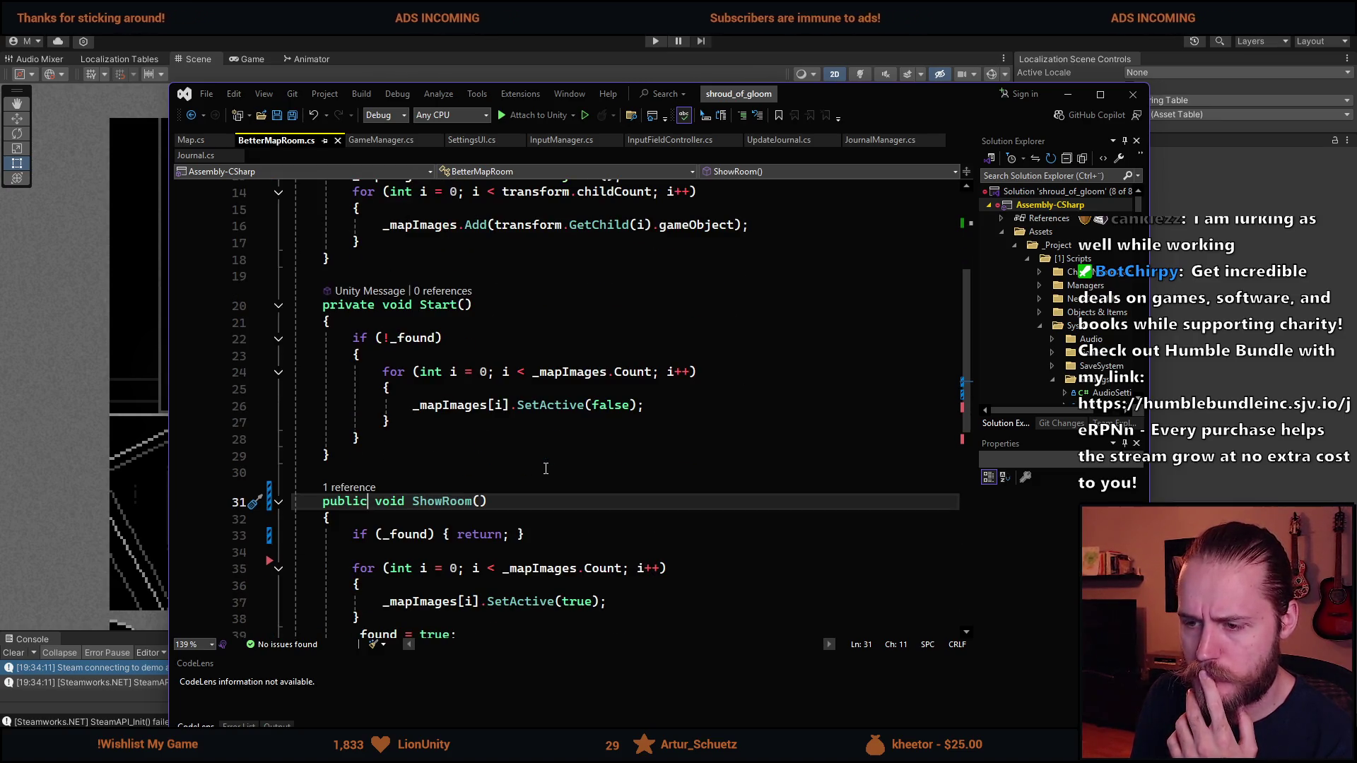
scroll(546, 469, "down", 1)
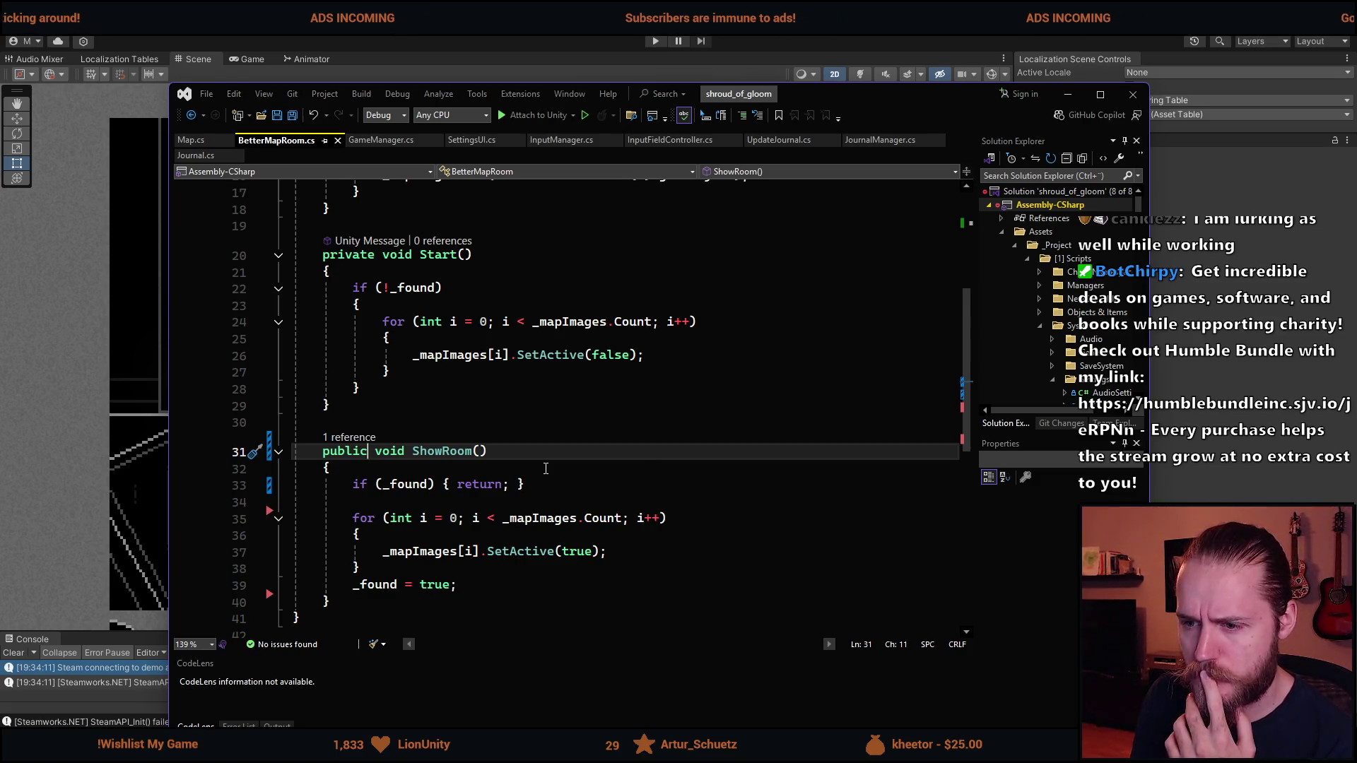
scroll(545, 469, "down", 1)
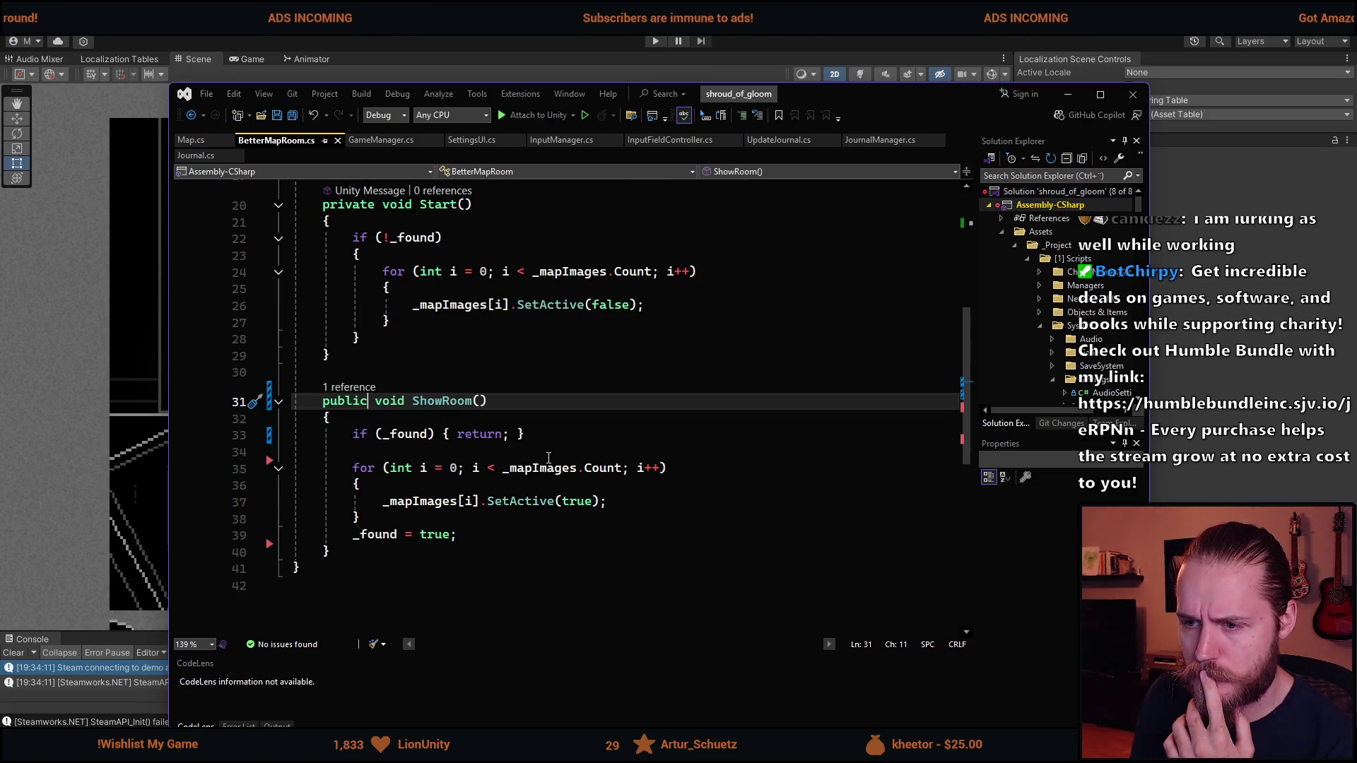
scroll(548, 458, "down", 2)
scroll(550, 458, "up", 5)
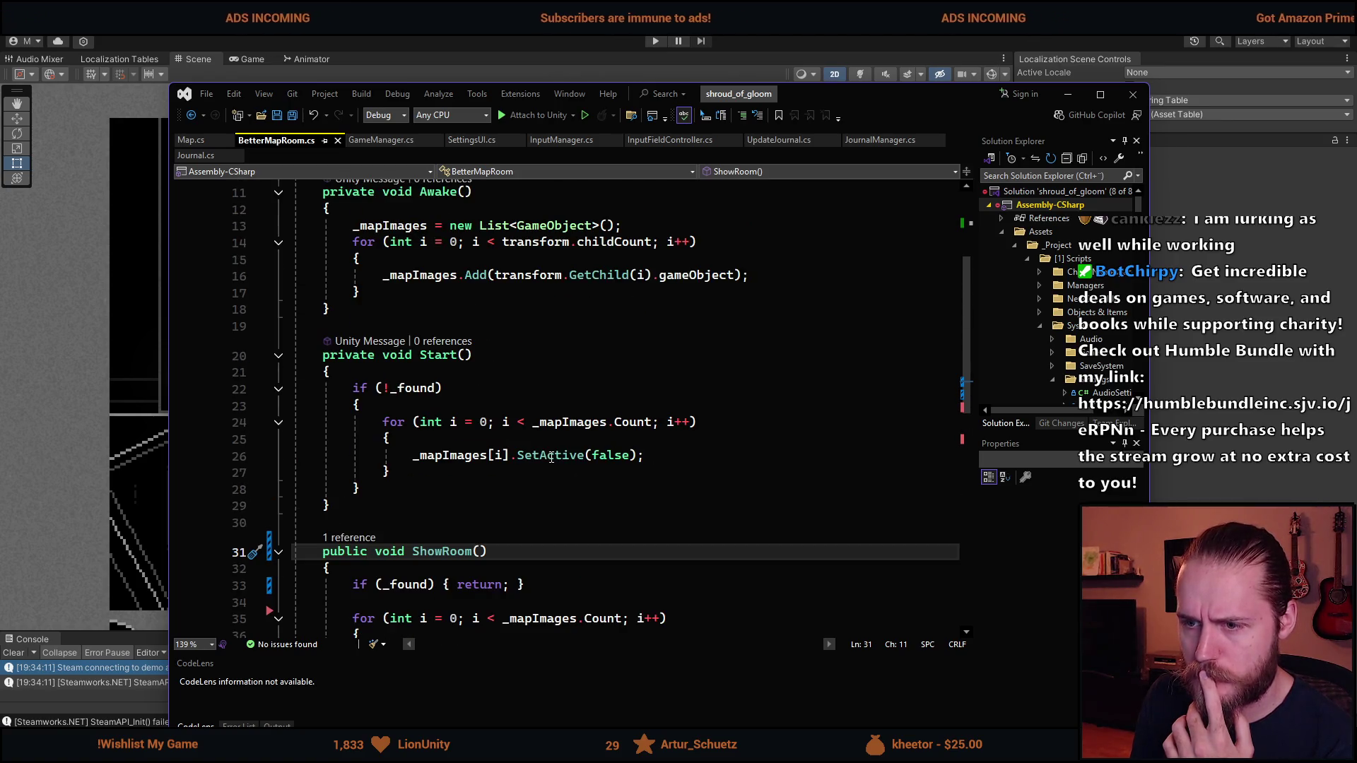
scroll(552, 457, "up", 3)
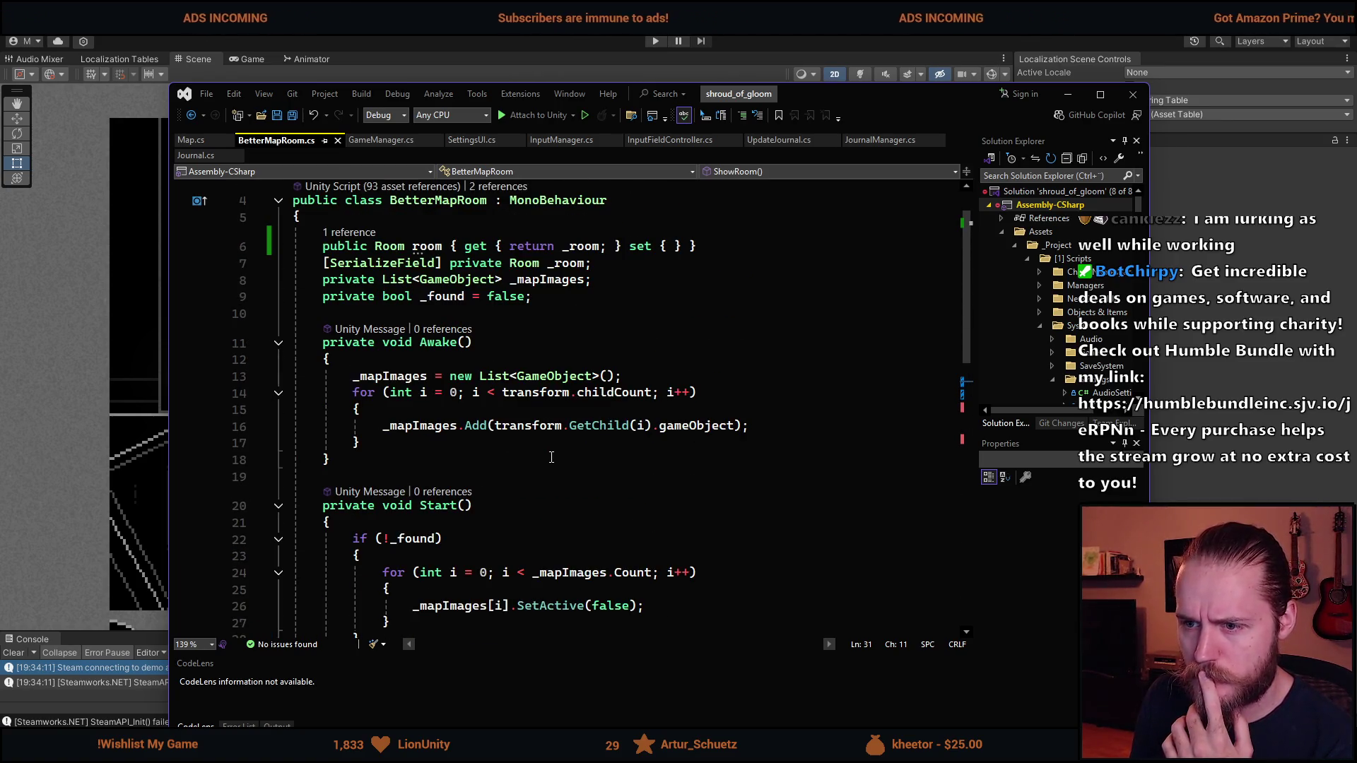
scroll(551, 457, "down", 4)
scroll(551, 457, "up", 5)
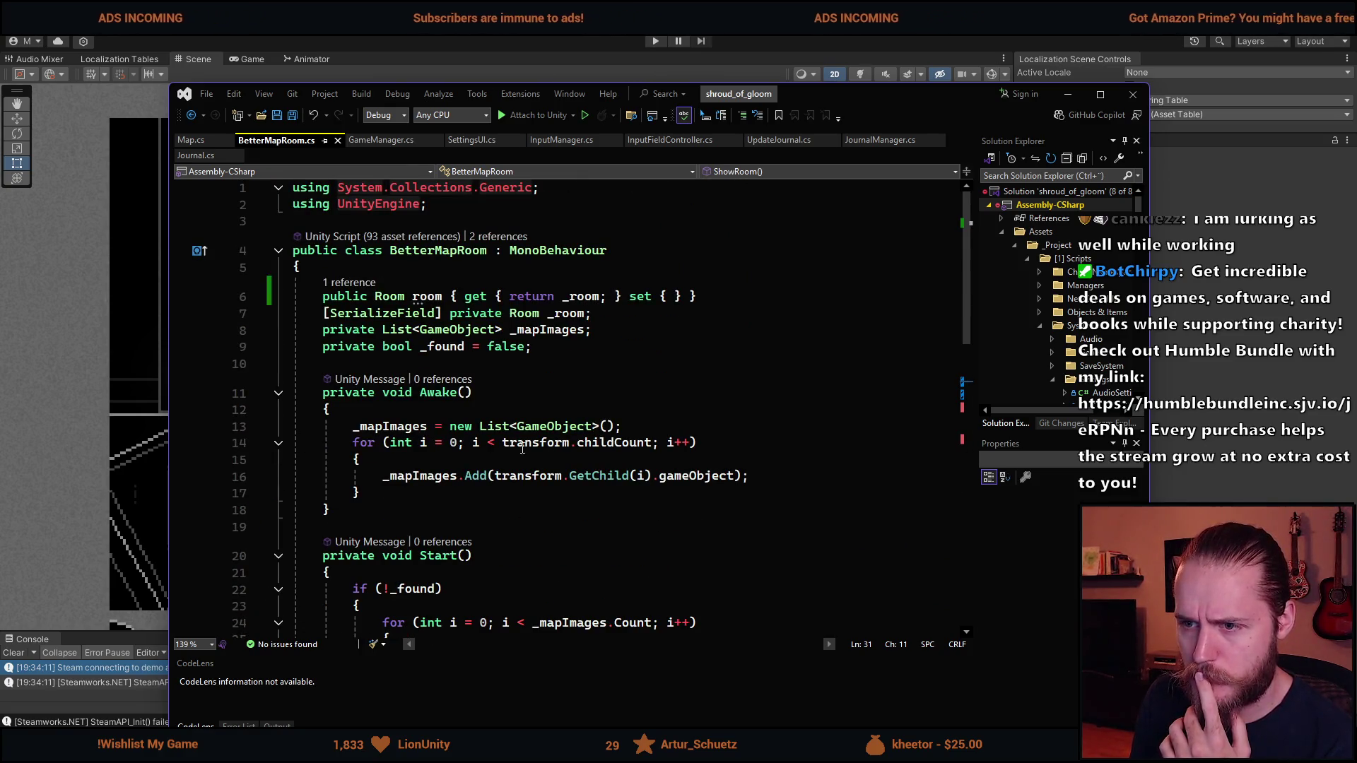
left_click(190, 141)
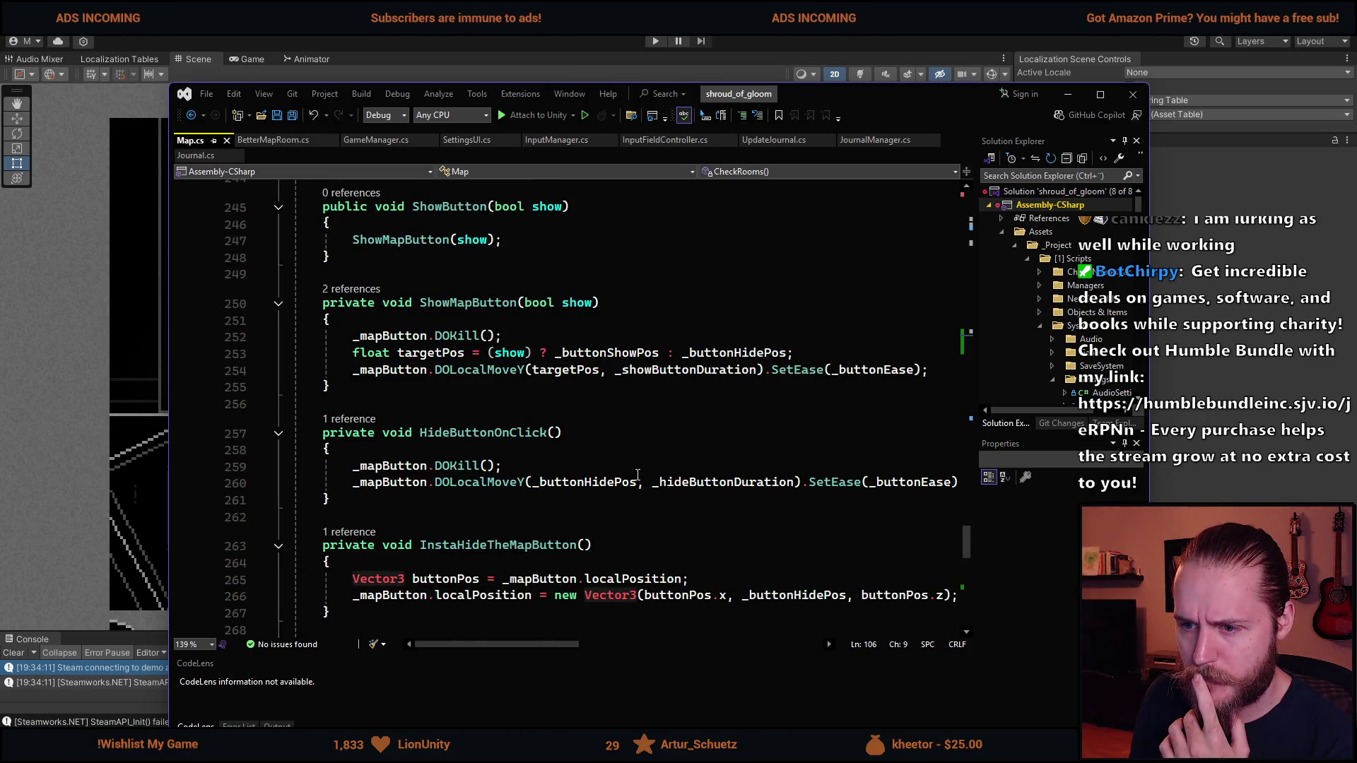
scroll(212, 190, "down", 10)
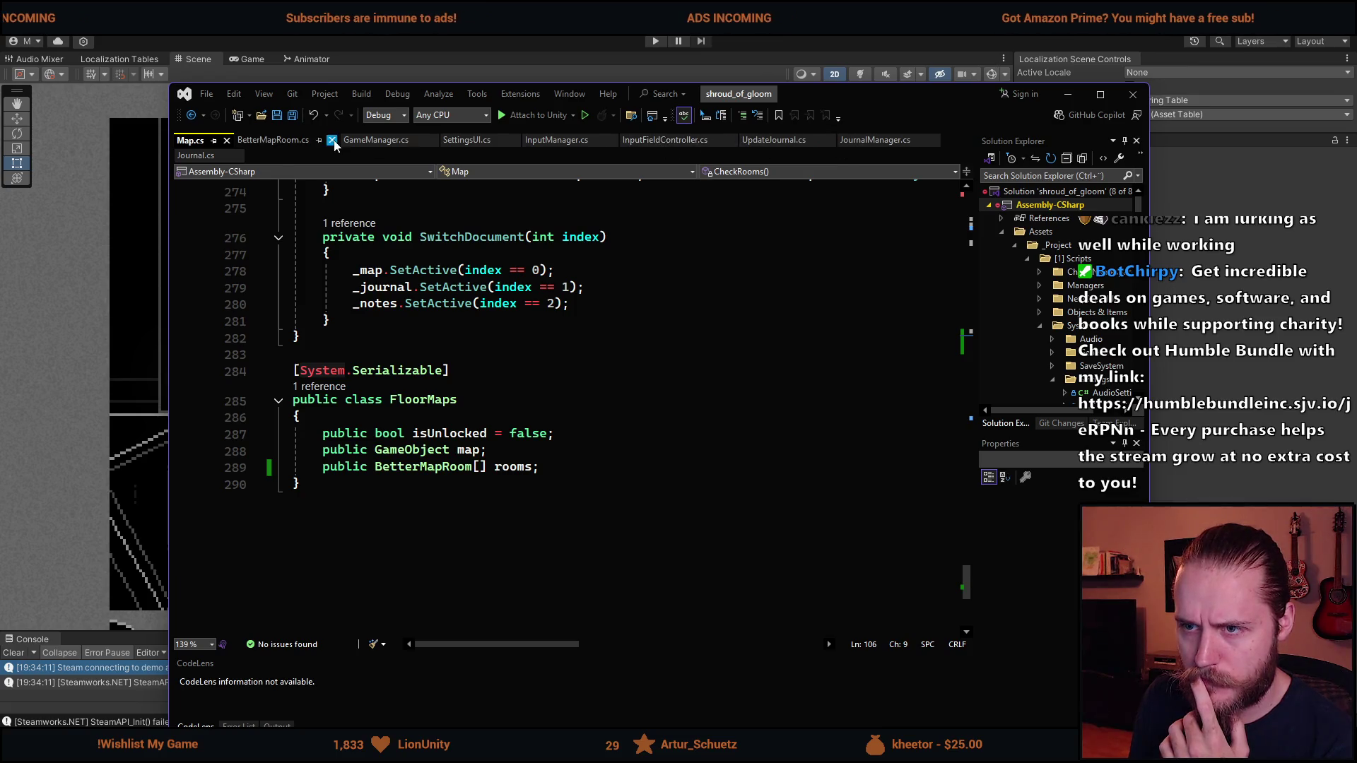
left_click(276, 140)
scroll(485, 424, "down", 6)
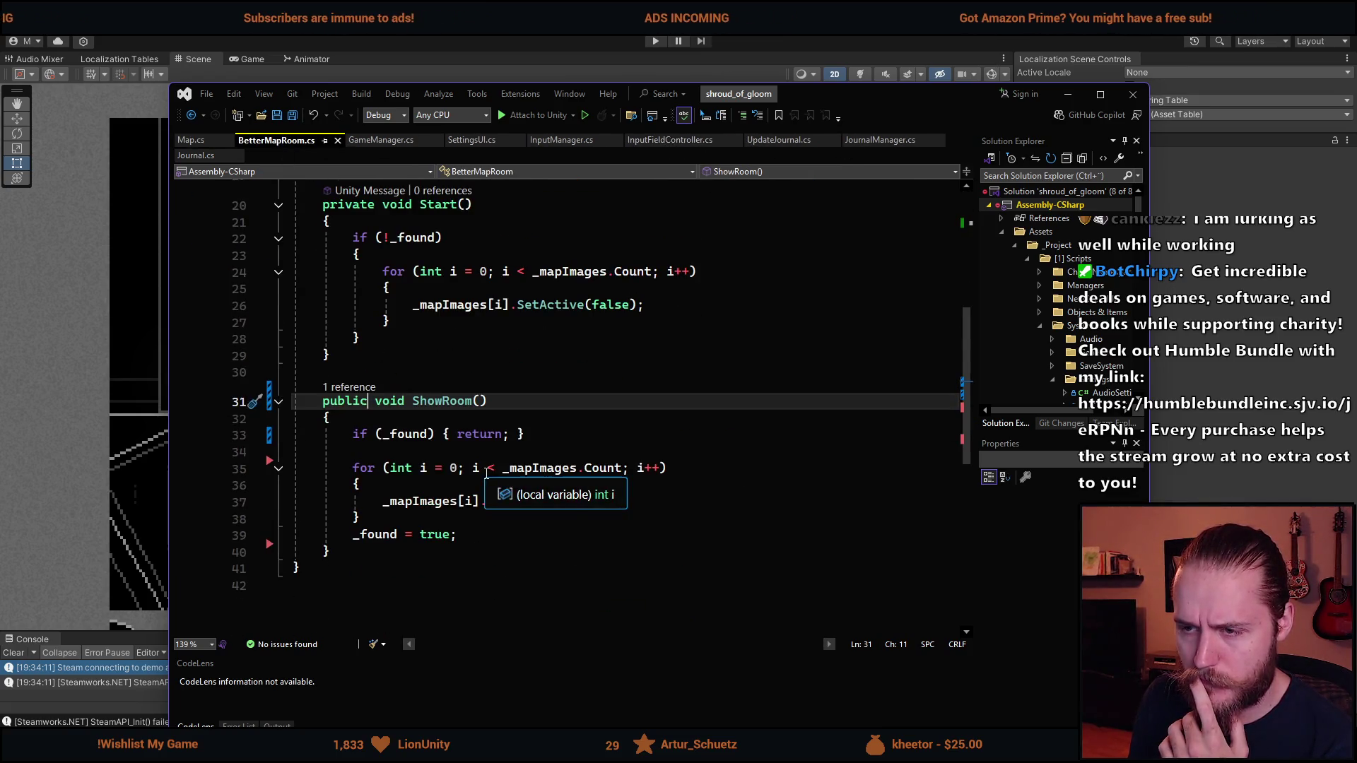
scroll(485, 474, "up", 4)
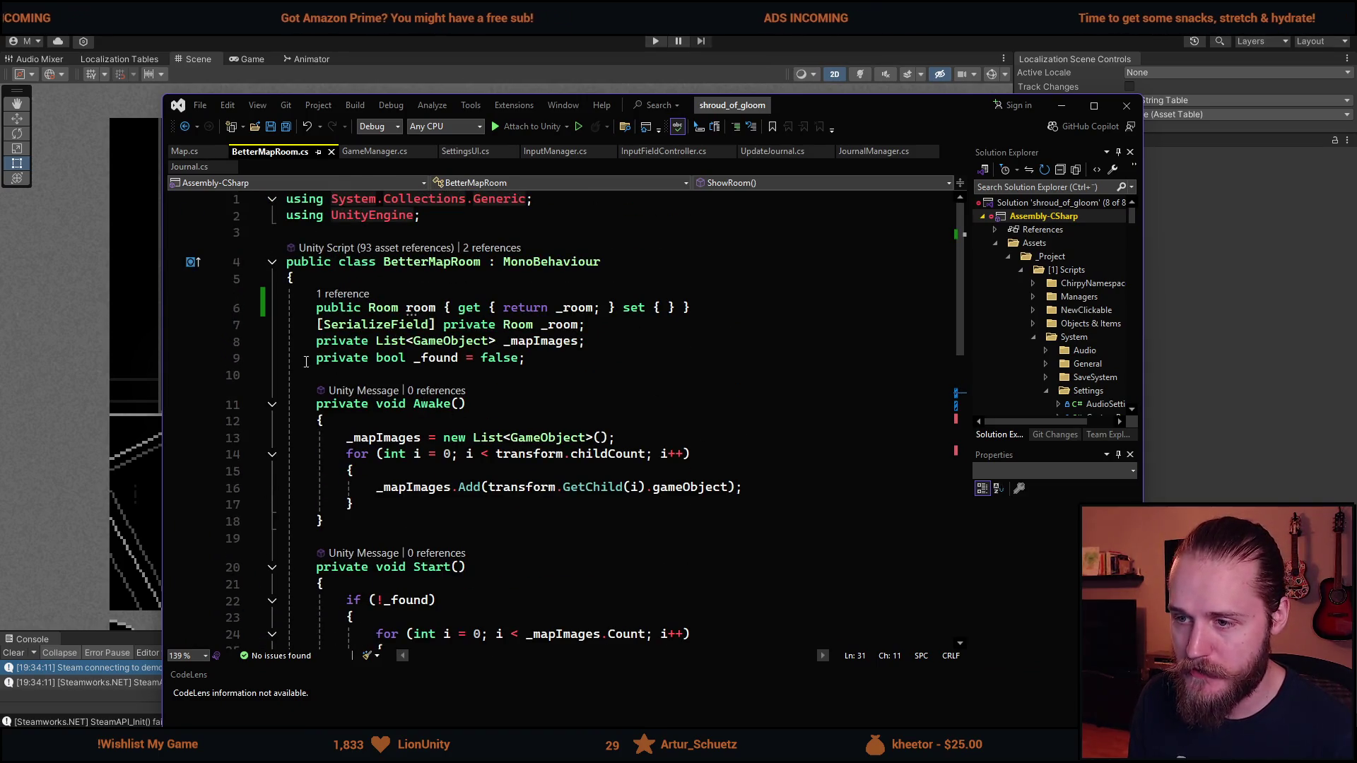
mouse_move(535, 363)
left_mouse_down()
mouse_move(318, 327)
mouse_move(316, 308)
left_mouse_up()
left_click(316, 307)
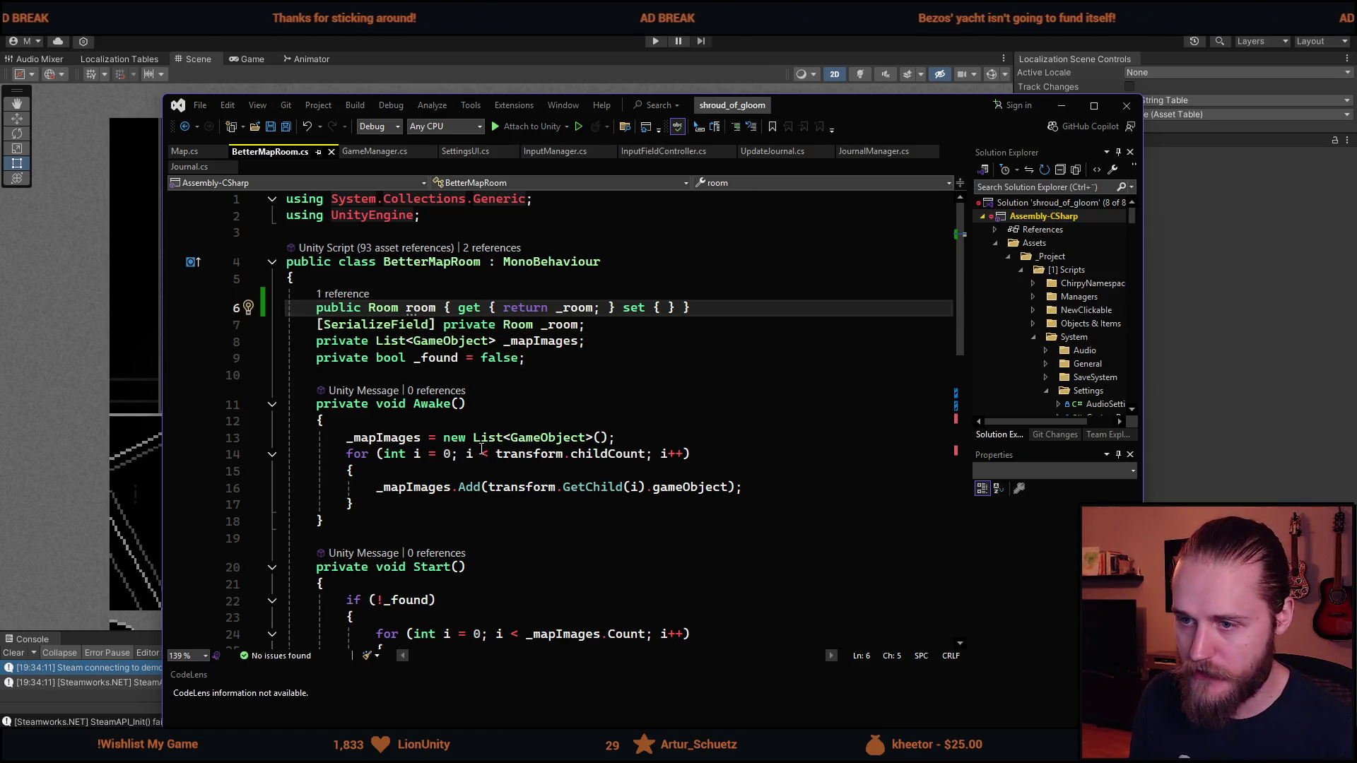
scroll(424, 470, "down", 8)
scroll(425, 471, "up", 8)
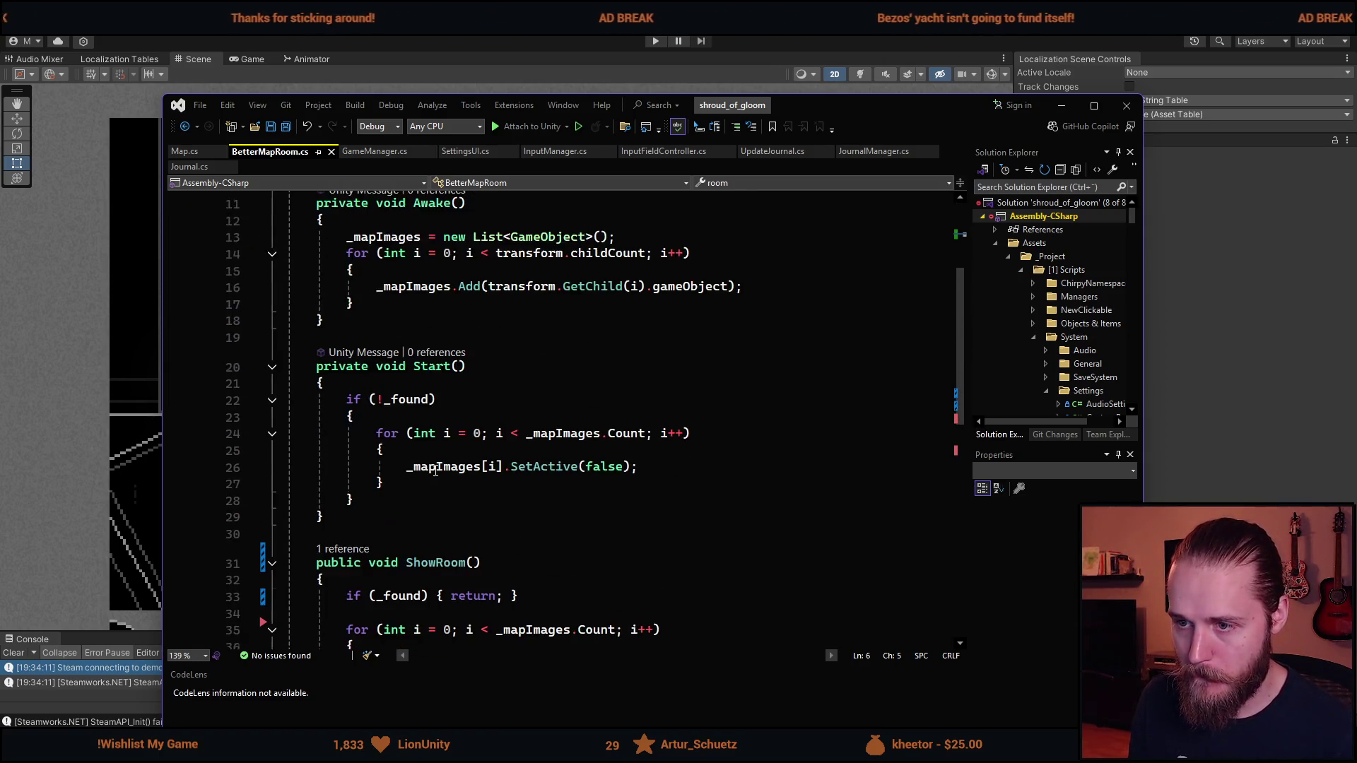
key("alt+Tab")
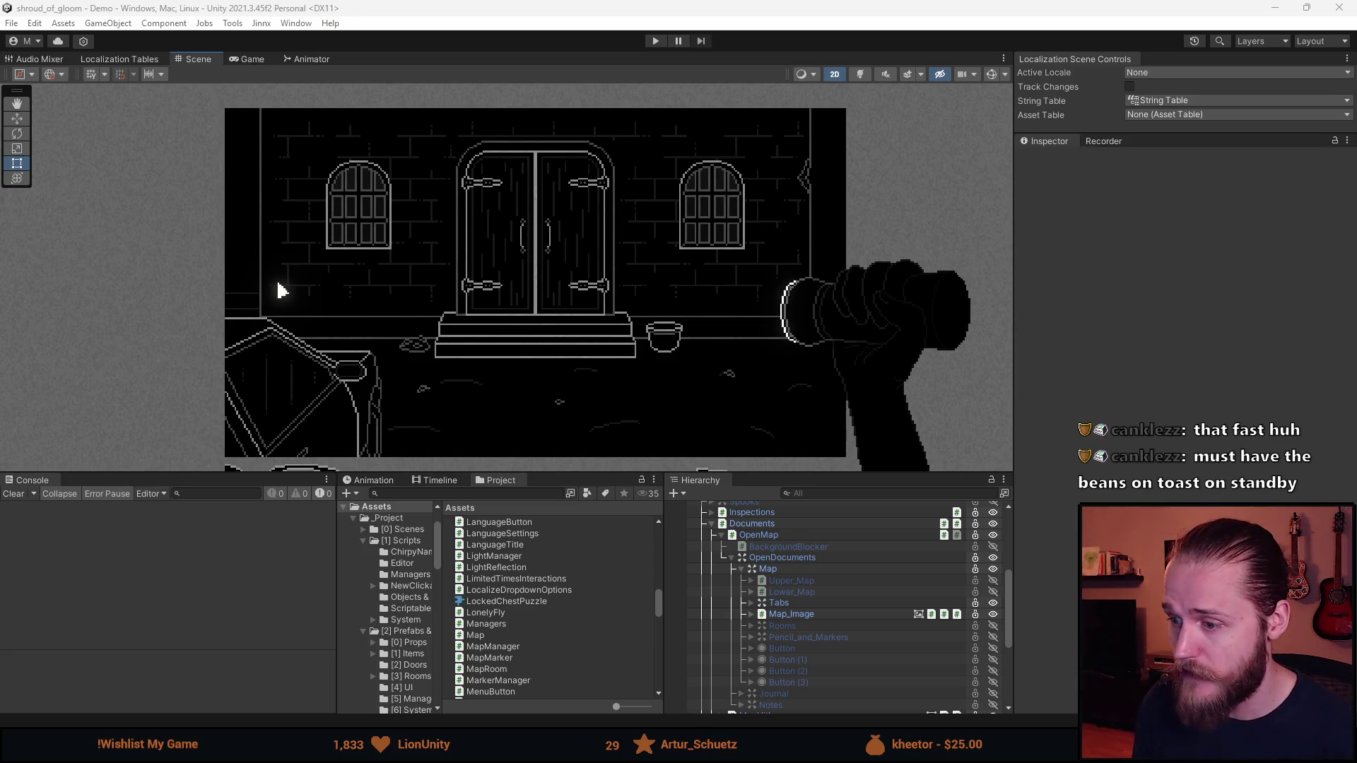
key("alt+Tab")
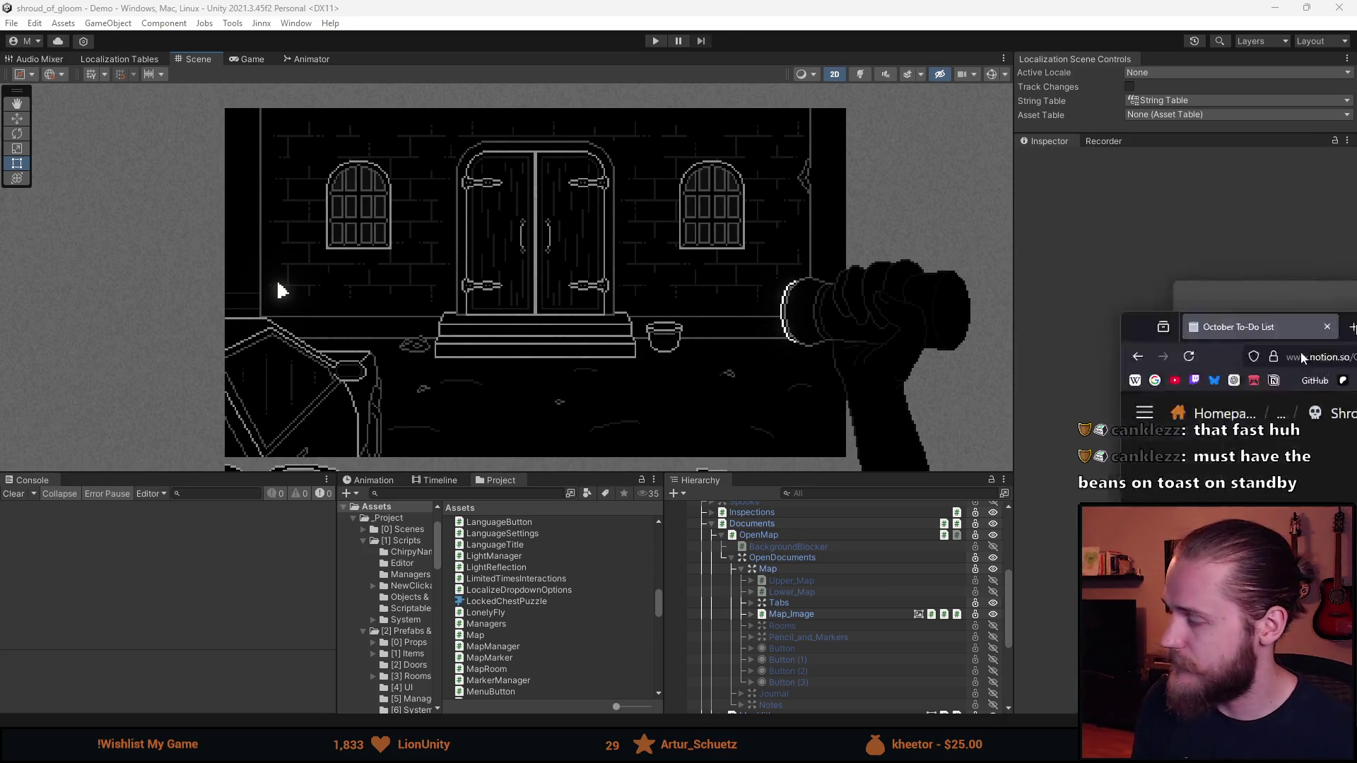
Check off the map-updating fix and move it up with the completed items
scroll(449, 431, "down", 3)
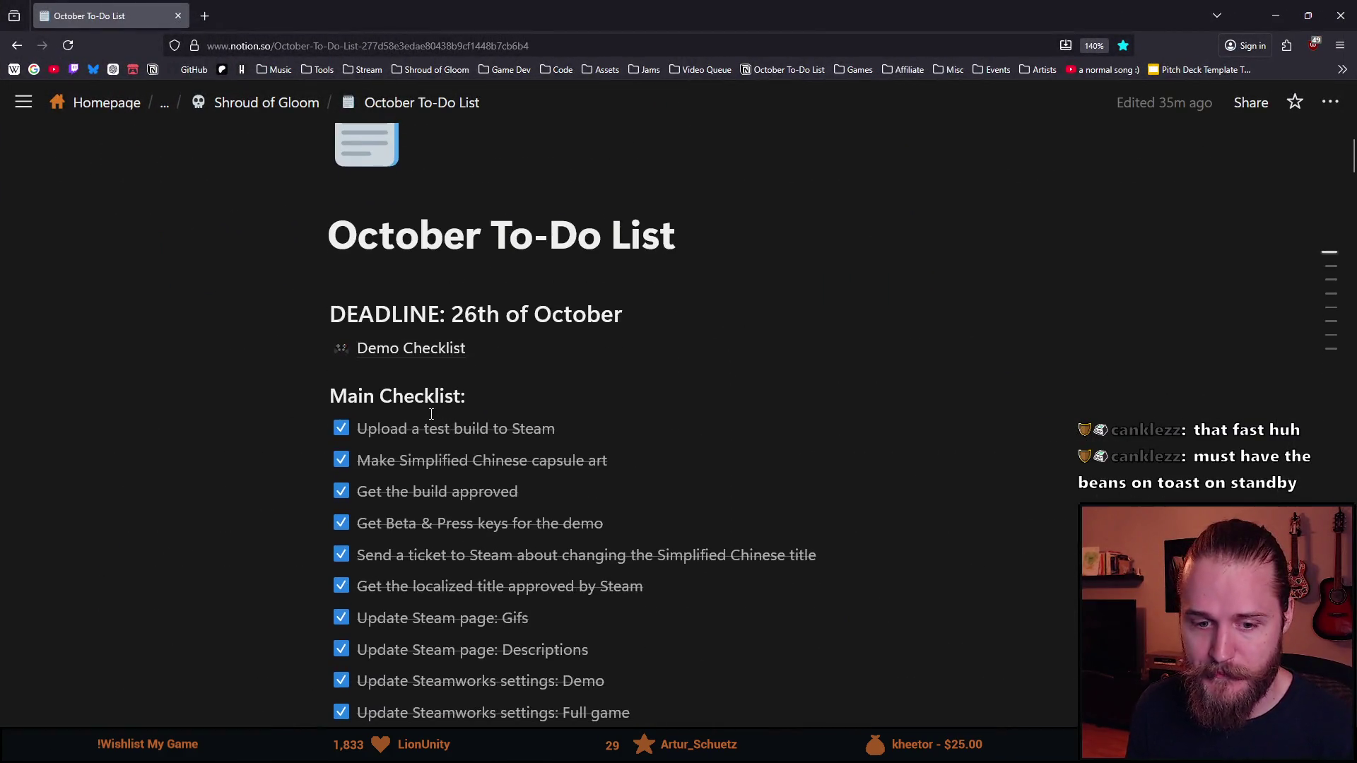
scroll(446, 449, "down", 5)
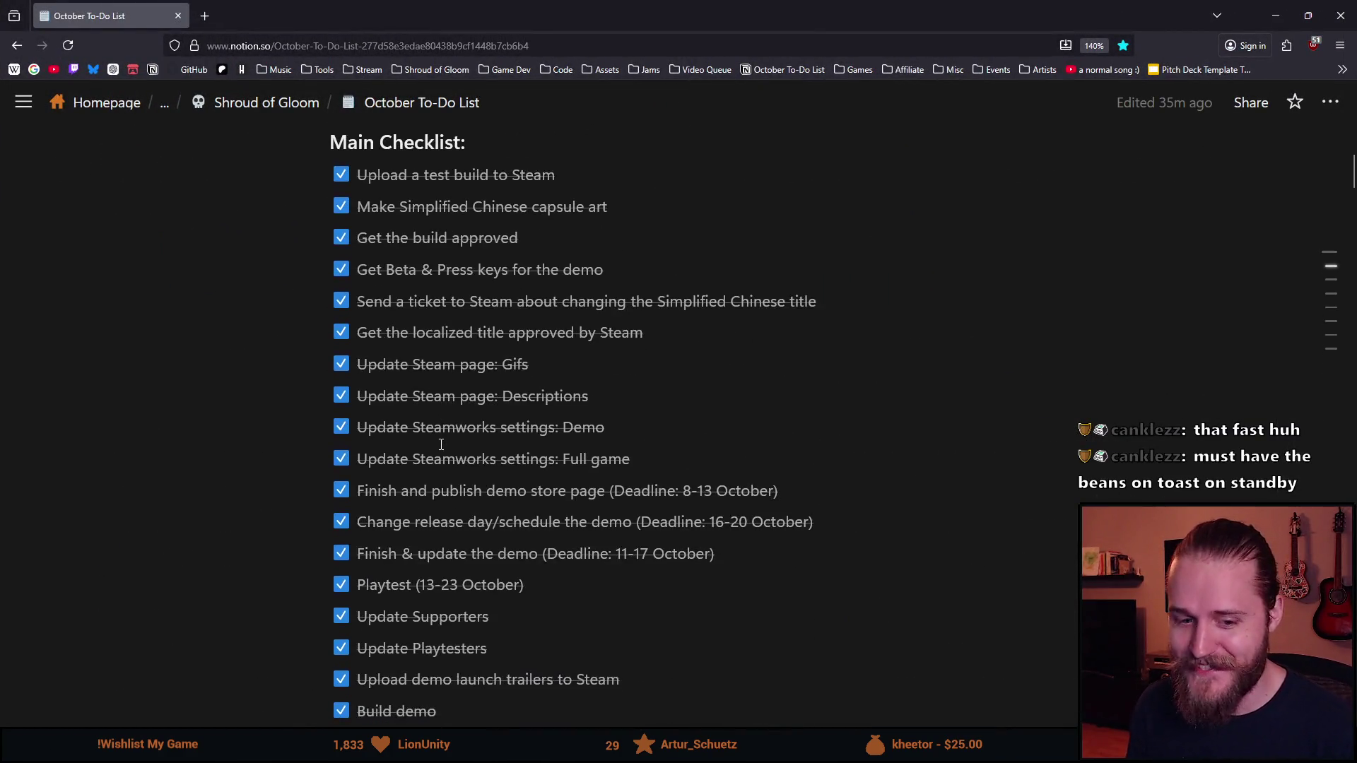
scroll(442, 449, "down", 20)
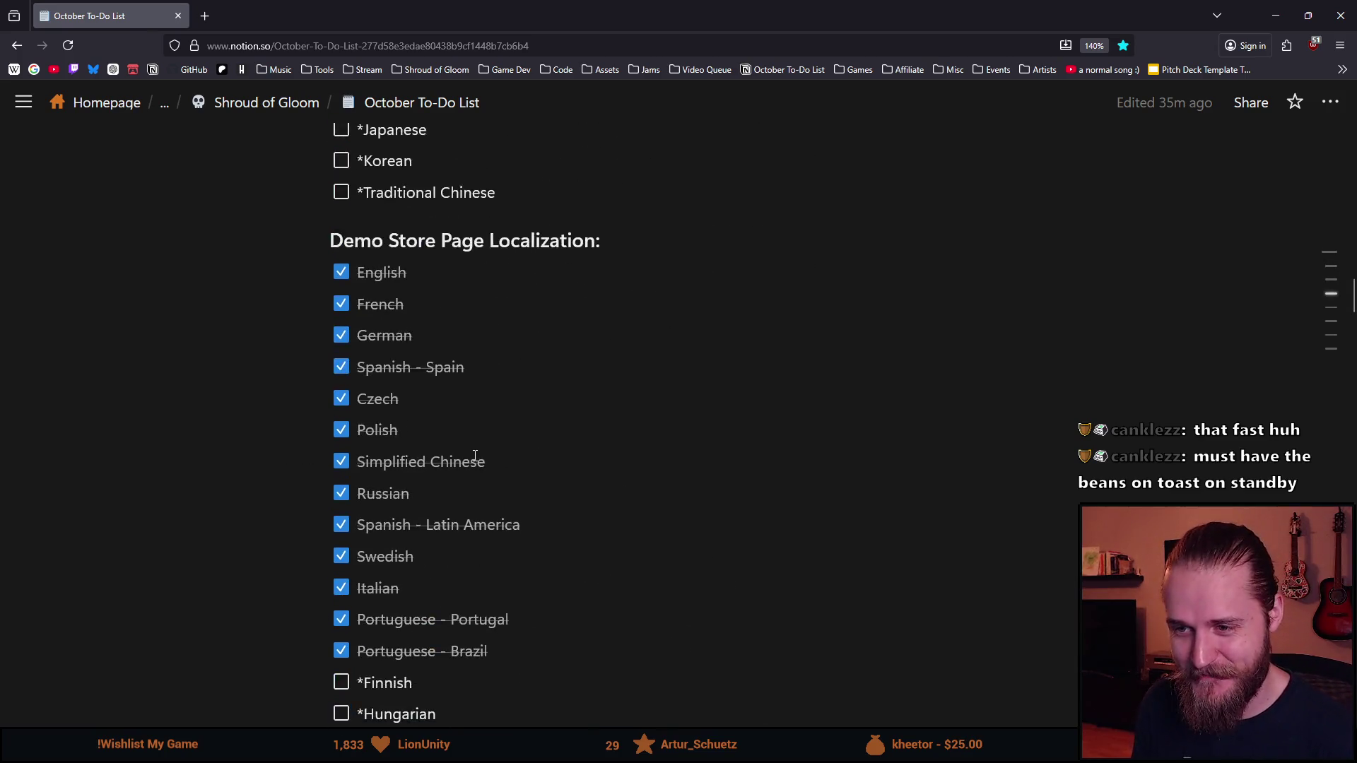
scroll(492, 514, "down", 20)
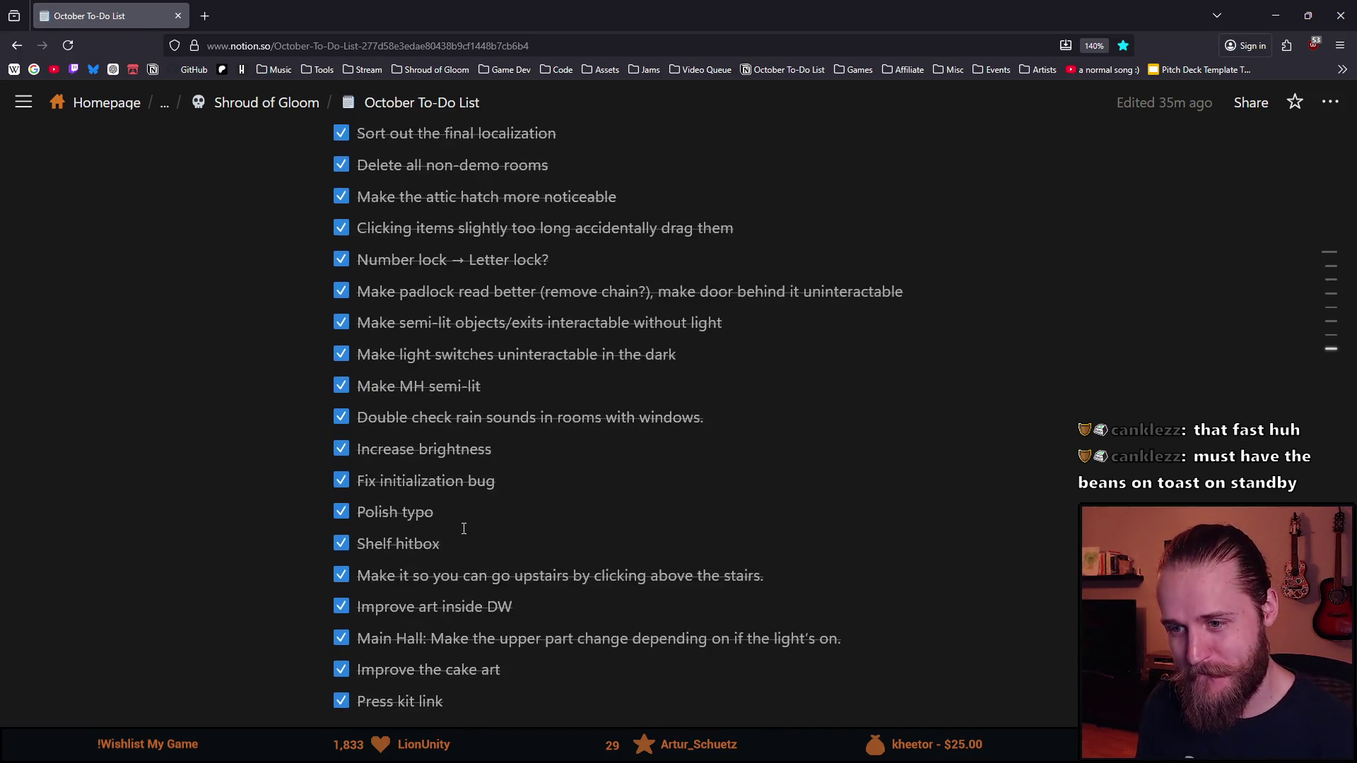
scroll(465, 529, "up", 10)
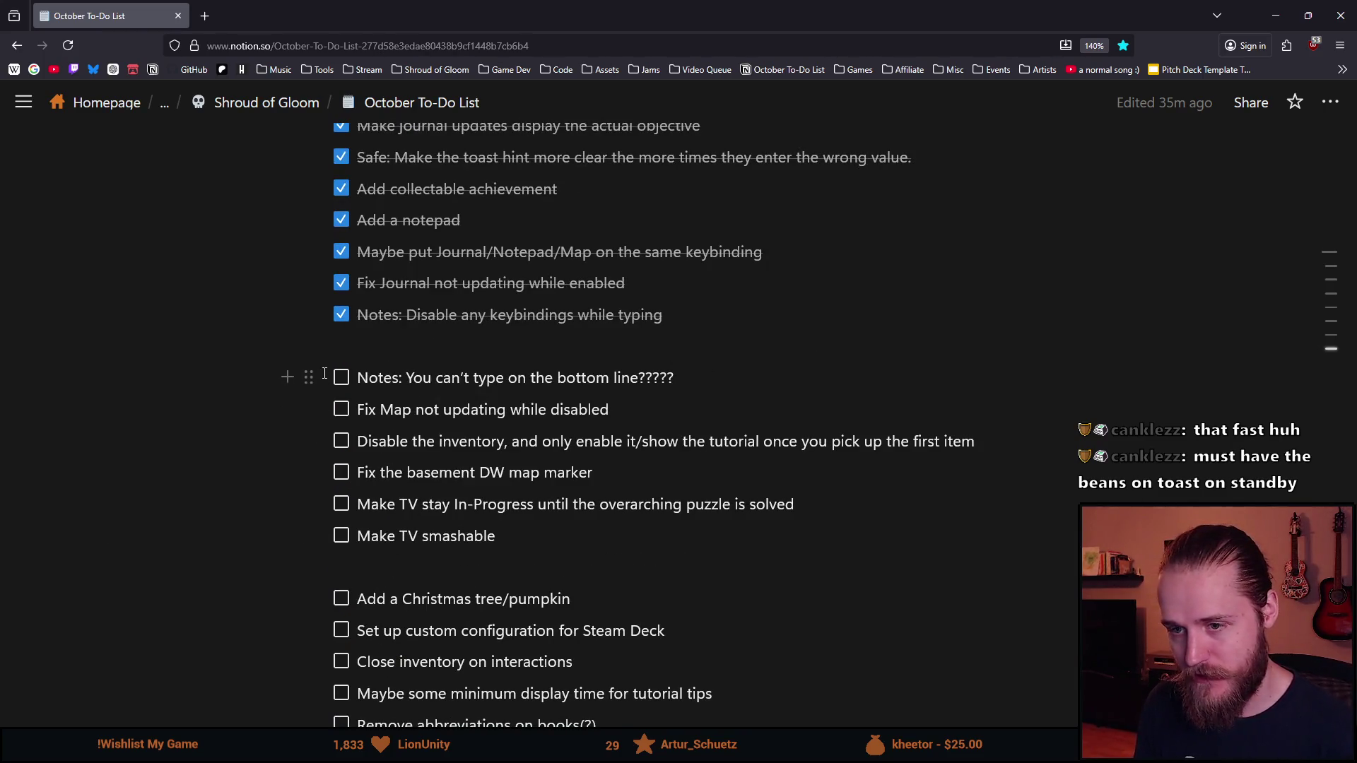
left_click(341, 410)
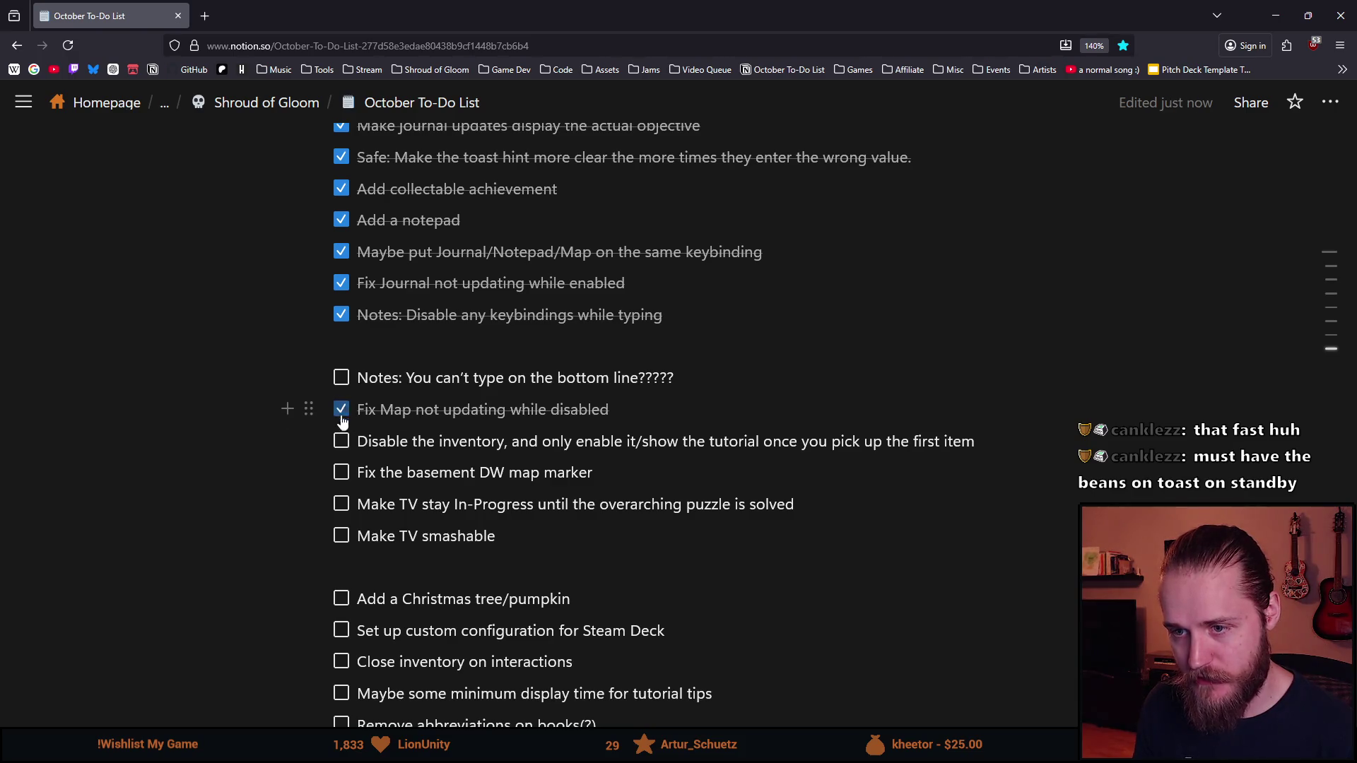
mouse_move(309, 409)
left_mouse_down()
mouse_move(303, 322)
mouse_move(324, 338)
left_mouse_up()
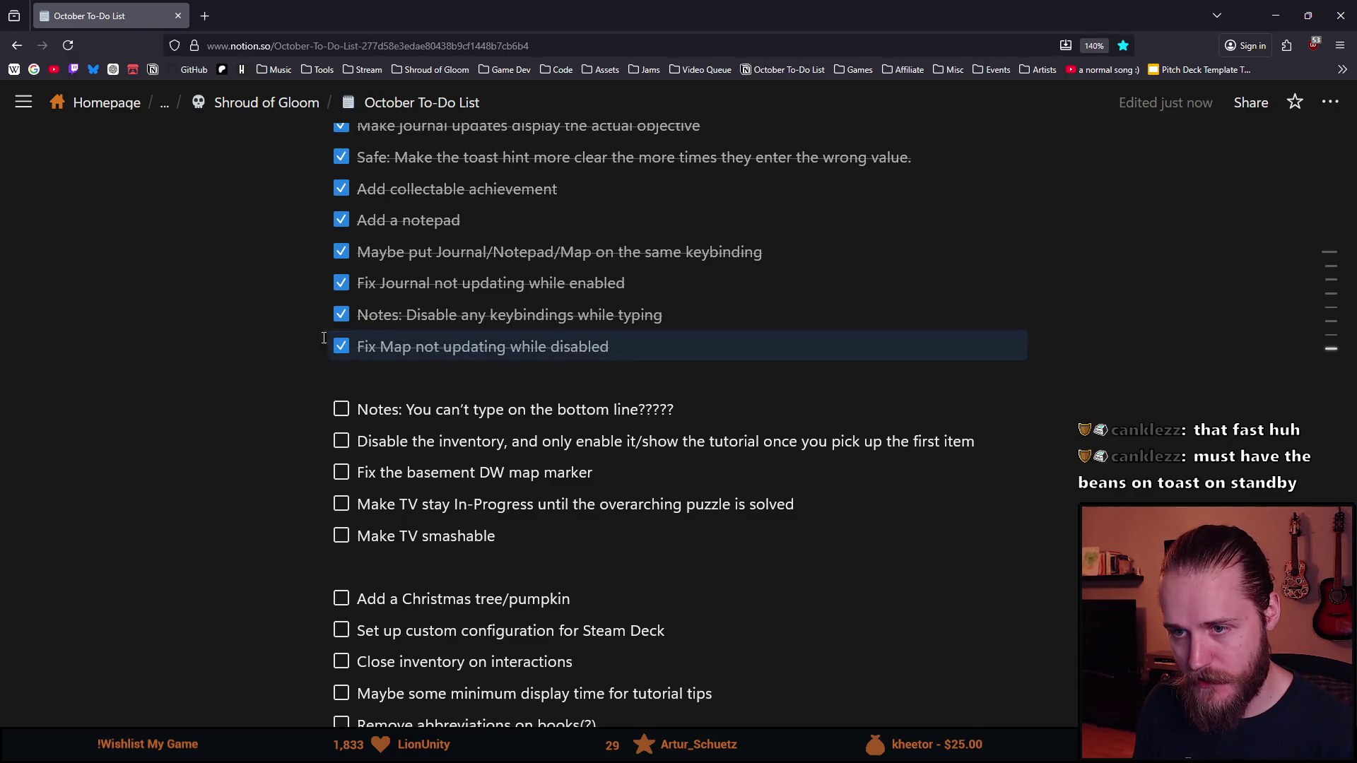
Add a 'Playtest new update' to-do below Make TV smashable
left_click(525, 531)
key("Return")
type("Playtest new update")
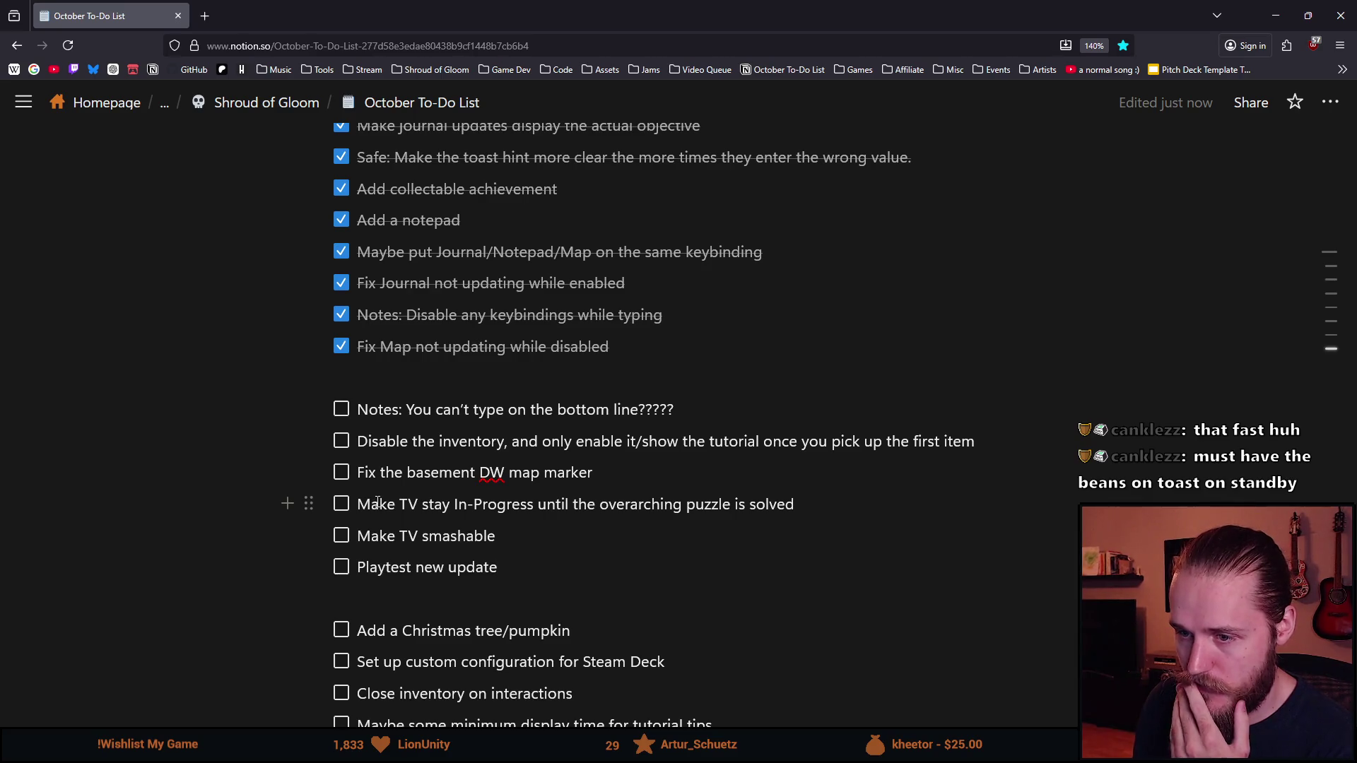
Move the Disable the inventory task to the top of the open to-dos
triple_click(434, 443)
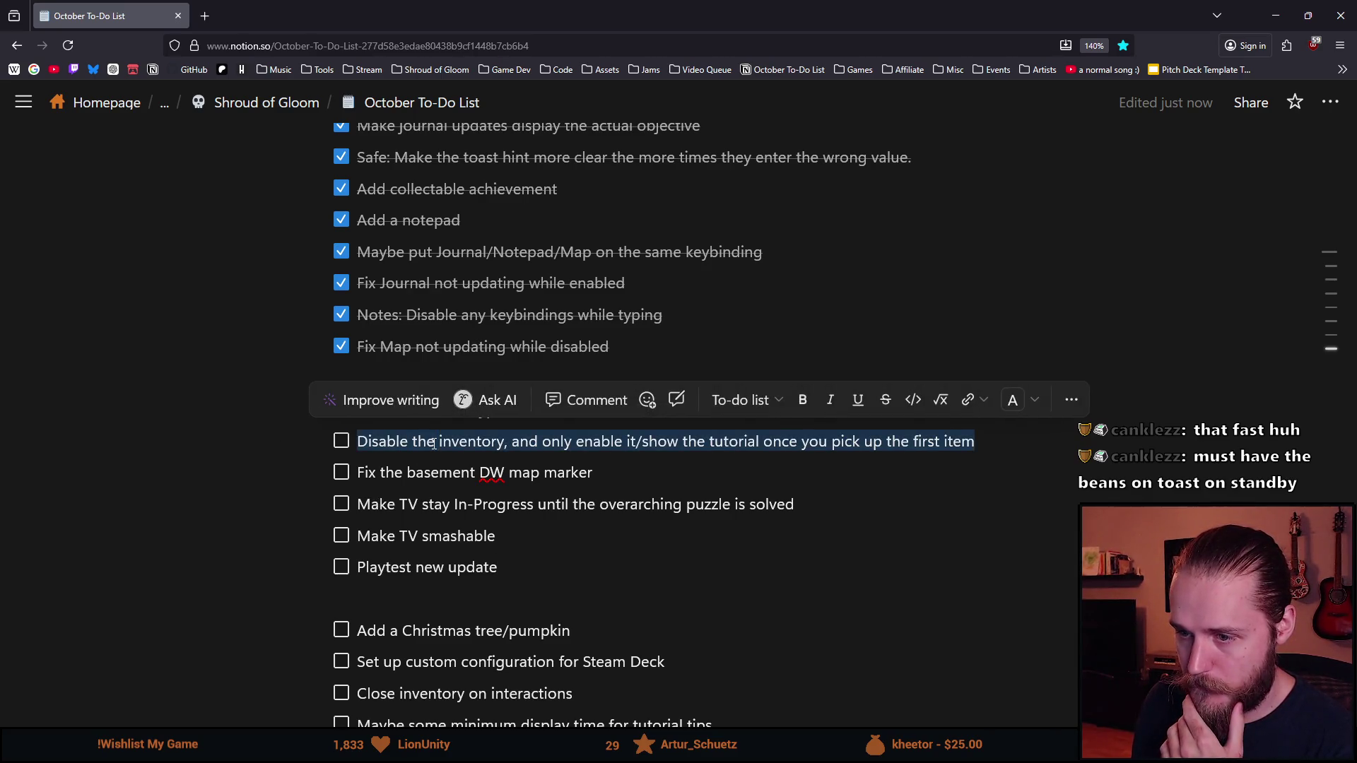
left_click_drag(308, 441, 318, 404)
key("alt+Tab")
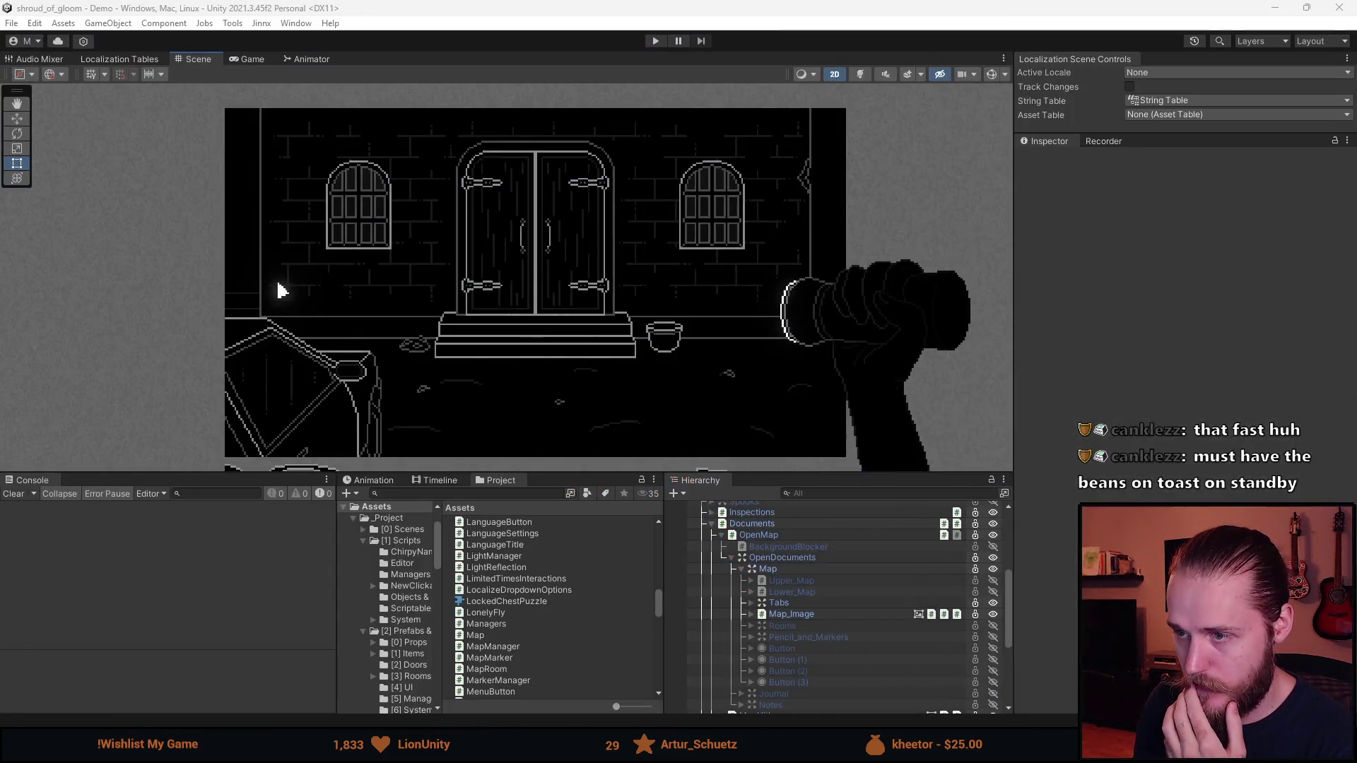
Resize the Scene view and the Project and Hierarchy panels
scroll(808, 653, "up", 2)
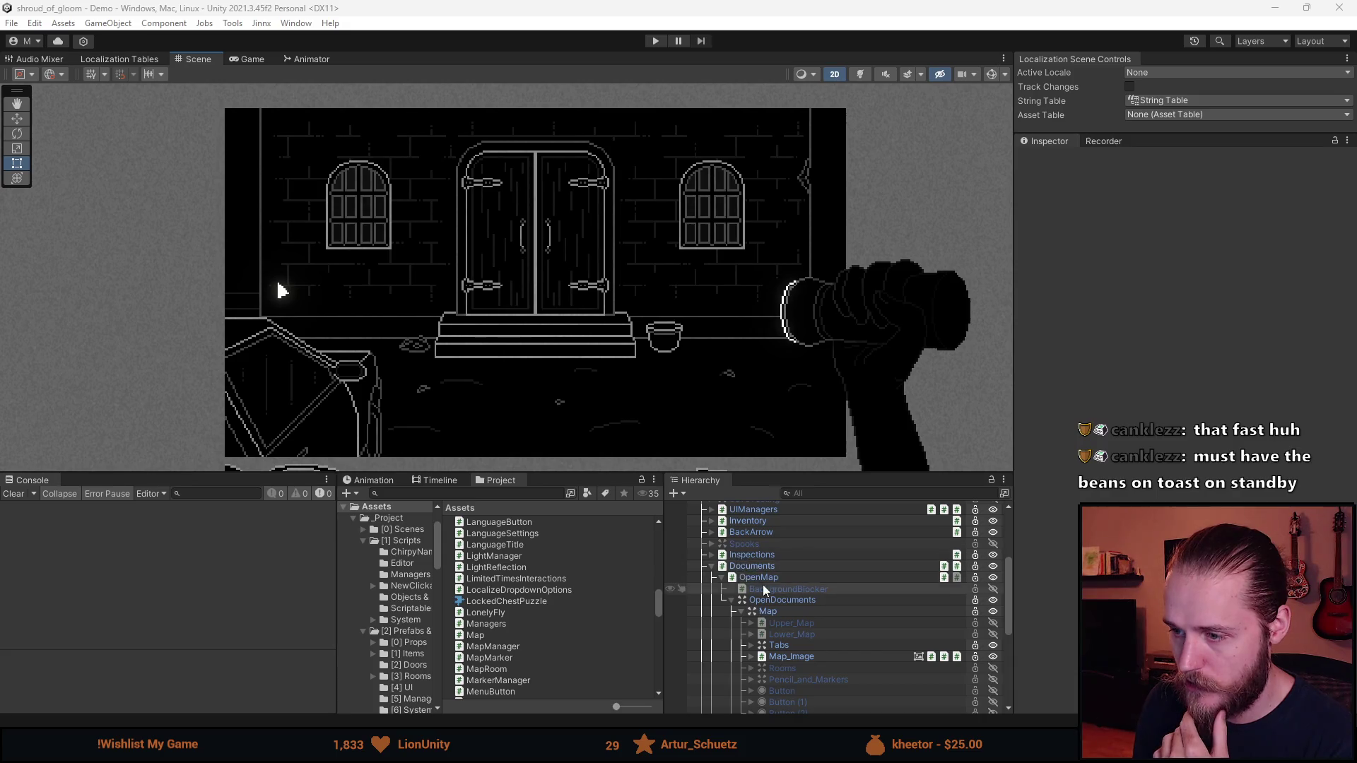
scroll(762, 596, "up", 4)
scroll(763, 598, "down", 4)
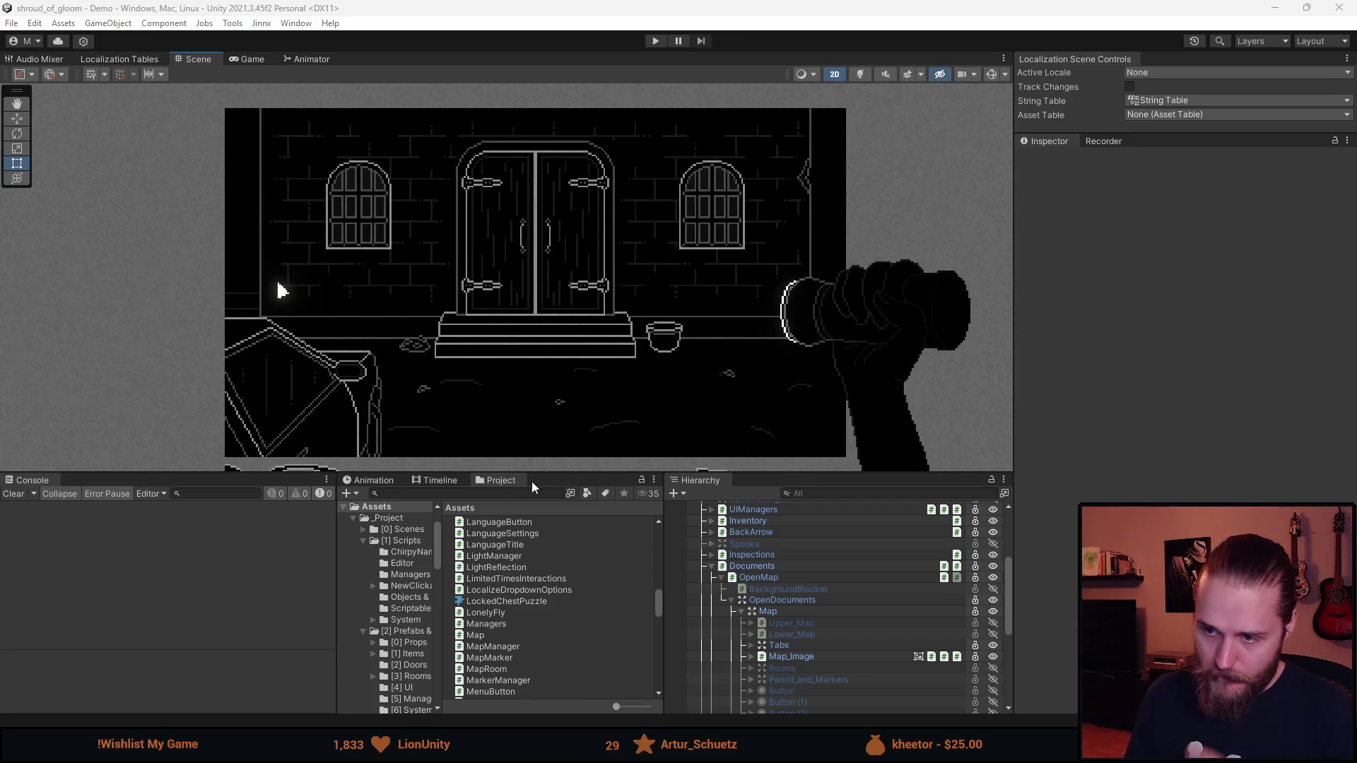
left_click_drag(547, 474, 517, 611)
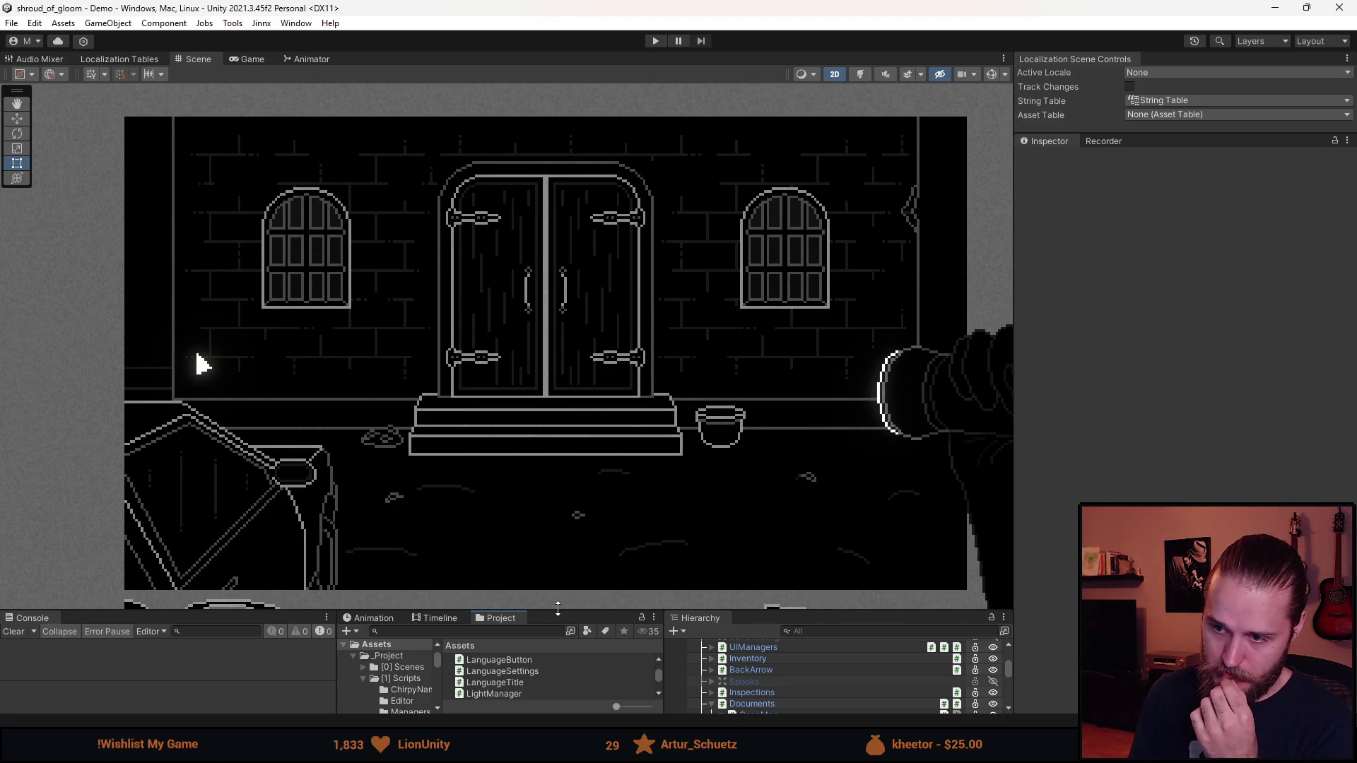
left_click_drag(558, 608, 566, 443)
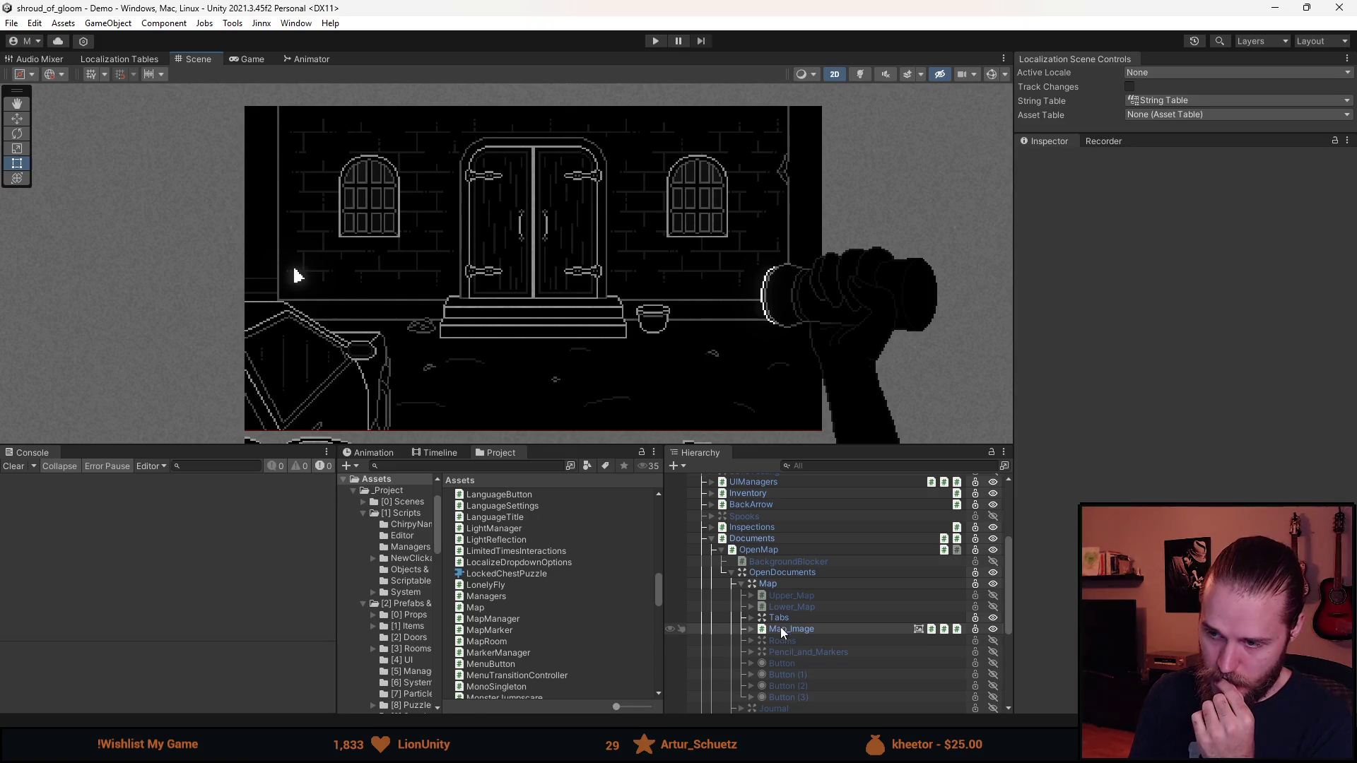
scroll(782, 633, "up", 4)
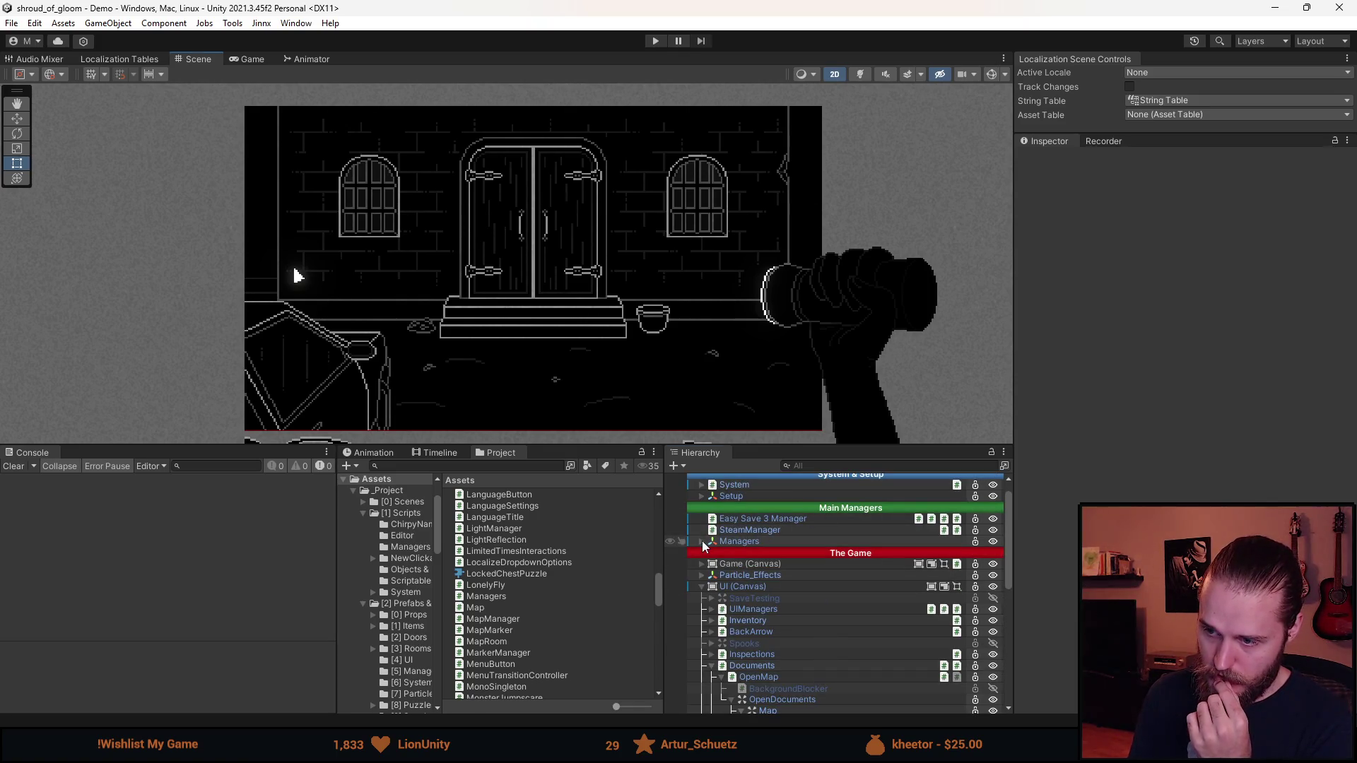
Select ToastManager under Managers, review its settings, and locate its script in the Project
left_click(703, 542)
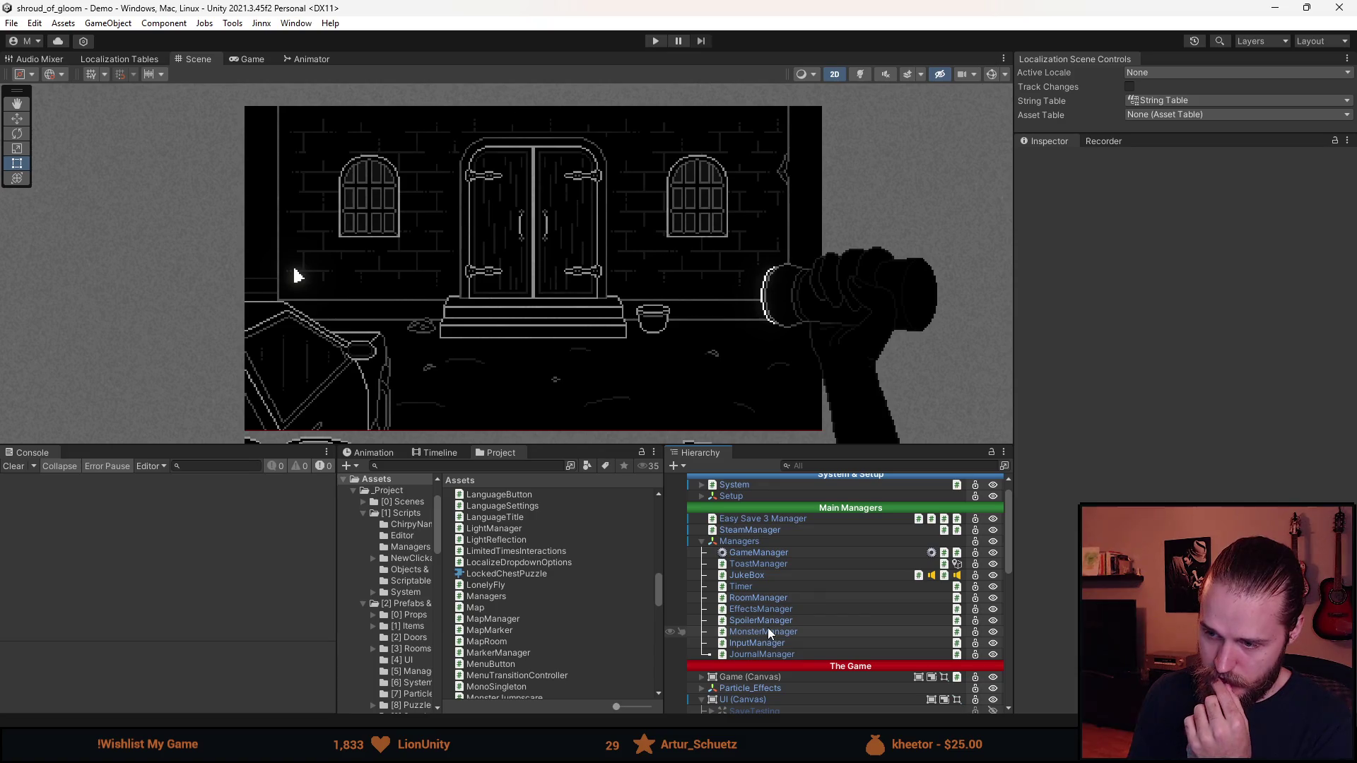
left_click(765, 564)
scroll(1127, 337, "down", 5)
scroll(1089, 396, "up", 3)
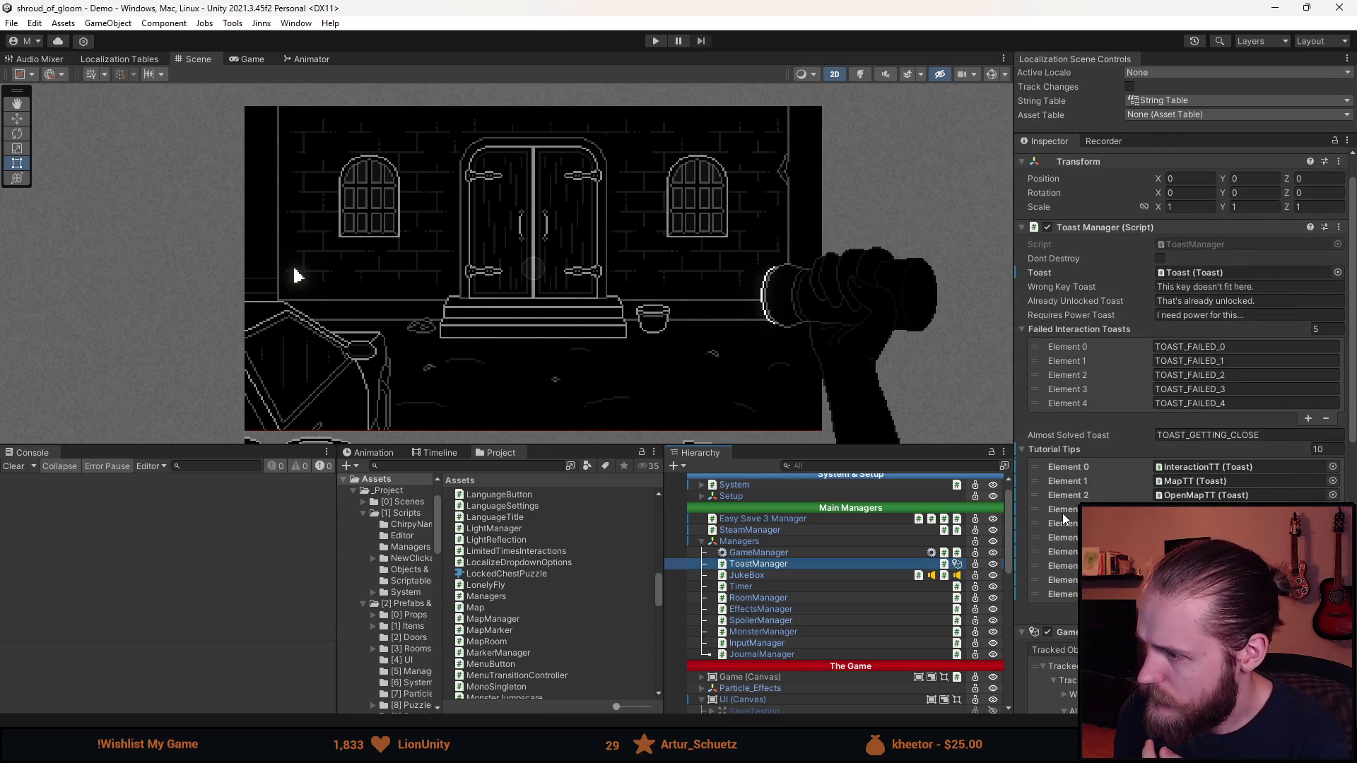
left_click(1206, 246)
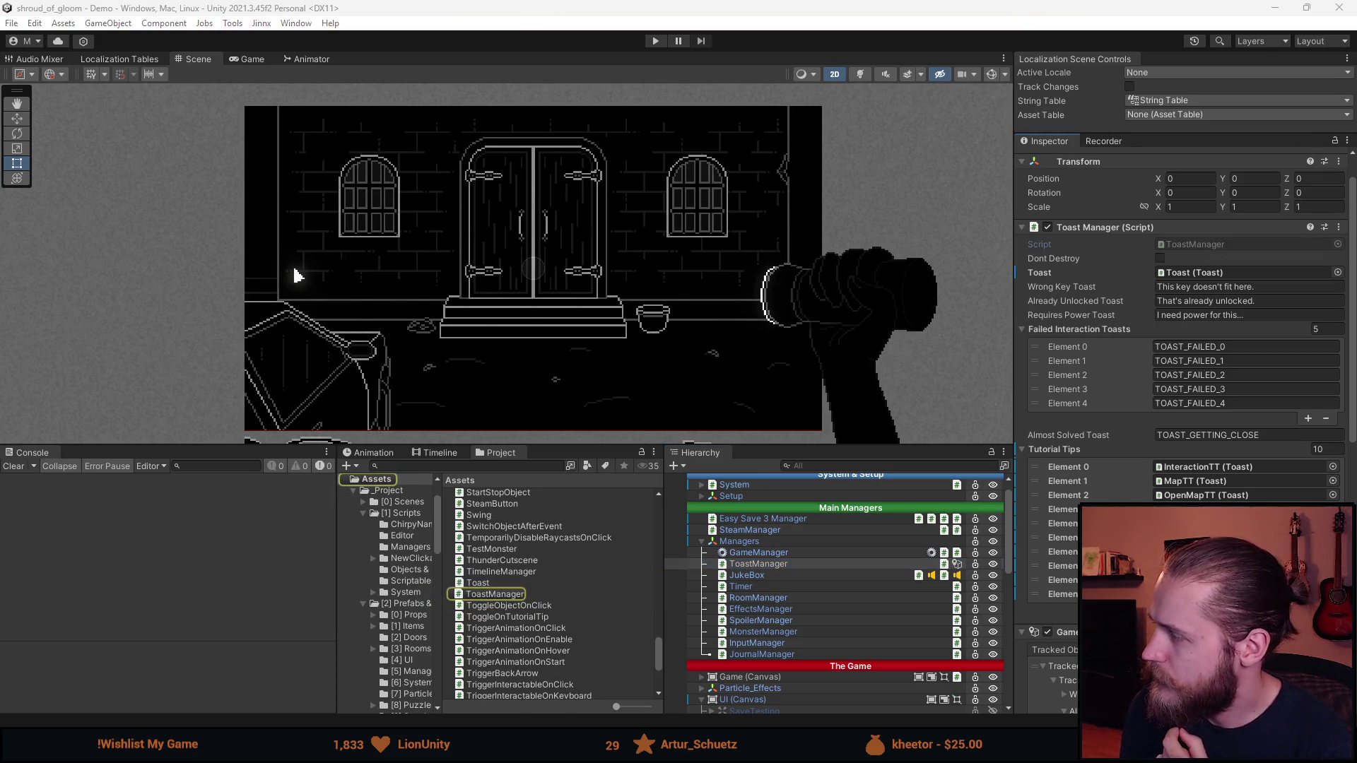
scroll(403, 341, "down", 2)
scroll(402, 341, "down", 5)
Read through ToastManager.cs, then search the solution's files for 'flashlight'
scroll(356, 352, "down", 1)
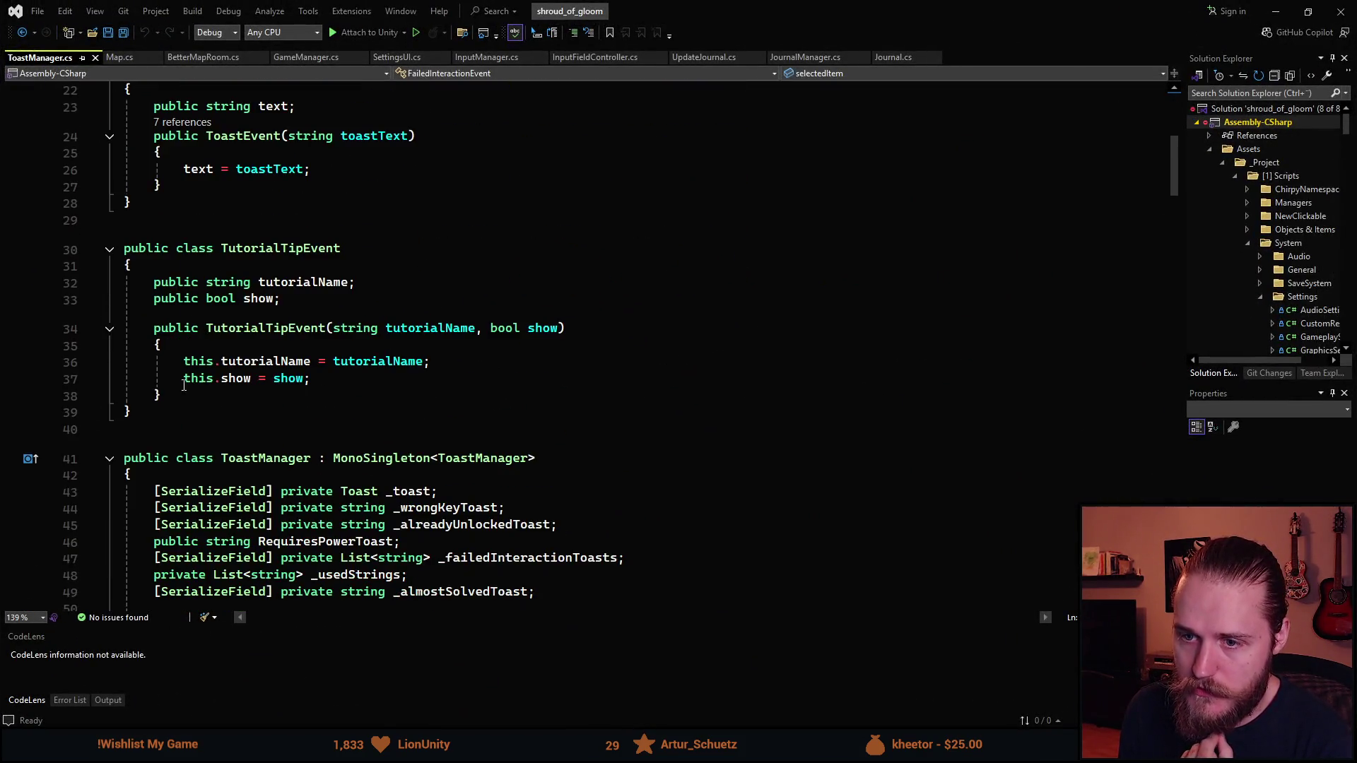
scroll(183, 345, "down", 6)
scroll(212, 338, "up", 13)
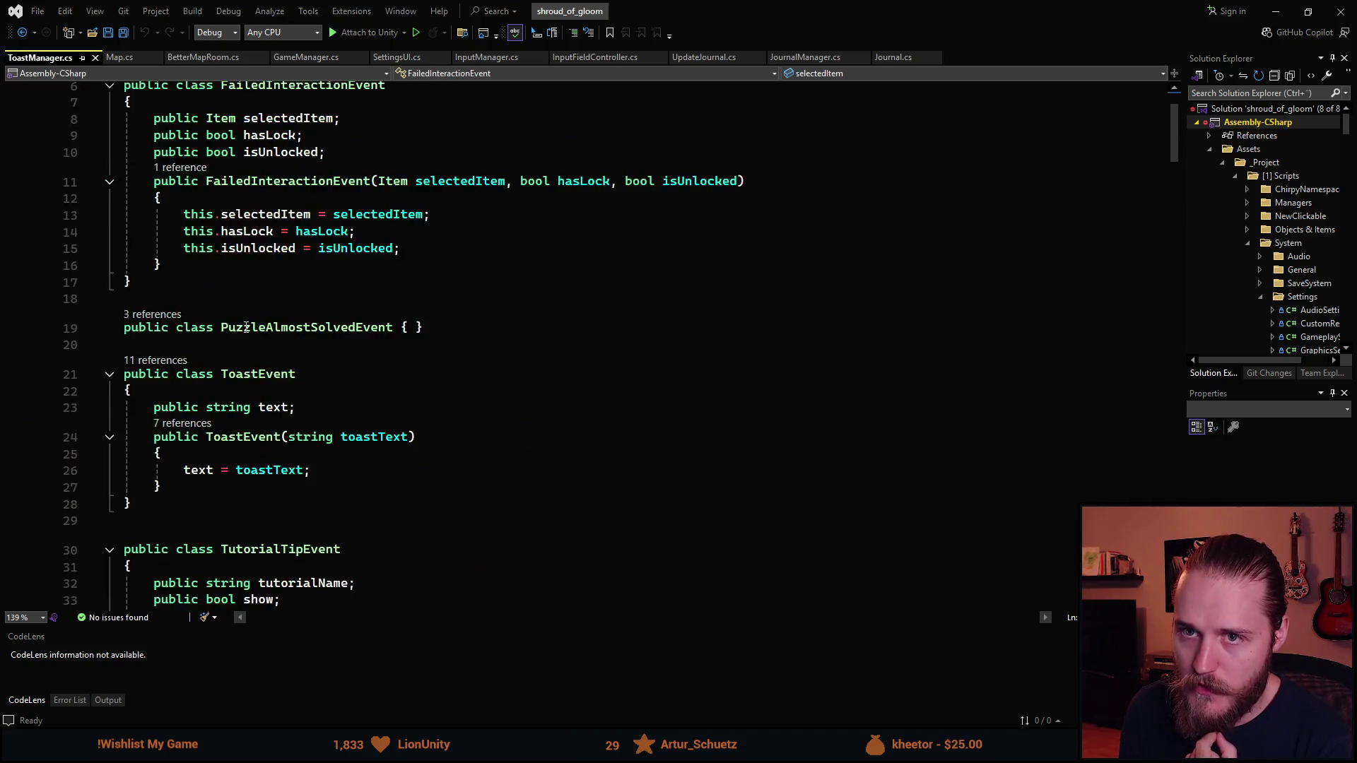
scroll(245, 329, "down", 10)
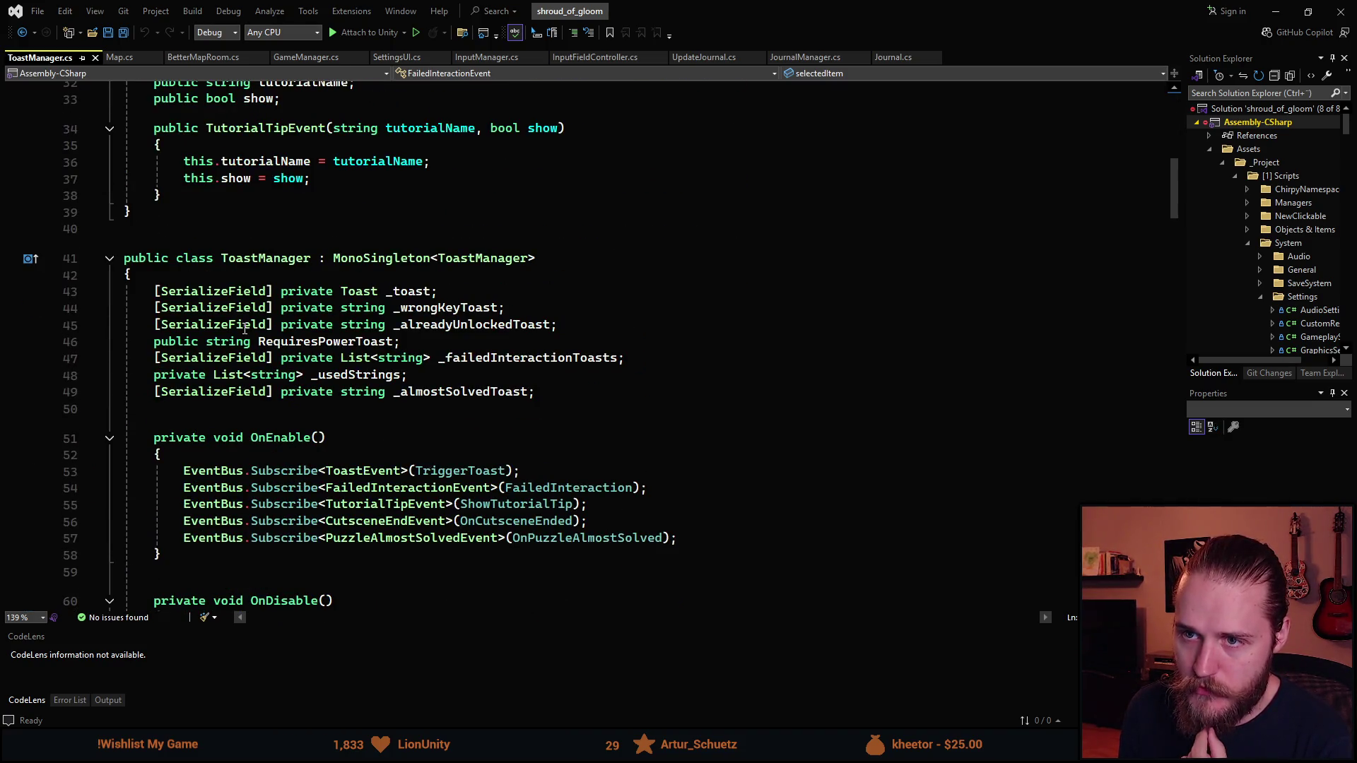
scroll(245, 330, "down", 20)
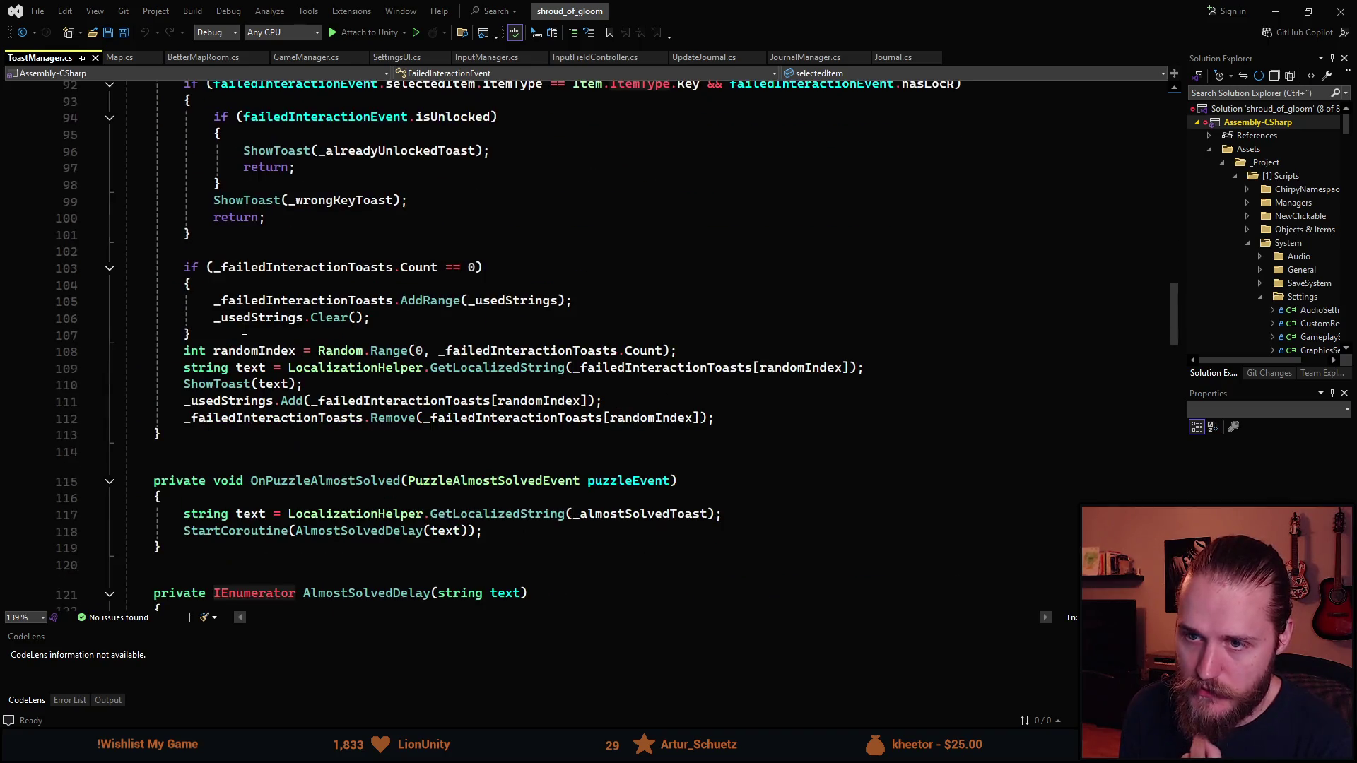
scroll(245, 330, "up", 4)
scroll(244, 333, "down", 10)
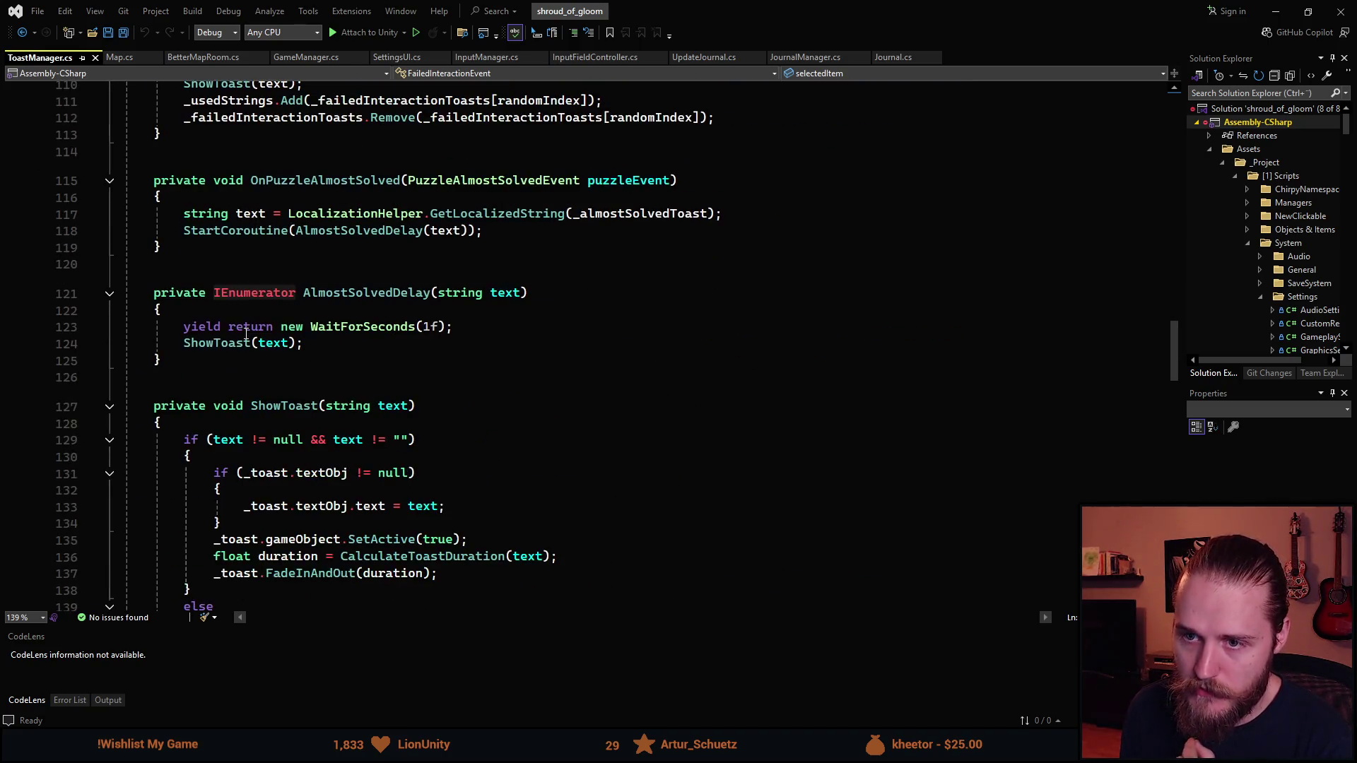
key("ctrl+semicolon")
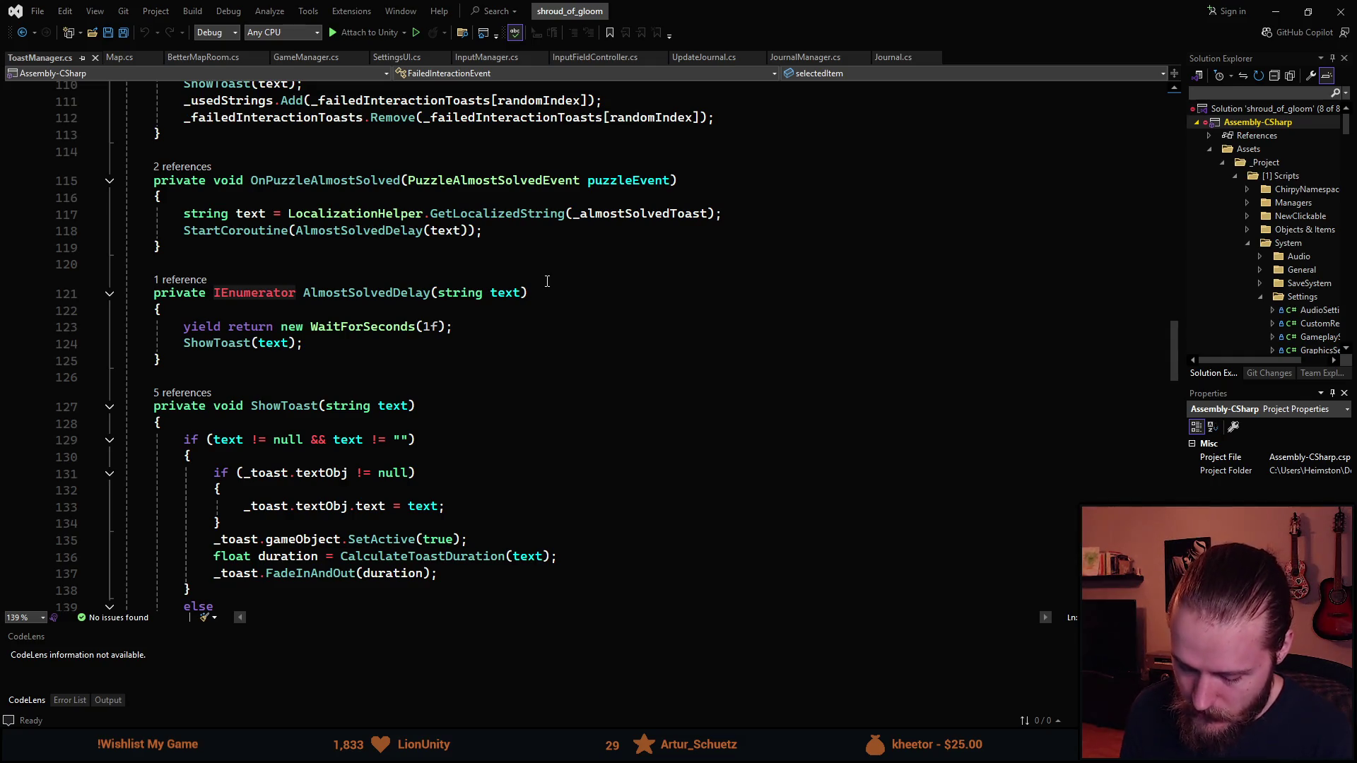
type("flashlight")
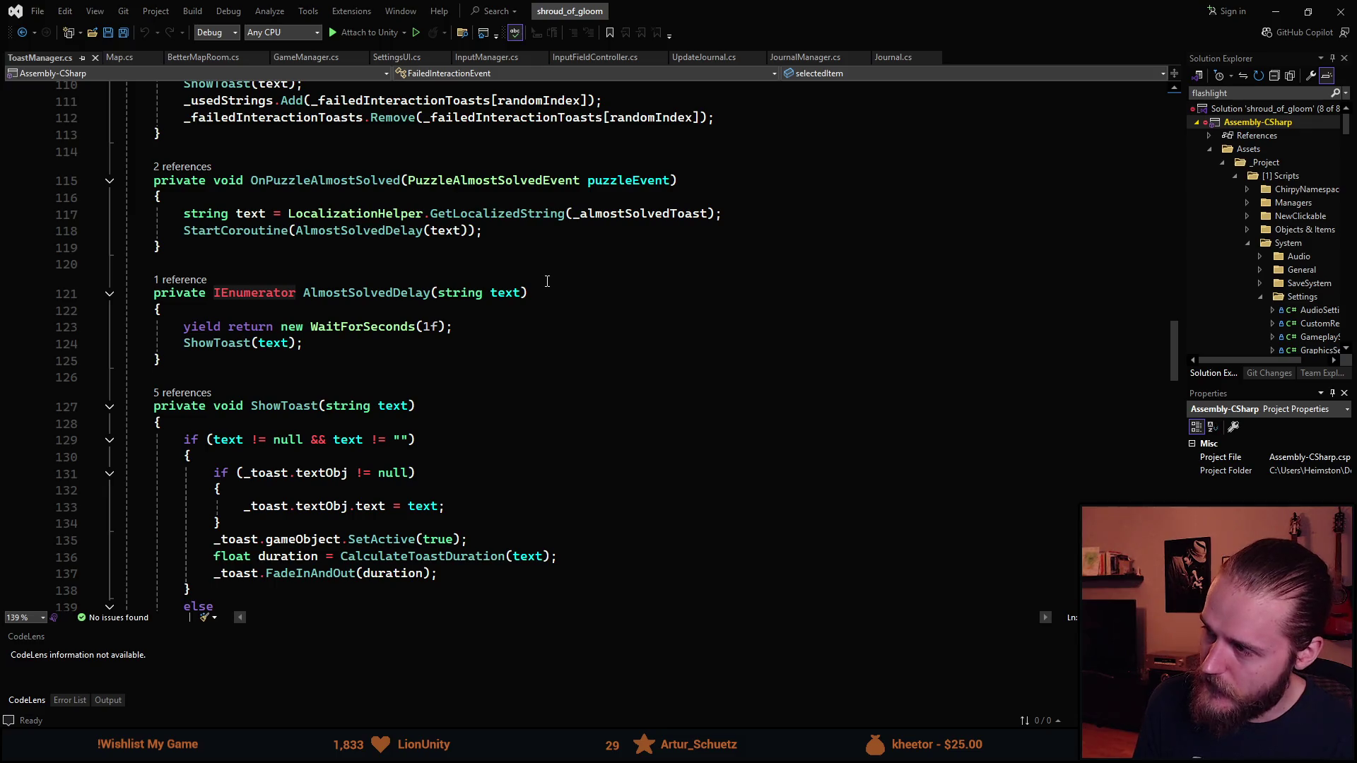
Open Flashlight.cs and scroll down through its code
key("Return")
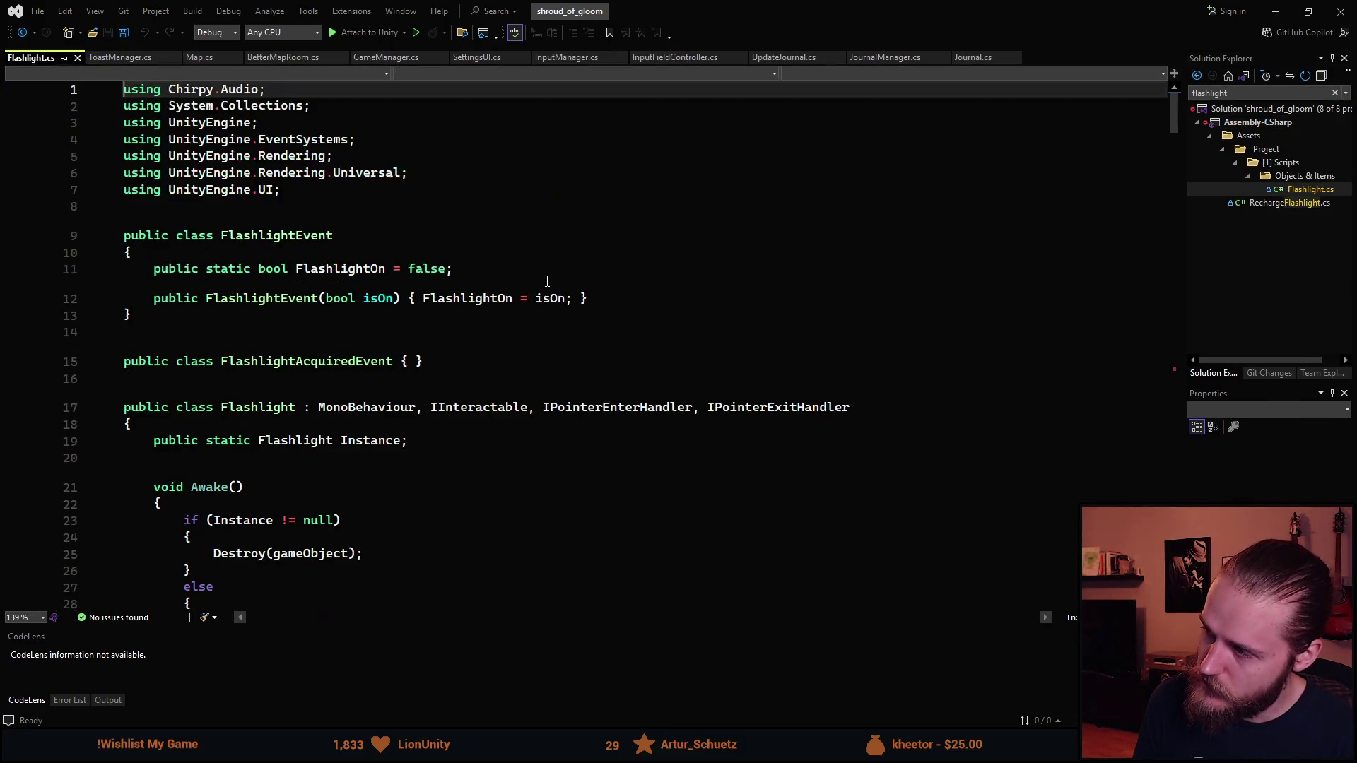
scroll(224, 430, "down", 5)
scroll(224, 430, "down", 19)
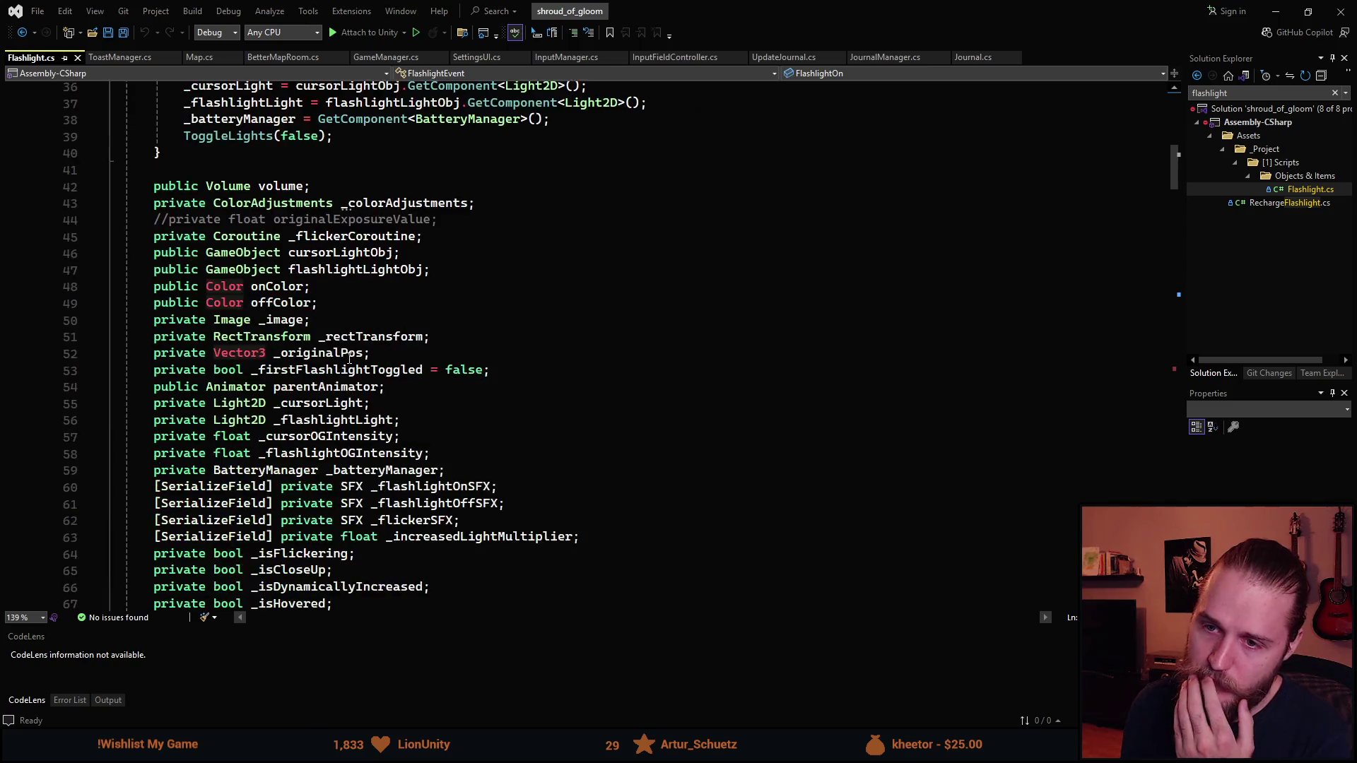
scroll(359, 347, "down", 8)
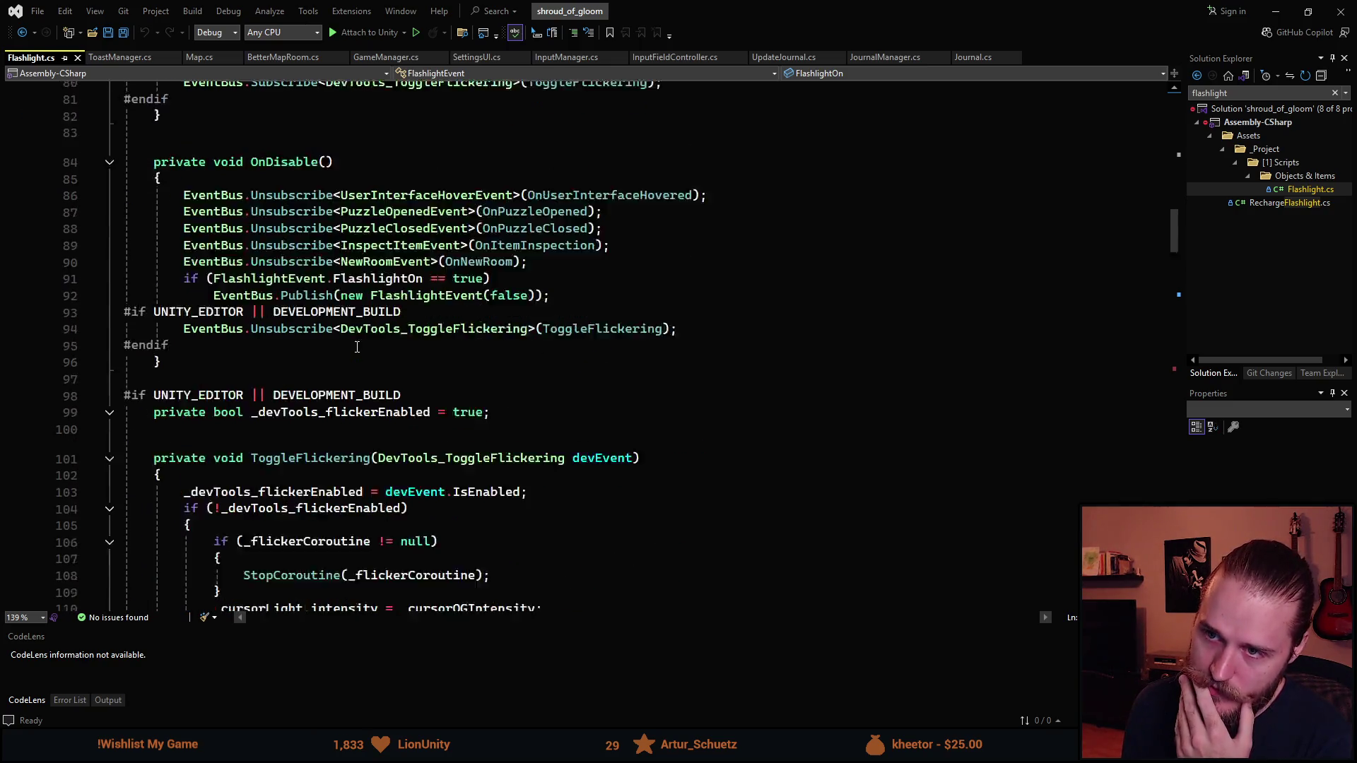
scroll(366, 346, "down", 10)
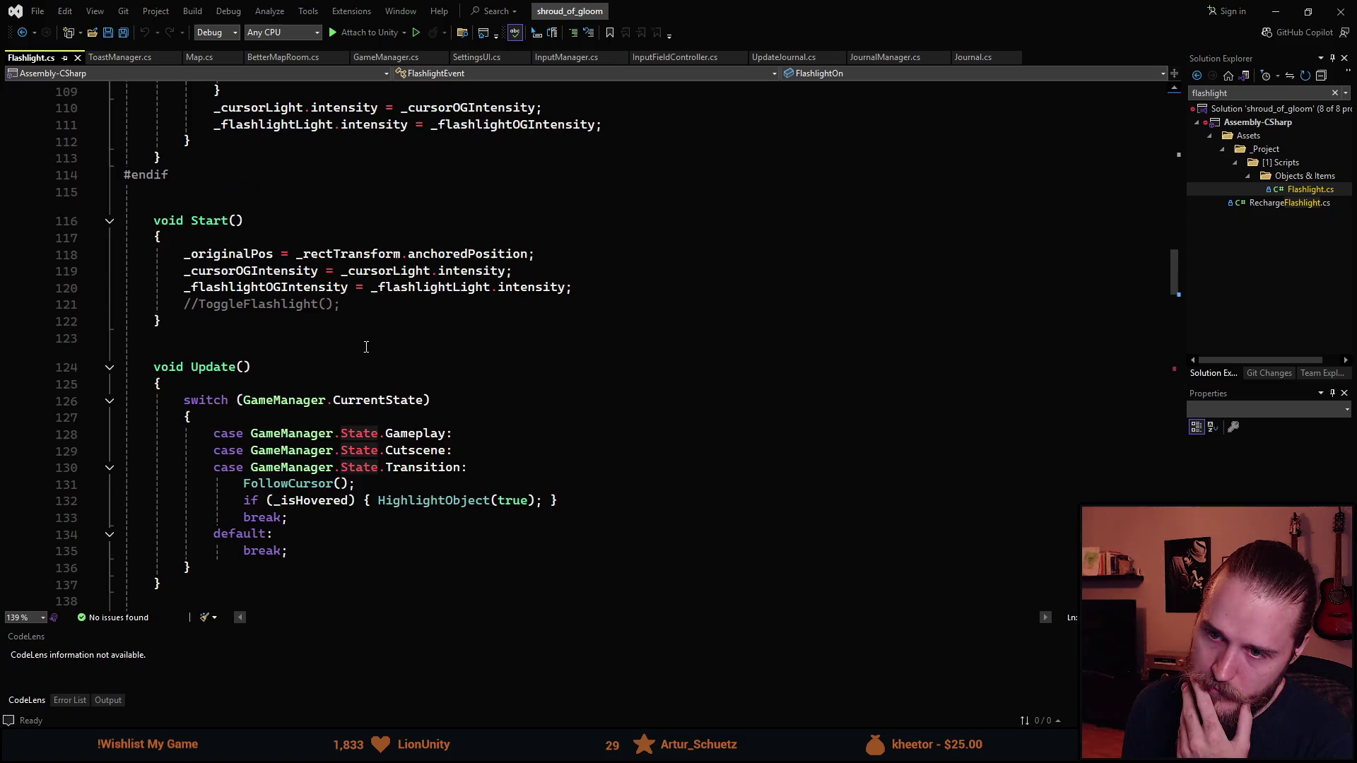
scroll(366, 346, "down", 2)
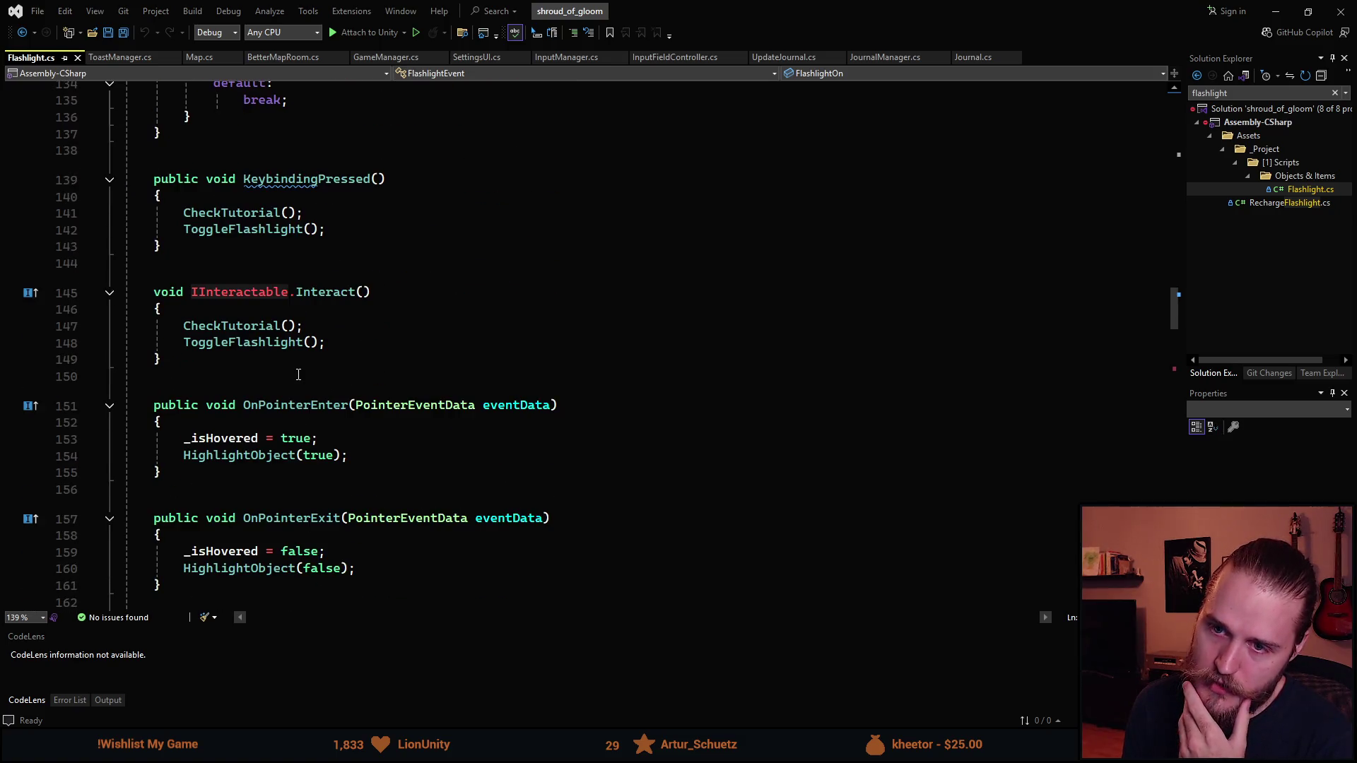
scroll(300, 375, "down", 3)
scroll(298, 376, "down", 1)
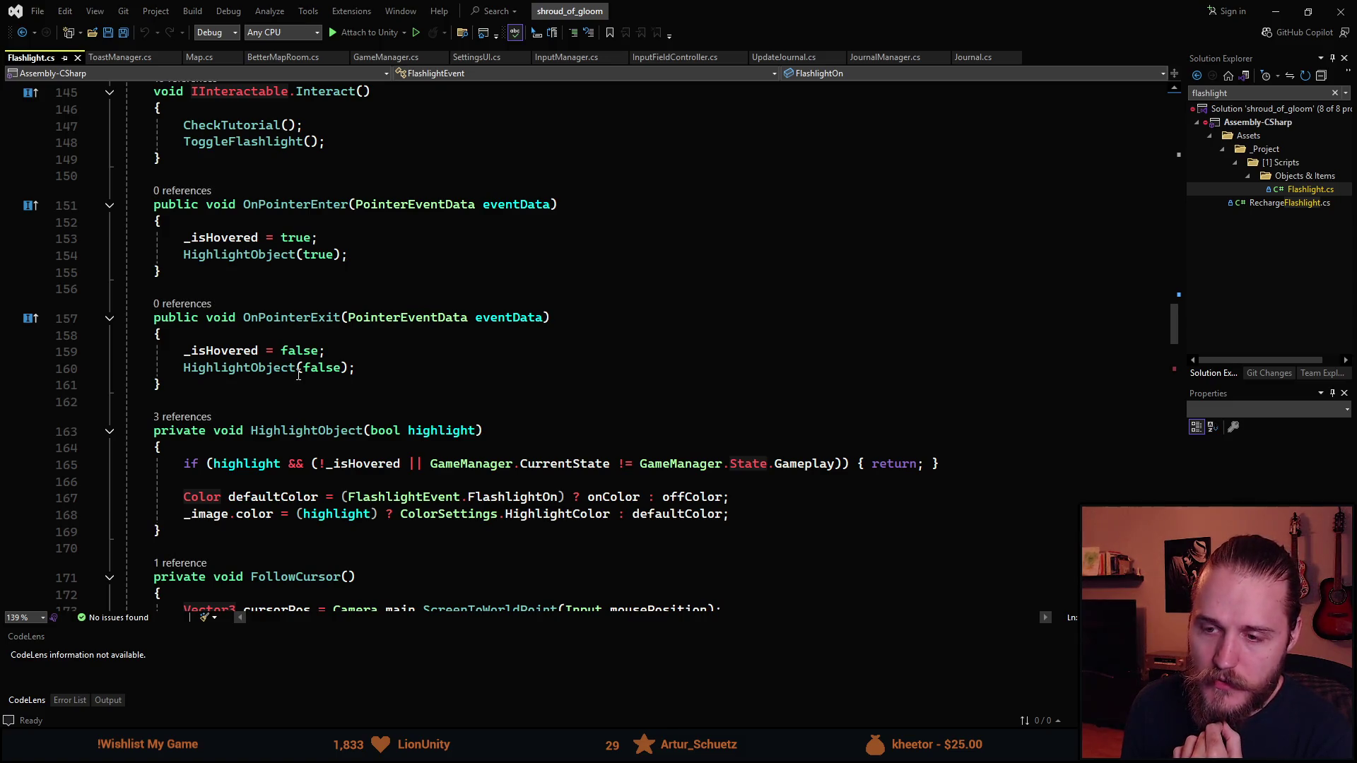
scroll(298, 375, "down", 3)
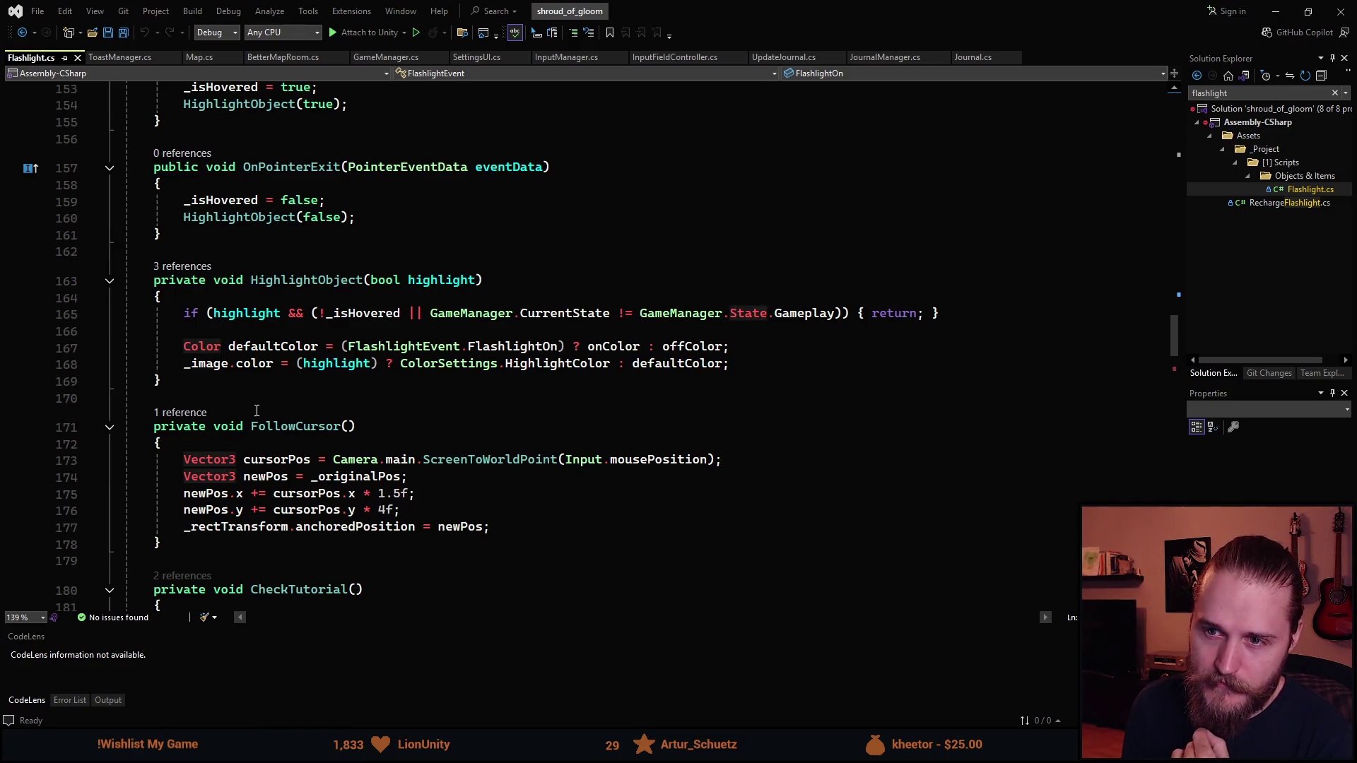
scroll(316, 403, "down", 6)
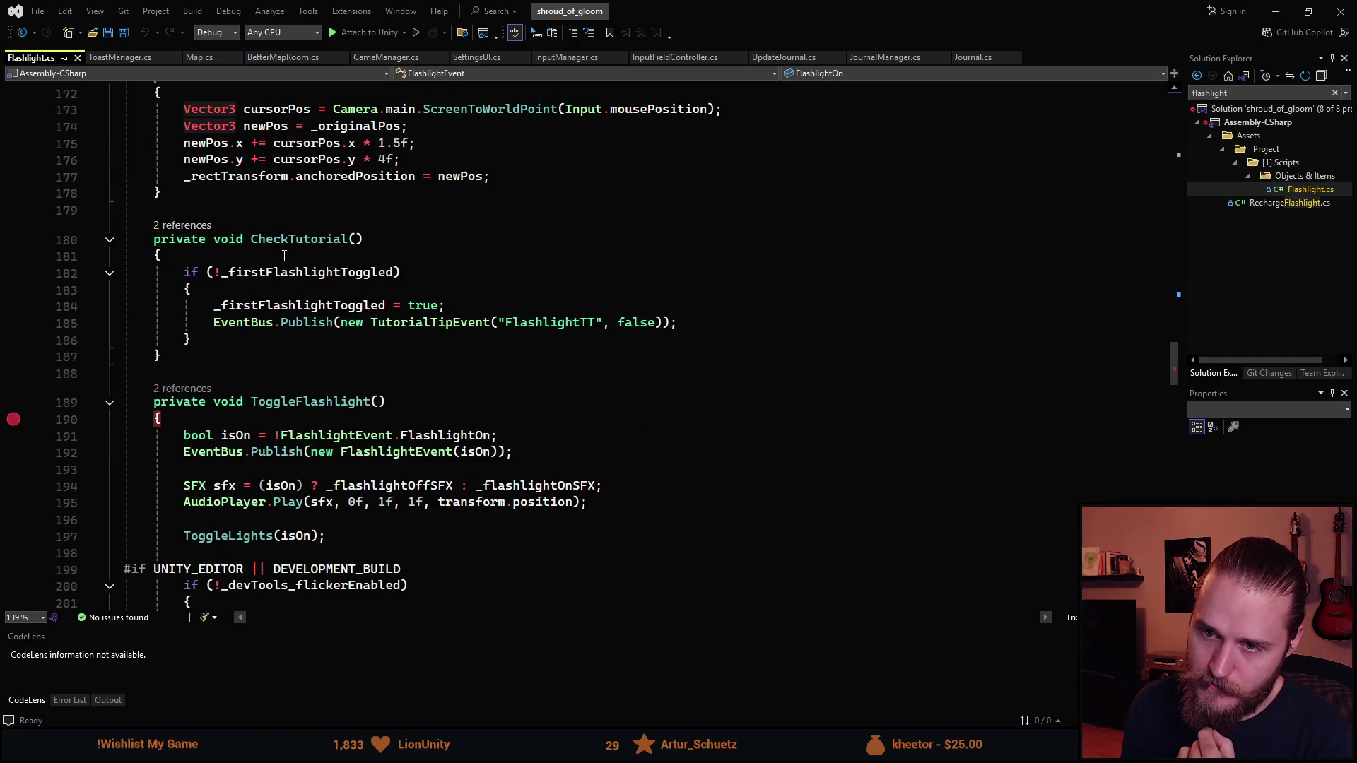
Examine CheckTutorial's FlashlightTT tip call with show false, then filter solution files for 'inventory'
left_click(347, 240)
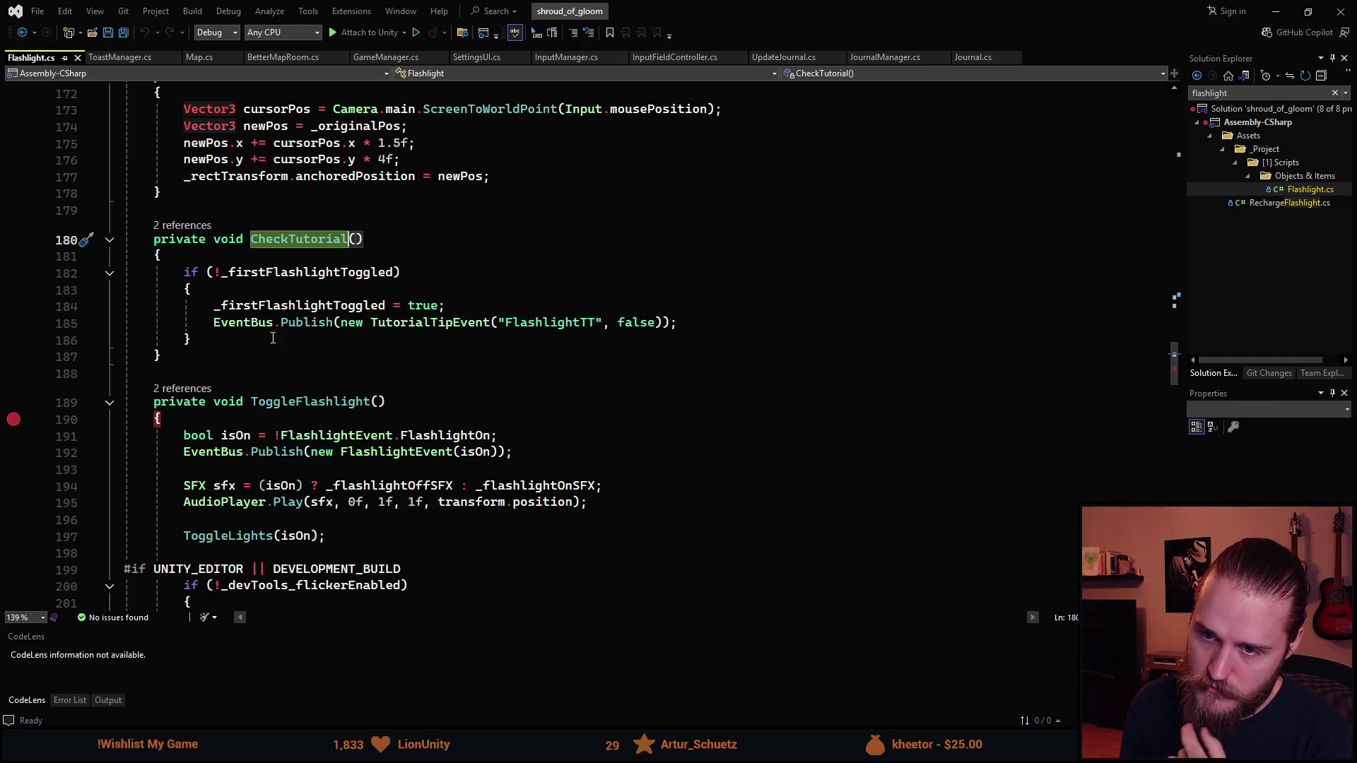
double_click(552, 323)
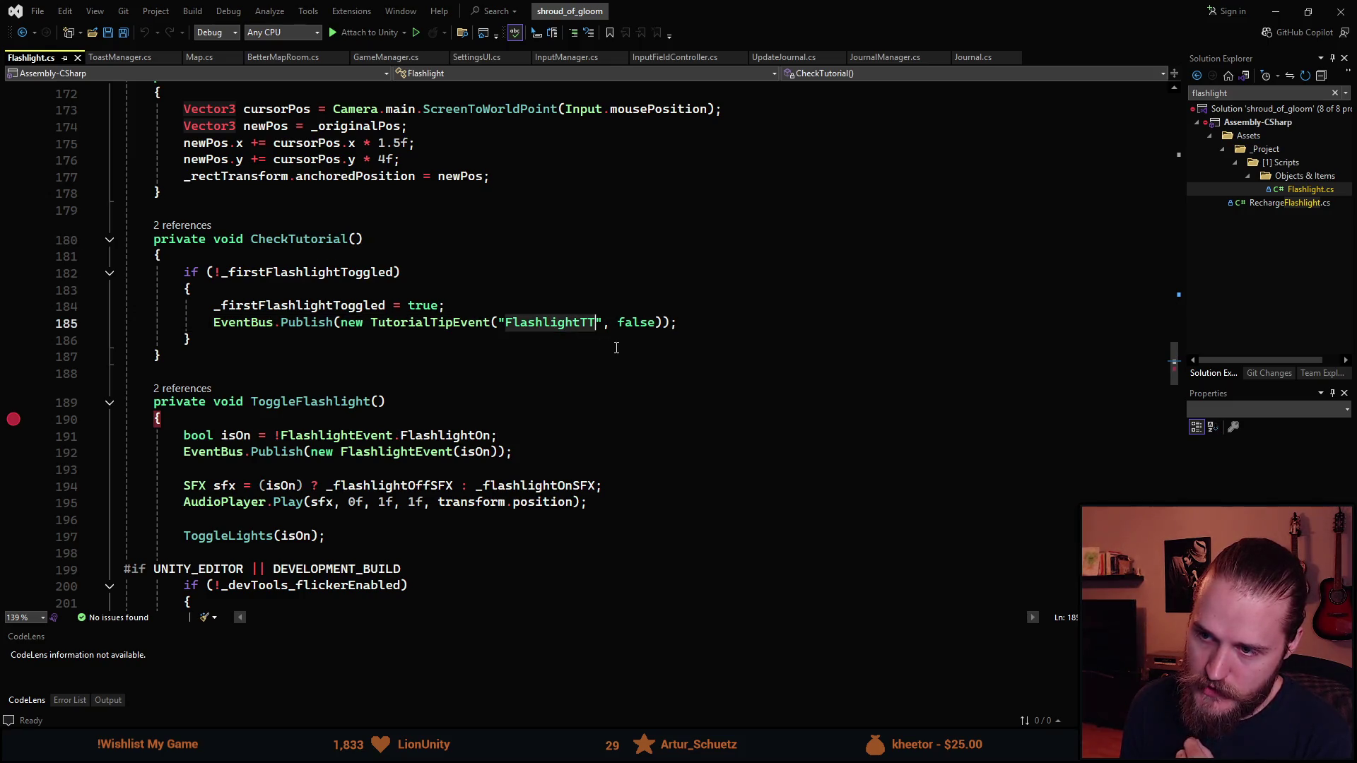
double_click(636, 323)
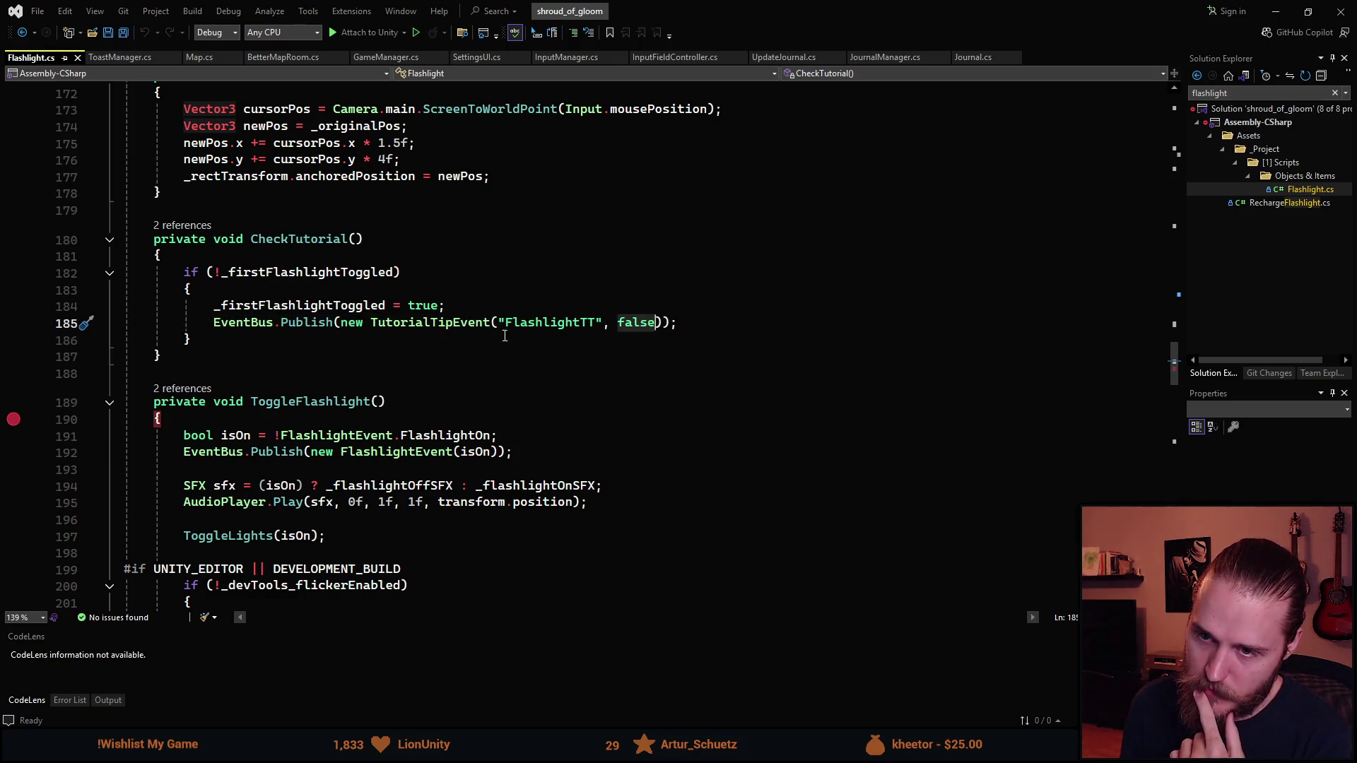
scroll(372, 357, "down", 1)
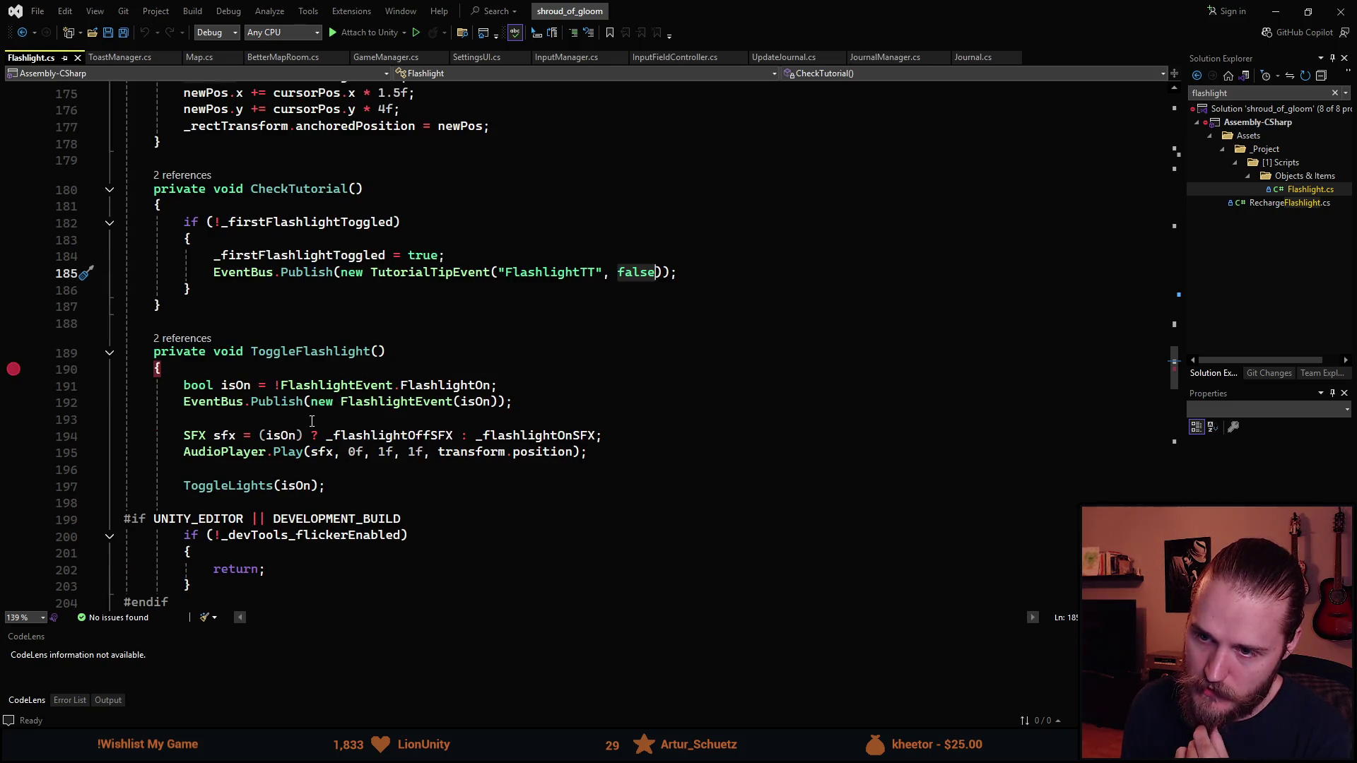
scroll(312, 421, "down", 1)
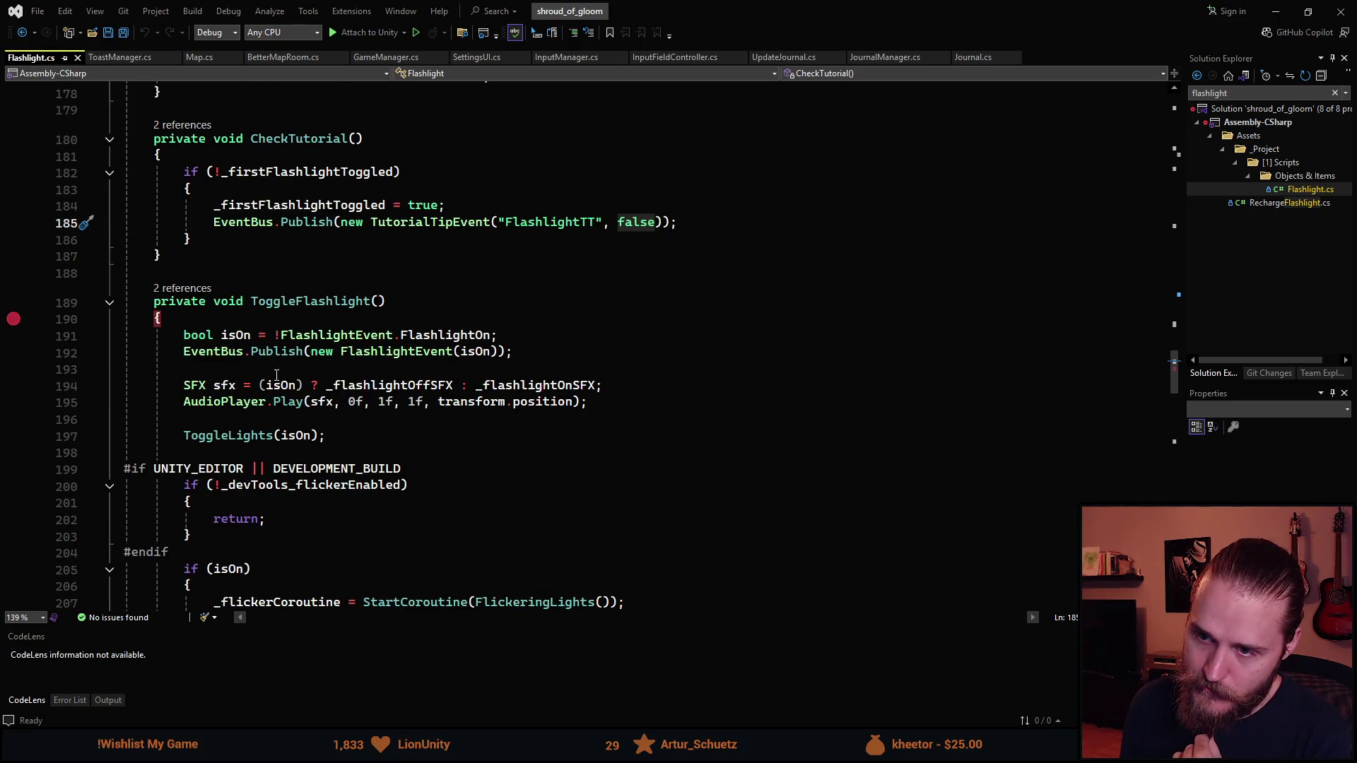
scroll(292, 374, "down", 7)
left_click(1236, 91)
type("inventory")
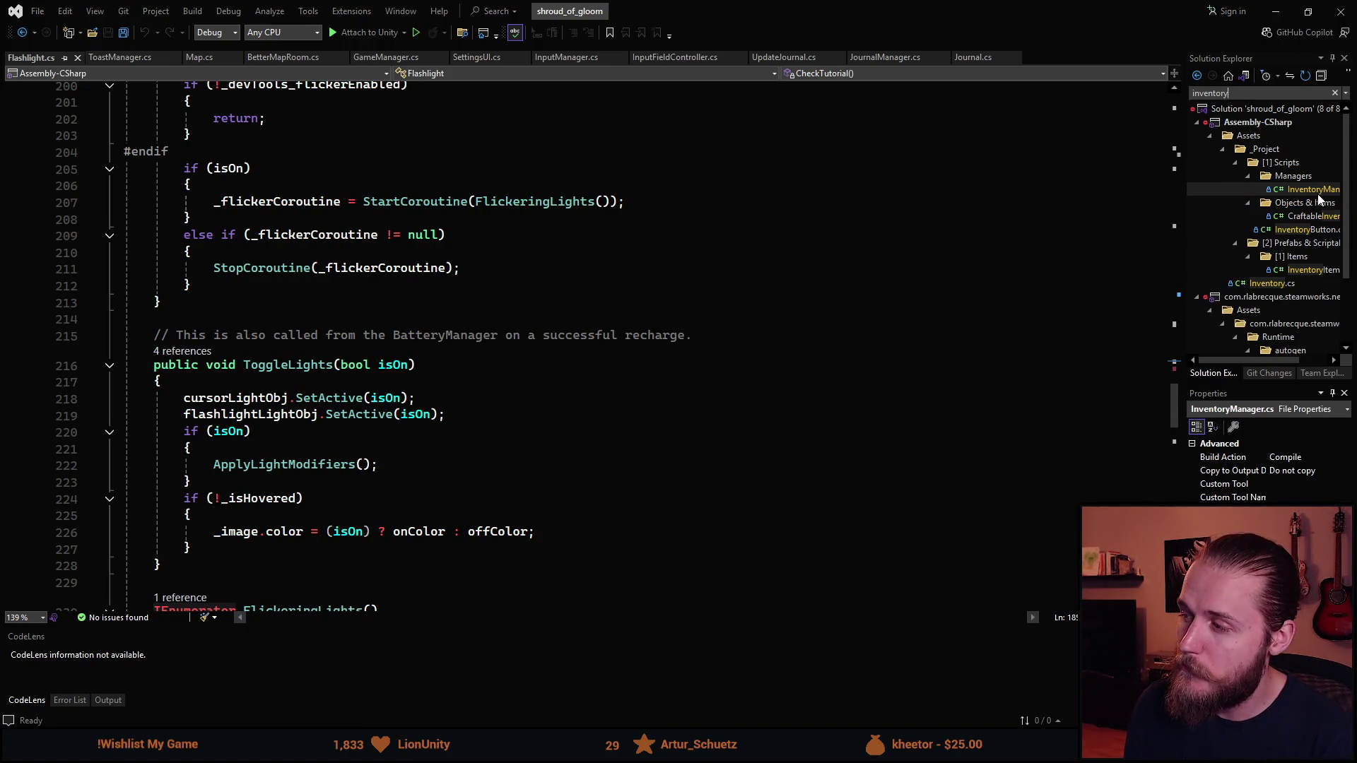
Open InventoryManager.cs and highlight every TutorialTipEvent usage around OnEnable
double_click(1315, 189)
scroll(373, 315, "down", 12)
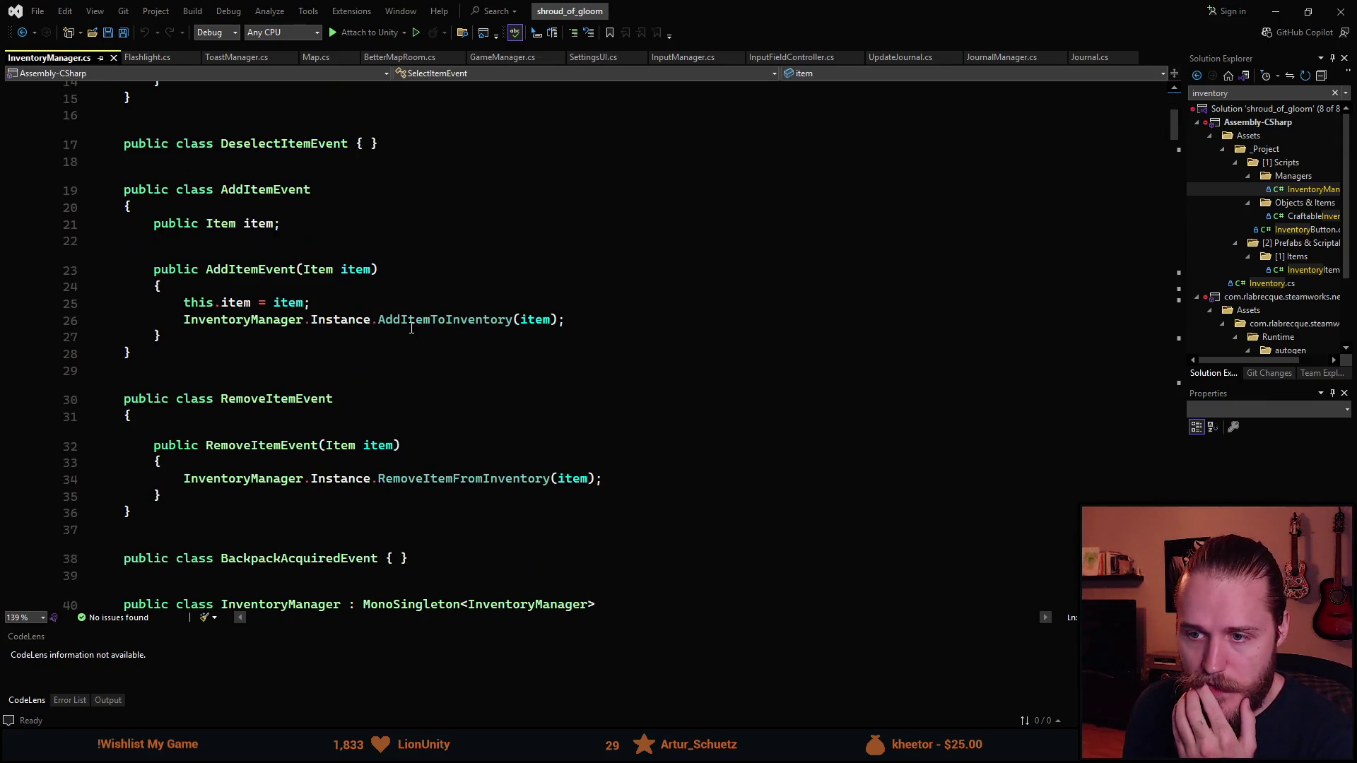
scroll(412, 337, "down", 5)
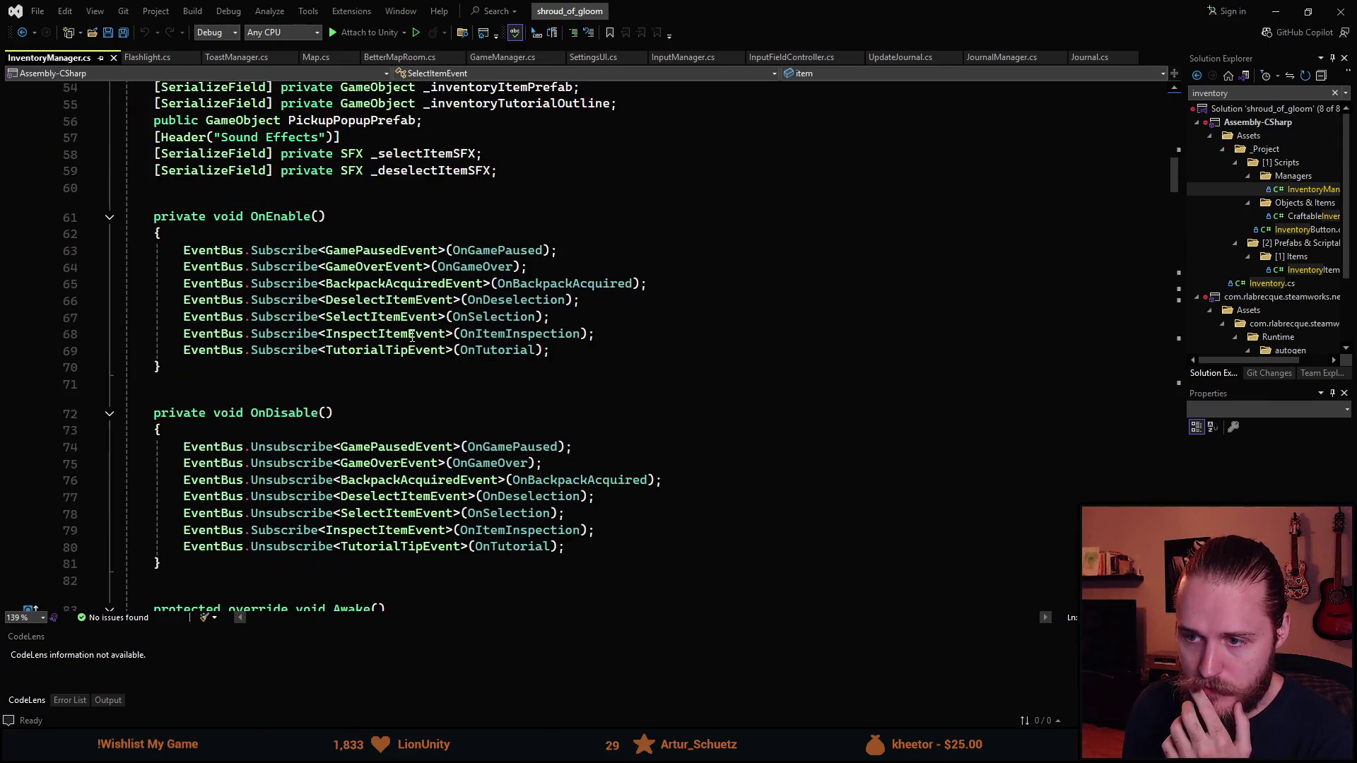
left_click(377, 357)
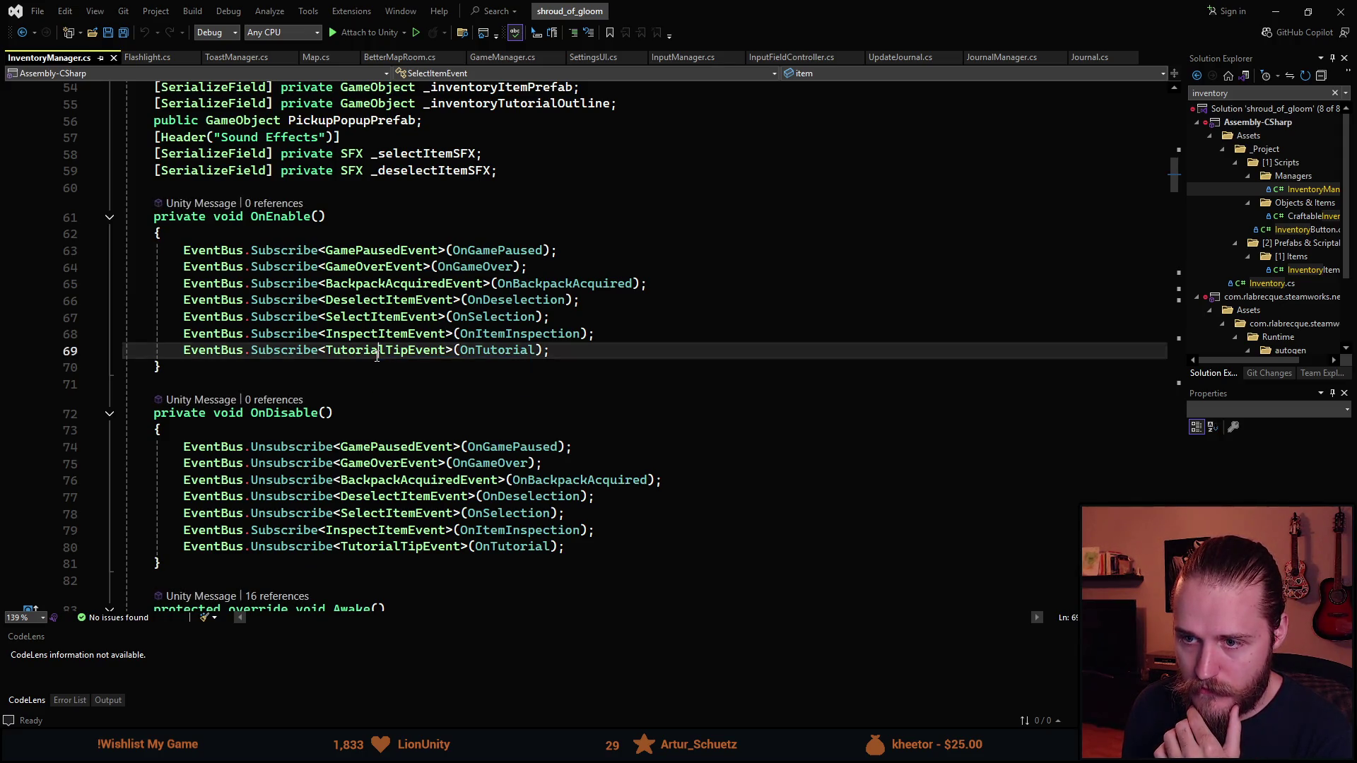
scroll(464, 415, "down", 12)
scroll(463, 415, "down", 20)
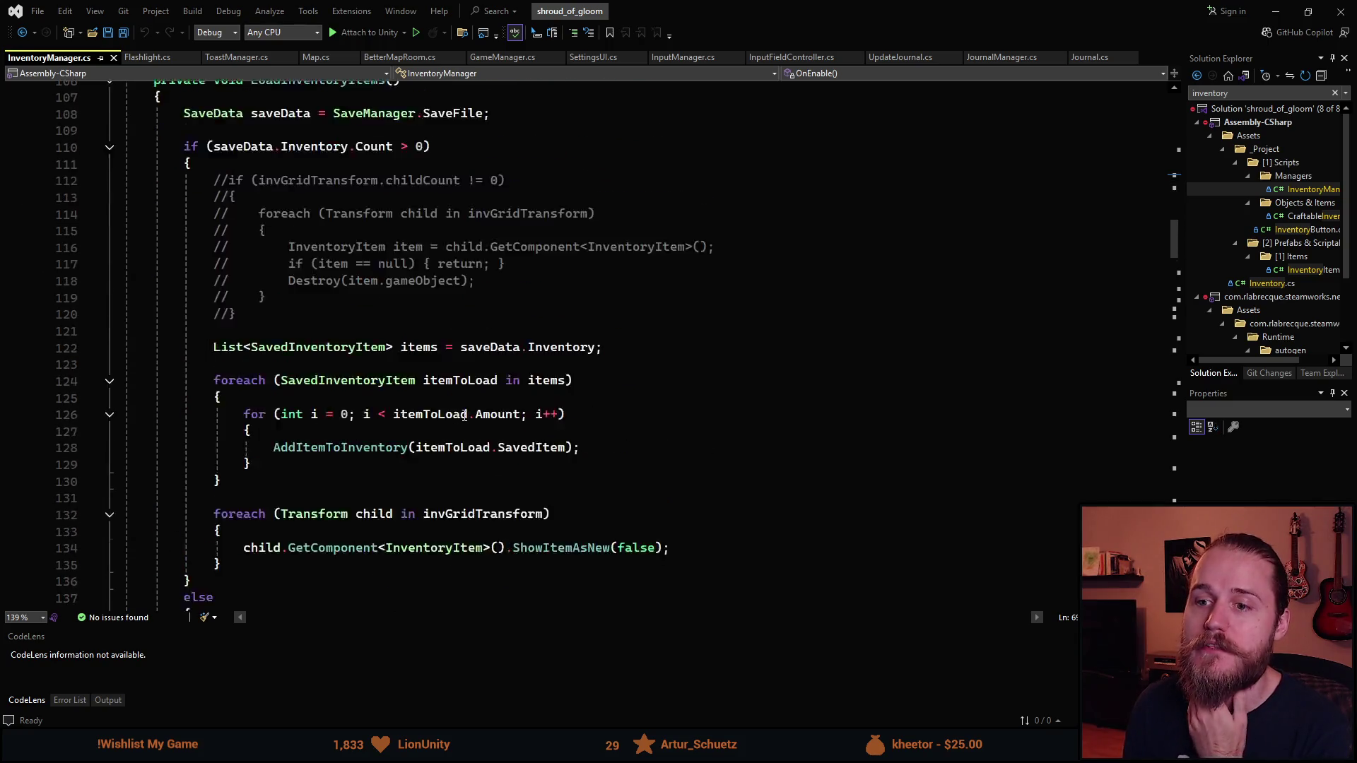
scroll(492, 433, "up", 1)
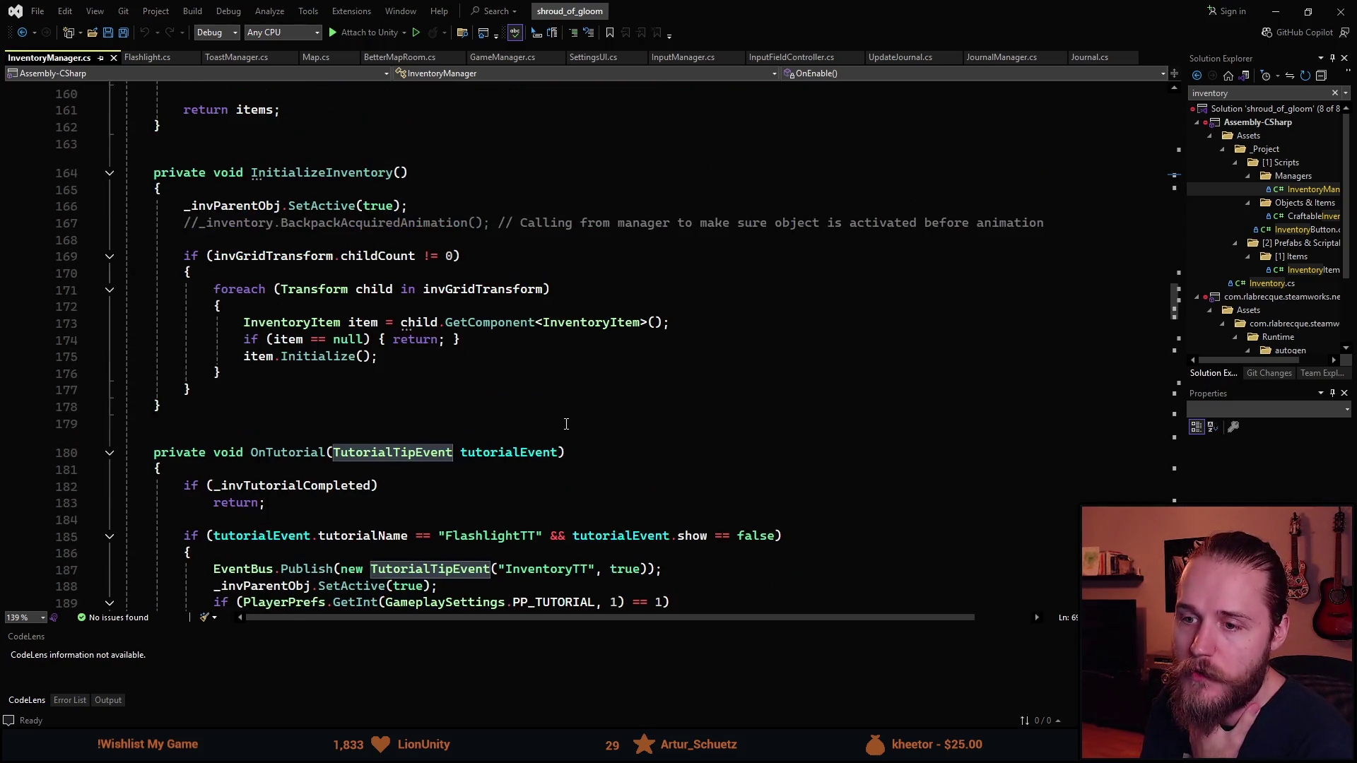
scroll(529, 417, "down", 3)
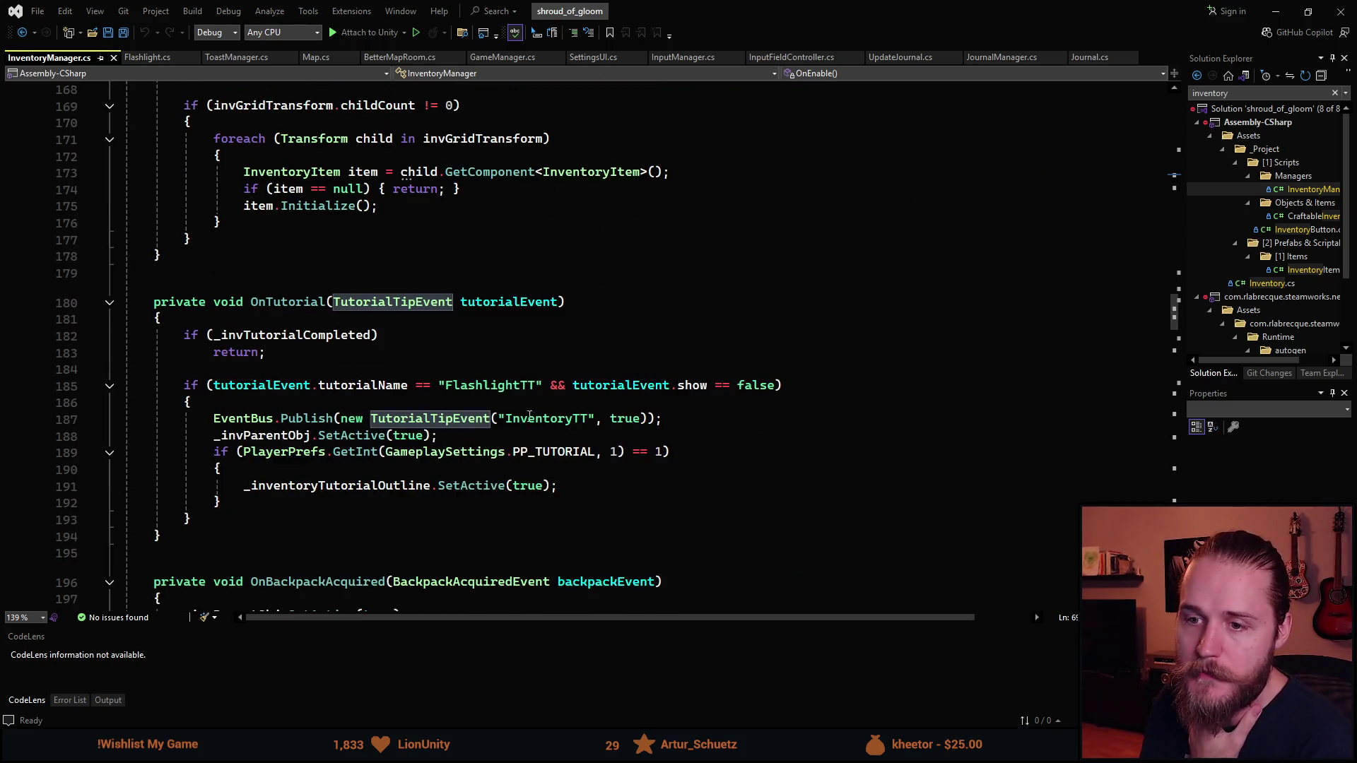
Inspect OnTutorial's FlashlightTT check and show == false condition, selecting the tip-handling lines 187–192
left_click(495, 386)
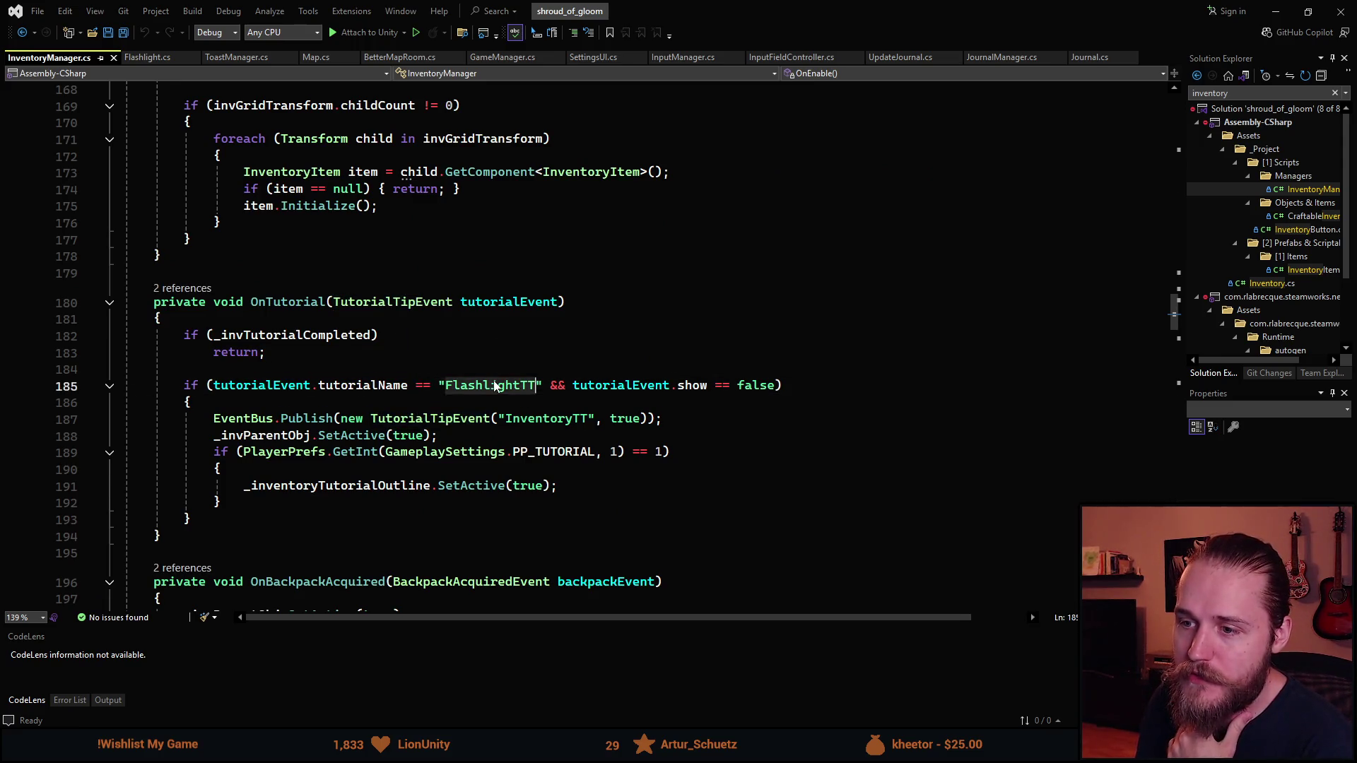
left_click(754, 387)
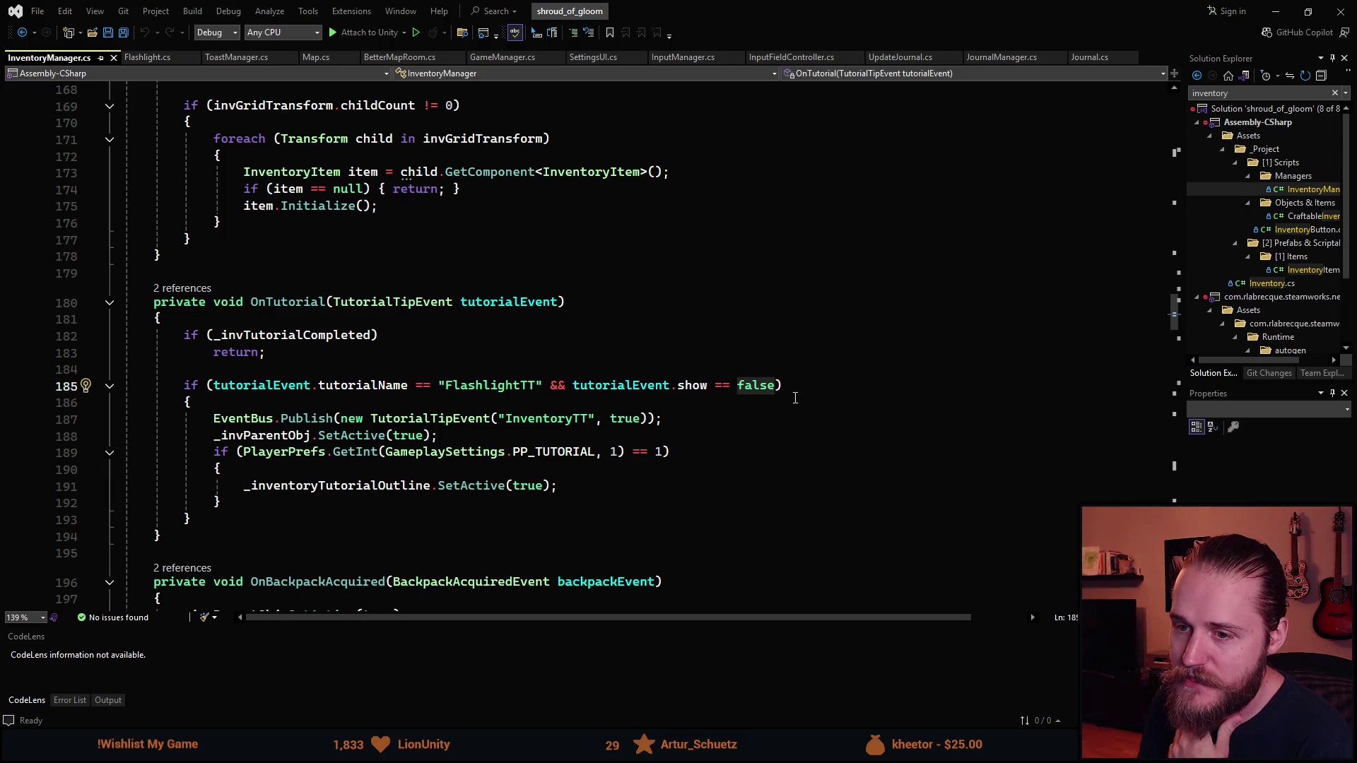
left_click(325, 501)
key("shift+Up")
key("shift+Up")
key("shift+Up")
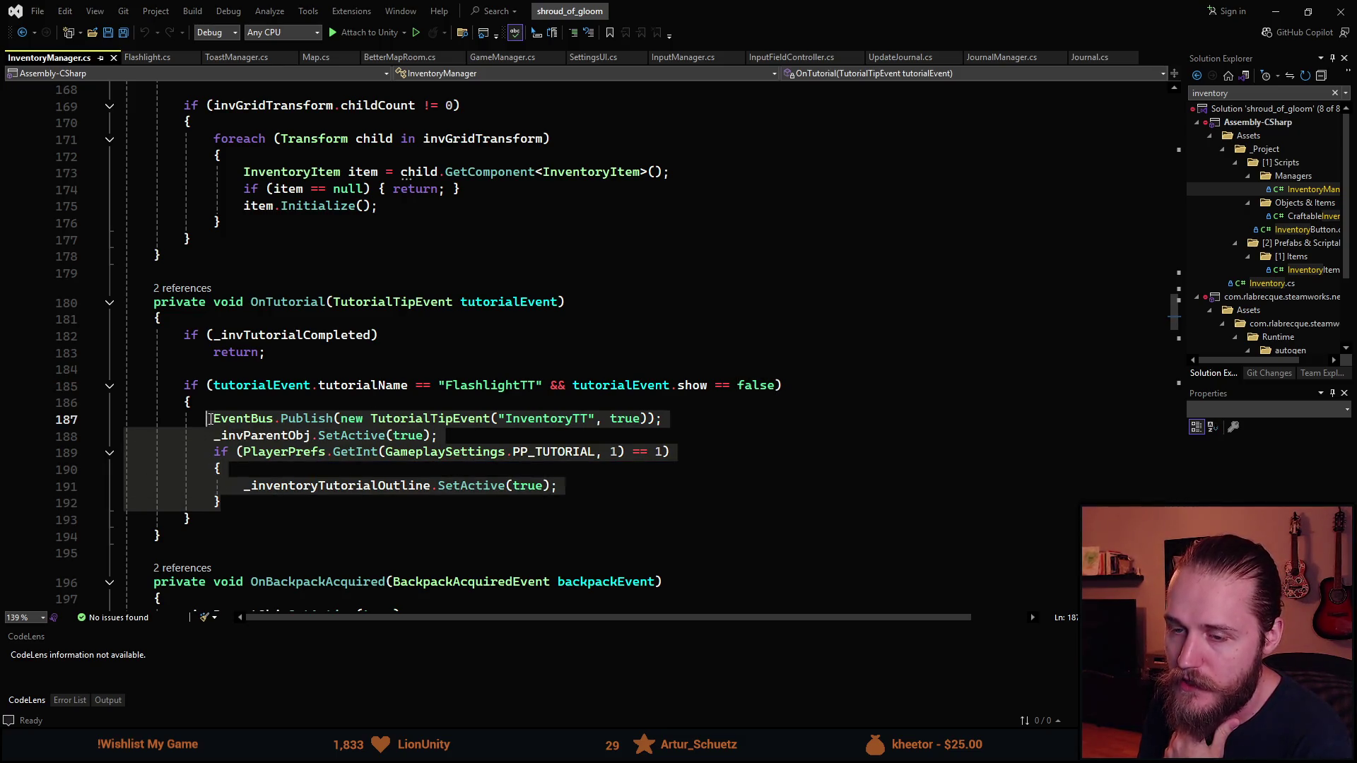
left_click(318, 517)
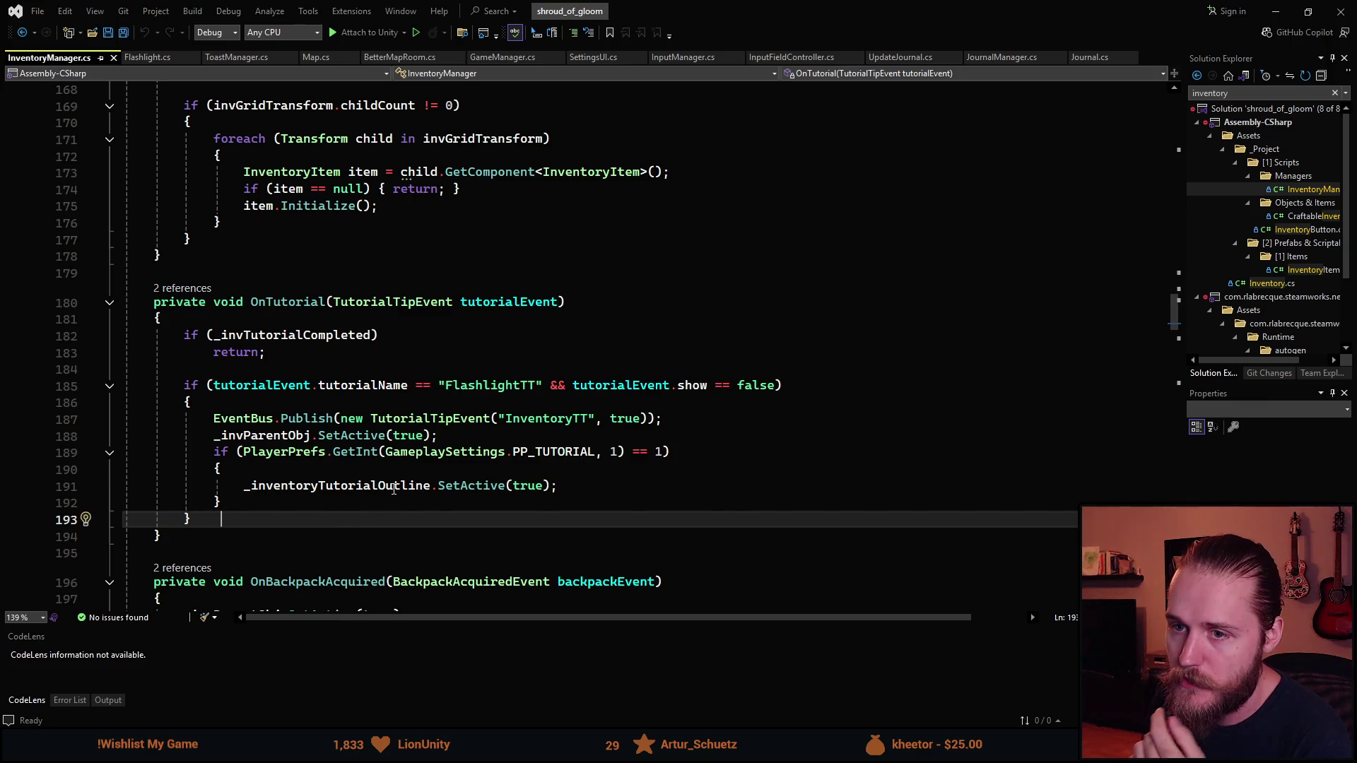
Scroll through the script to review OnBackpackAcquired publishing the InventoryTT tip
scroll(388, 487, "up", 6)
scroll(383, 486, "up", 15)
scroll(376, 492, "up", 20)
scroll(393, 491, "down", 13)
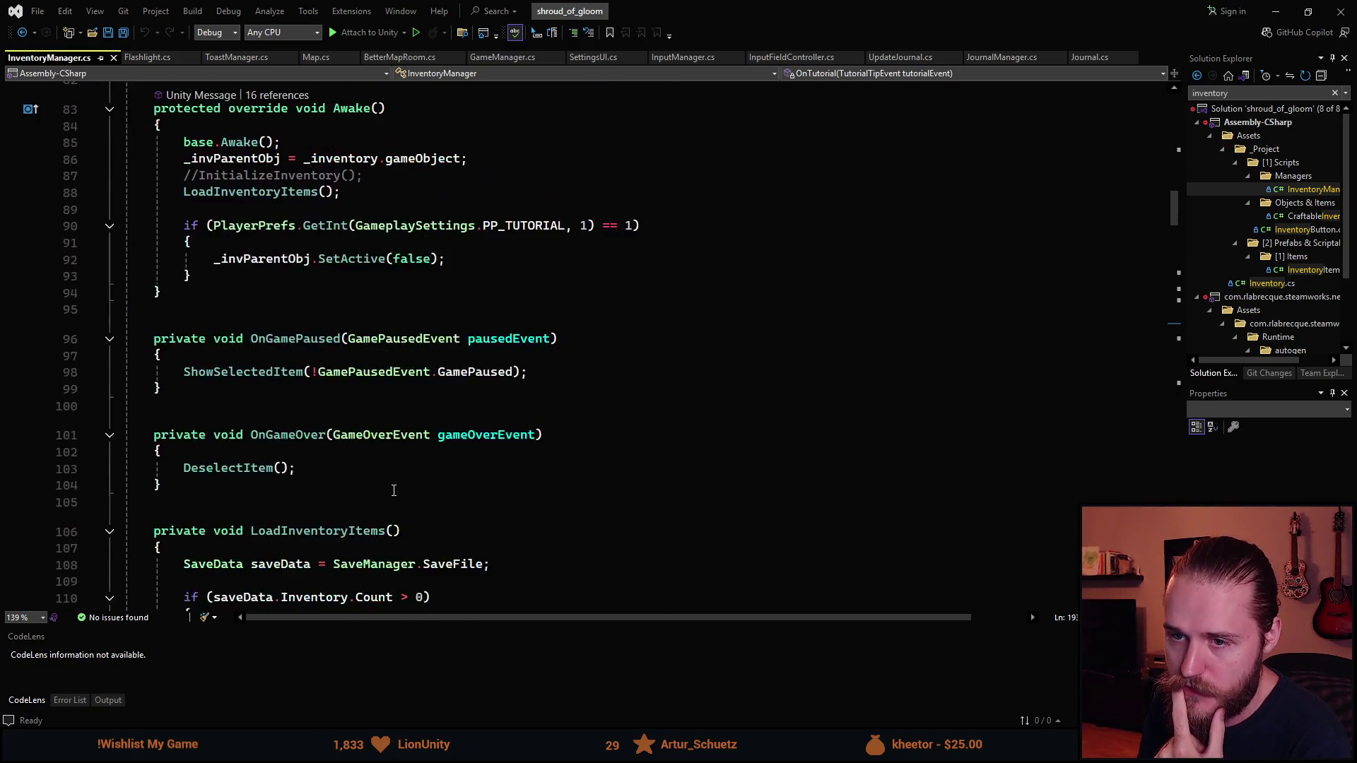
scroll(393, 490, "down", 4)
scroll(311, 212, "down", 13)
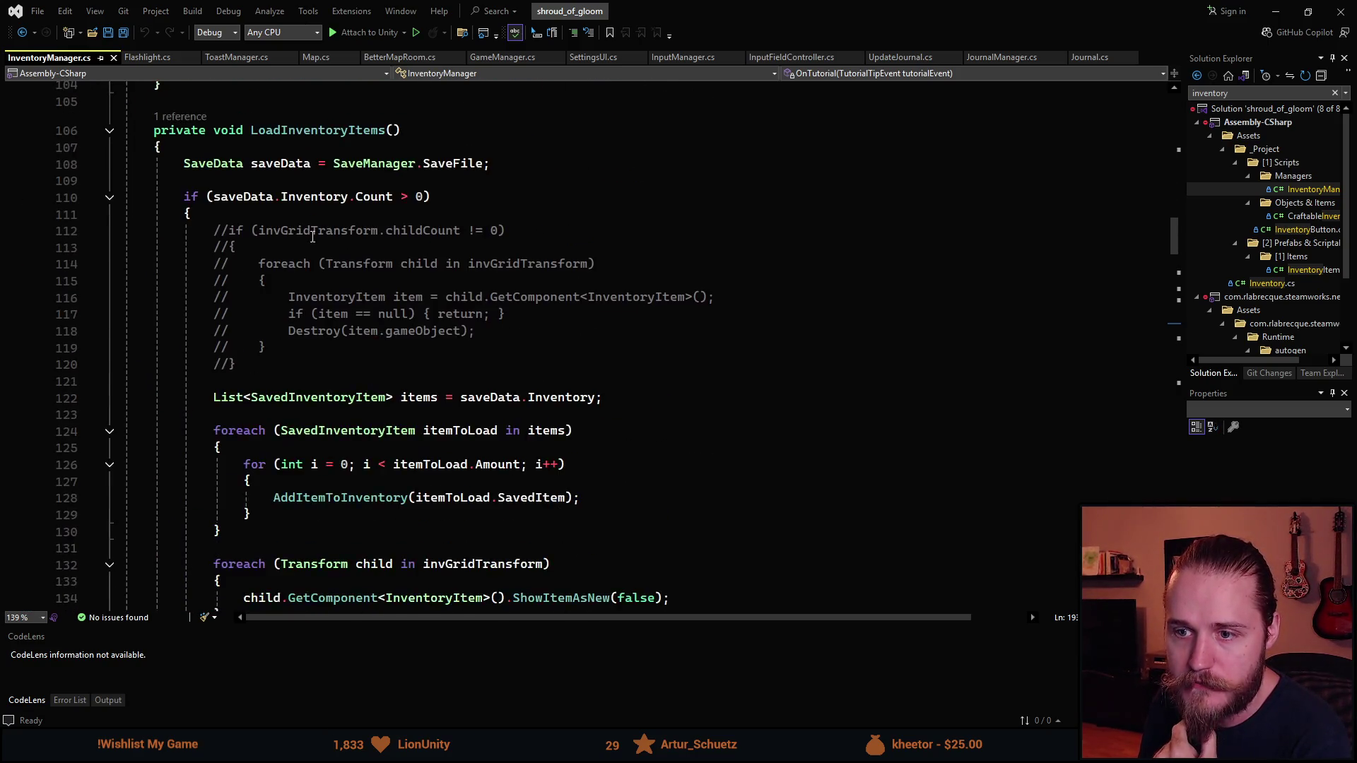
scroll(315, 258, "down", 6)
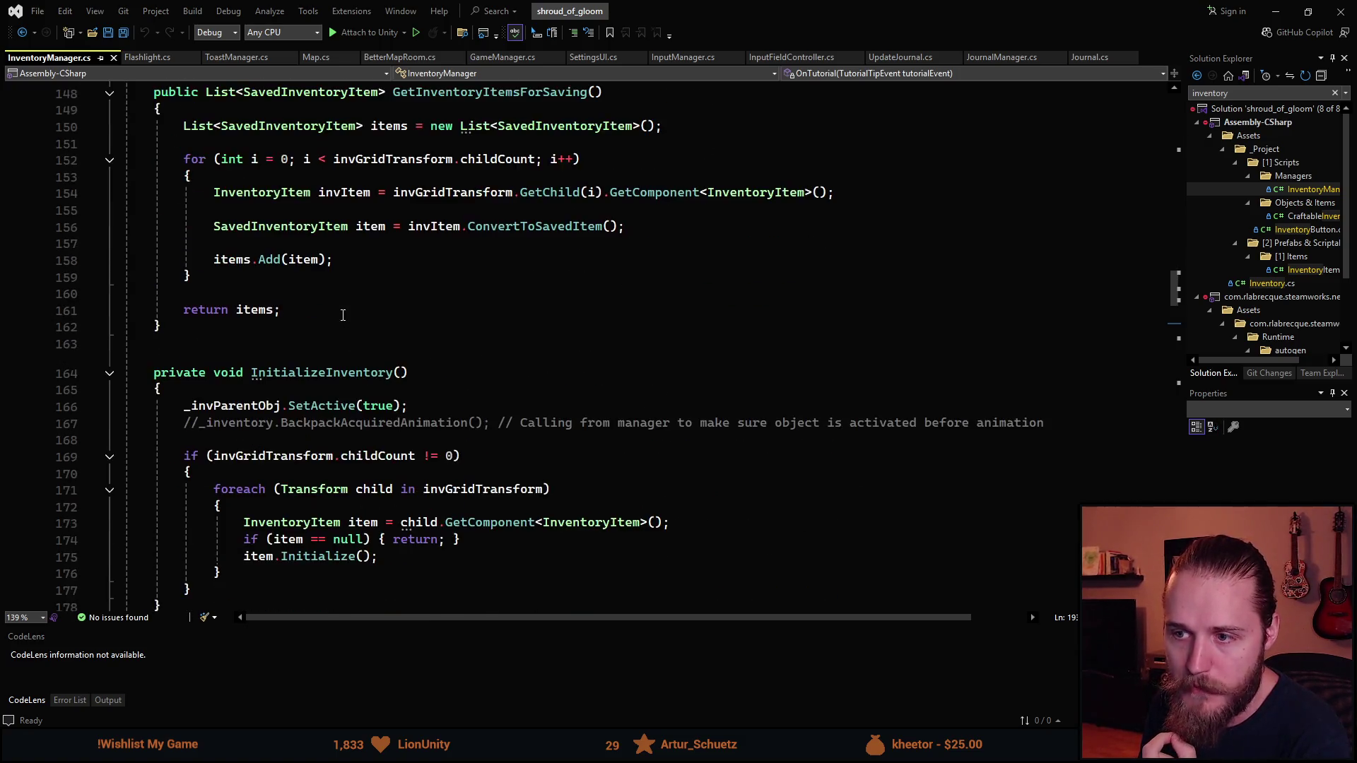
scroll(342, 312, "up", 4)
scroll(346, 410, "down", 5)
scroll(348, 429, "down", 11)
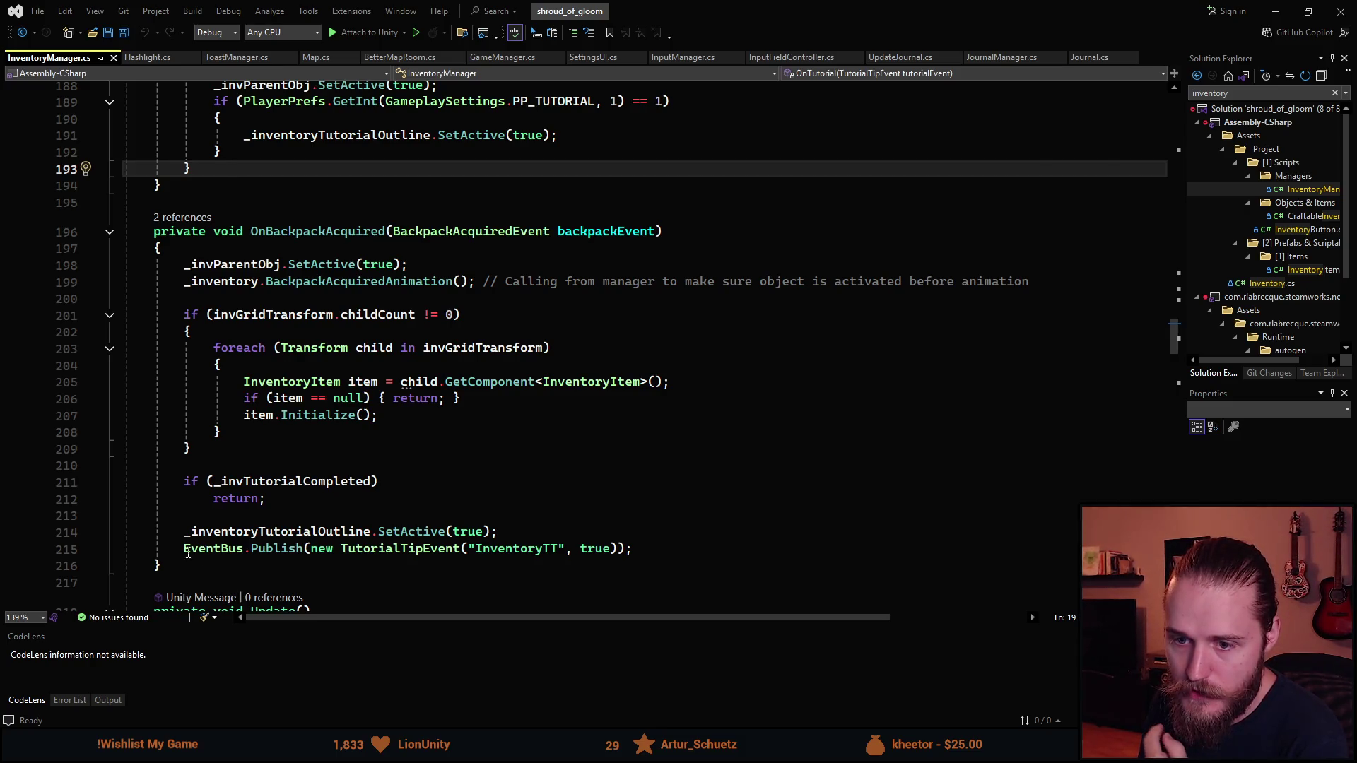
double_click(495, 555)
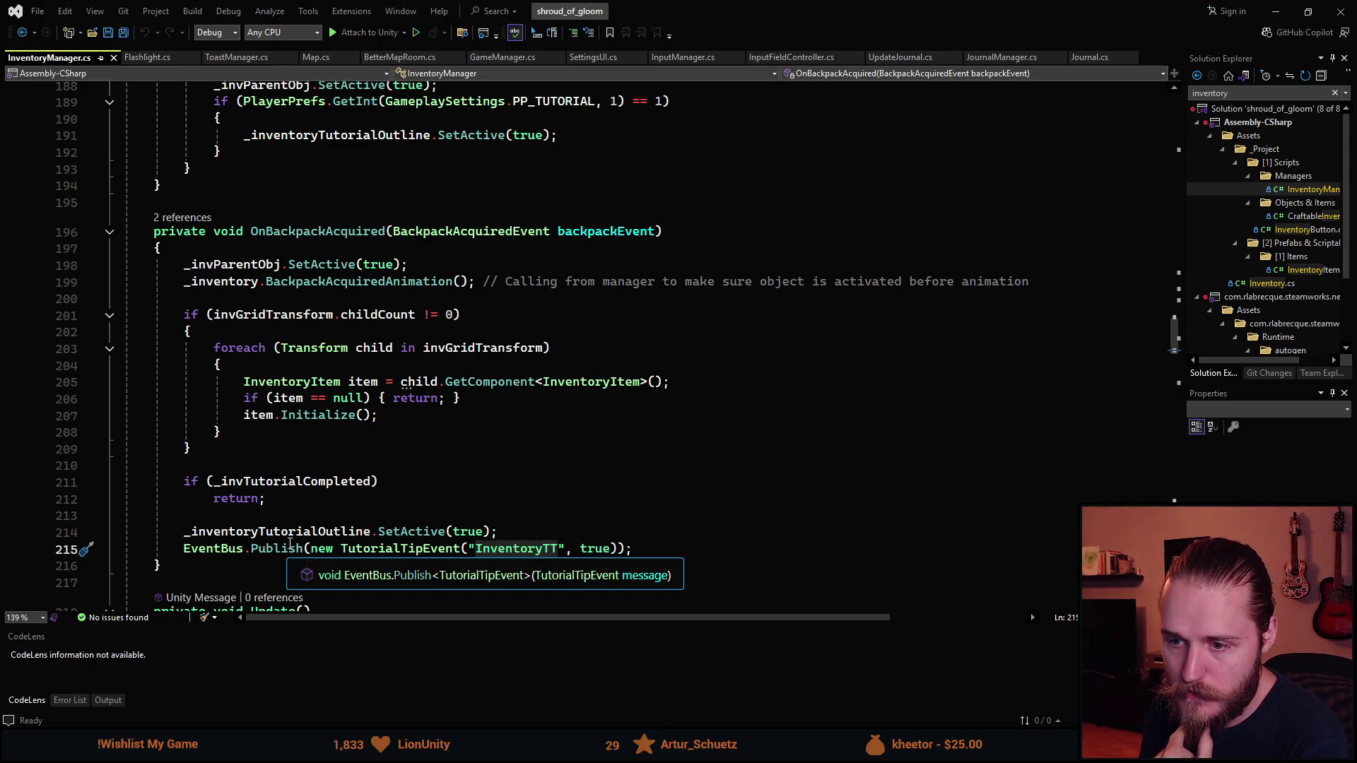
scroll(271, 470, "up", 3)
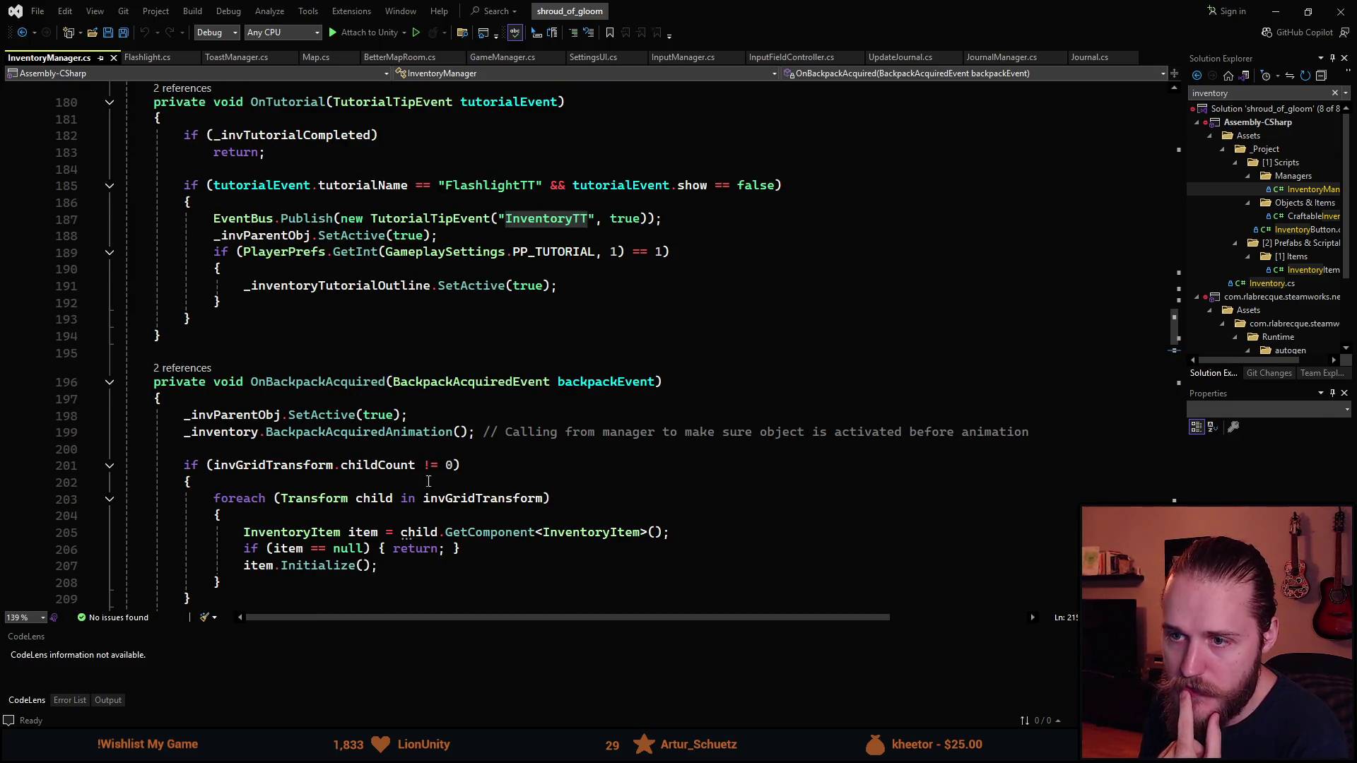
scroll(367, 539, "down", 1)
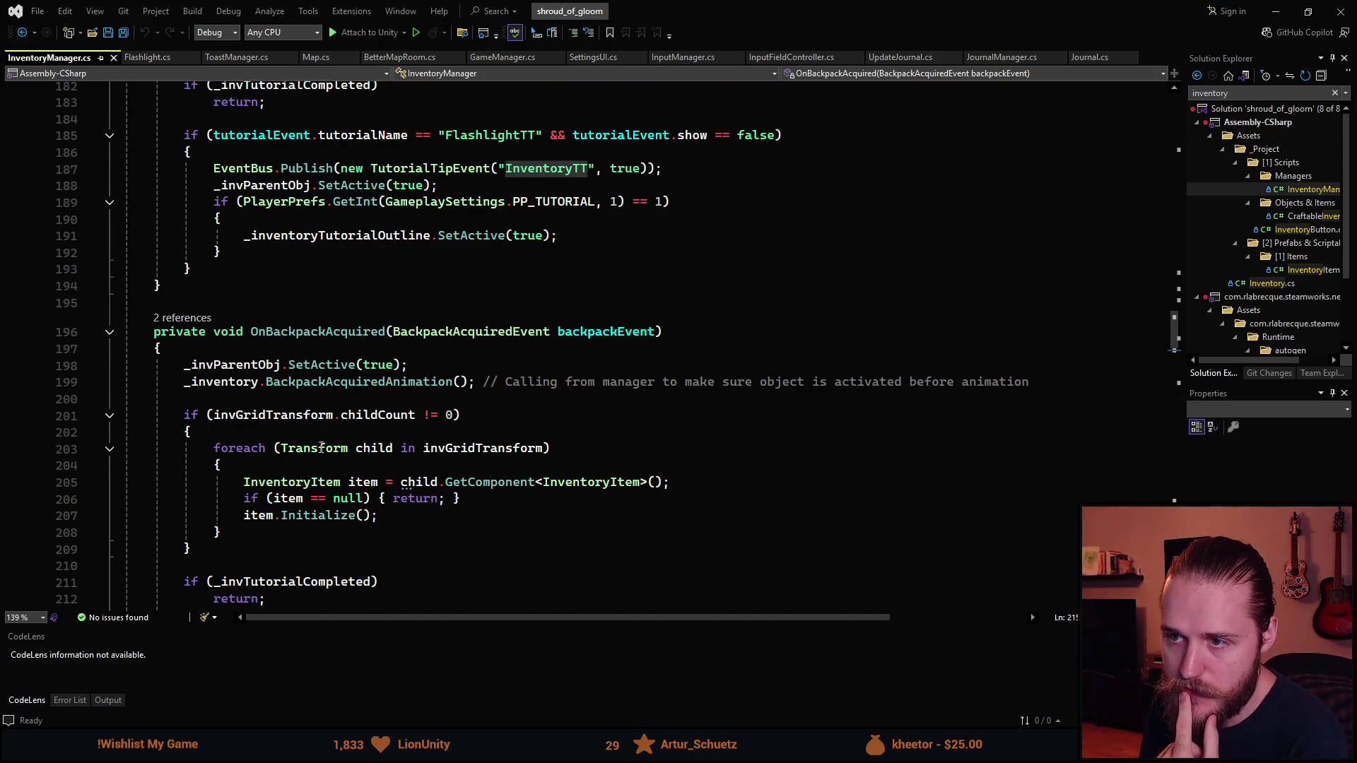
scroll(356, 505, "down", 2)
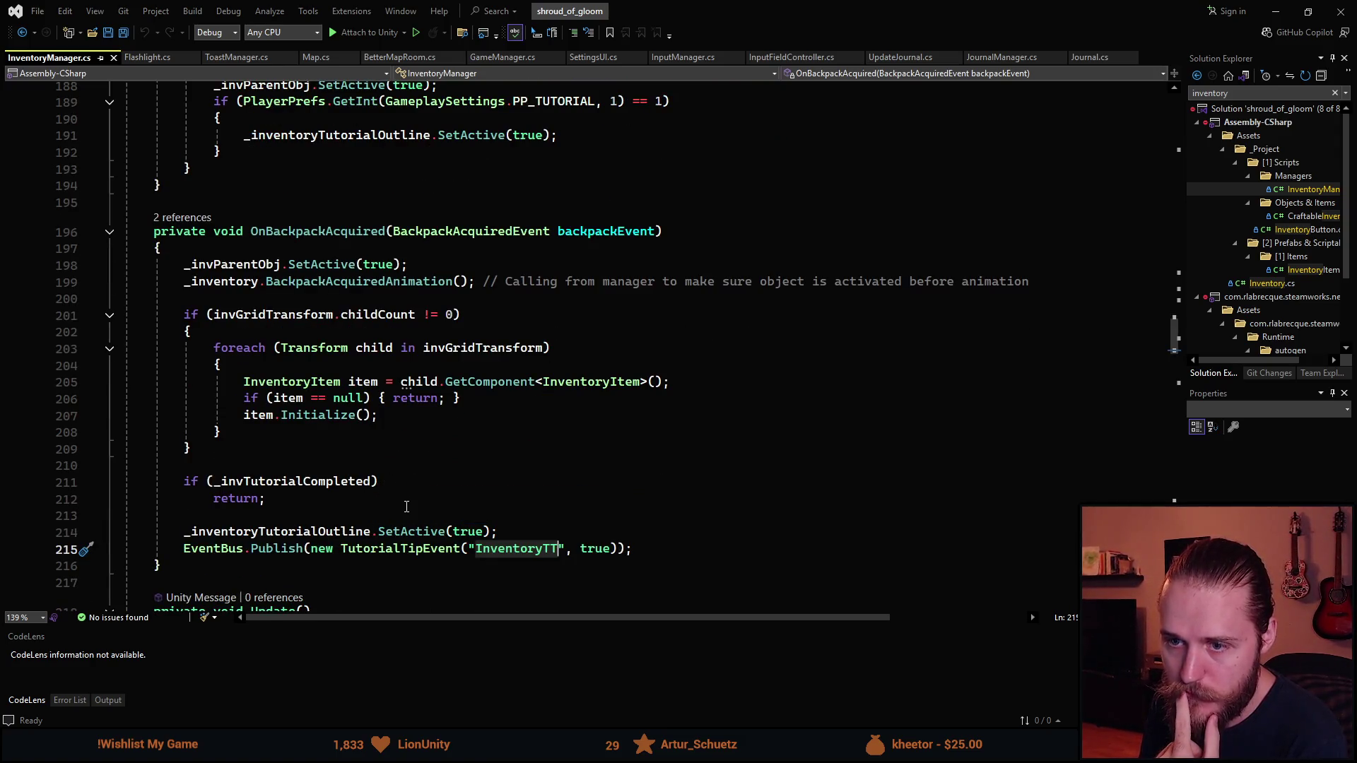
scroll(406, 507, "up", 1)
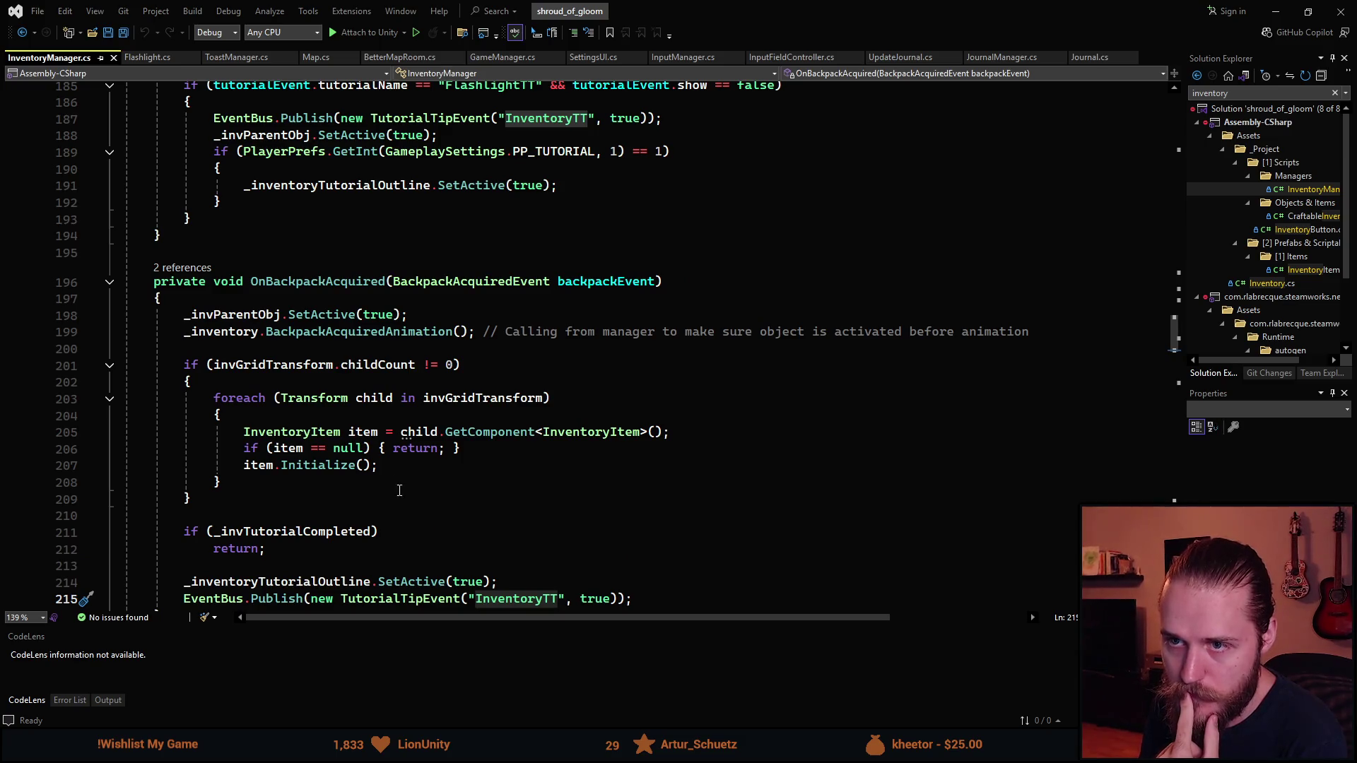
scroll(283, 345, "down", 2)
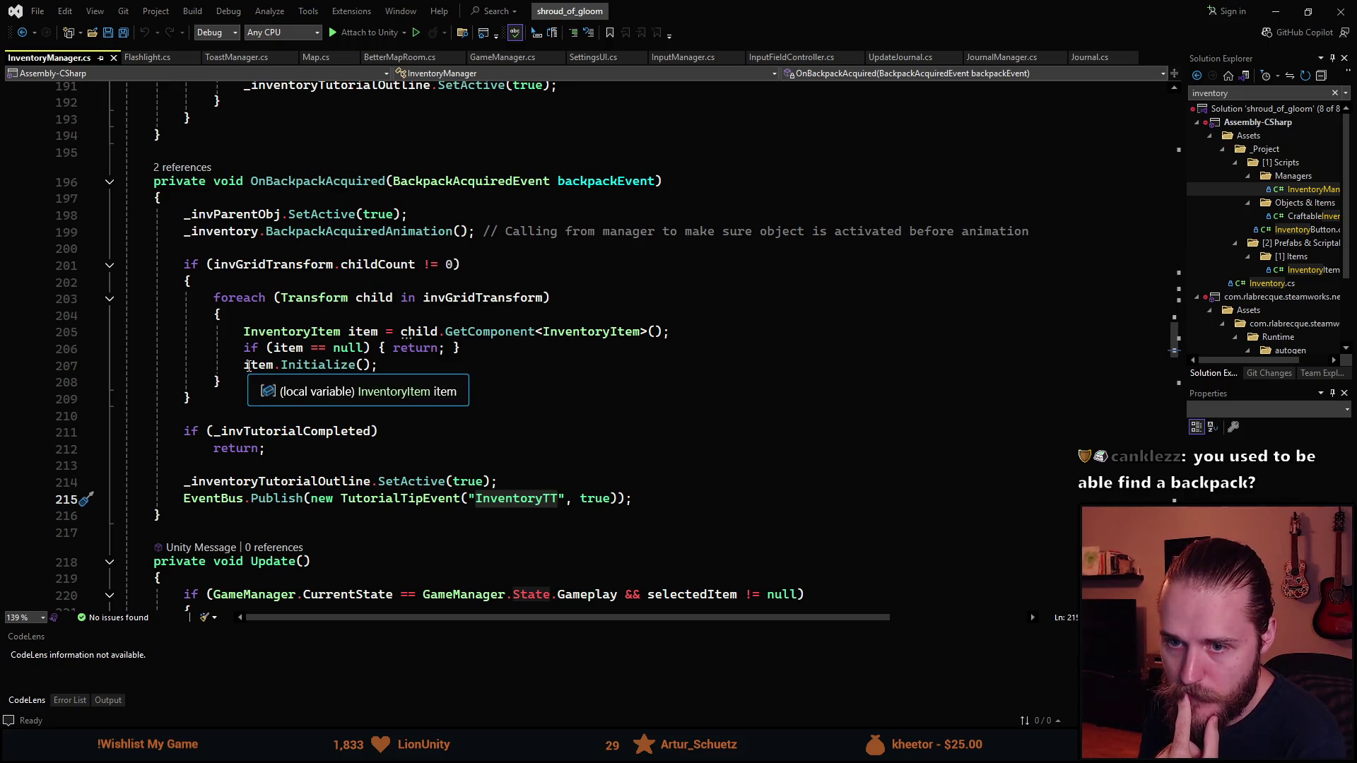
scroll(246, 453, "down", 5)
scroll(246, 453, "down", 1)
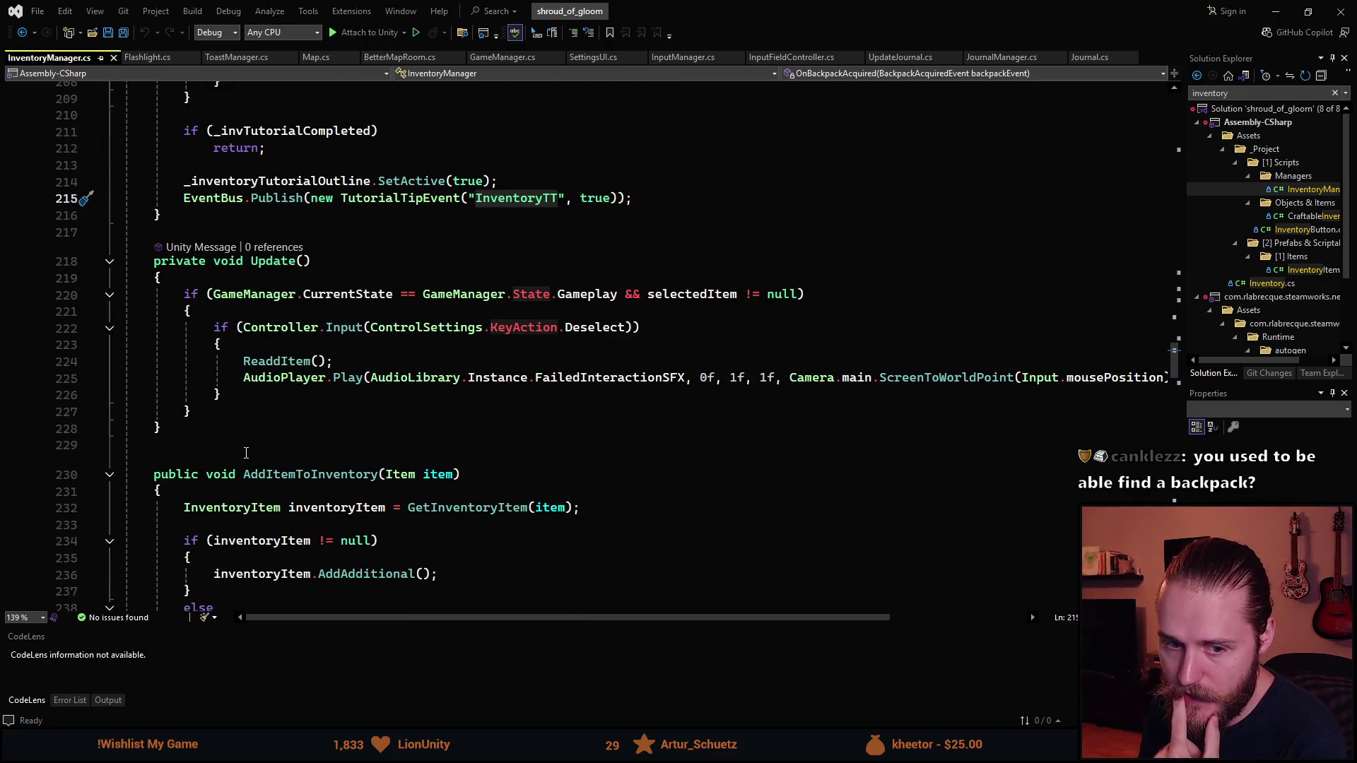
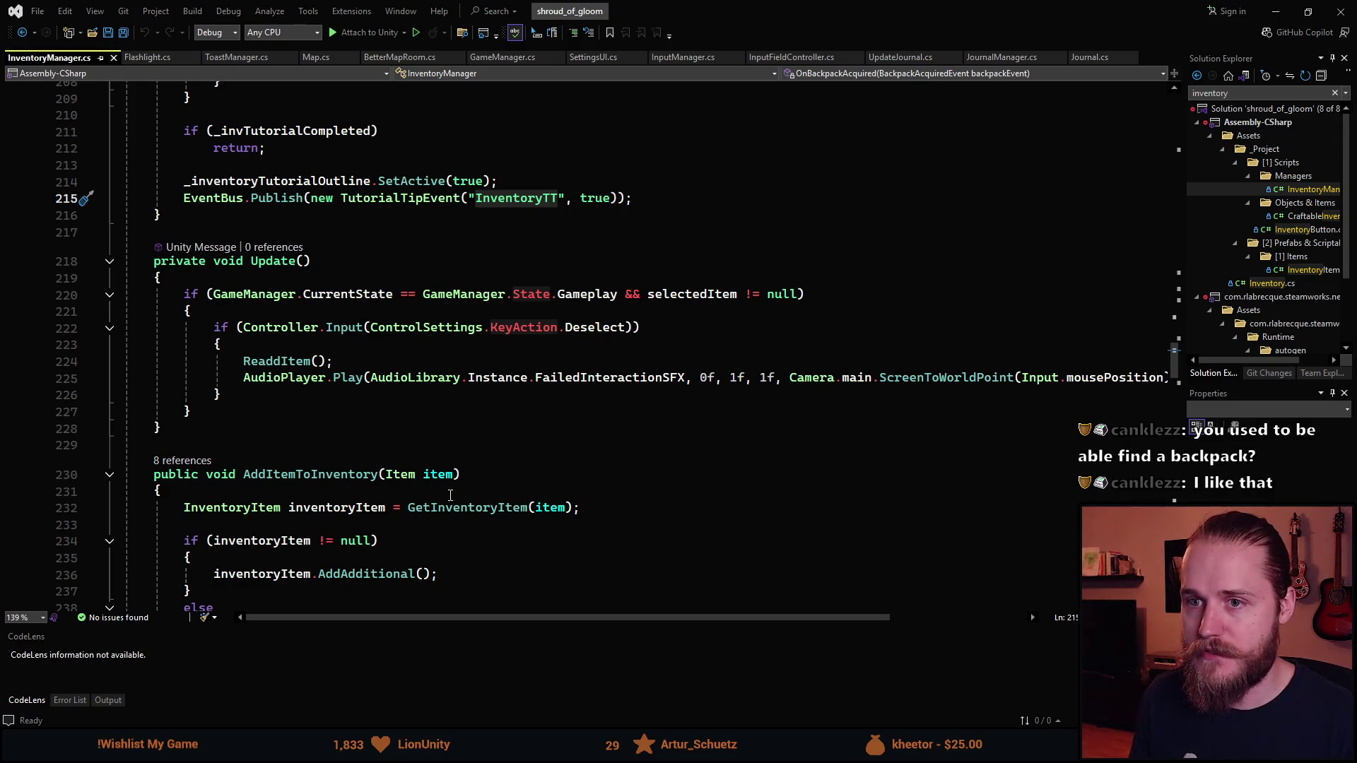
Review the InventoryTT publish line, the OnTutorial body and the _invTutorialCompleted flag uses
scroll(408, 583, "up", 2)
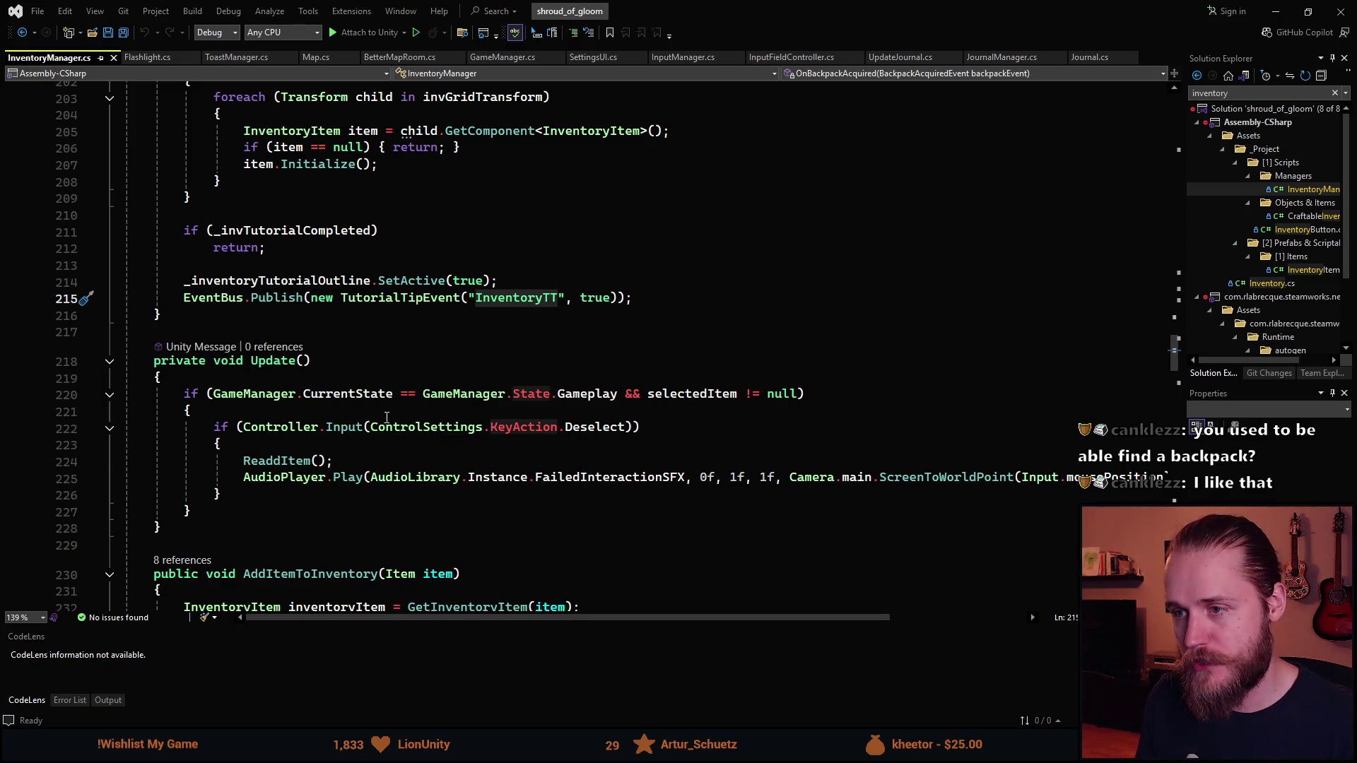
left_click(662, 299)
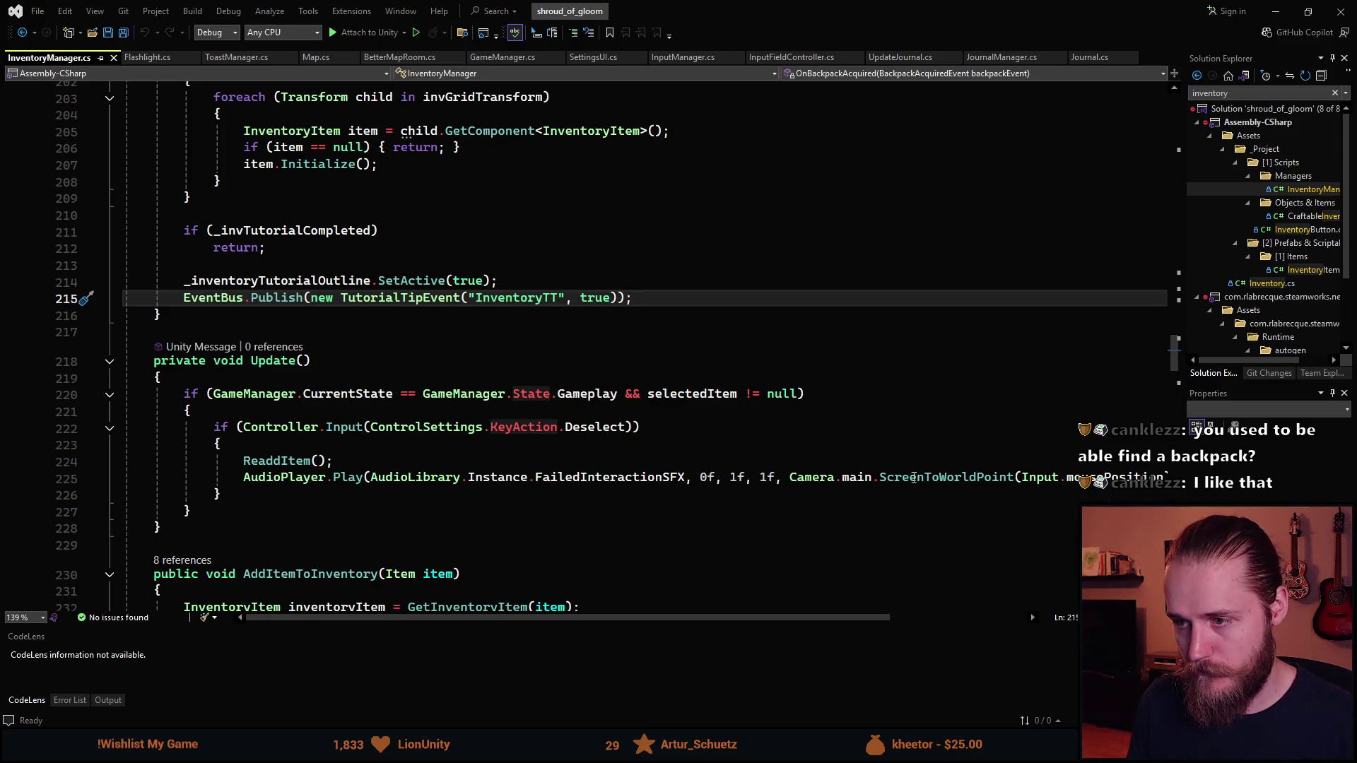
scroll(360, 381, "up", 3)
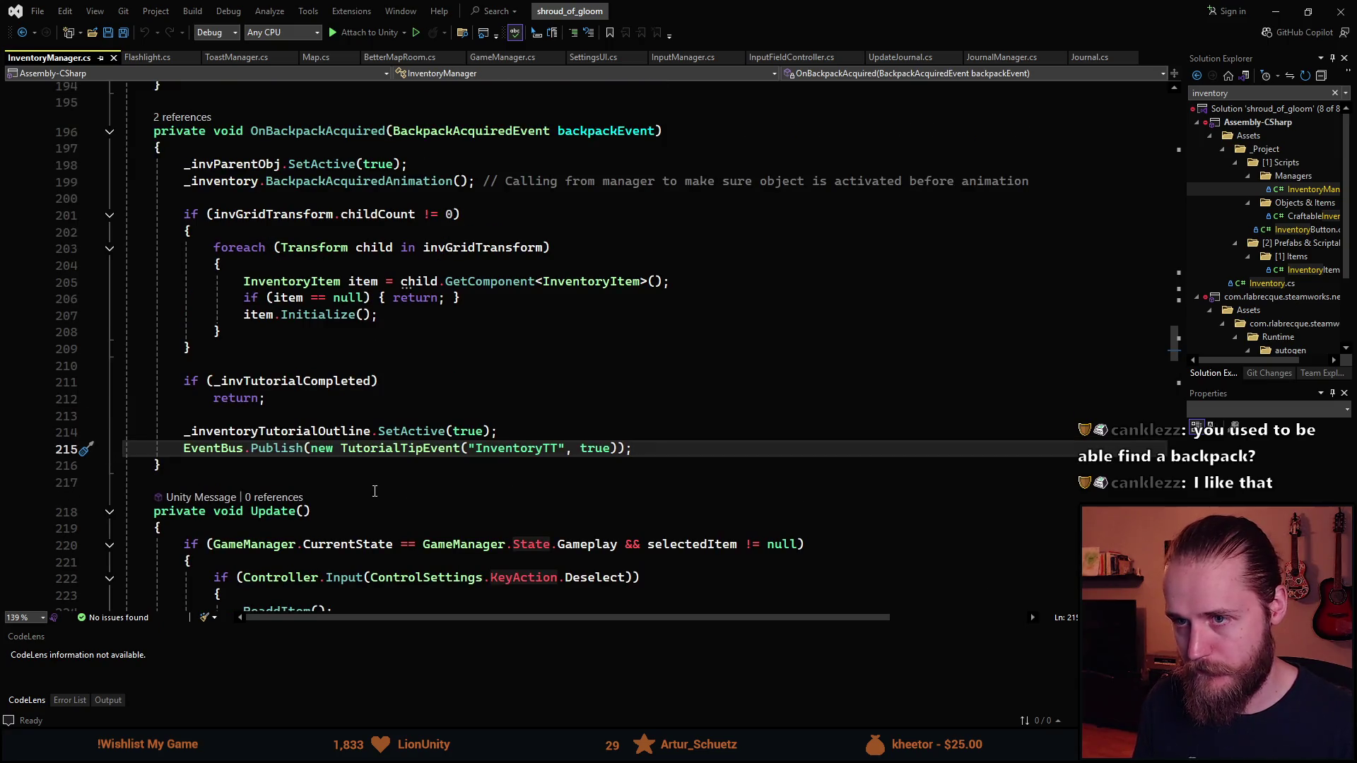
scroll(403, 460, "up", 6)
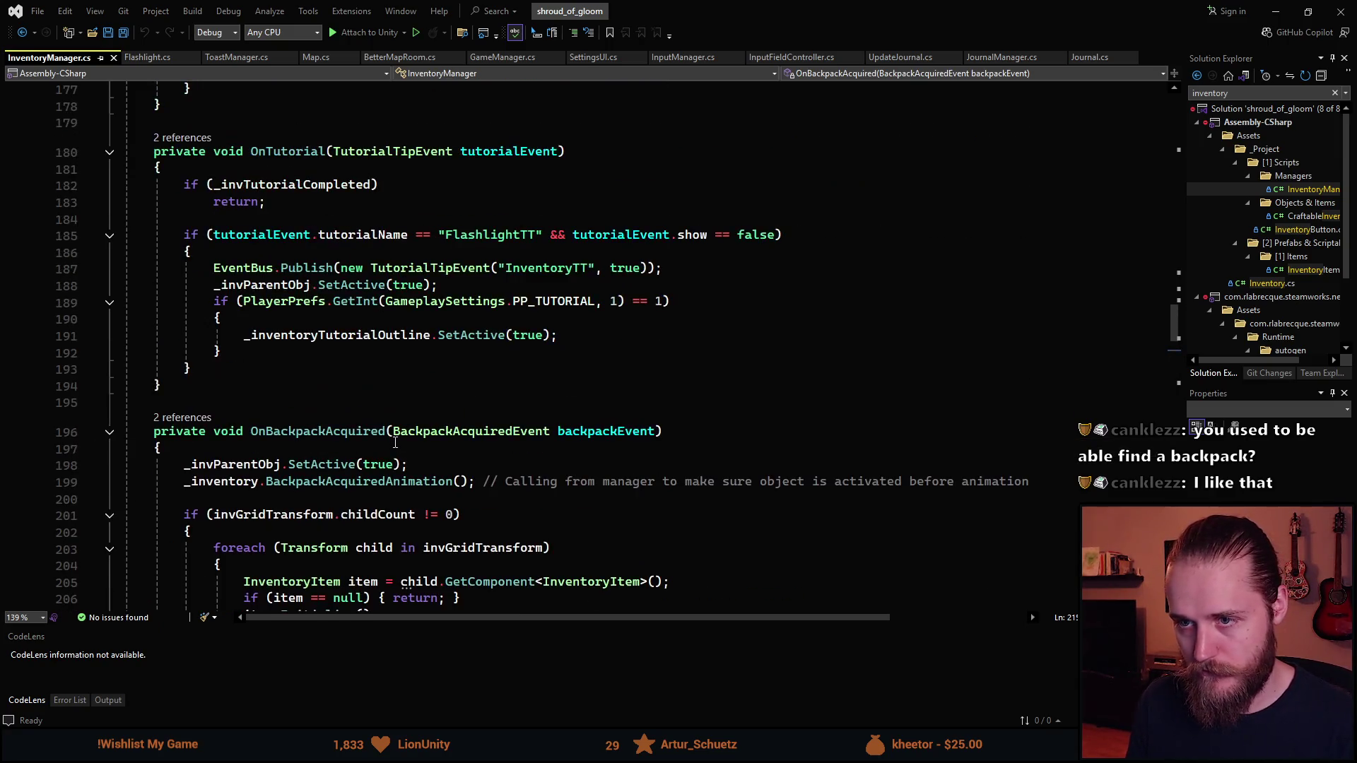
scroll(252, 418, "up", 1)
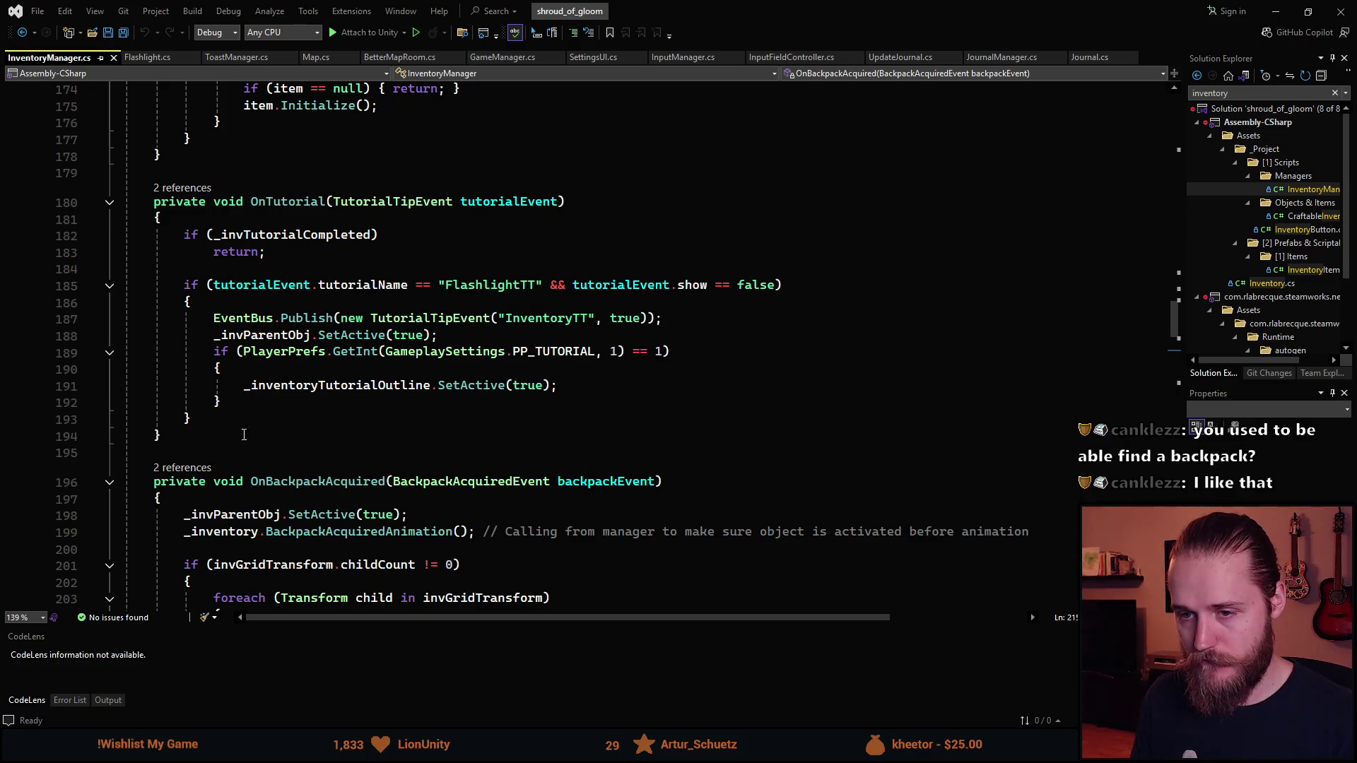
left_click_drag(211, 414, 183, 234)
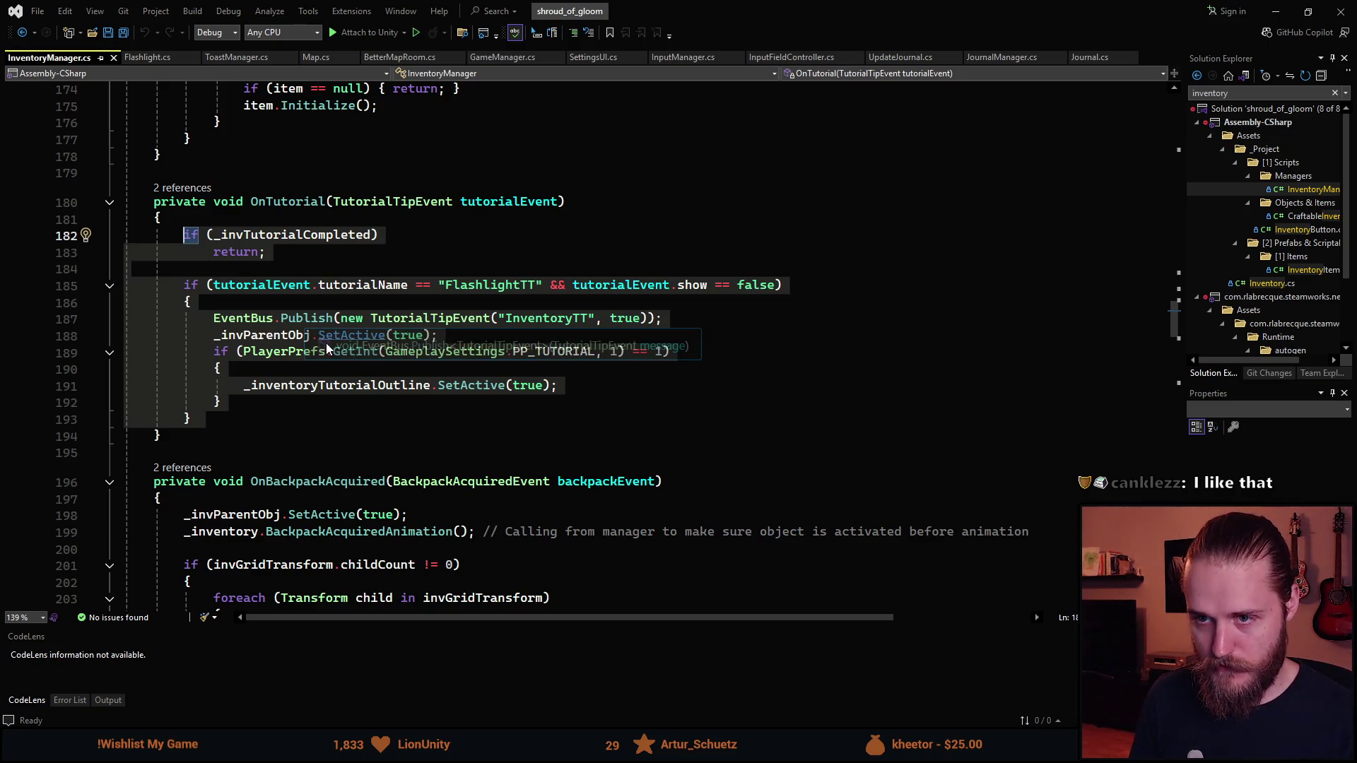
left_click(352, 238)
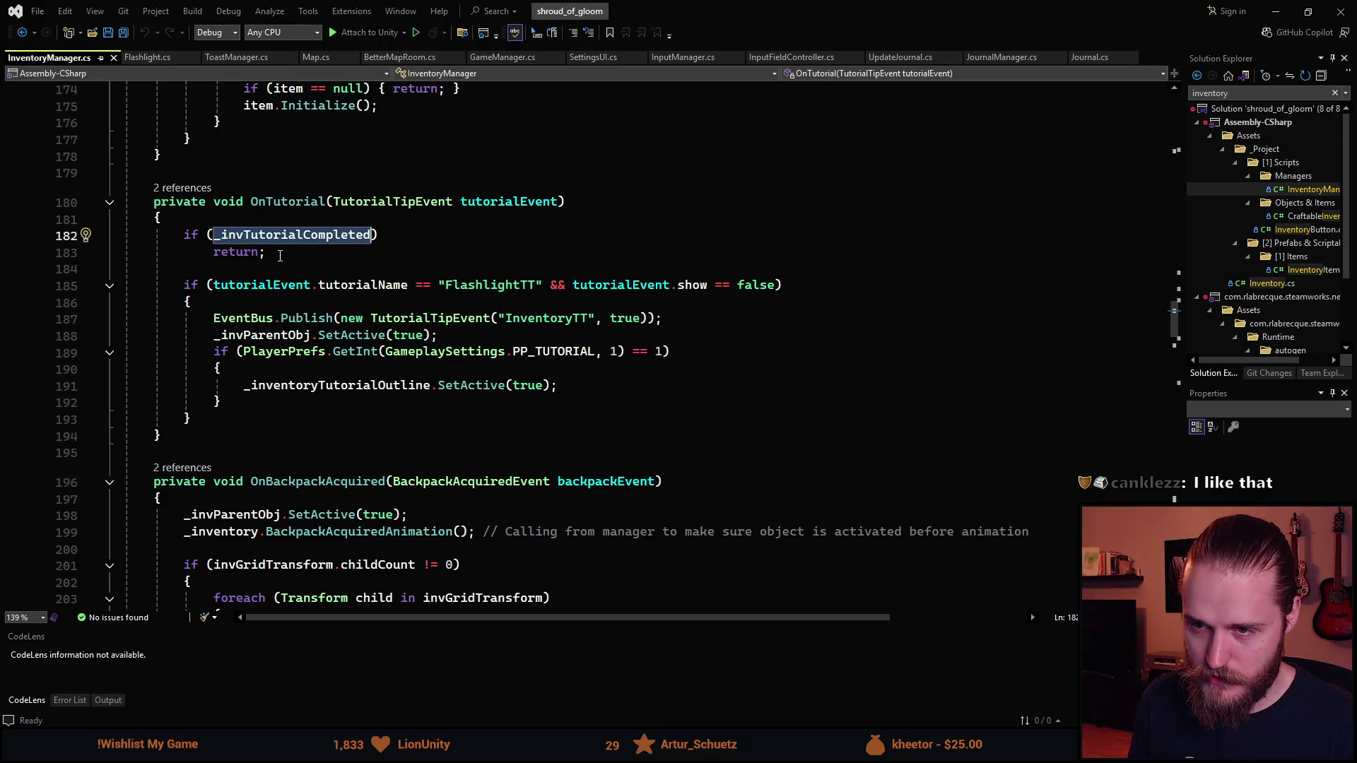
Insert blank lines just inside AddItemToInventory's opening brace
scroll(290, 226, "down", 2)
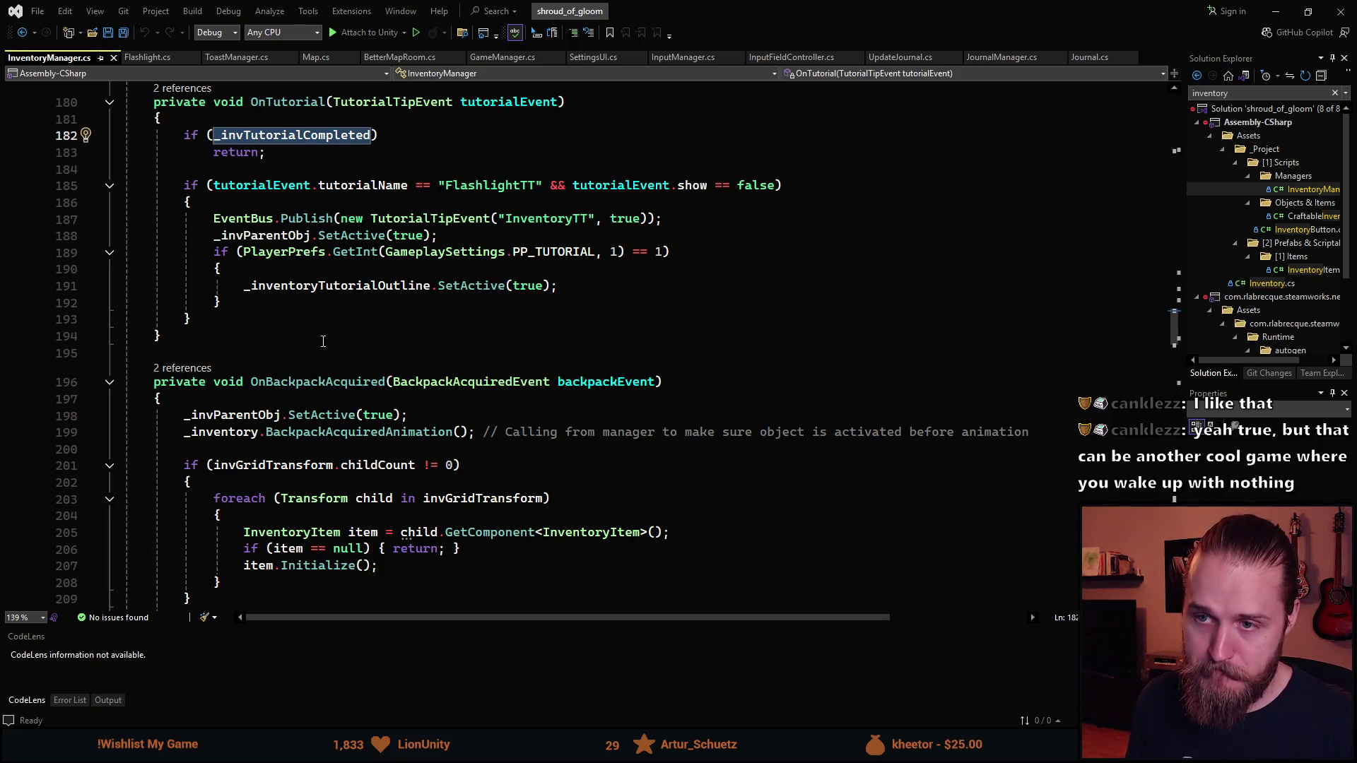
scroll(310, 338, "down", 3)
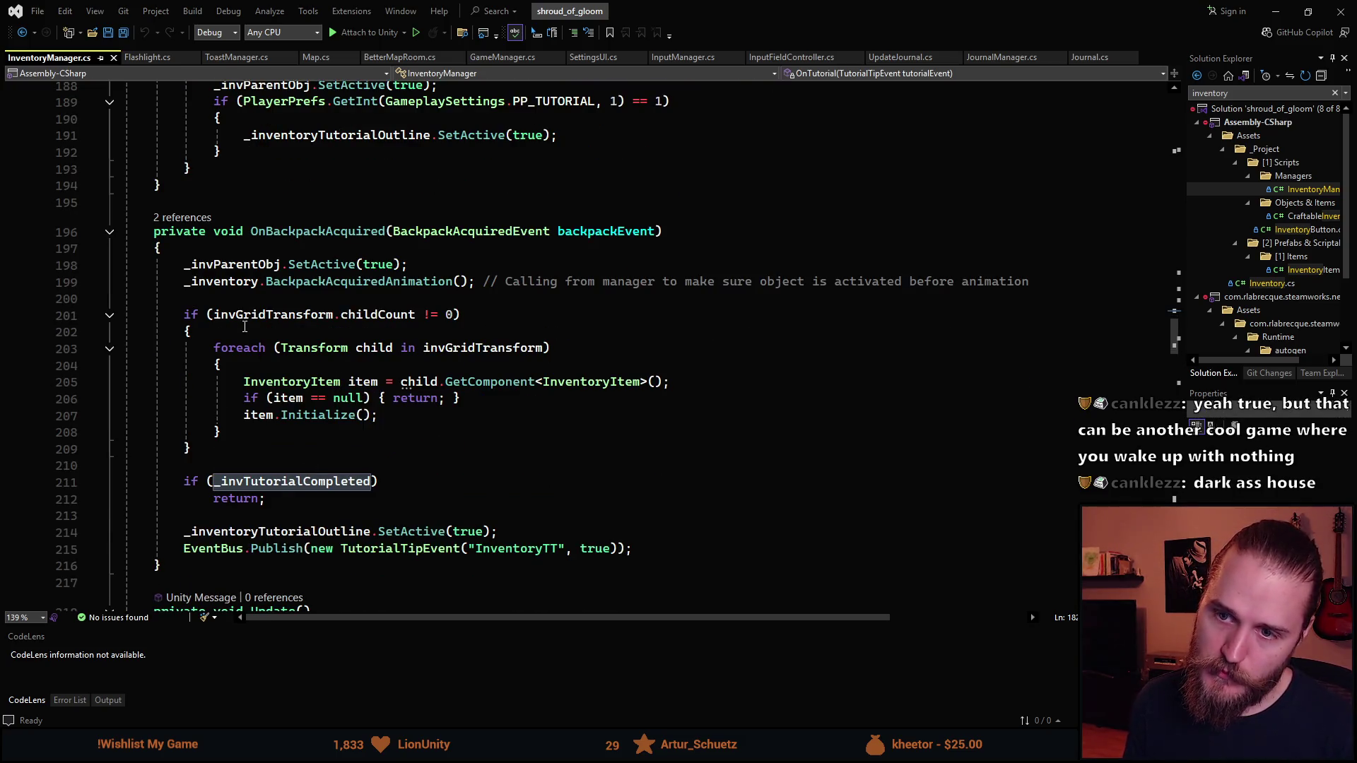
scroll(240, 342, "down", 4)
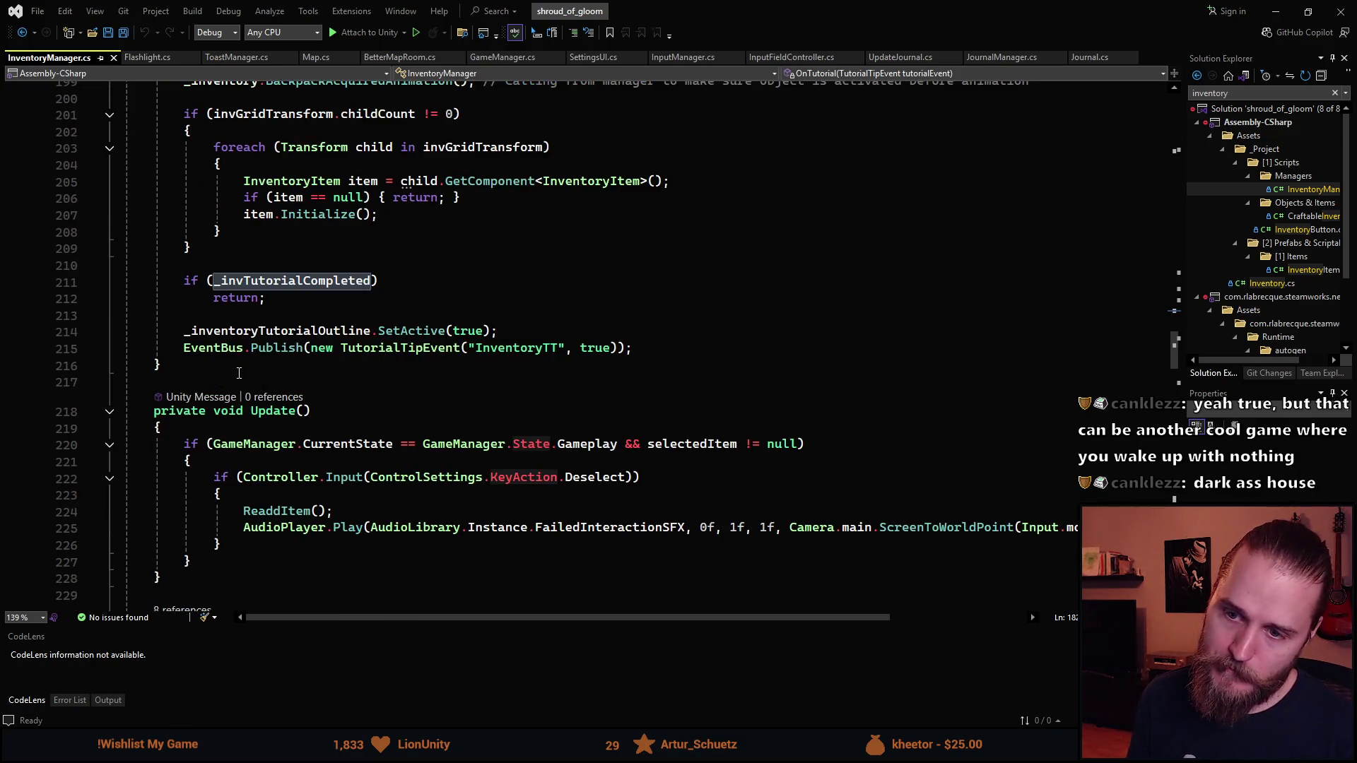
scroll(241, 370, "down", 6)
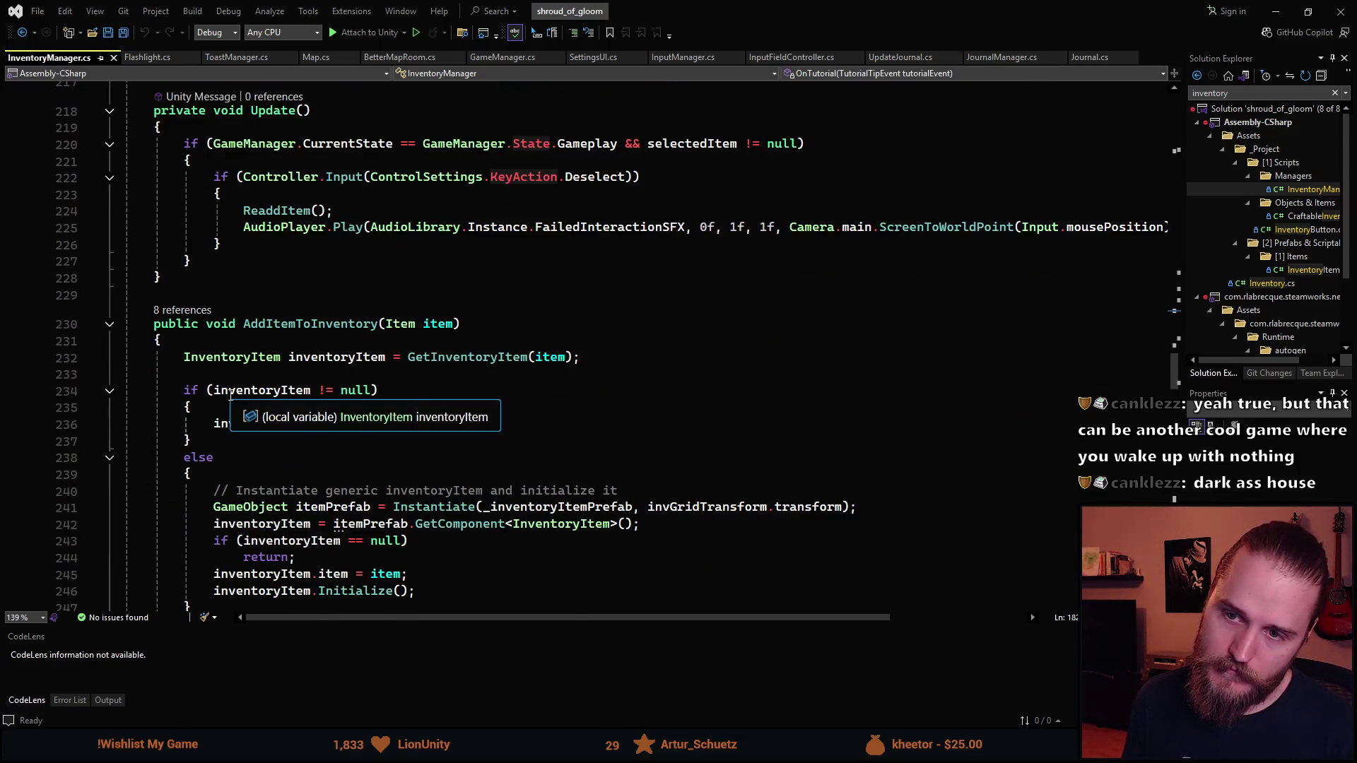
scroll(234, 421, "down", 1)
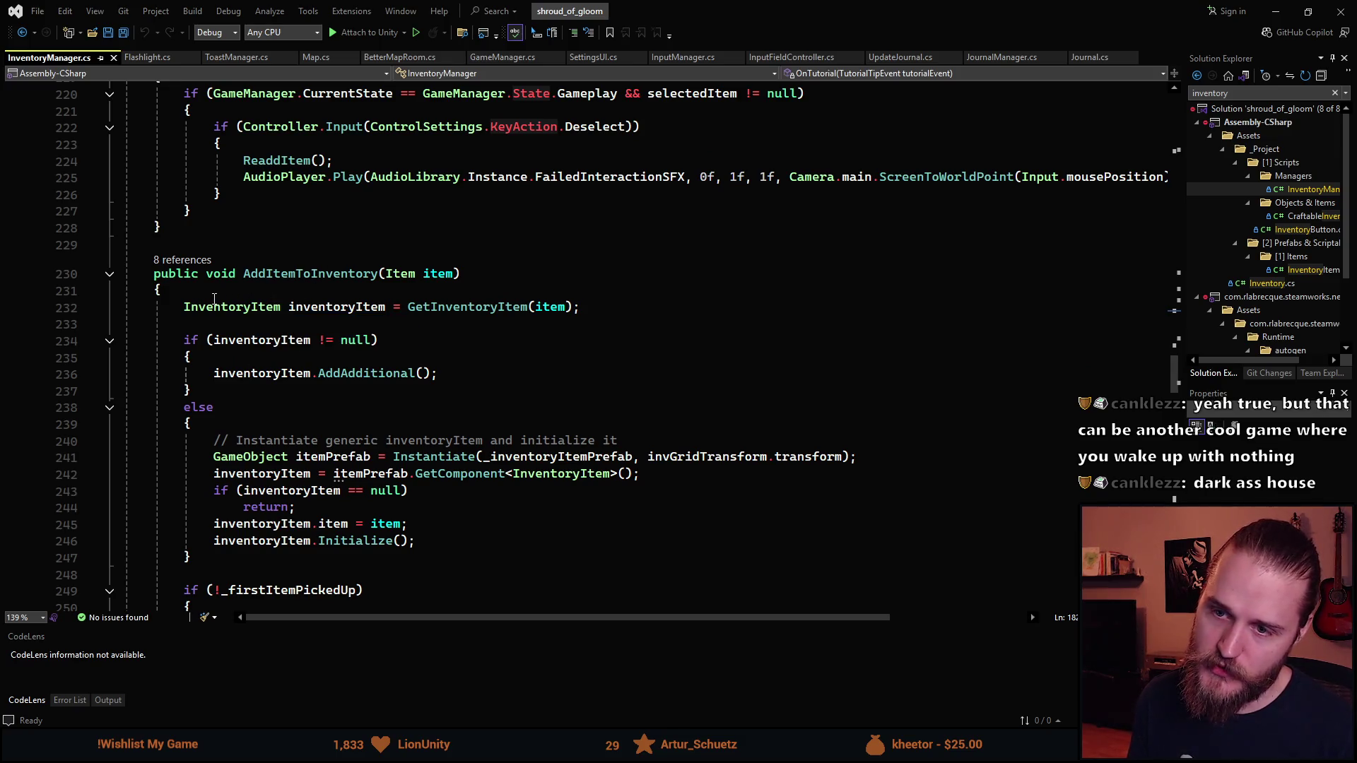
scroll(241, 318, "down", 1)
left_click(206, 240)
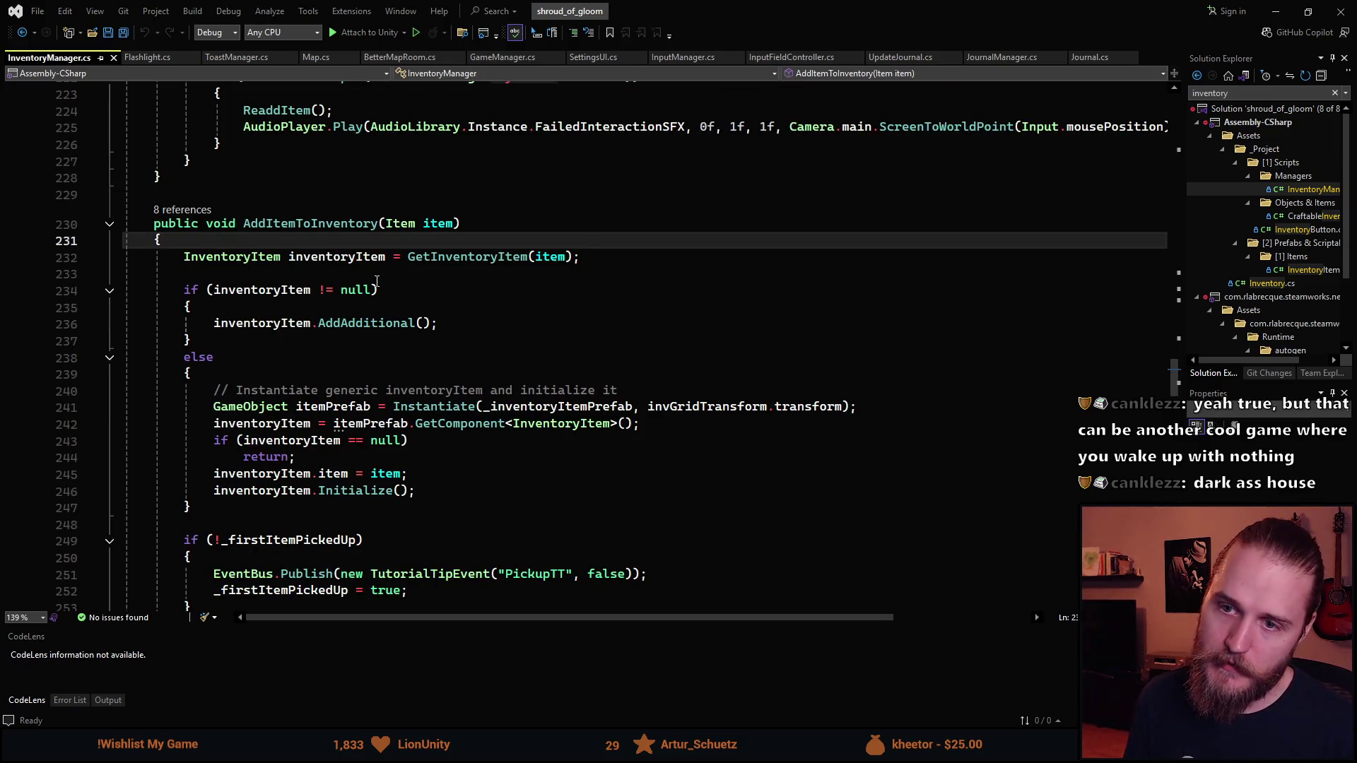
key("Return")
key("Return")
Go back up to the LoadInventoryItems call in Awake
scroll(394, 427, "up", 7)
scroll(394, 427, "up", 20)
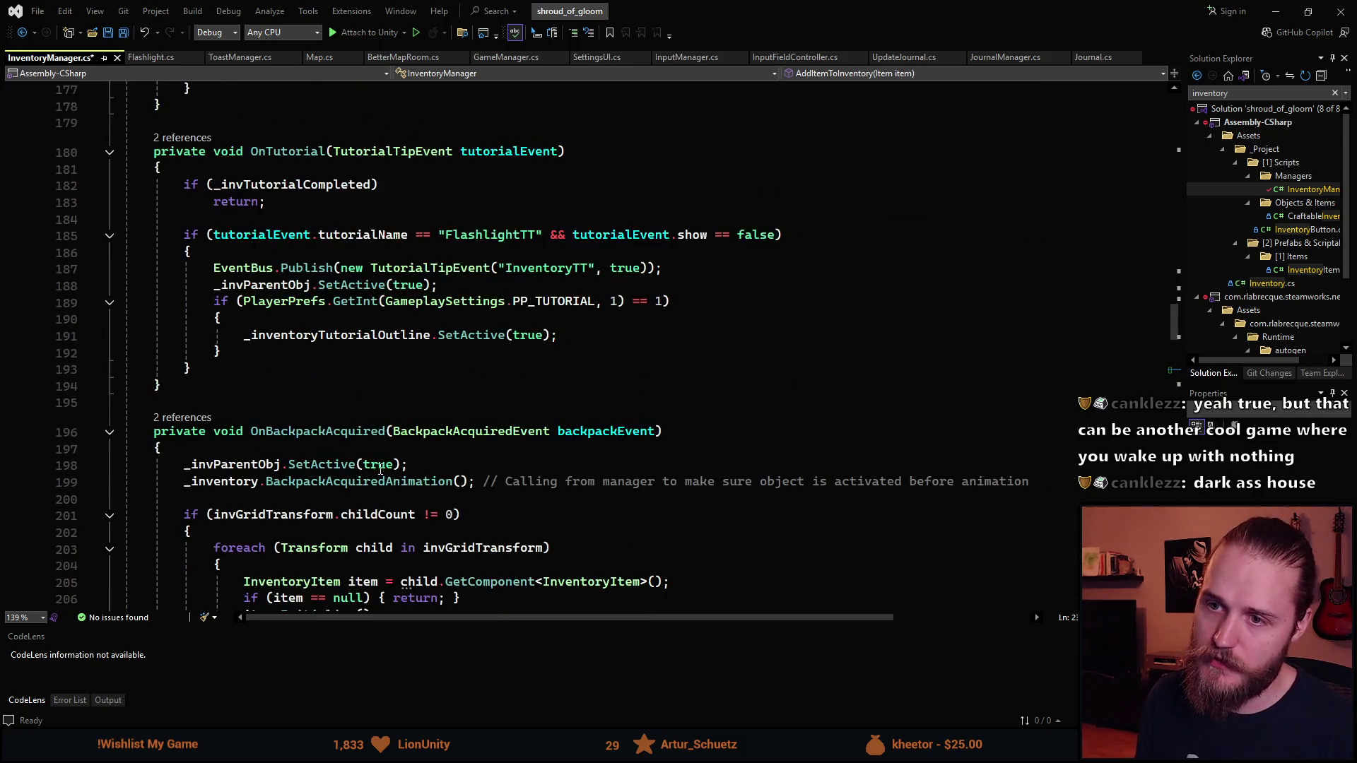
scroll(394, 514, "up", 6)
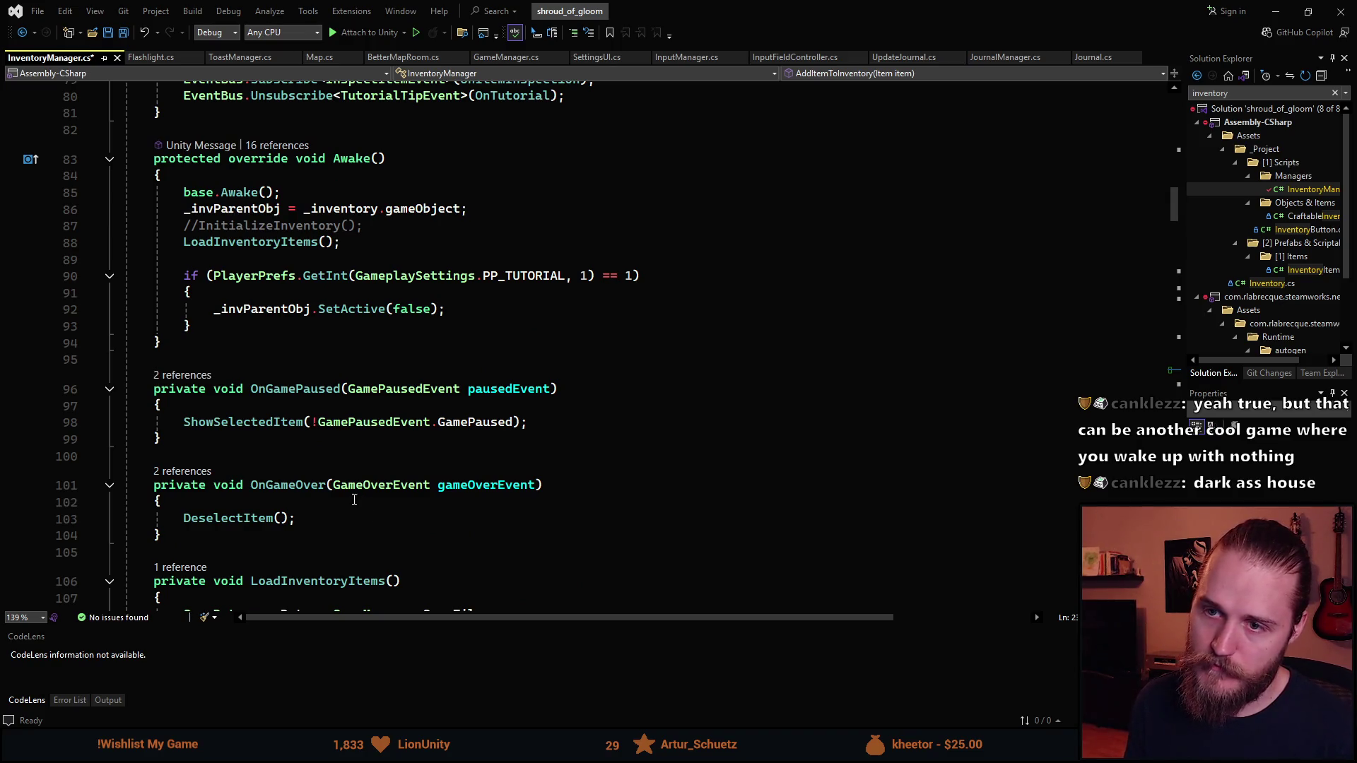
left_click(265, 241)
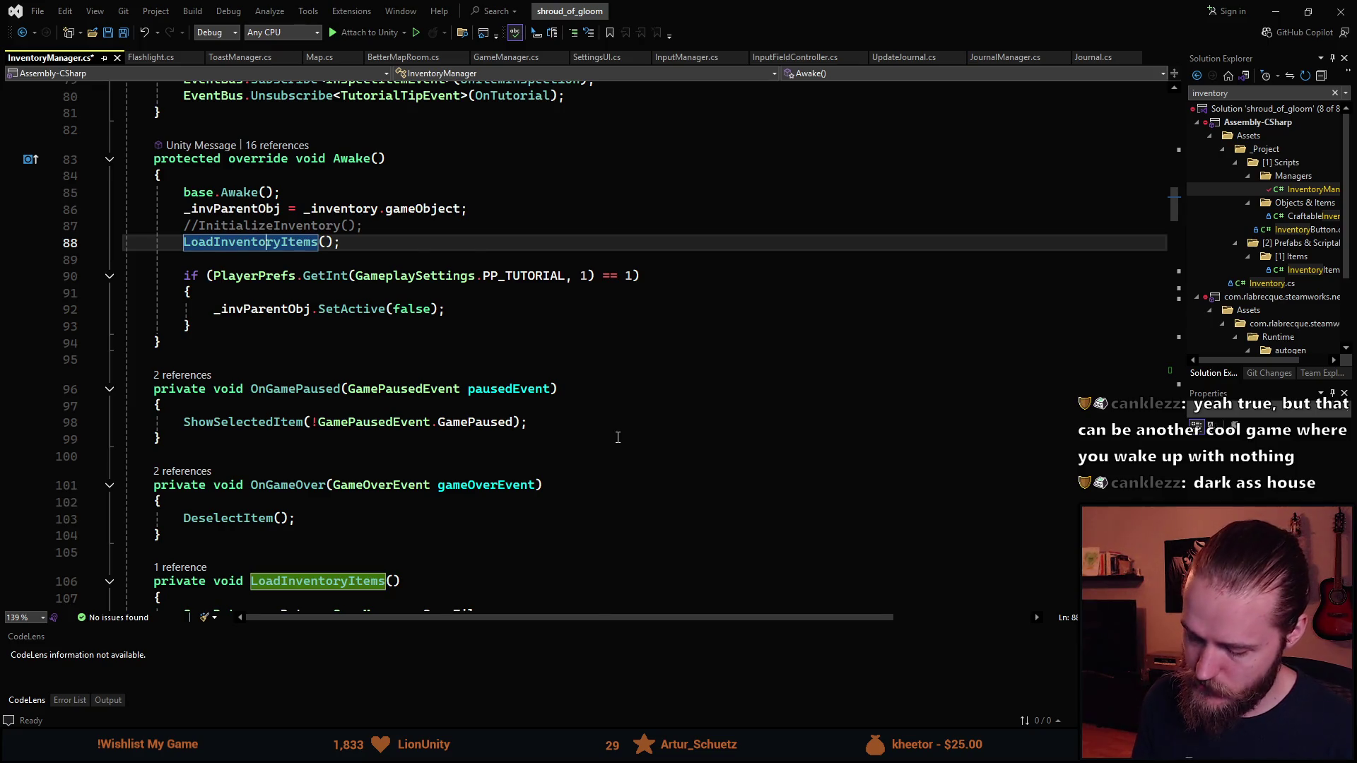
key("F12")
scroll(319, 438, "down", 3)
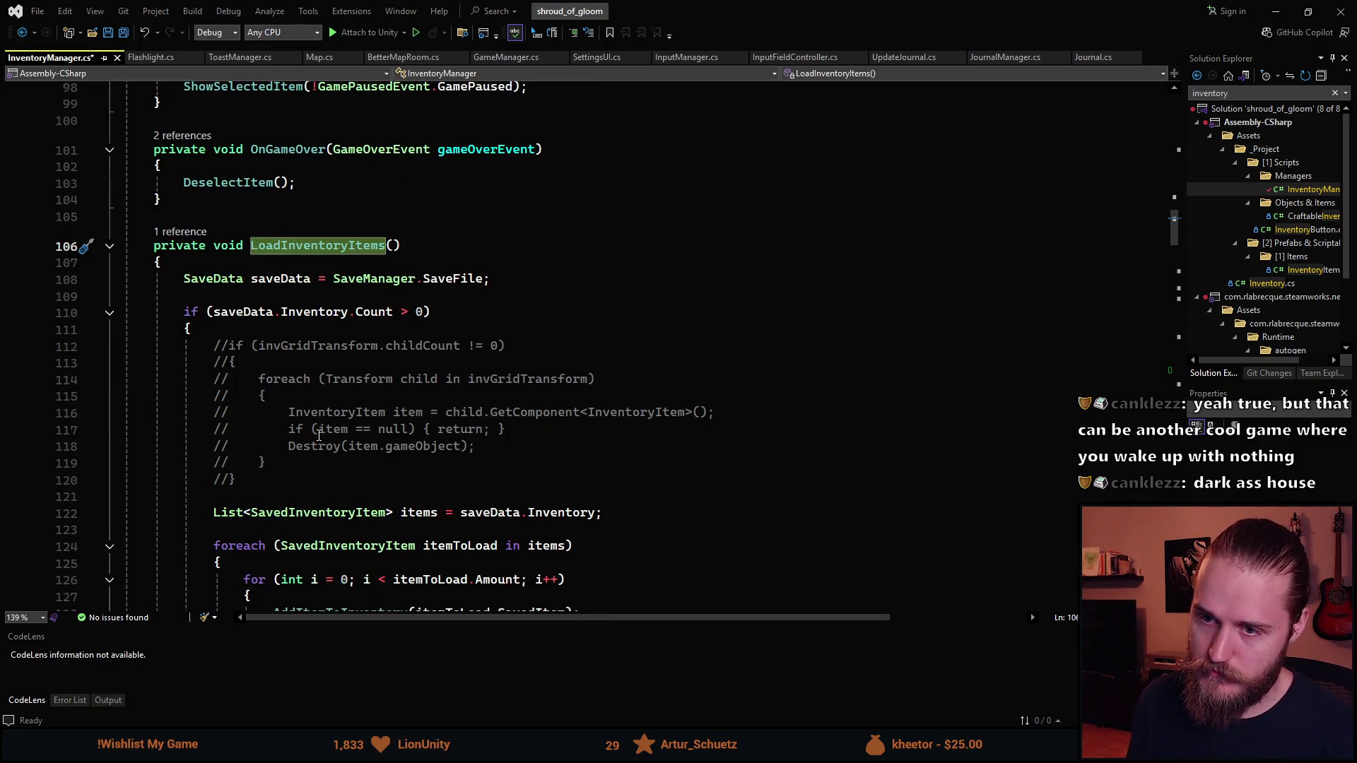
scroll(319, 439, "down", 2)
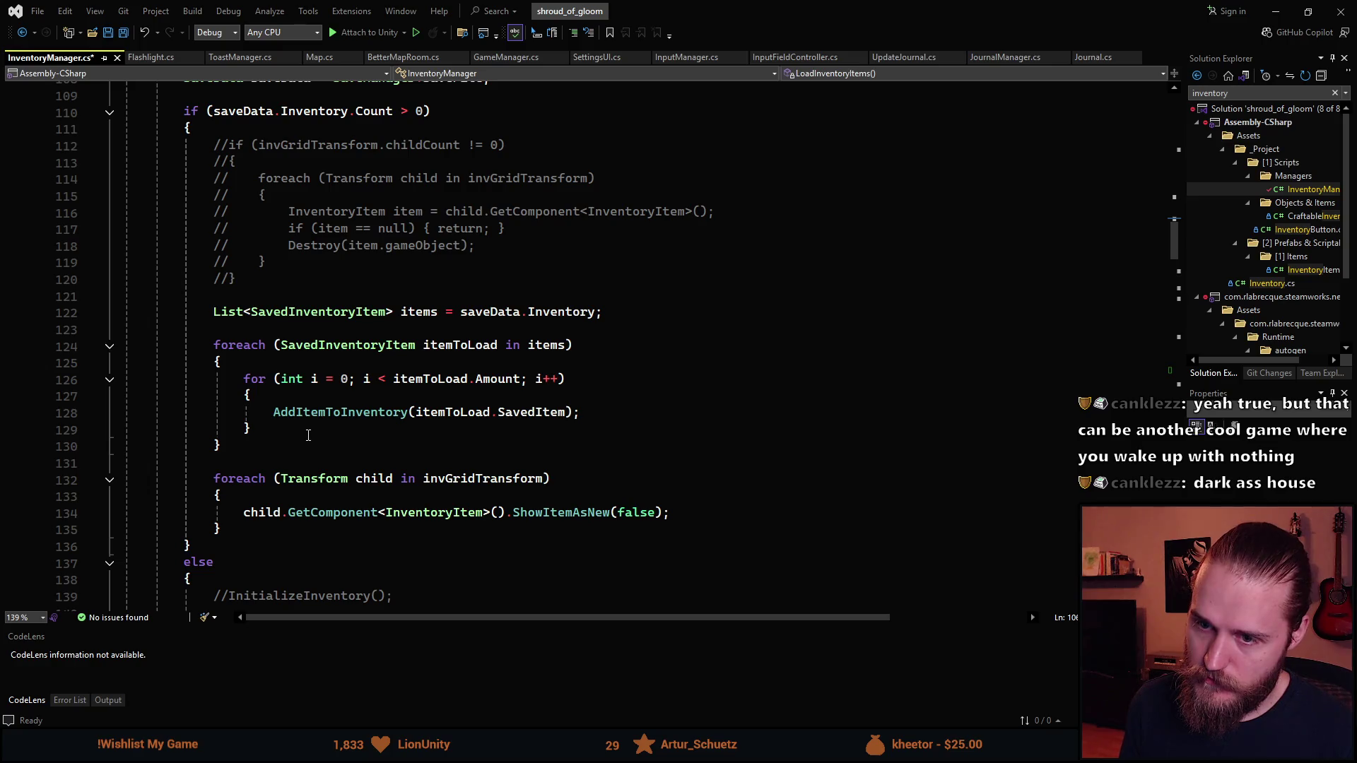
scroll(308, 436, "down", 6)
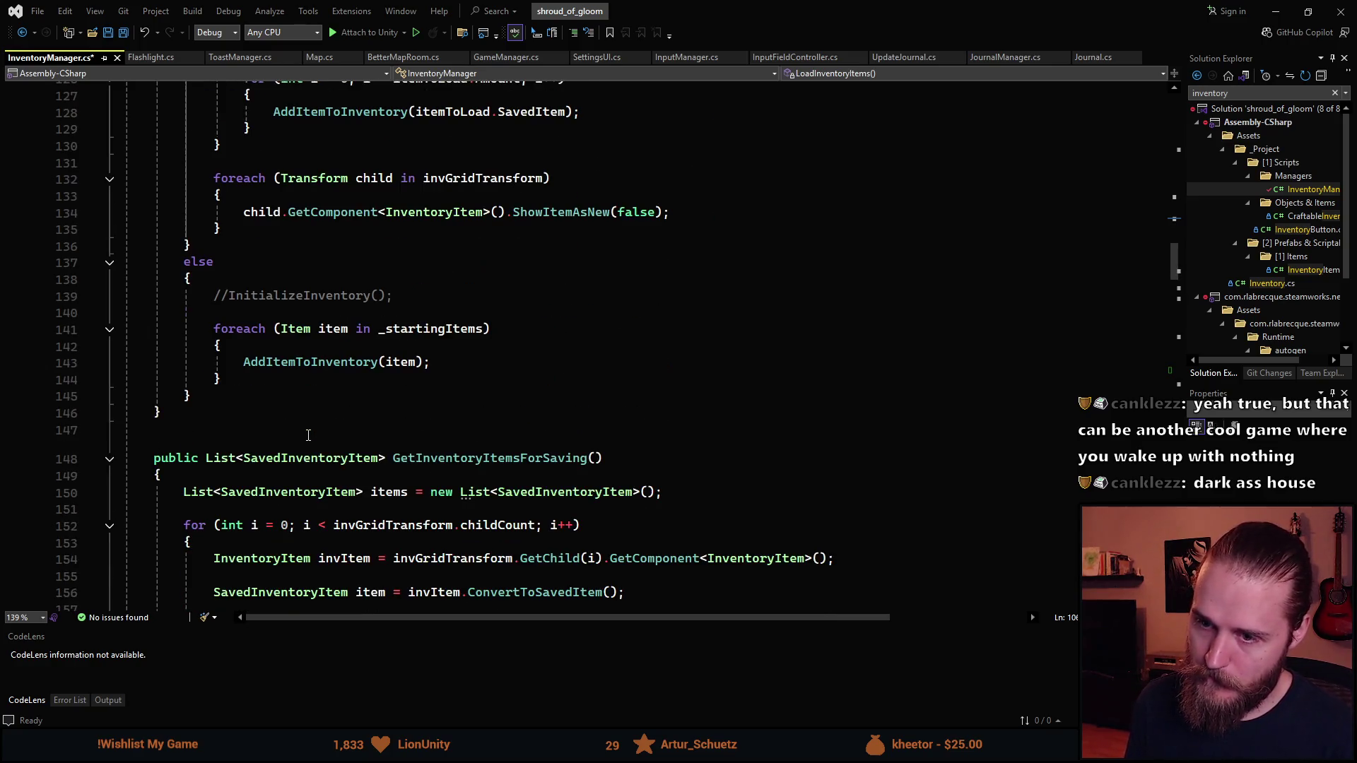
scroll(307, 434, "down", 3)
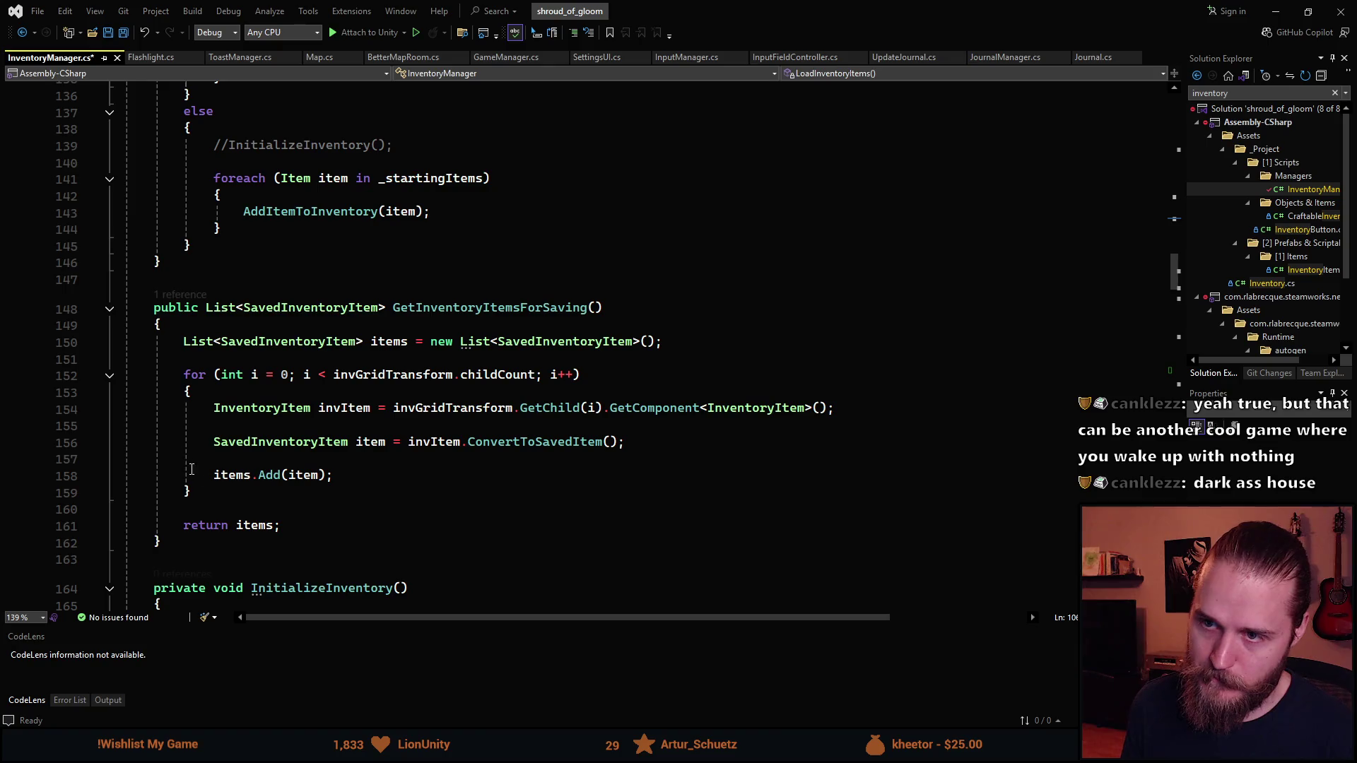
scroll(294, 535, "up", 10)
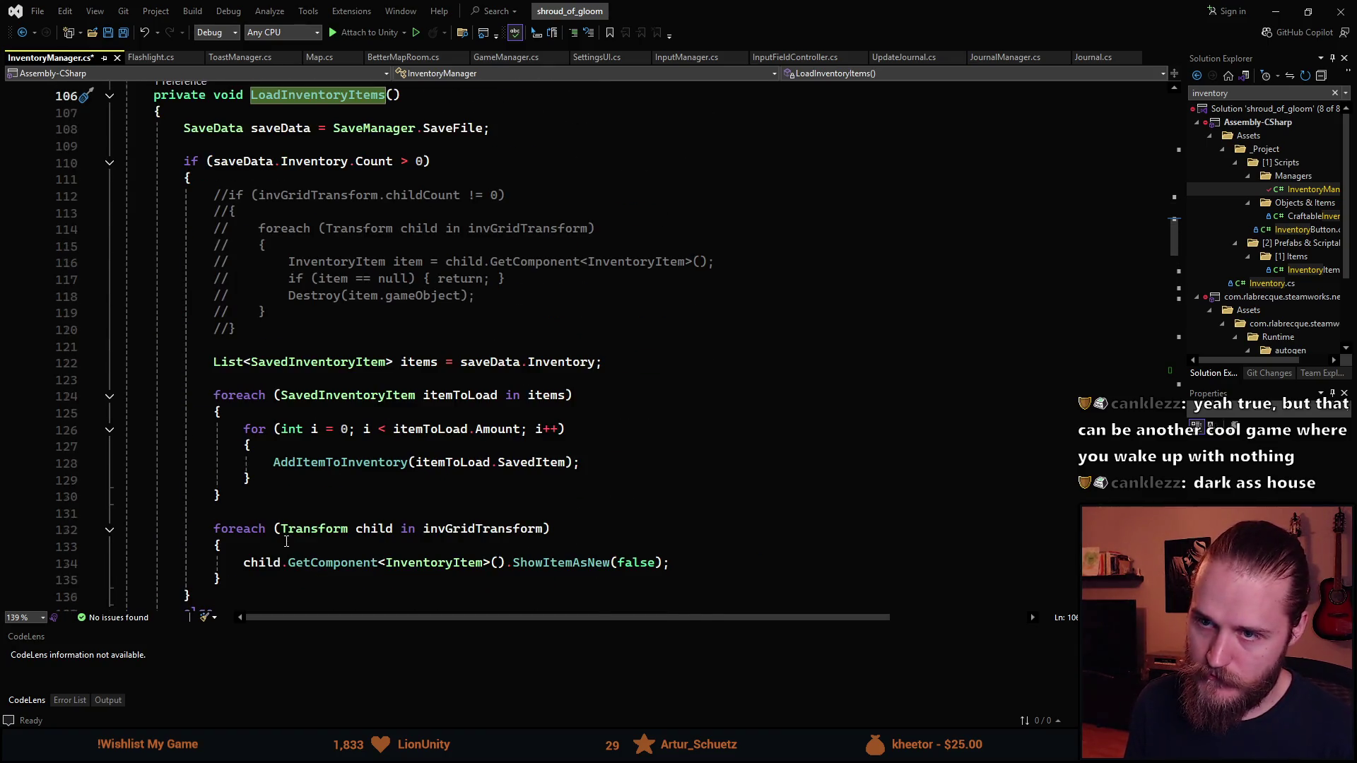
scroll(286, 542, "up", 20)
scroll(296, 529, "down", 20)
scroll(296, 528, "up", 9)
scroll(304, 537, "down", 3)
scroll(312, 550, "up", 2)
scroll(311, 550, "up", 12)
scroll(367, 458, "down", 2)
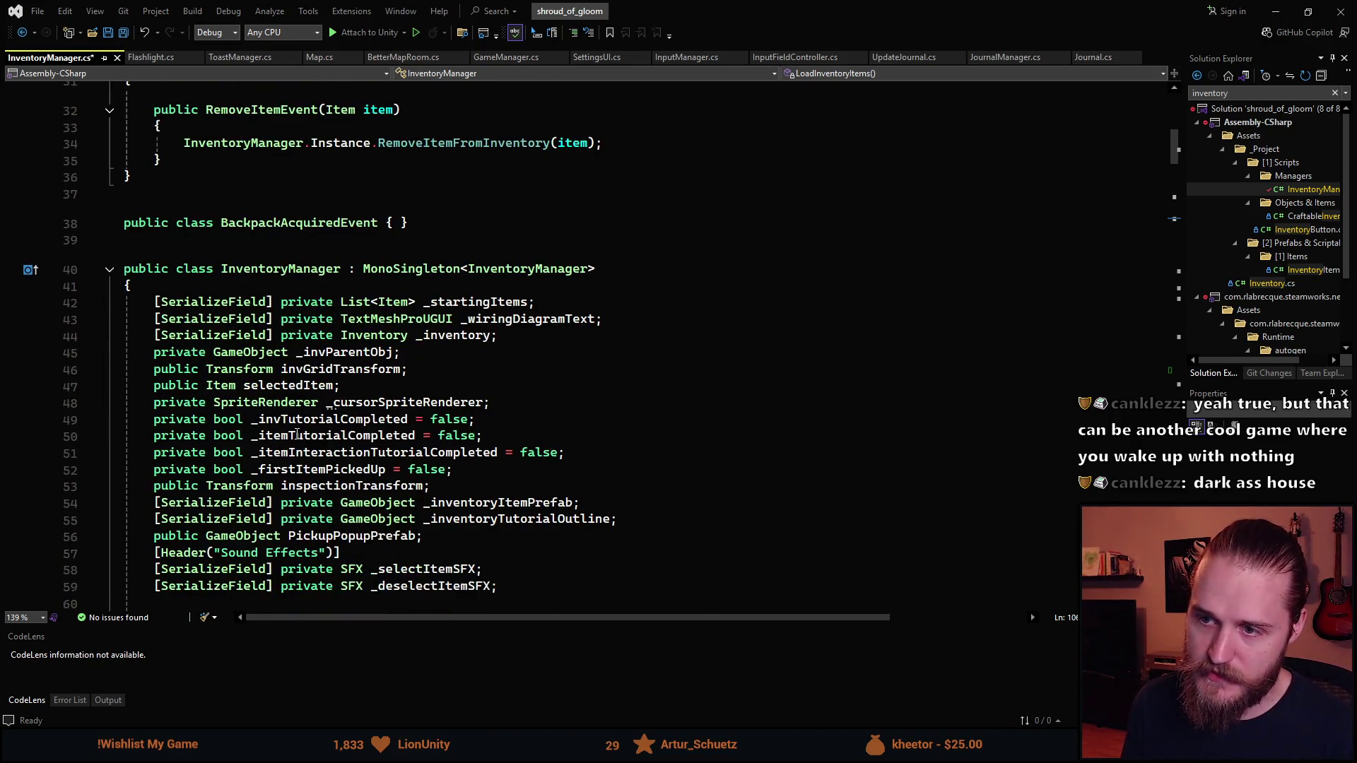
left_click(464, 286)
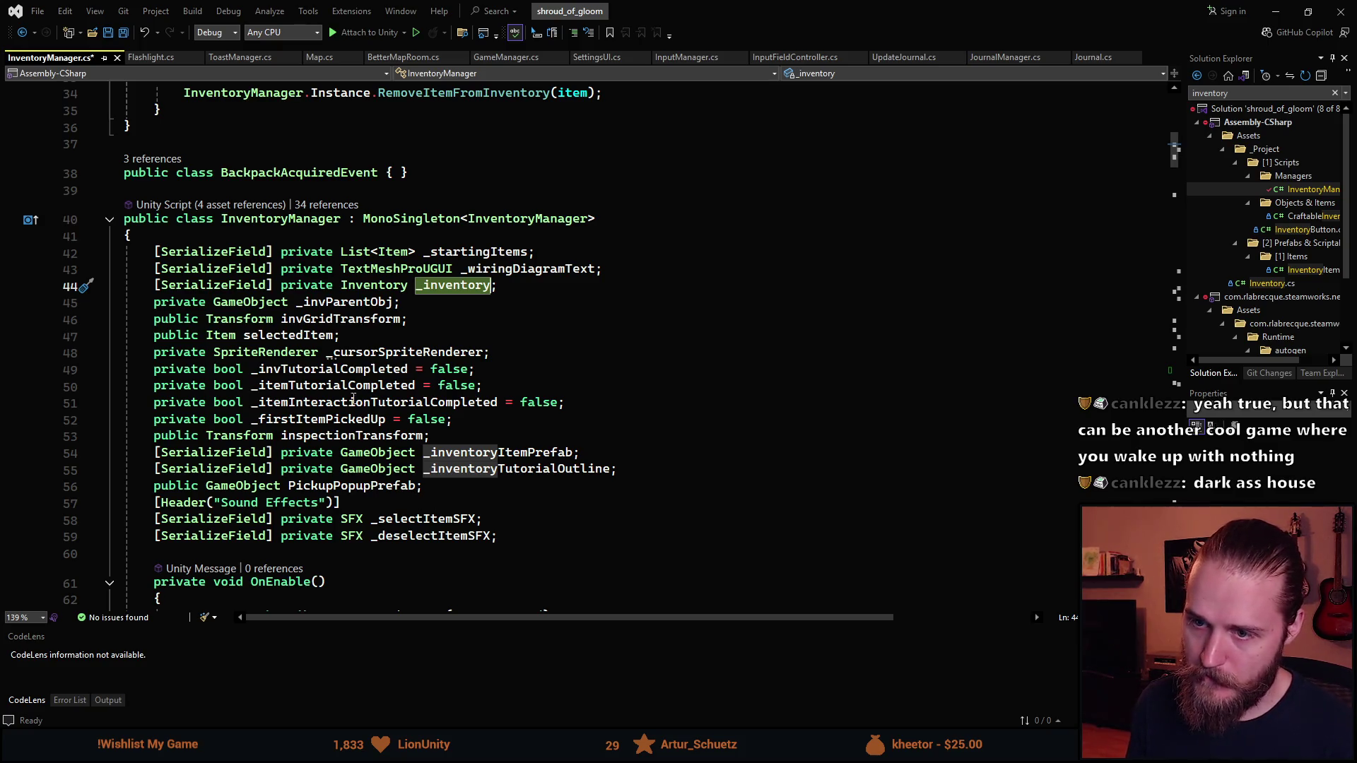
left_click(357, 302)
scroll(369, 523, "down", 2)
scroll(369, 523, "down", 9)
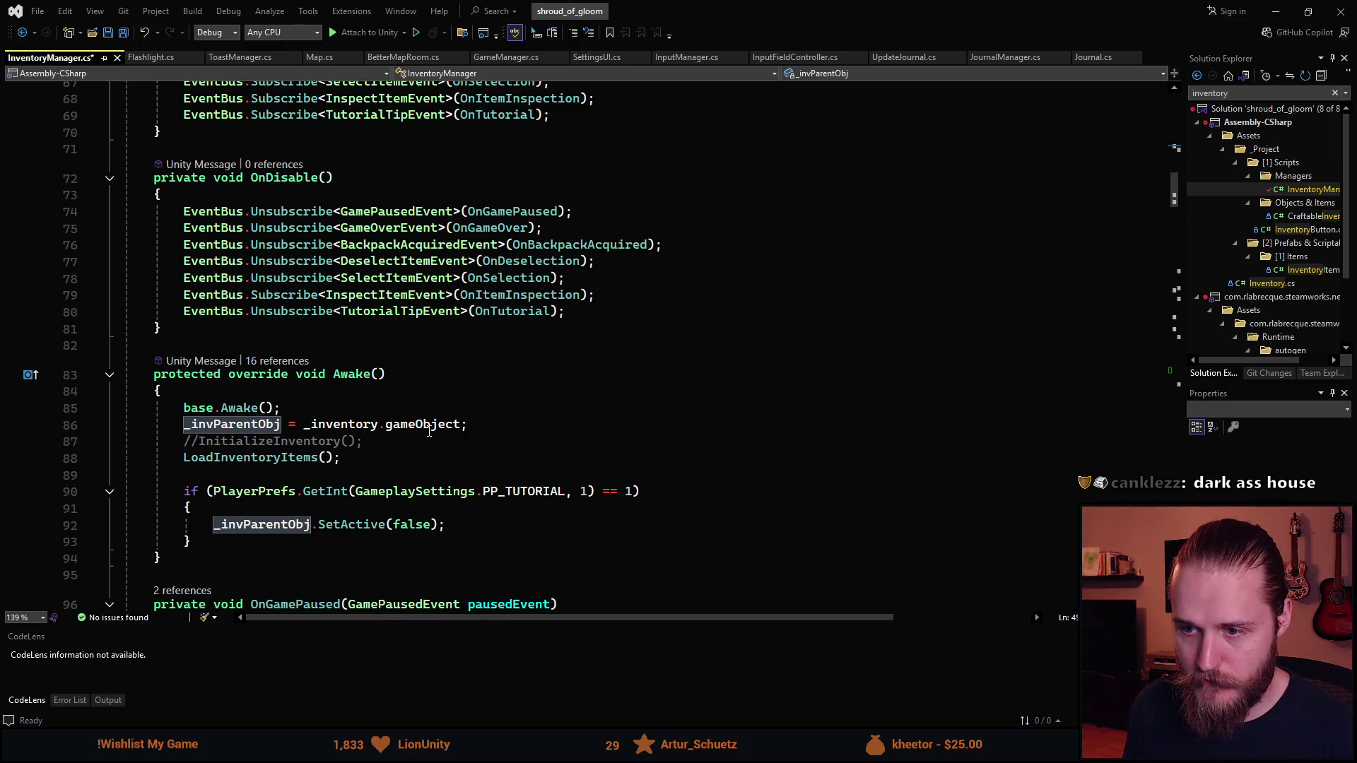
mouse_move(429, 433)
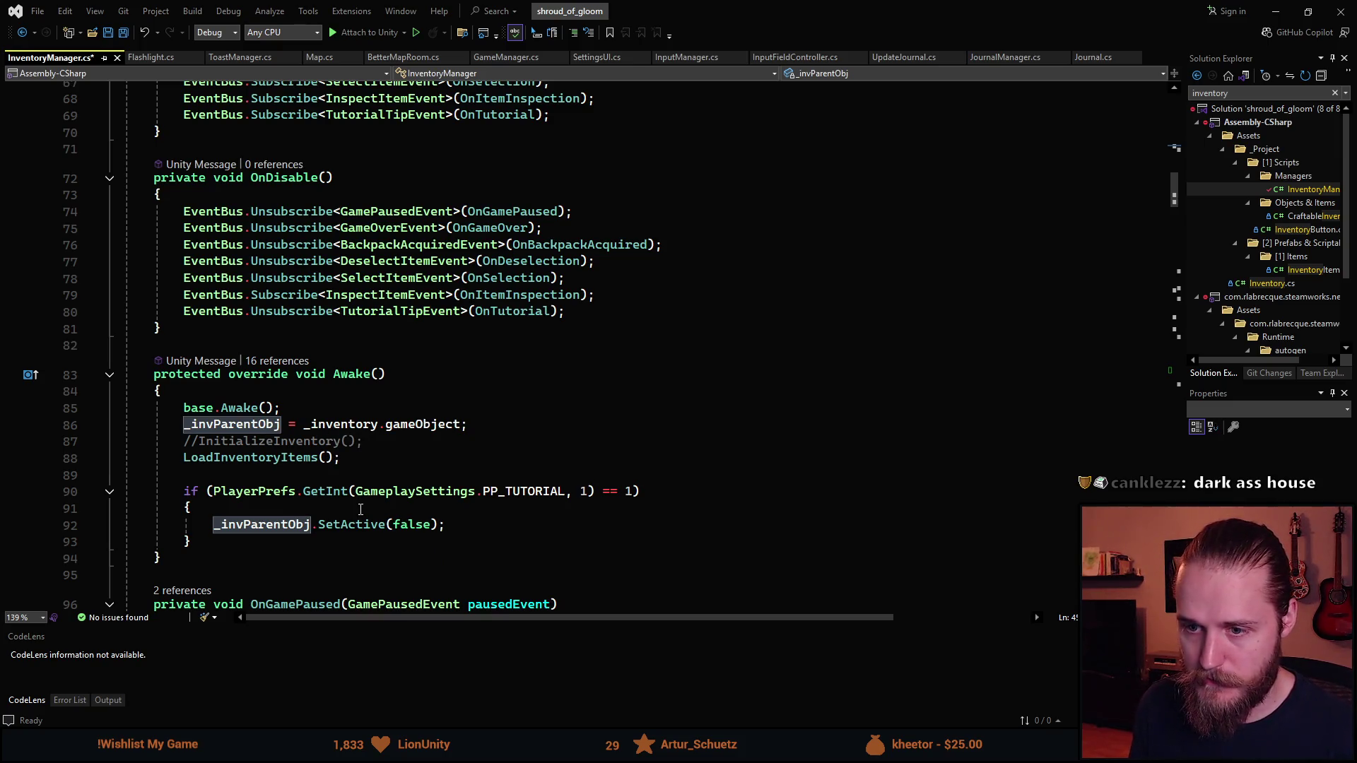
scroll(357, 503, "up", 9)
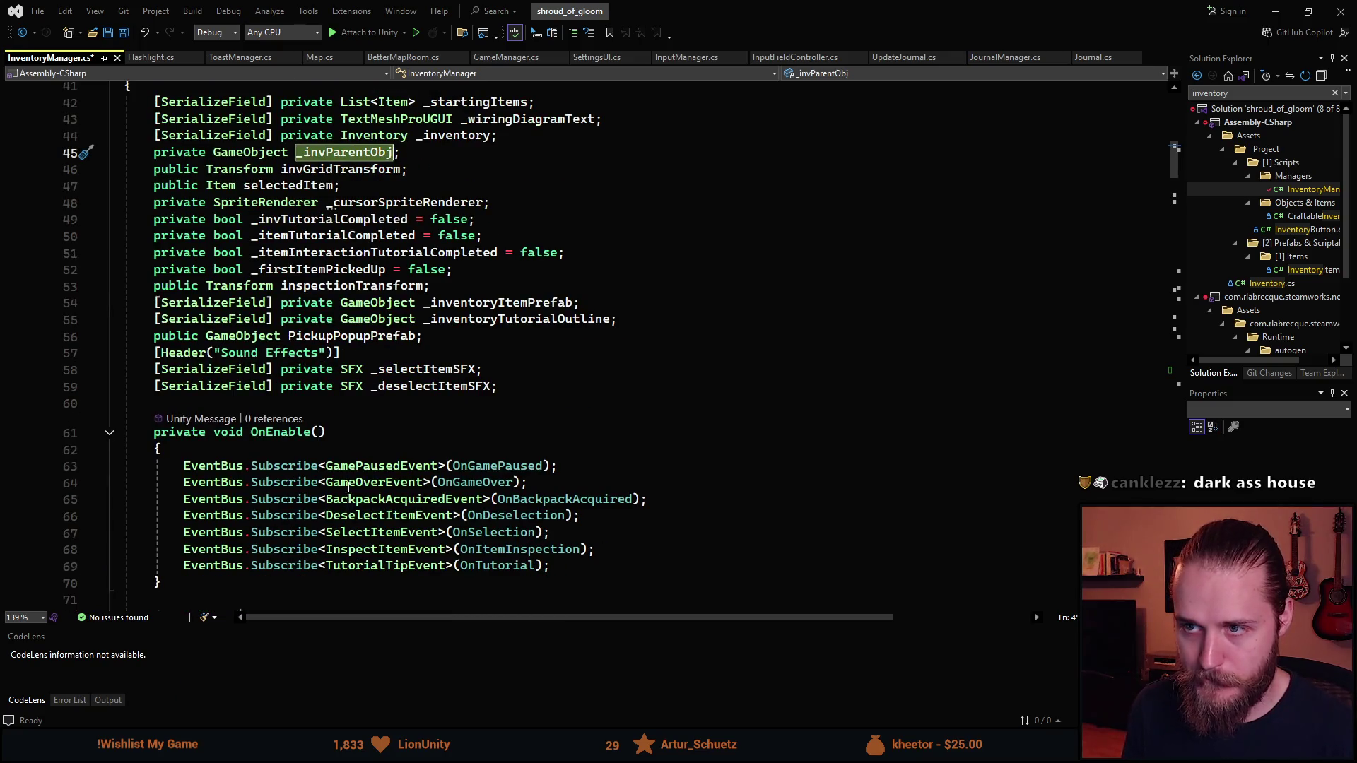
scroll(348, 487, "down", 10)
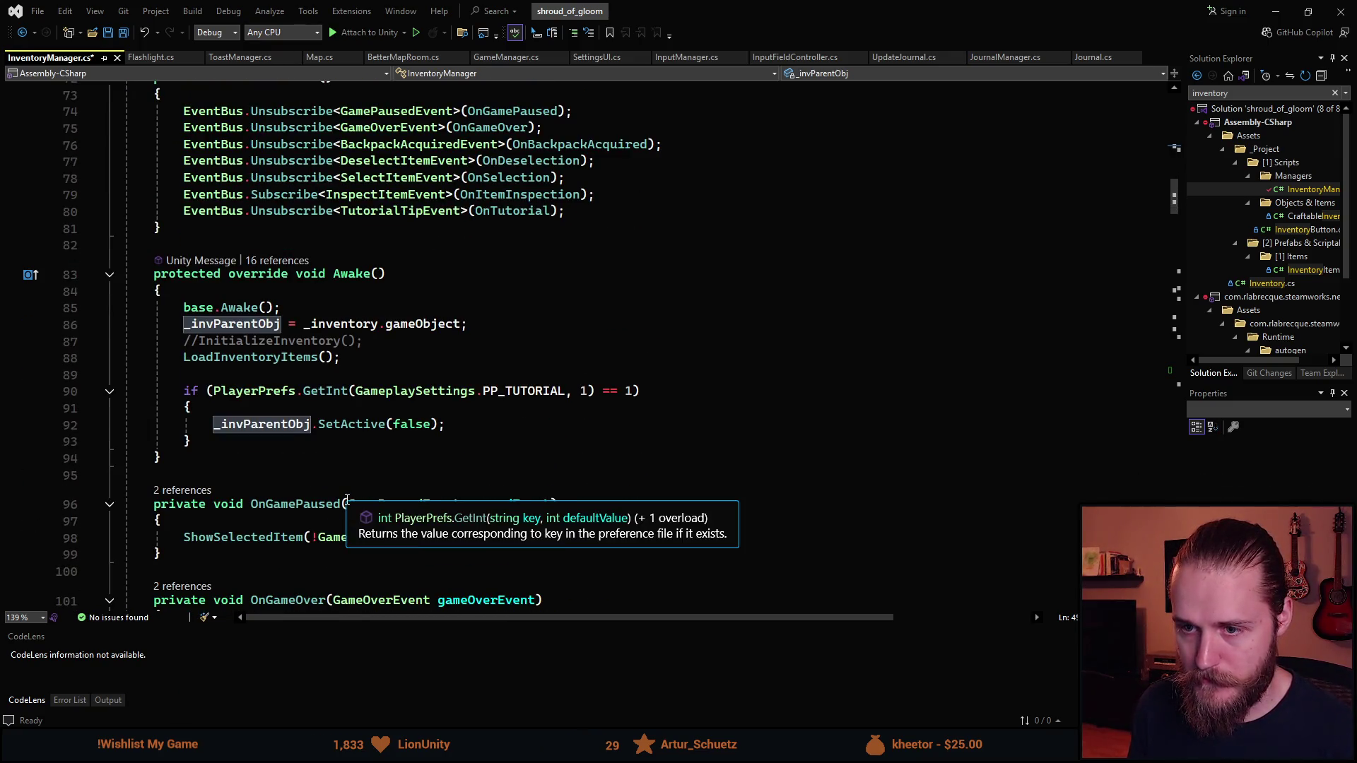
scroll(347, 499, "down", 1)
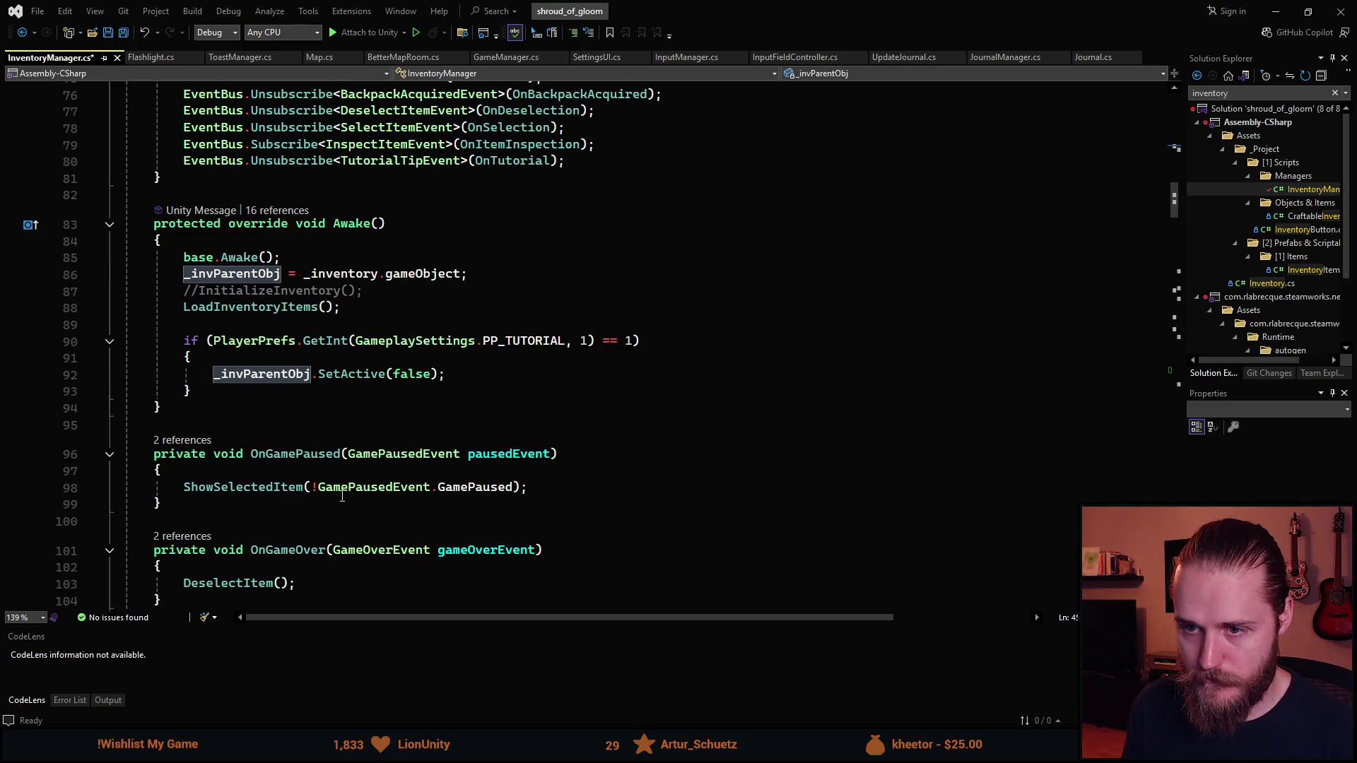
scroll(342, 497, "down", 5)
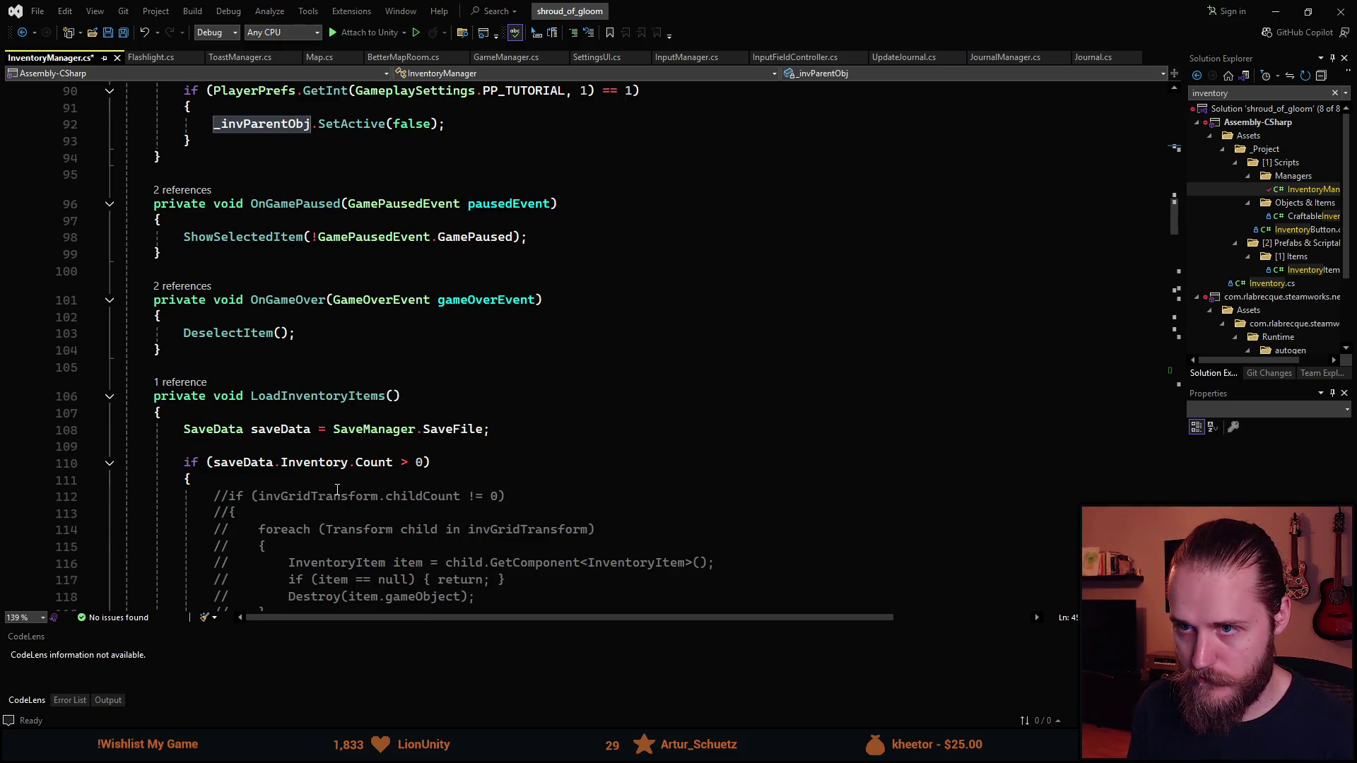
scroll(335, 489, "up", 3)
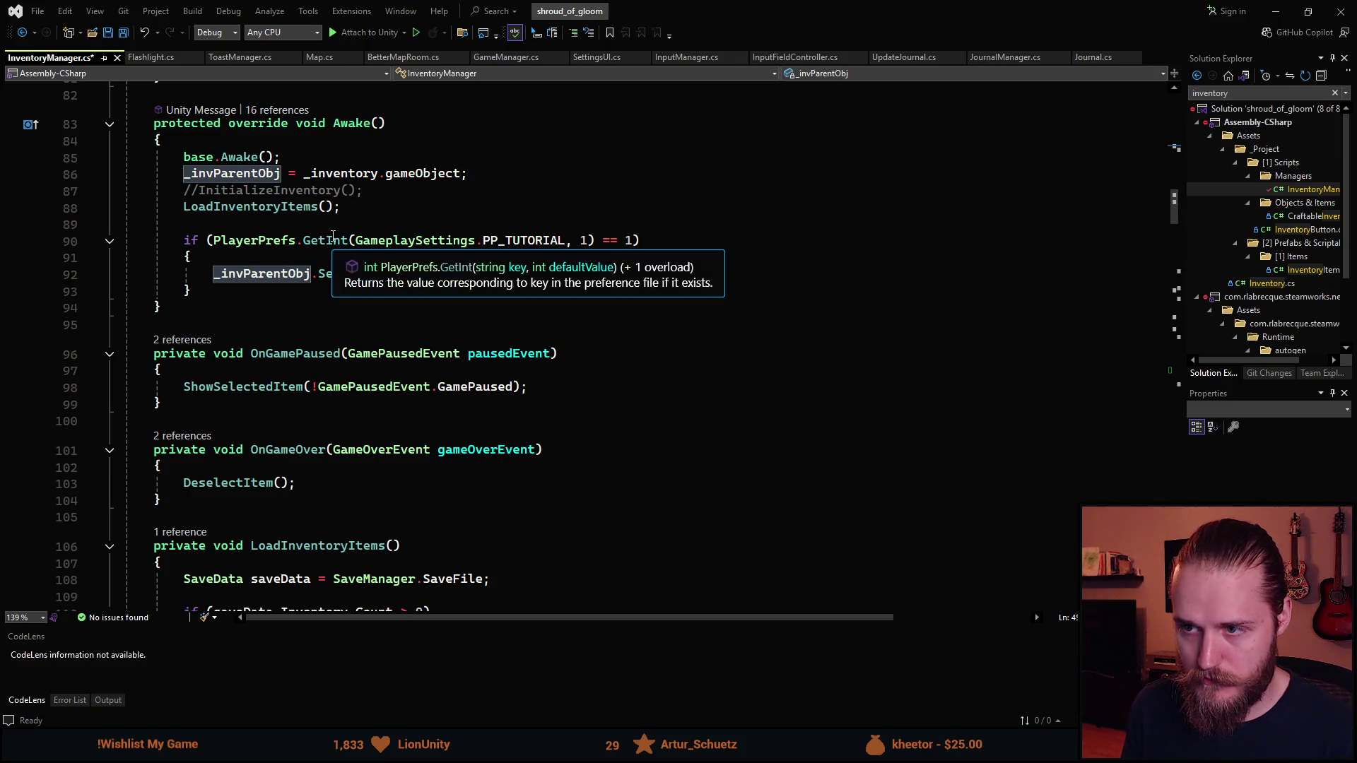
scroll(311, 313, "up", 1)
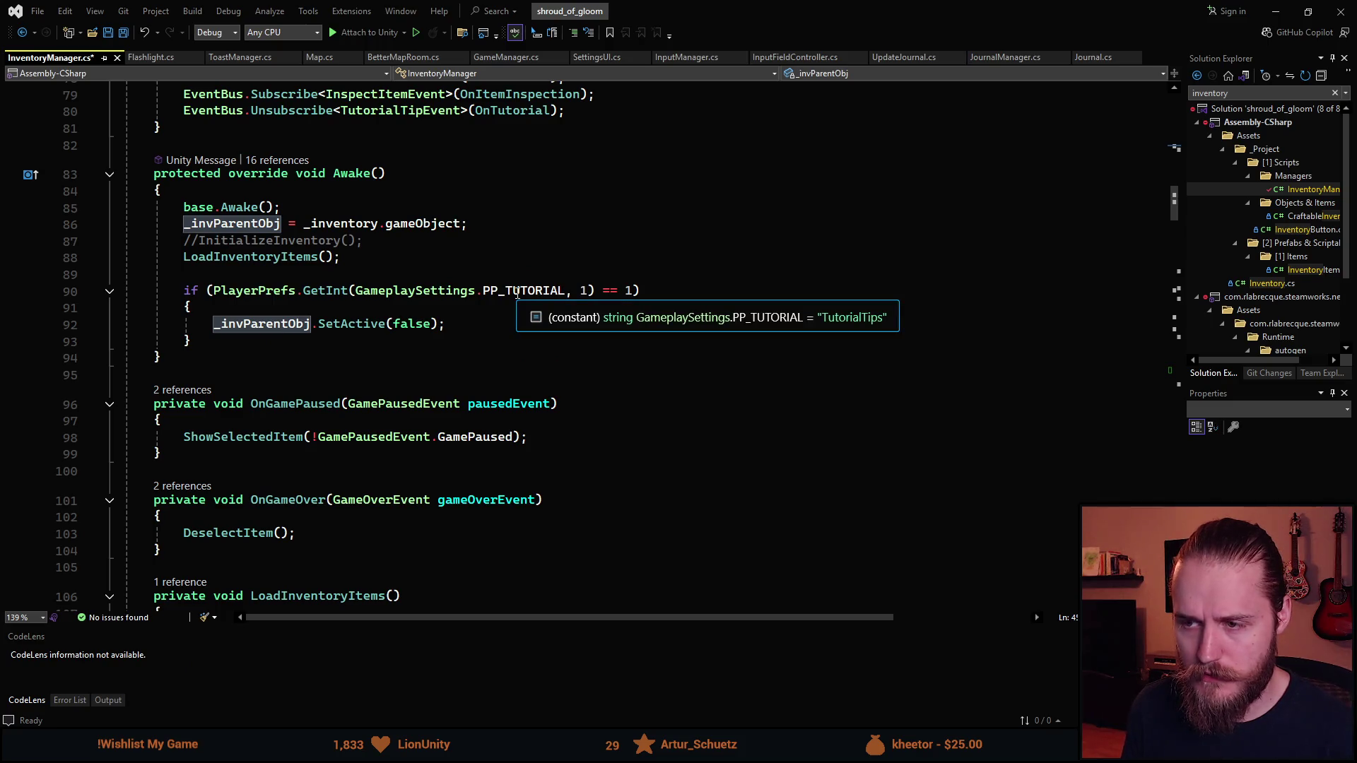
left_click(214, 342)
Comment out the PP_TUTORIAL check in Awake and save InventoryManager
left_click_drag(214, 341, 185, 290)
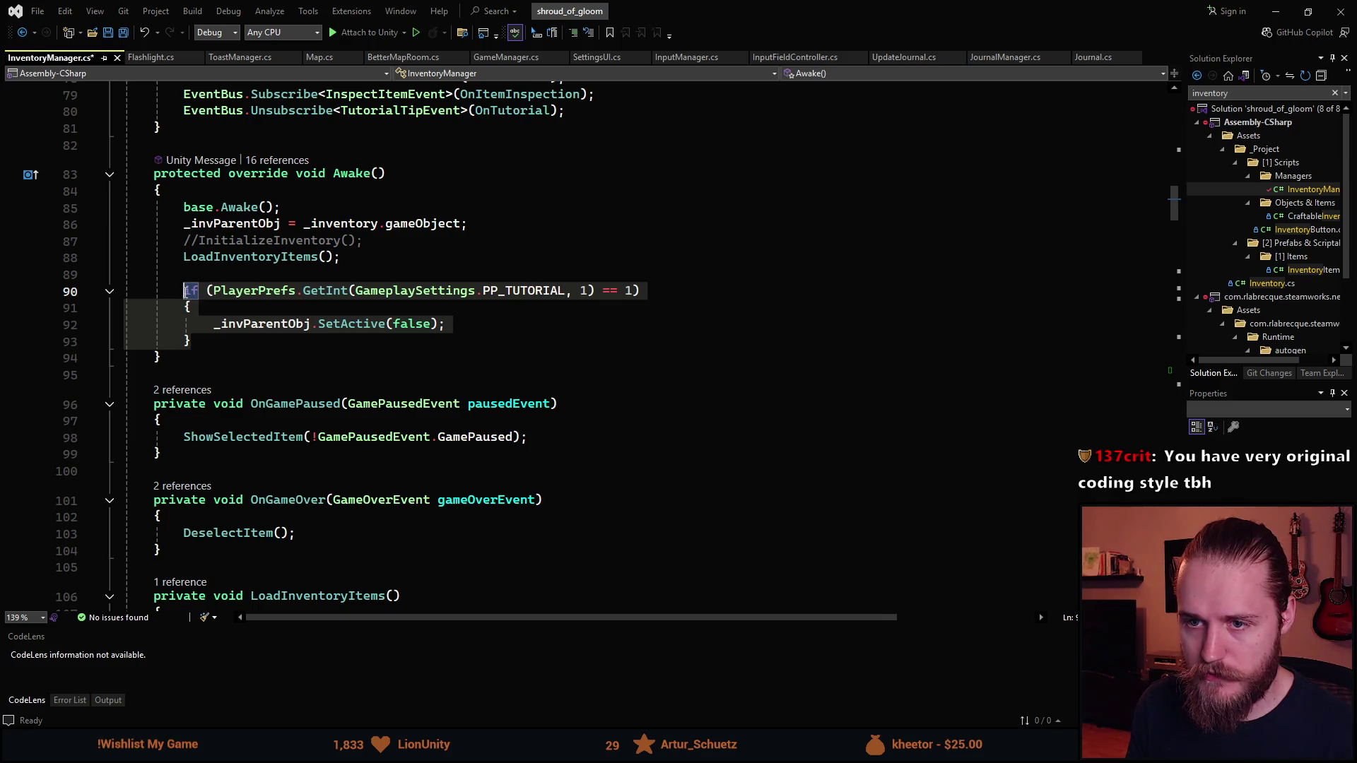
key("ctrl+k")
key("ctrl+c")
key("ctrl+s")
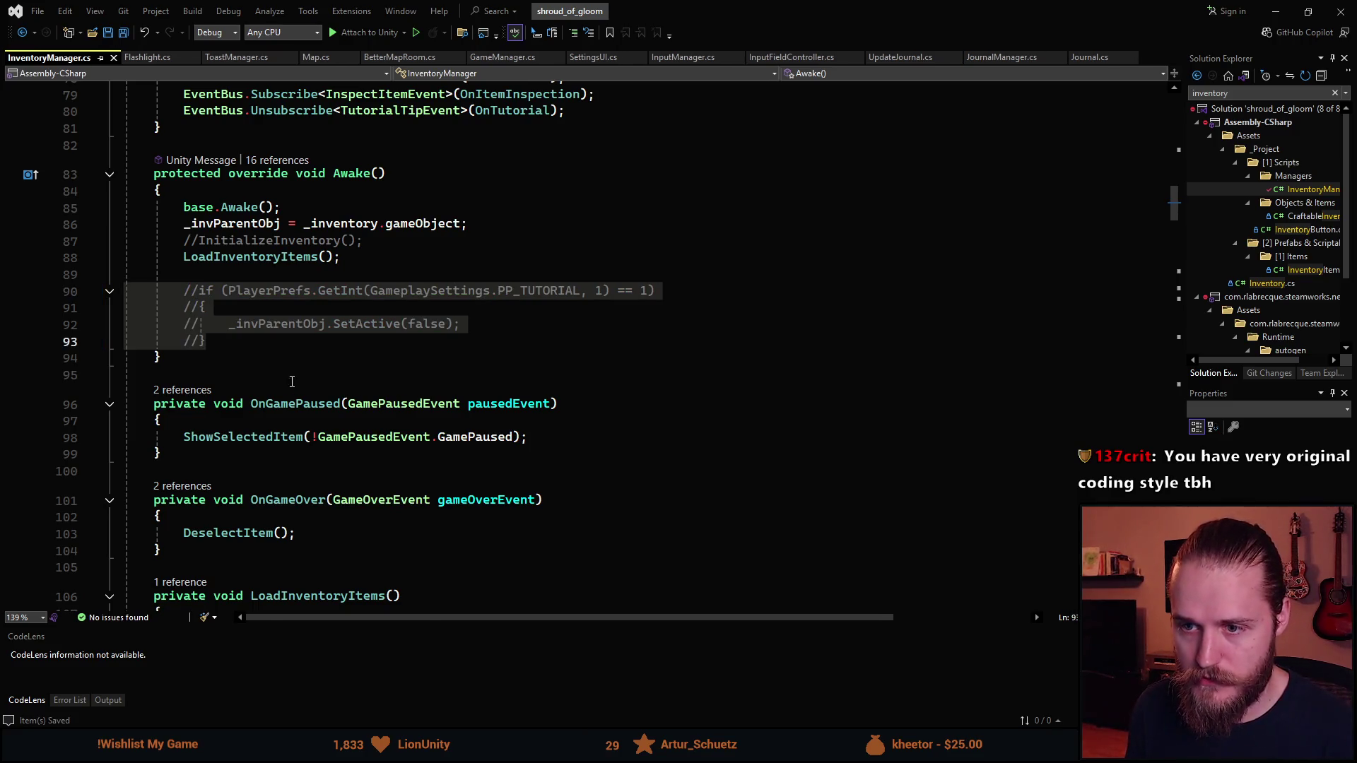
Comment out the whole body of the OnTutorial method
scroll(296, 401, "down", 6)
scroll(296, 402, "down", 4)
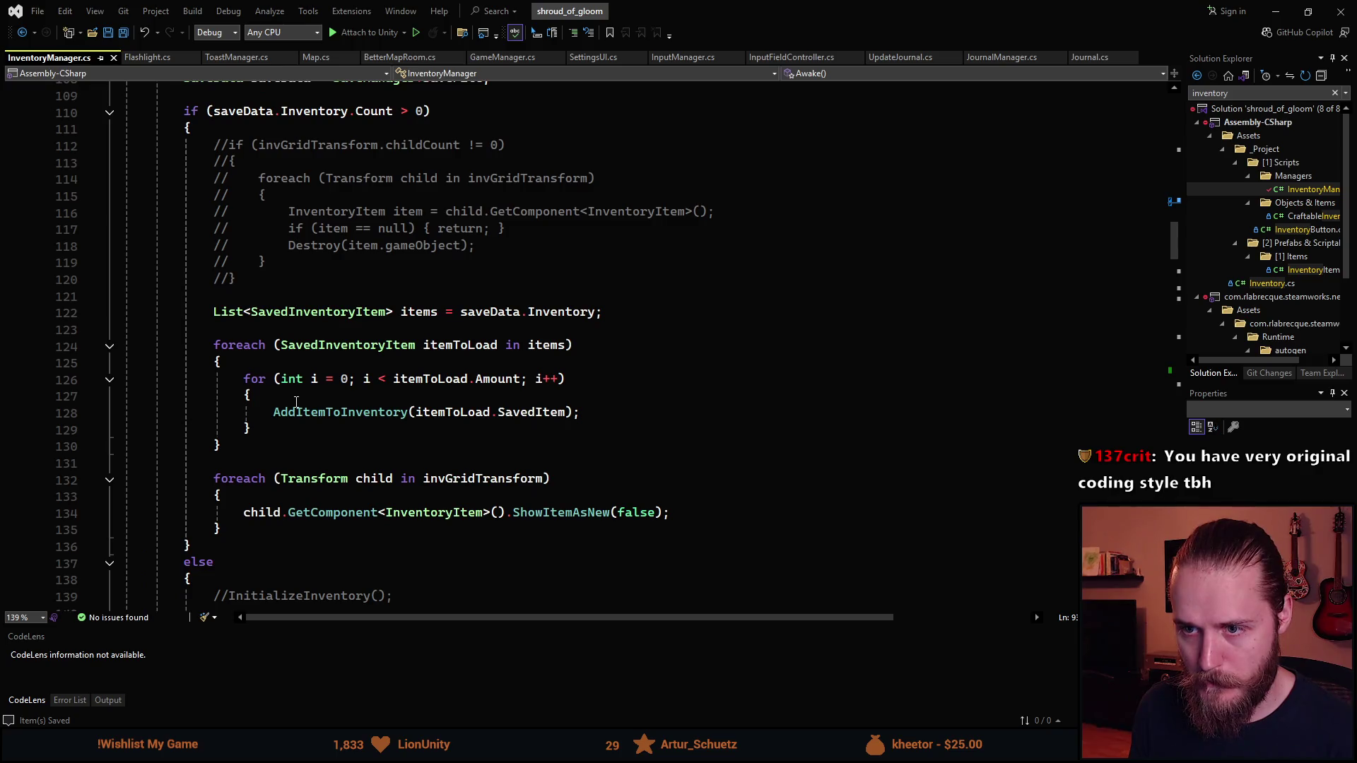
scroll(299, 400, "up", 3)
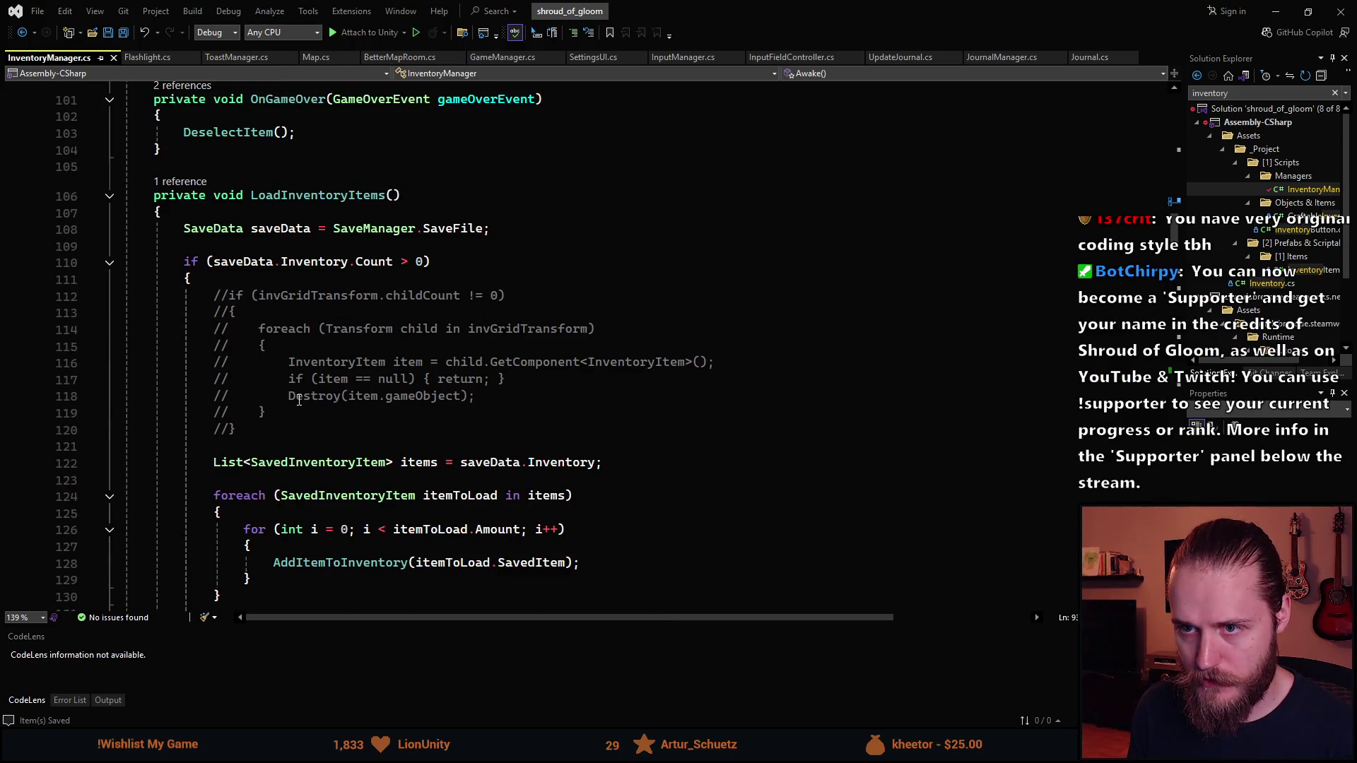
scroll(299, 400, "up", 1)
scroll(299, 400, "down", 11)
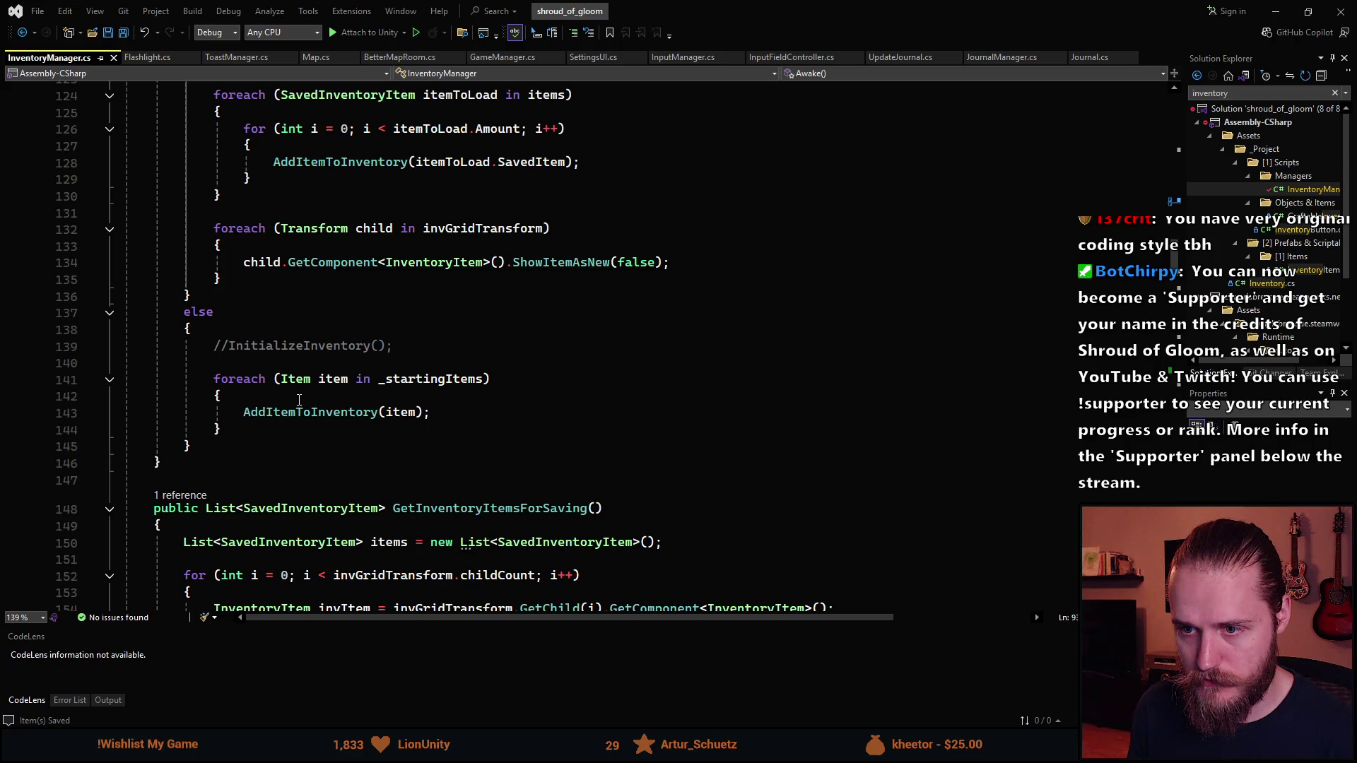
scroll(299, 400, "down", 11)
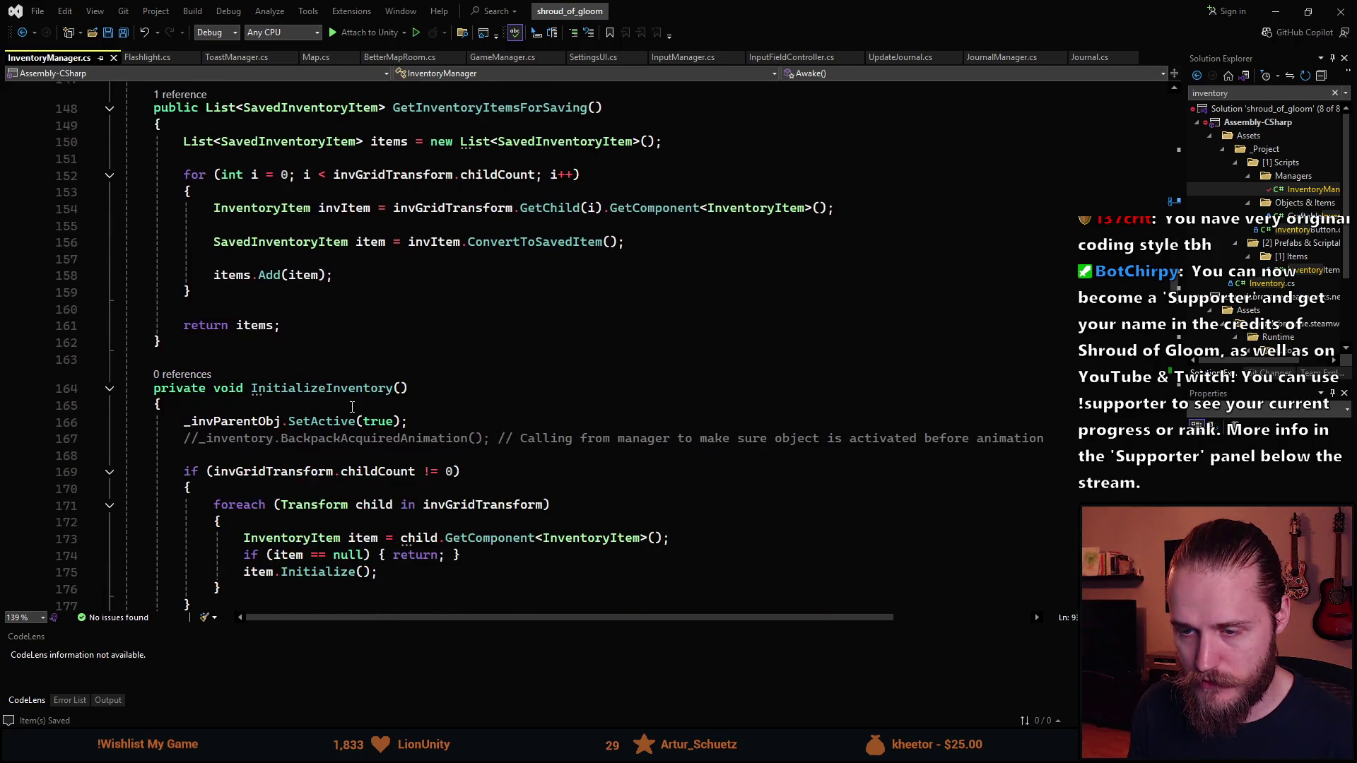
scroll(352, 408, "down", 6)
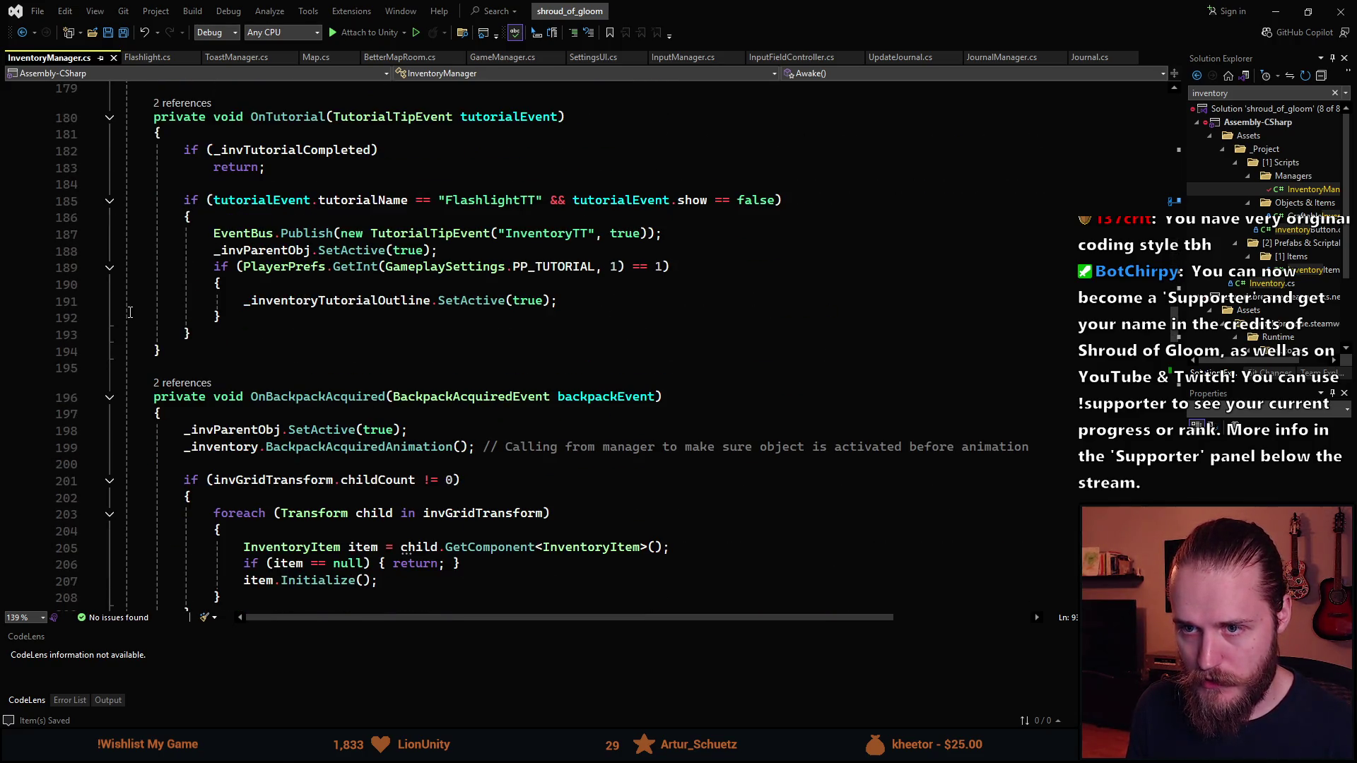
left_click_drag(198, 335, 192, 155)
key("ctrl+k")
key("ctrl+c")
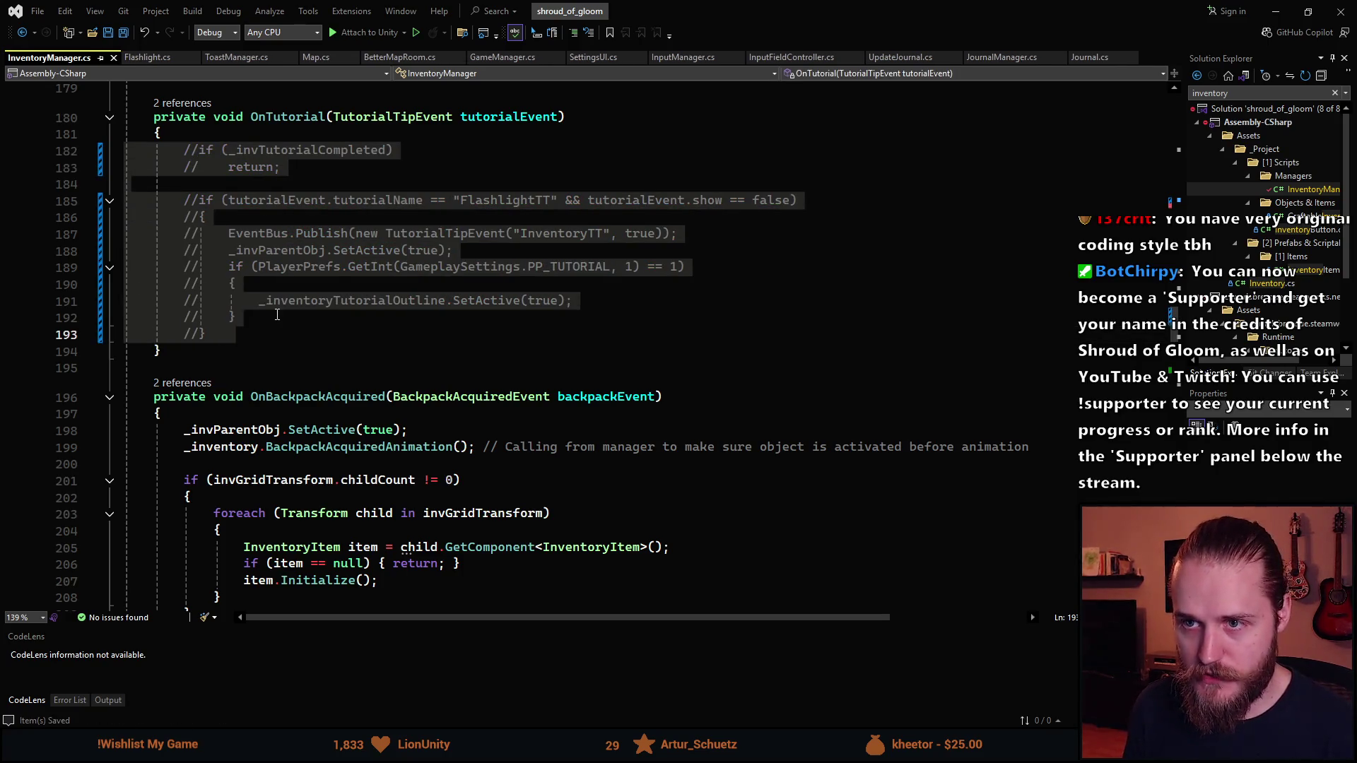
left_click(297, 339)
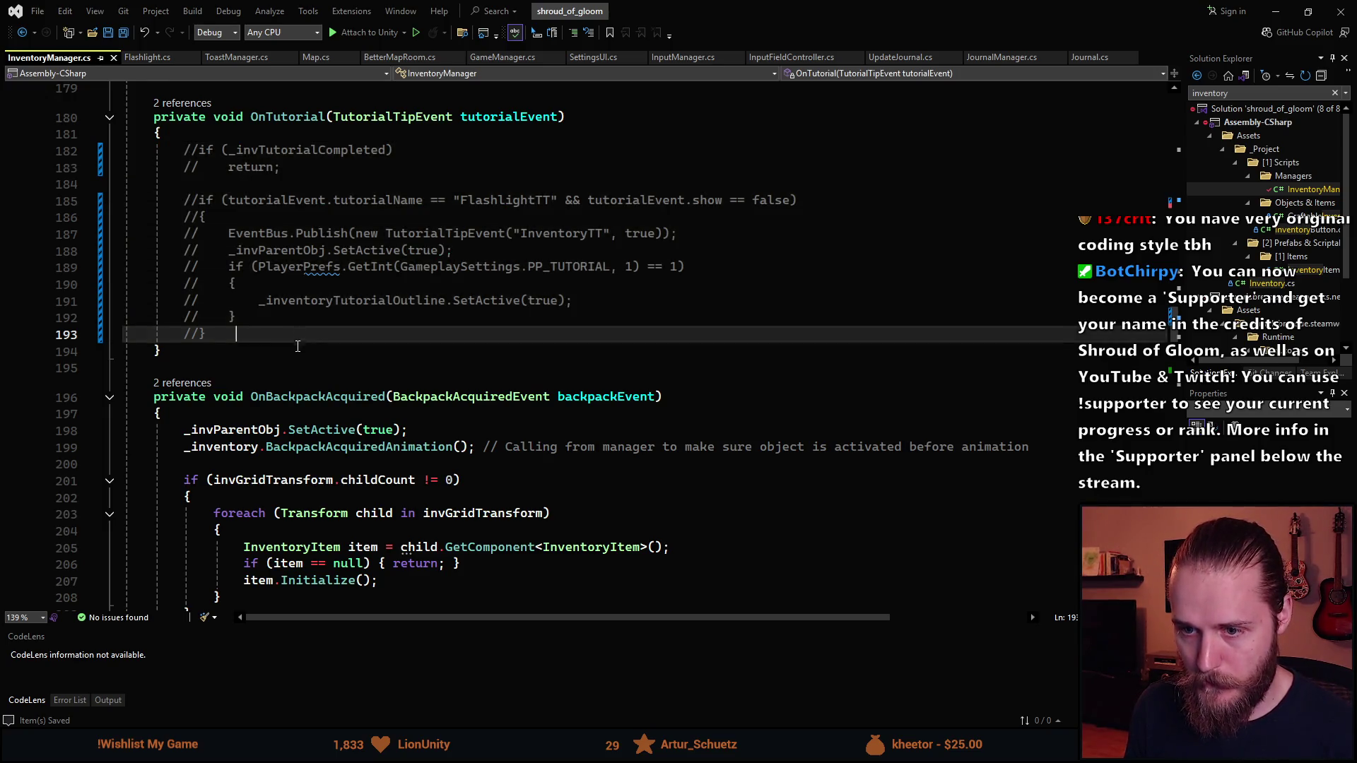
scroll(311, 353, "down", 2)
scroll(378, 495, "down", 1)
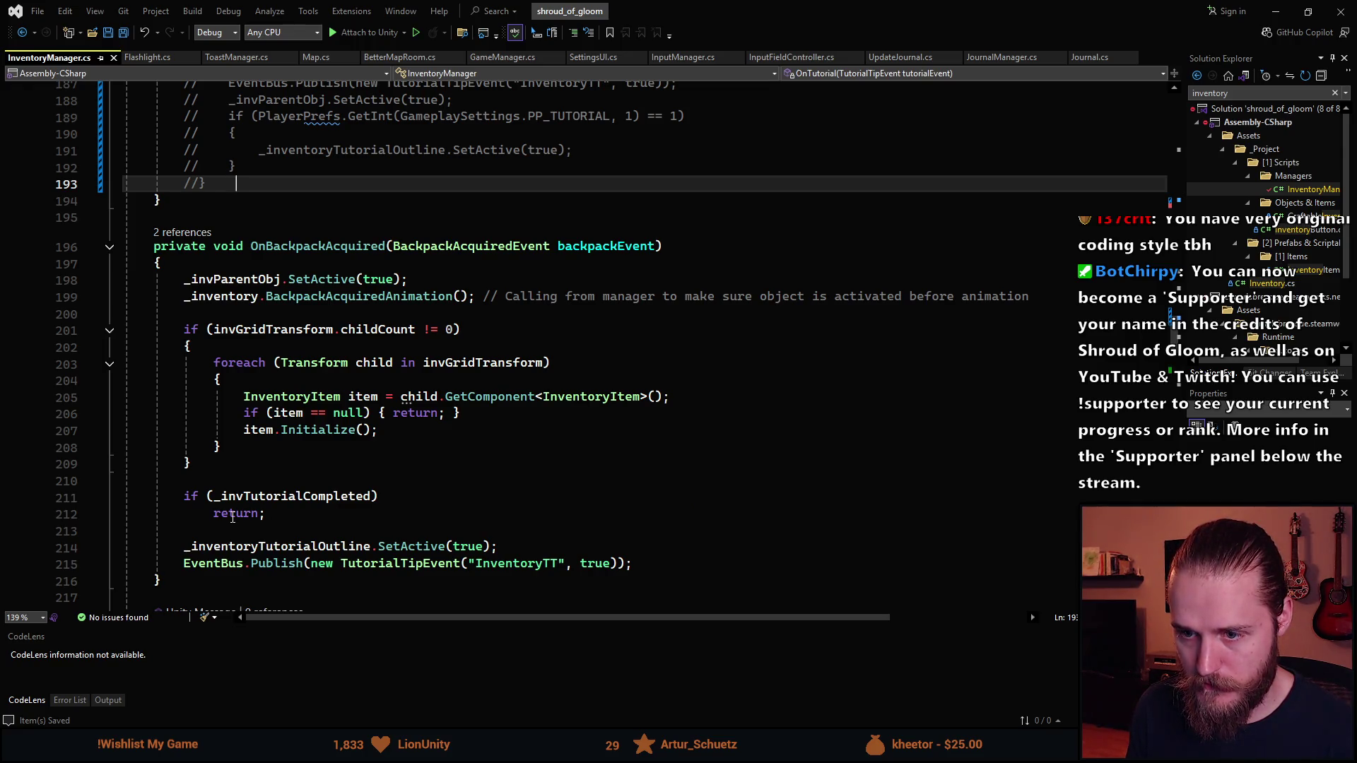
Move the _invTutorialCompleted check to the top of OnBackpackAcquired
left_click(185, 498)
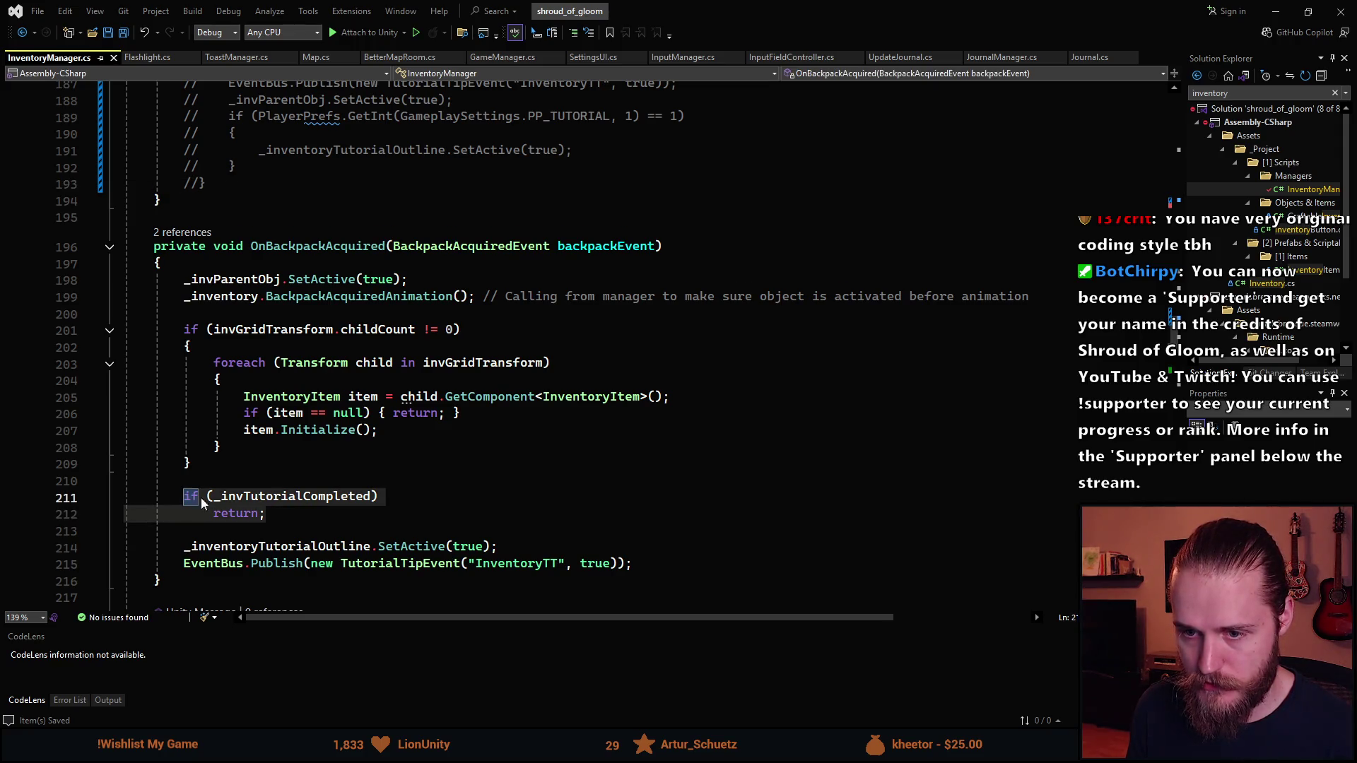
key("alt+Up")
key("alt+Up")
key("alt+Up")
key("alt+Up")
key("alt+Up")
key("alt+Up")
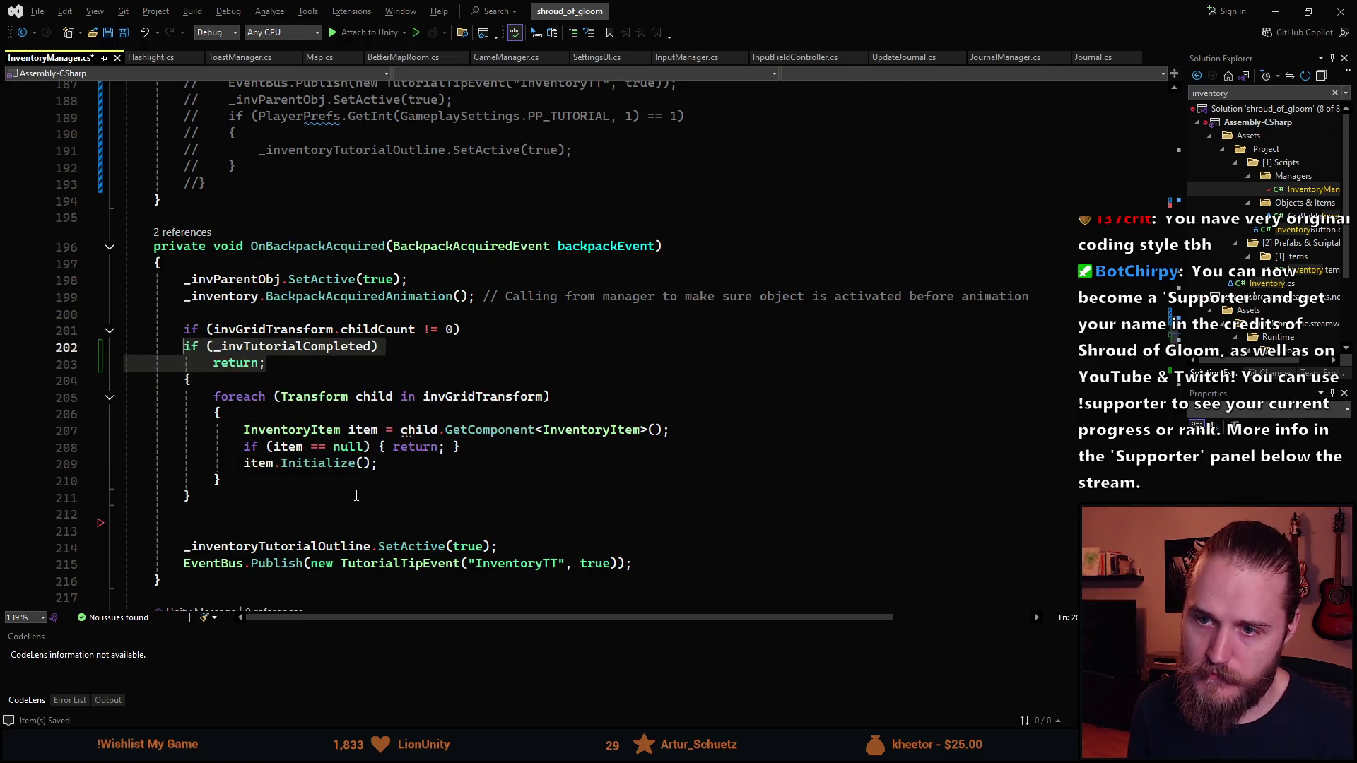
type("8")
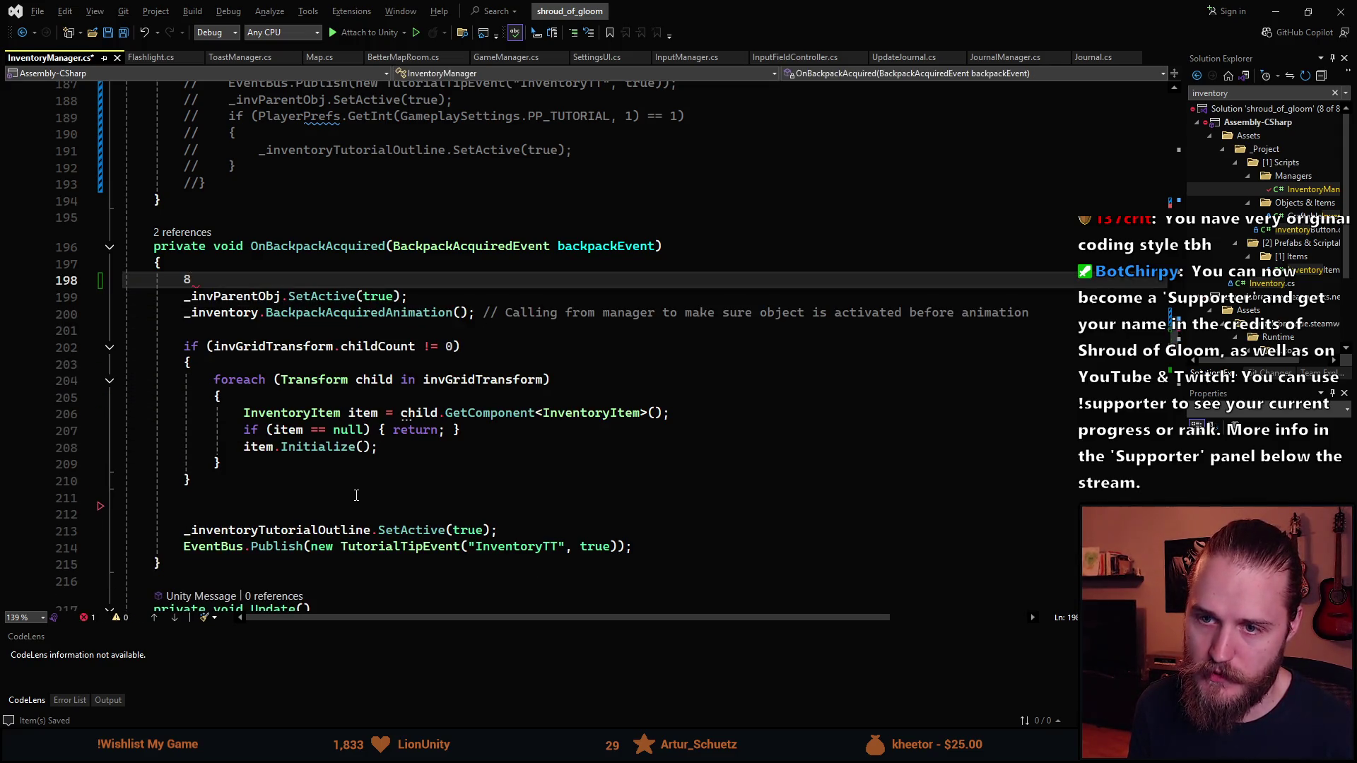
key("ctrl+z")
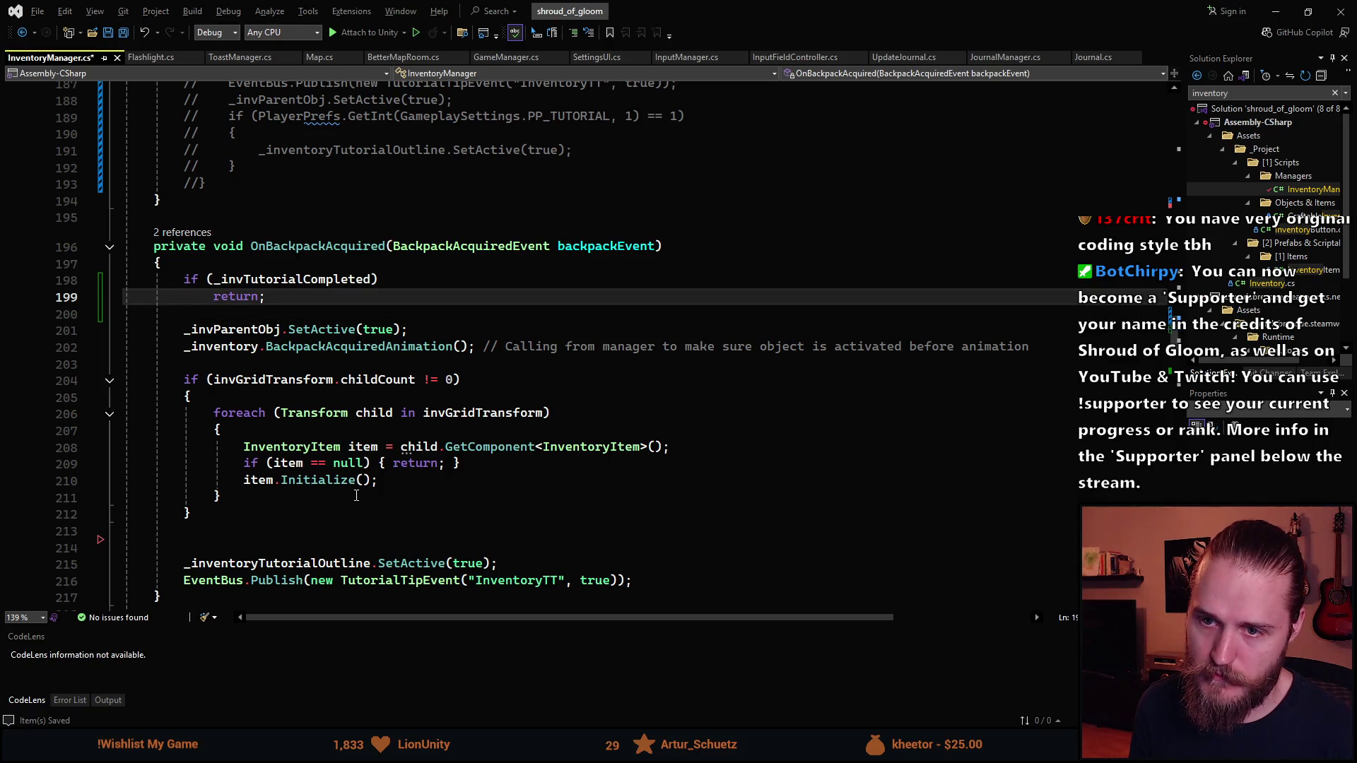
Wrap the early return in braces, indent it, and save InventoryManager
type("{")
key("Return")
key("Down")
key("Down")
key("alt+Up")
key("alt+Up")
key("ctrl+space")
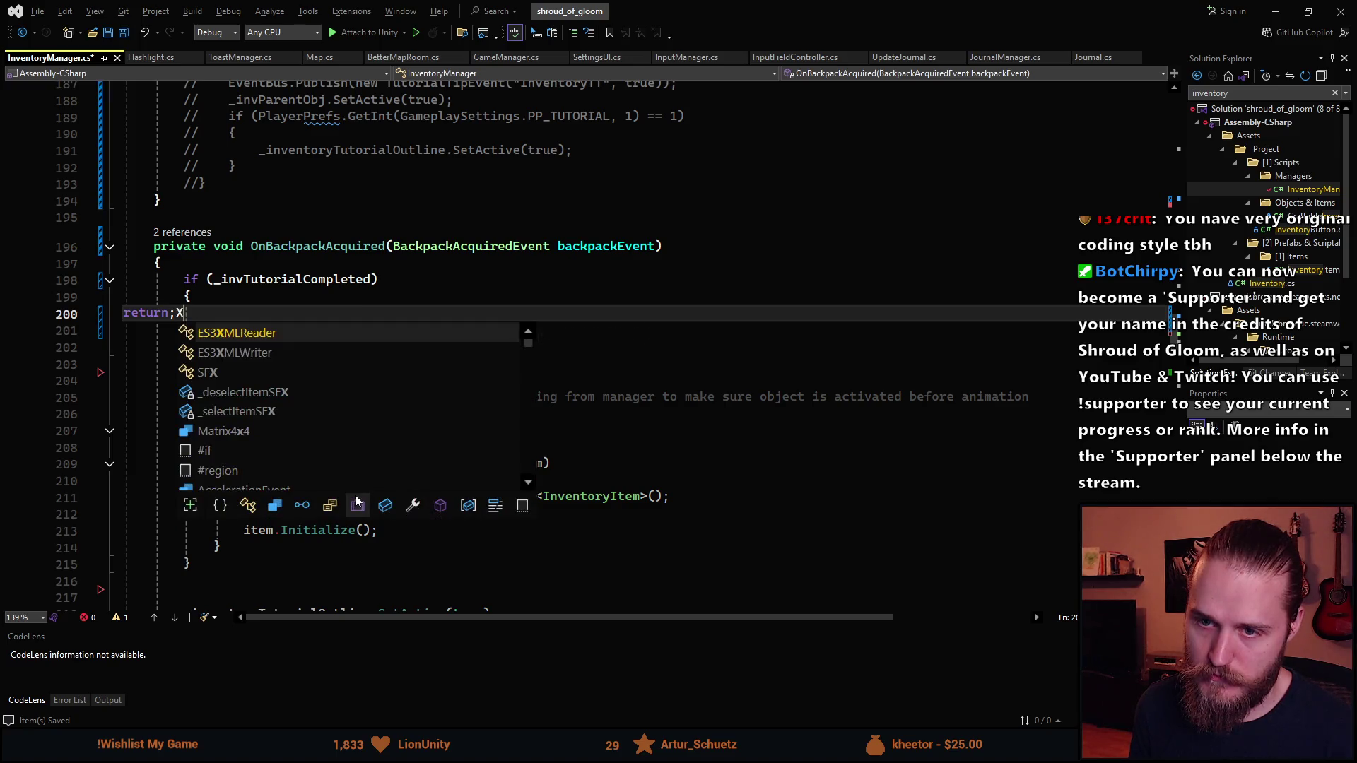
key("Escape")
key("Home")
key("Tab")
key("Tab")
key("Tab")
key("End")
key("Delete")
key("ctrl+s")
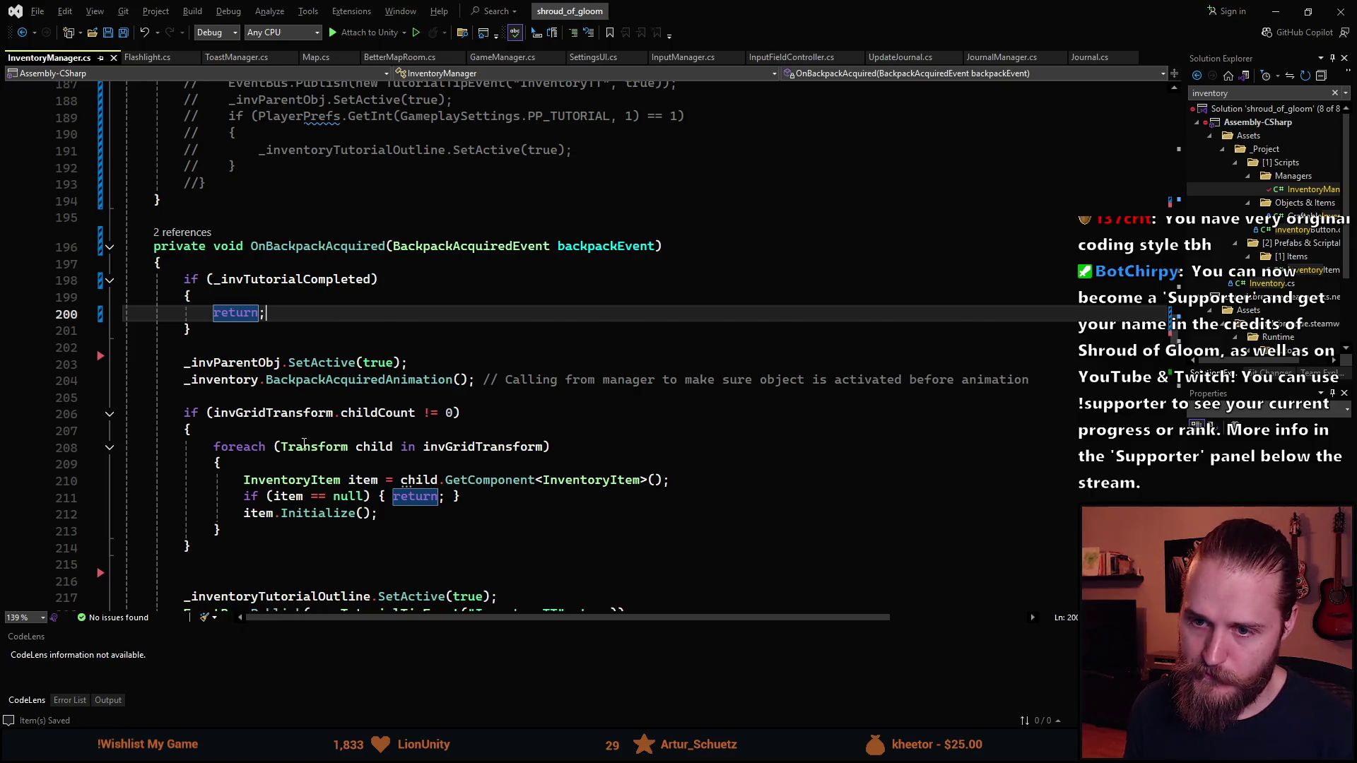
Delete the leftover blank line in OnBackpackAcquired and save again
scroll(304, 442, "down", 2)
left_click(183, 475)
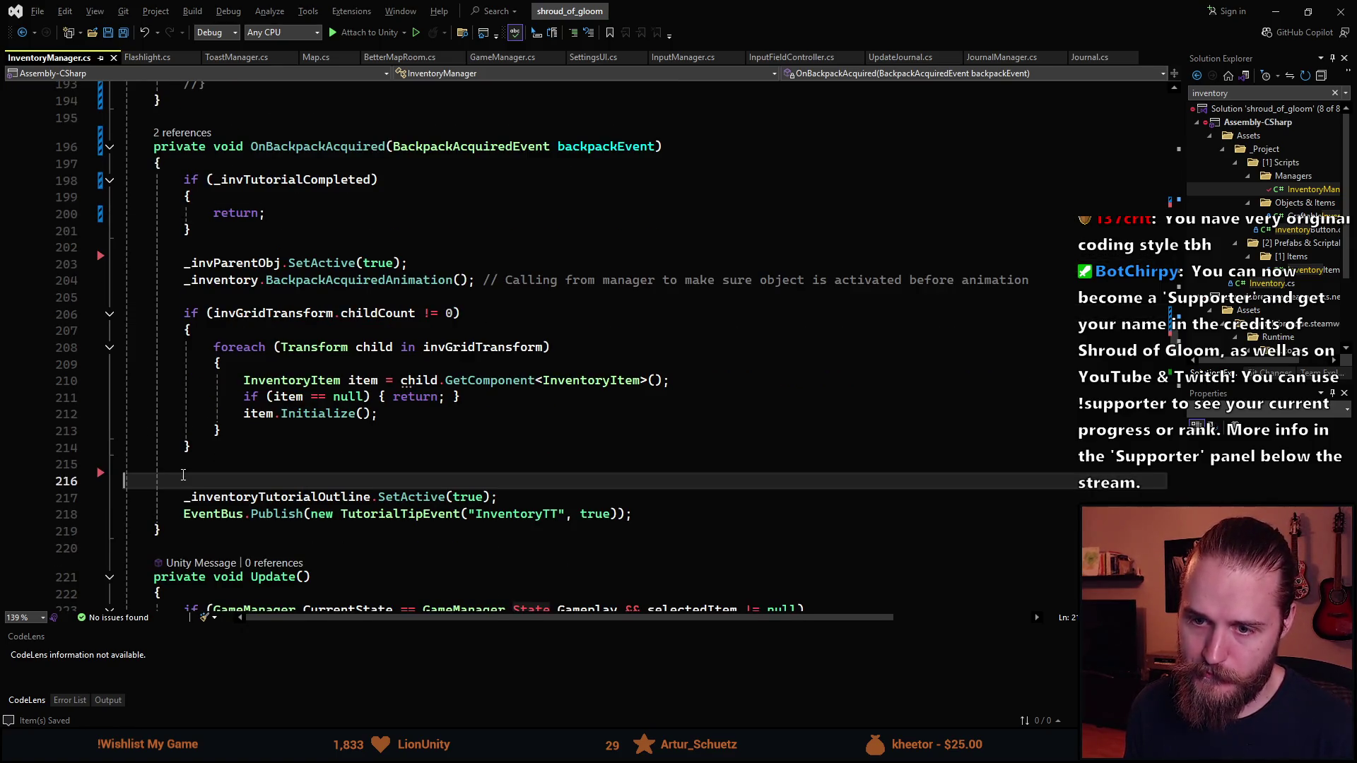
key("BackSpace")
key("ctrl+s")
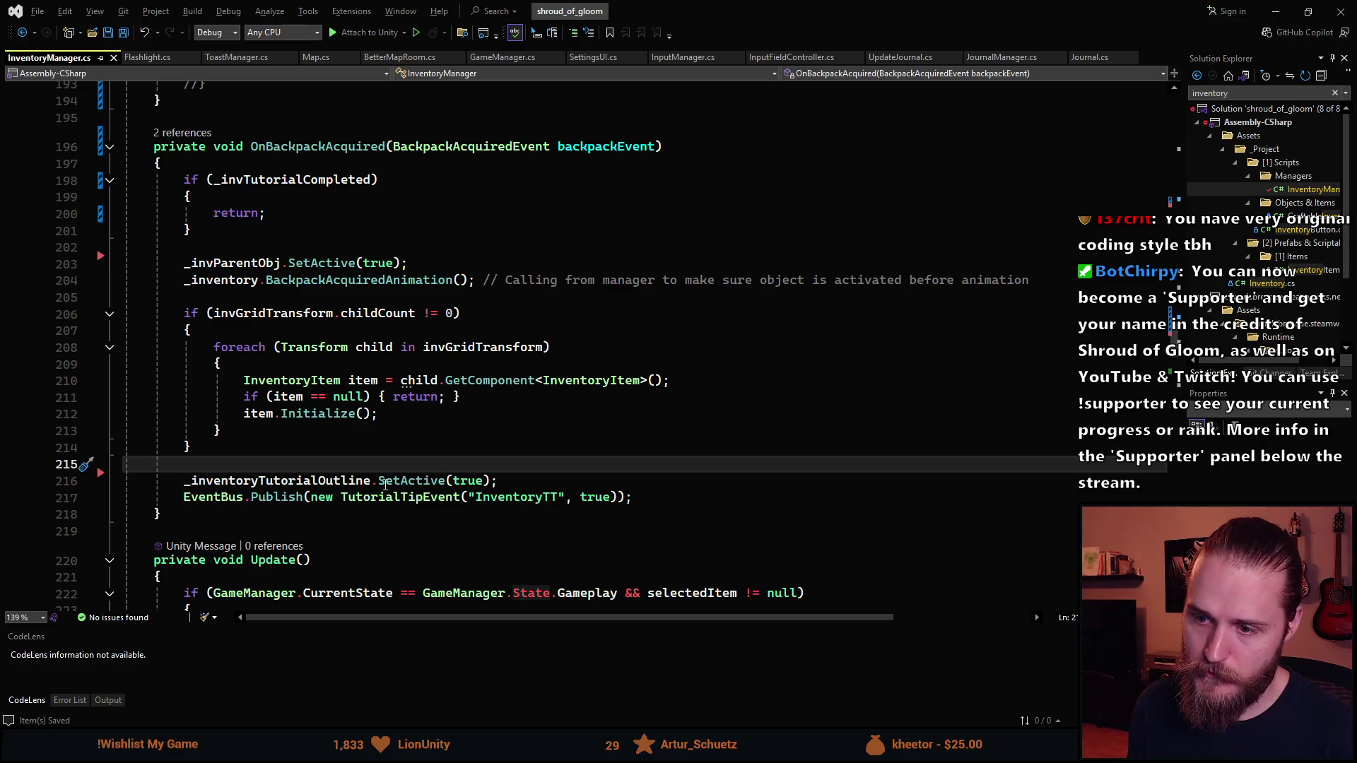
scroll(319, 480, "up", 1)
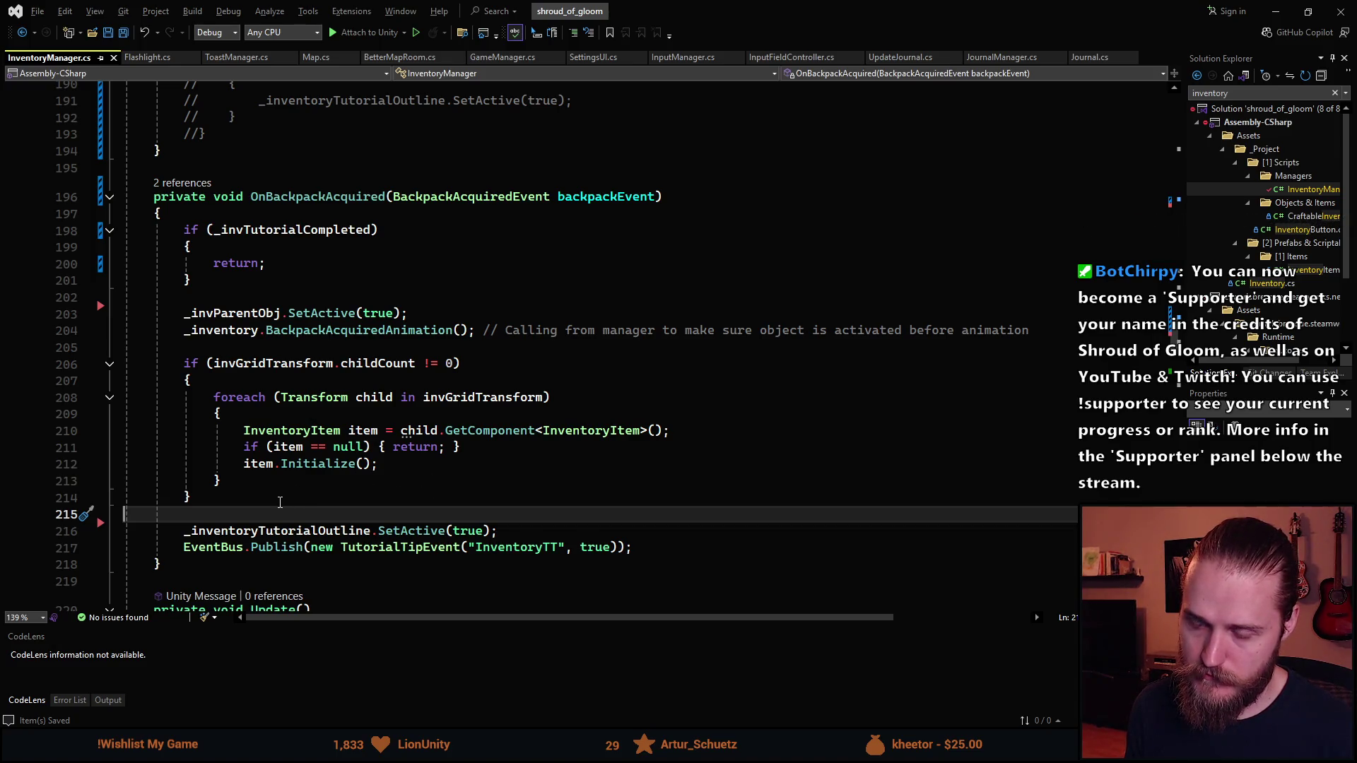
scroll(279, 502, "up", 4)
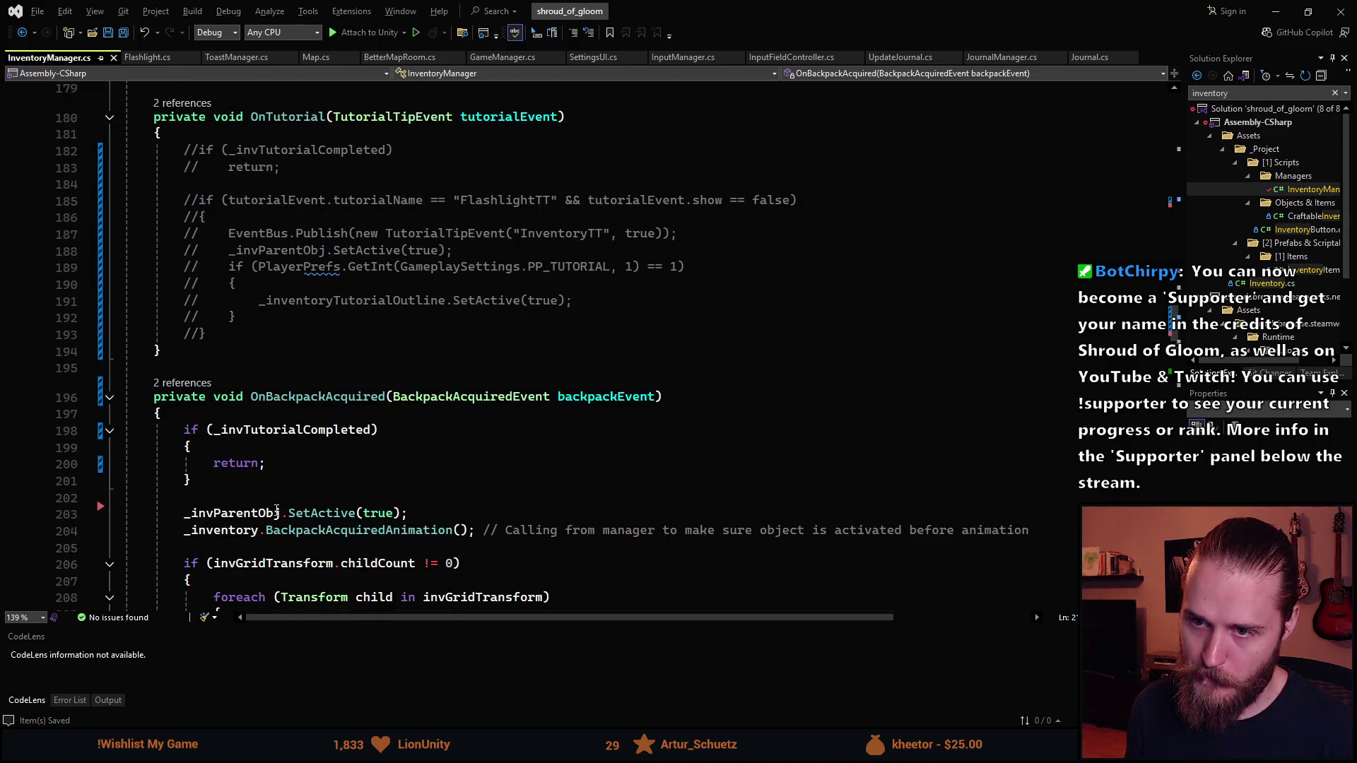
Paste the PP_TUTORIAL if-block after the childCount loop and uncomment it
scroll(275, 511, "up", 8)
scroll(275, 514, "down", 5)
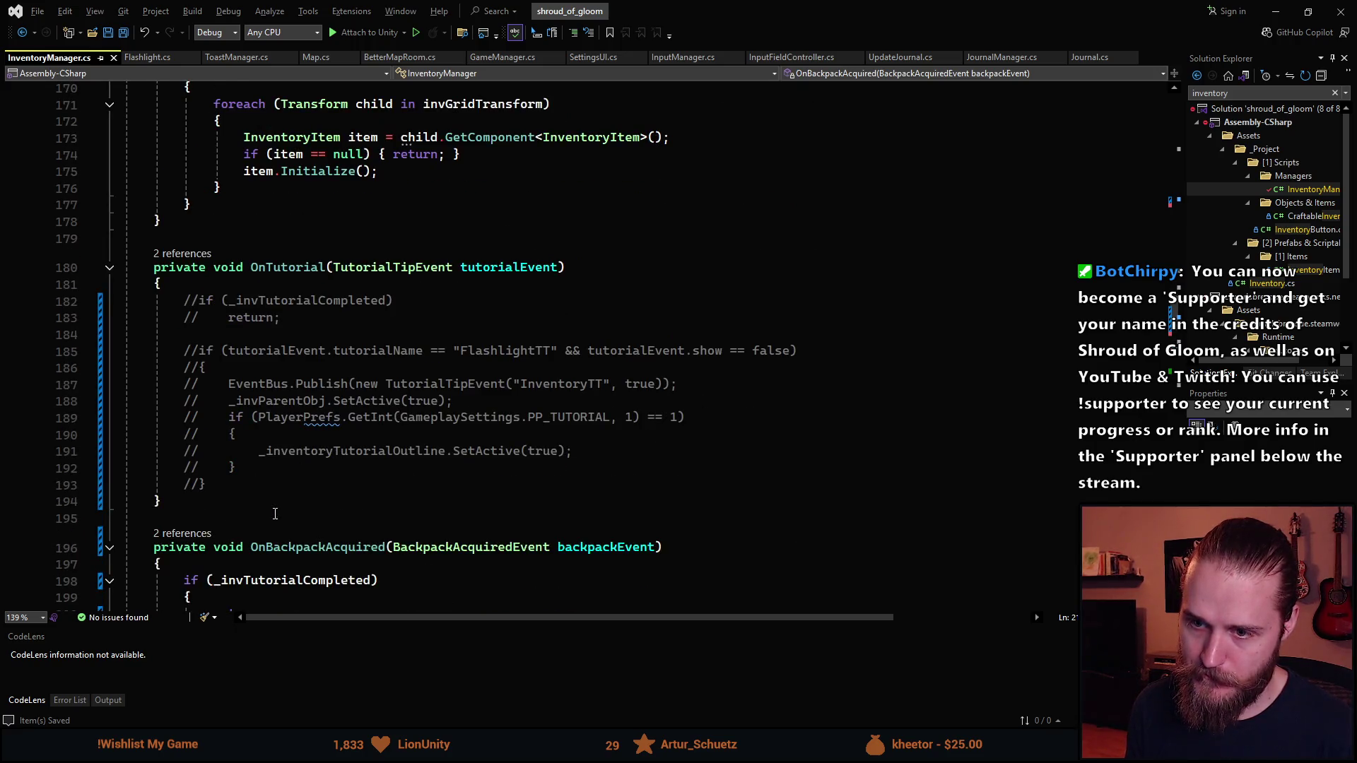
mouse_move(270, 468)
left_mouse_down()
mouse_move(240, 456)
mouse_move(229, 420)
left_mouse_up()
key("ctrl+c")
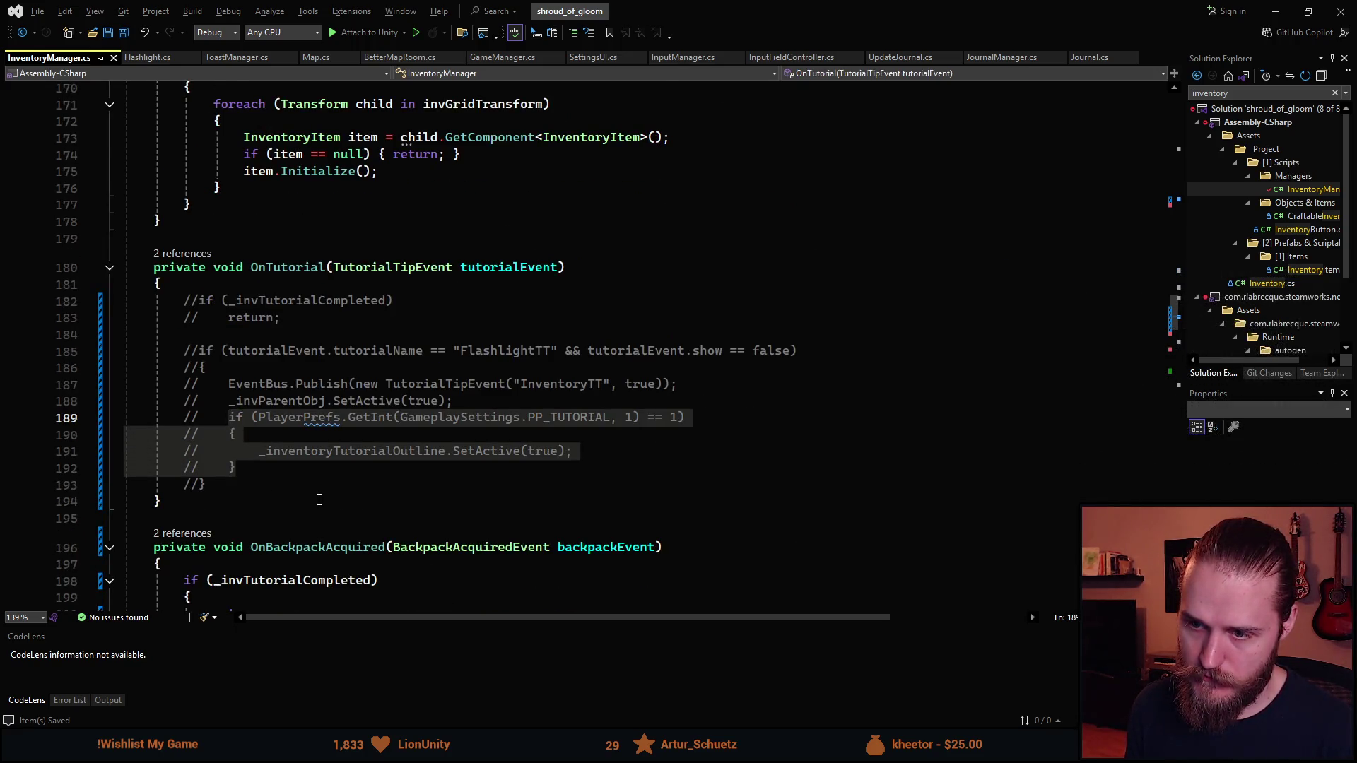
scroll(320, 500, "down", 8)
left_click(238, 463)
key("ctrl+v")
left_click_drag(266, 514, 212, 485)
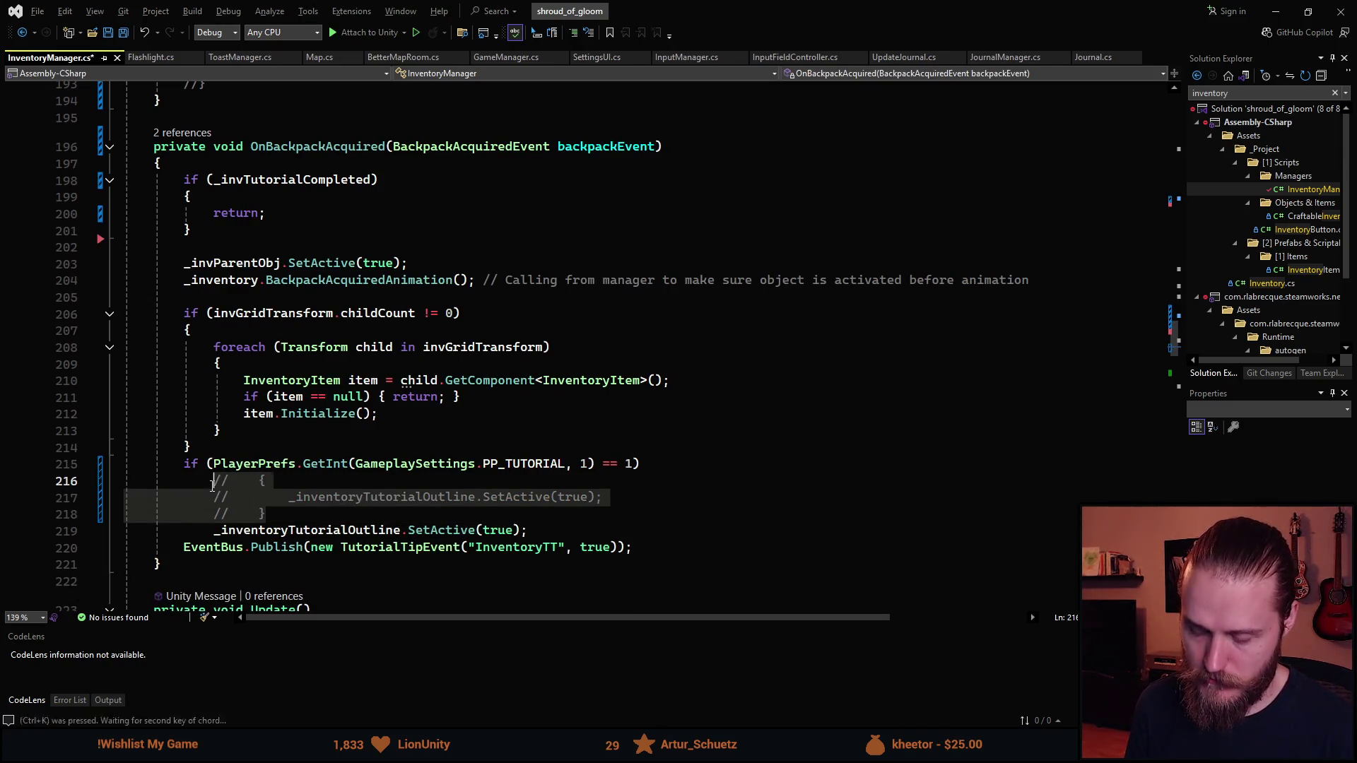
key("ctrl+k")
key("ctrl+u")
Remove the duplicate outline SetActive line, add a spacing line, and save
left_click(354, 530)
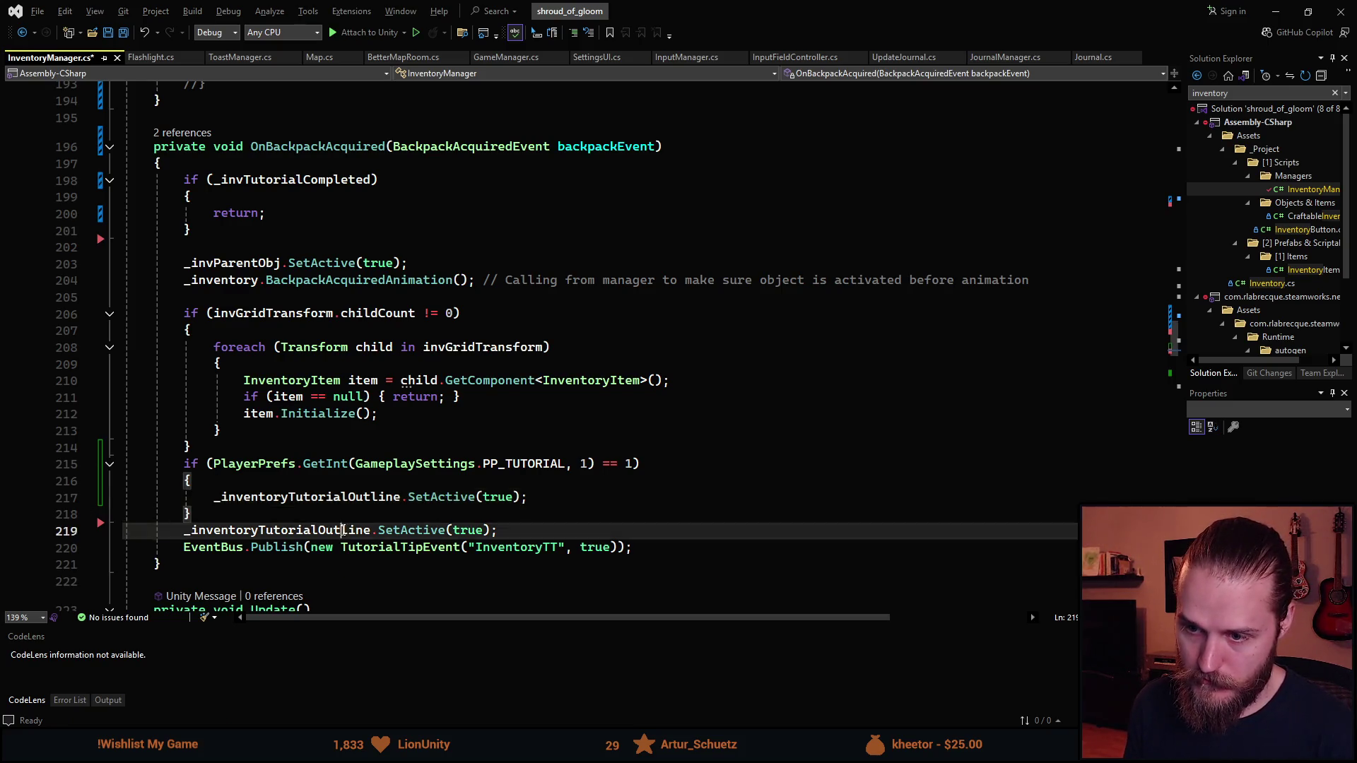
key("ctrl+x")
left_click(250, 524)
key("Return")
scroll(371, 426, "up", 3)
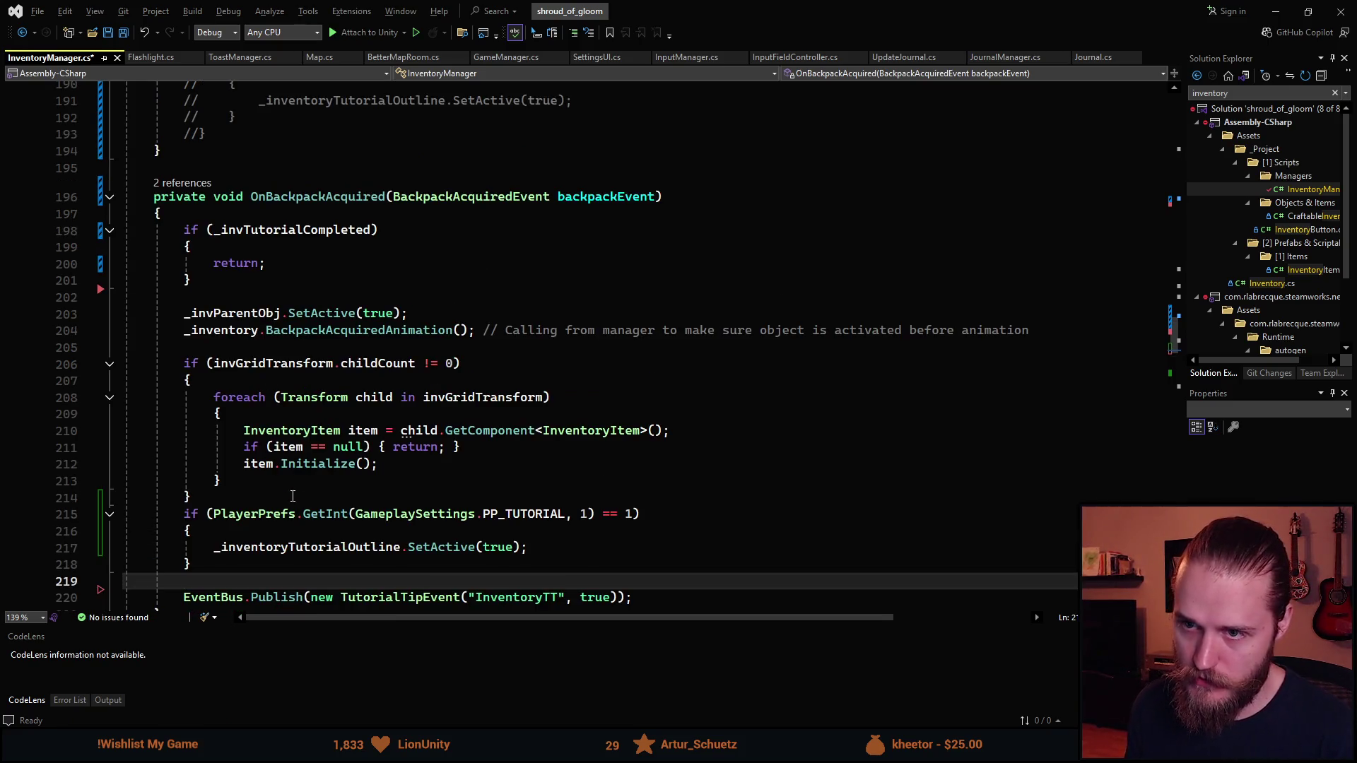
key("ctrl+s")
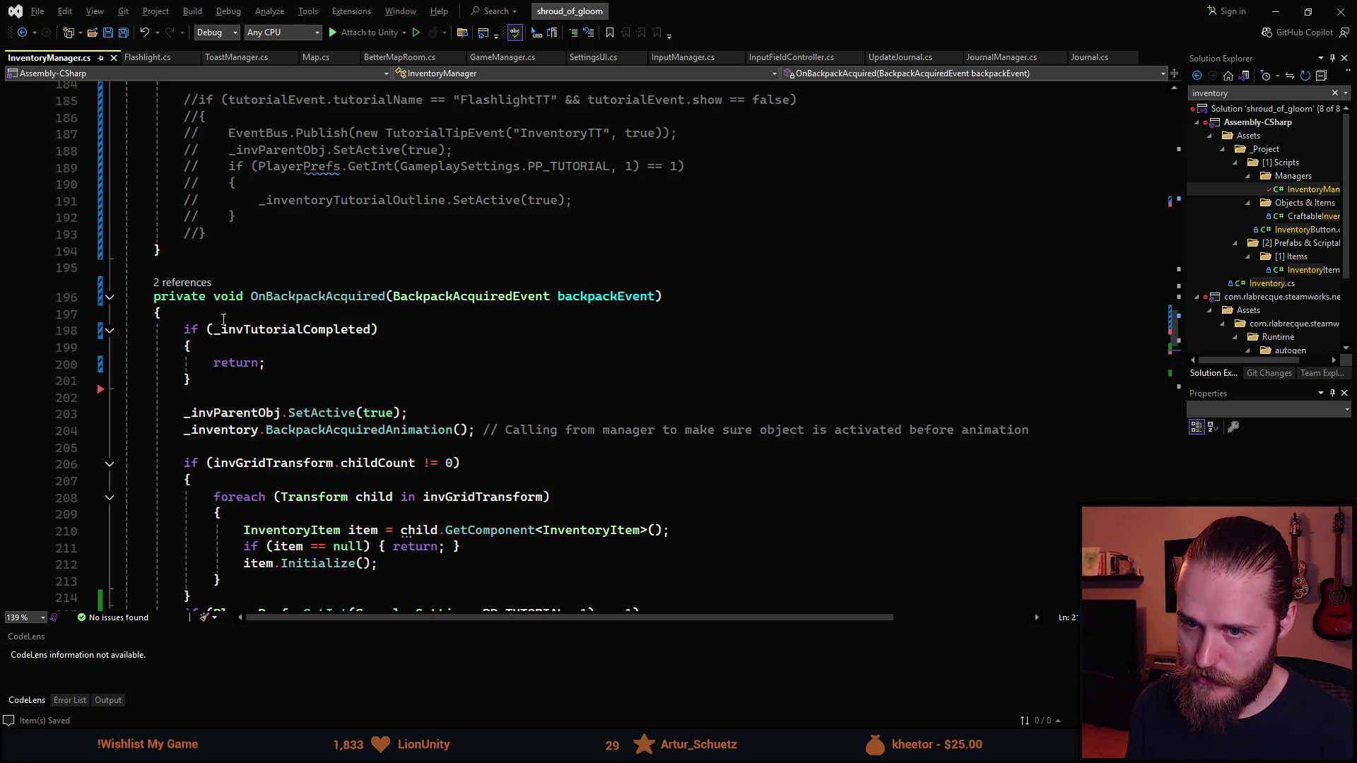
scroll(281, 297, "down", 3)
Paste a copy of OnBackpackAcquired directly below the original method
left_click_drag(162, 564, 154, 150)
left_click(223, 569)
key("Return")
key("ctrl+v")
scroll(442, 201, "down", 3)
scroll(442, 202, "up", 3)
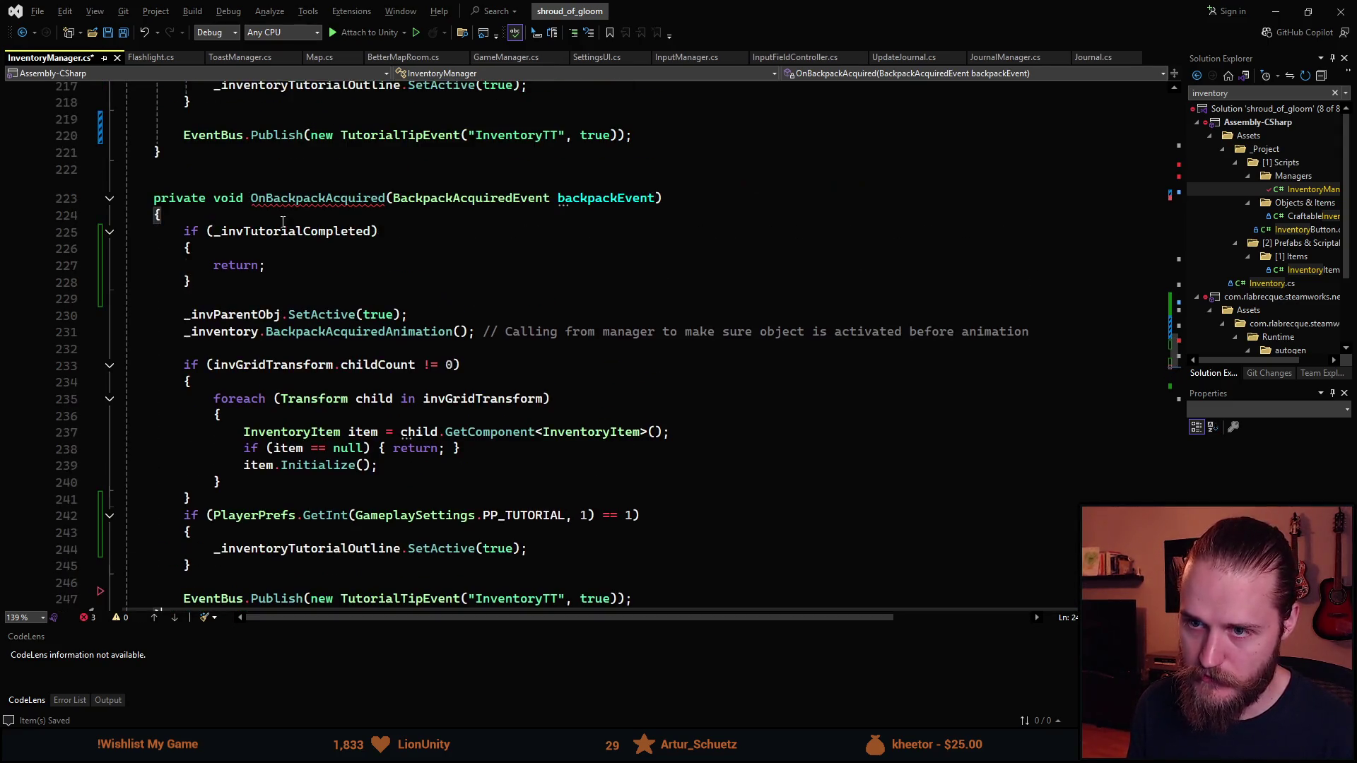
Drop the copy's BackpackAcquiredEvent parameter, rename it EnableBackpack, and save
left_click_drag(658, 198, 252, 198)
key("BackSpace")
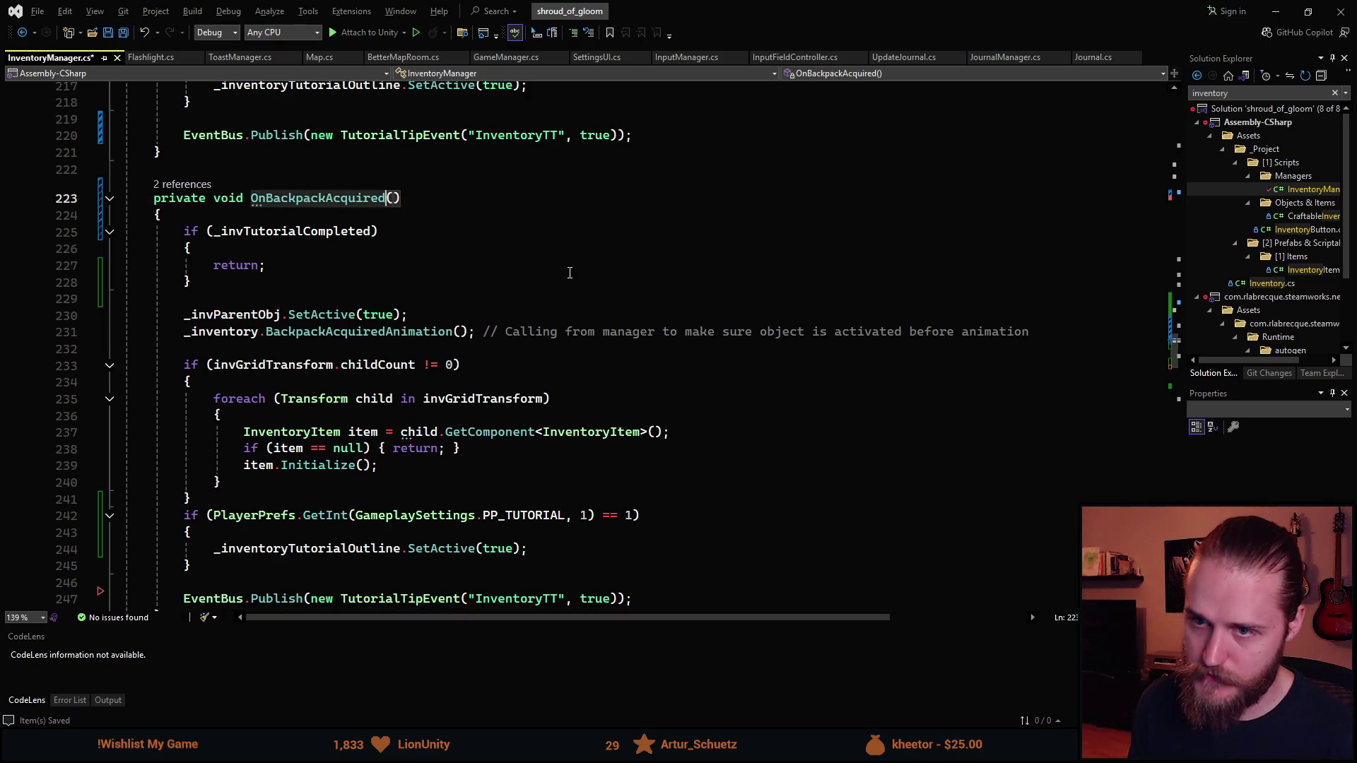
key("BackSpace")
type("Enable")
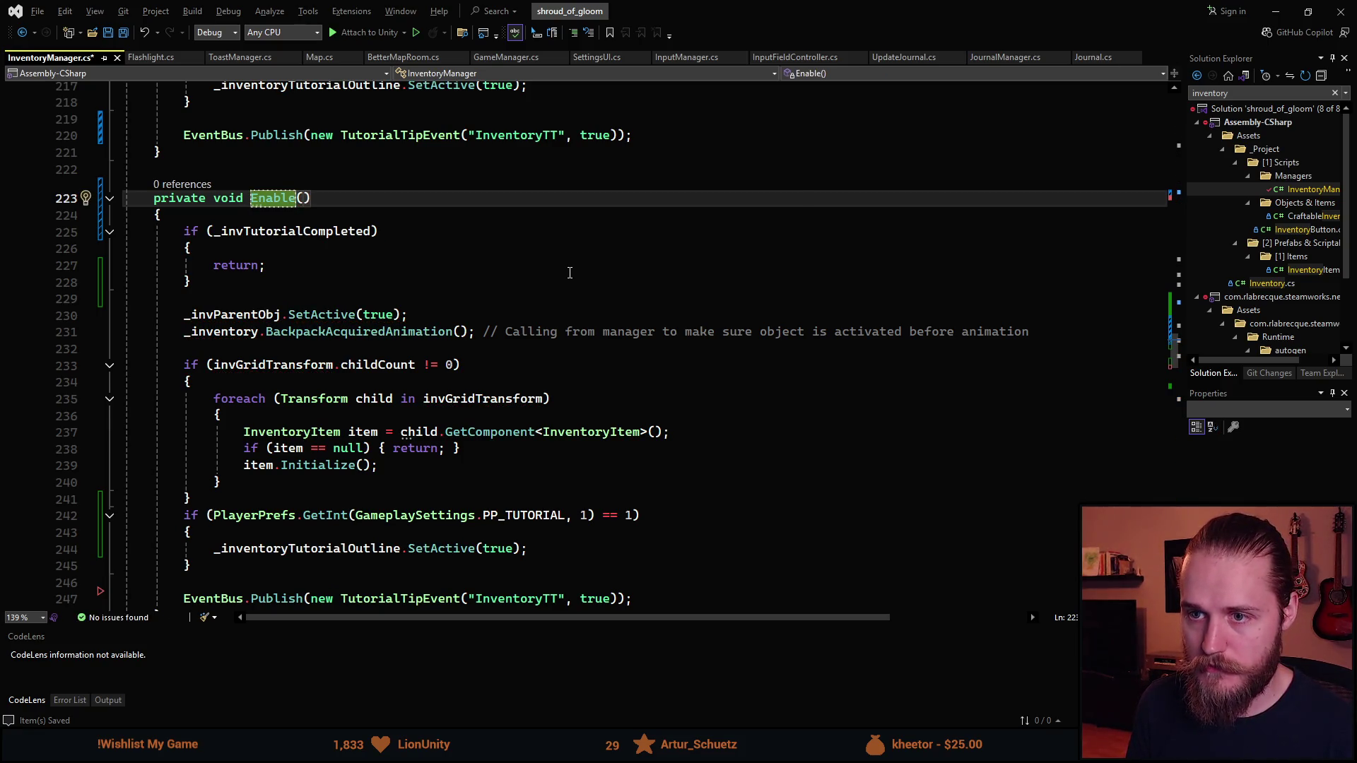
type("Backpack")
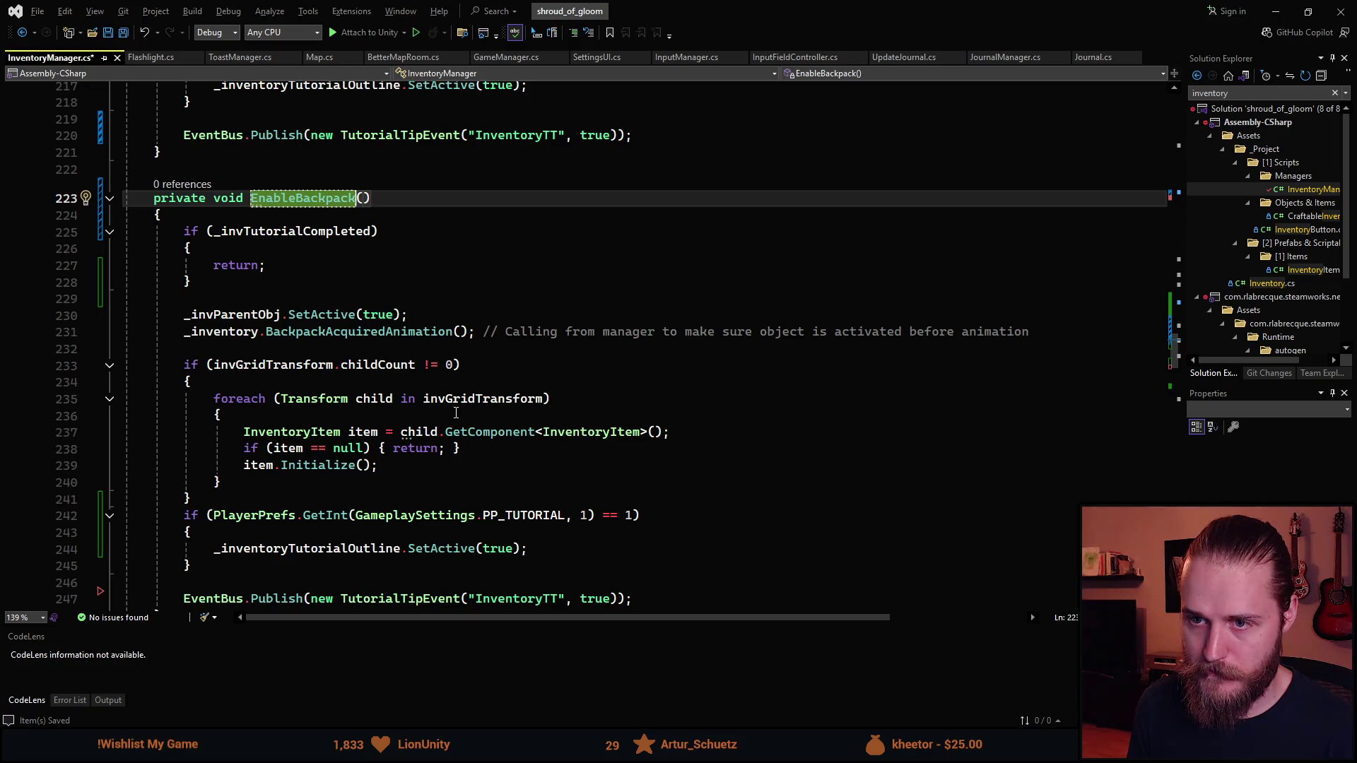
key("ctrl+s")
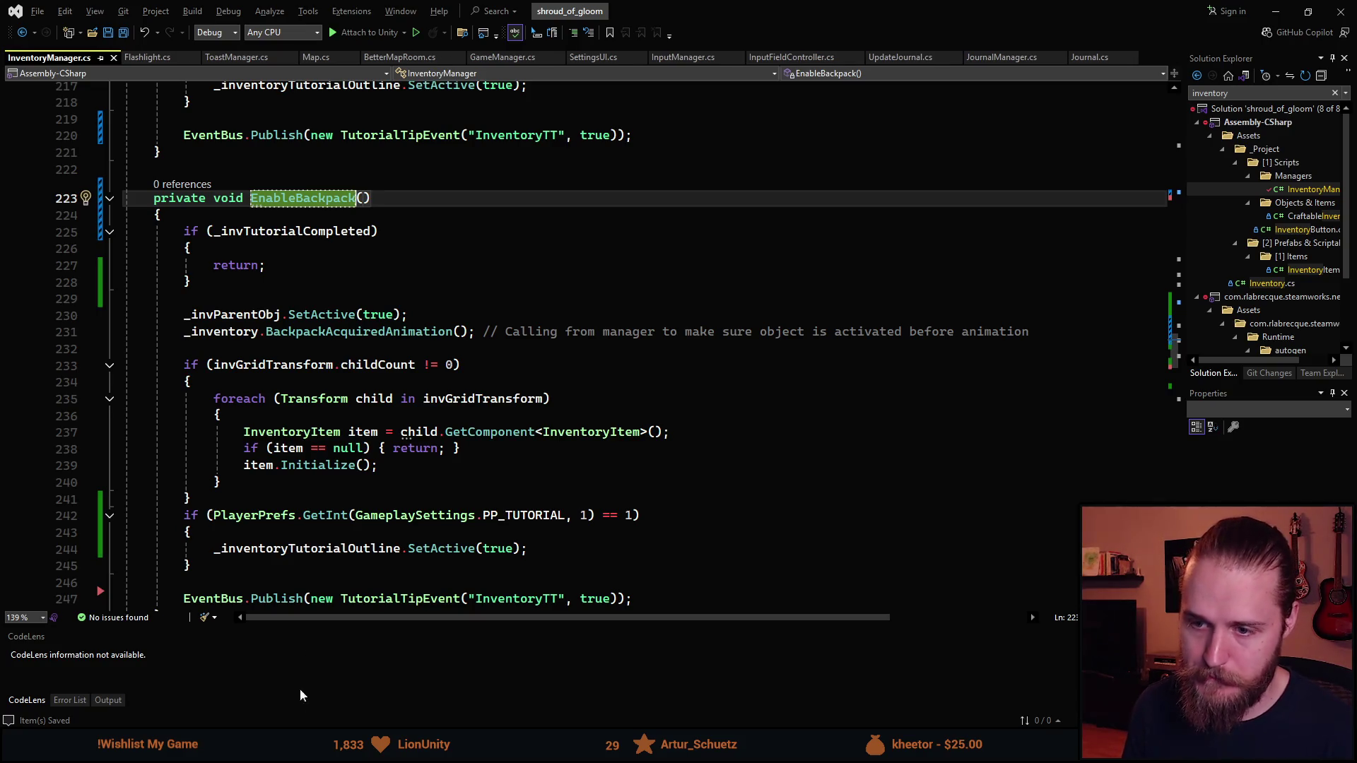
scroll(378, 458, "down", 5)
scroll(307, 492, "down", 3)
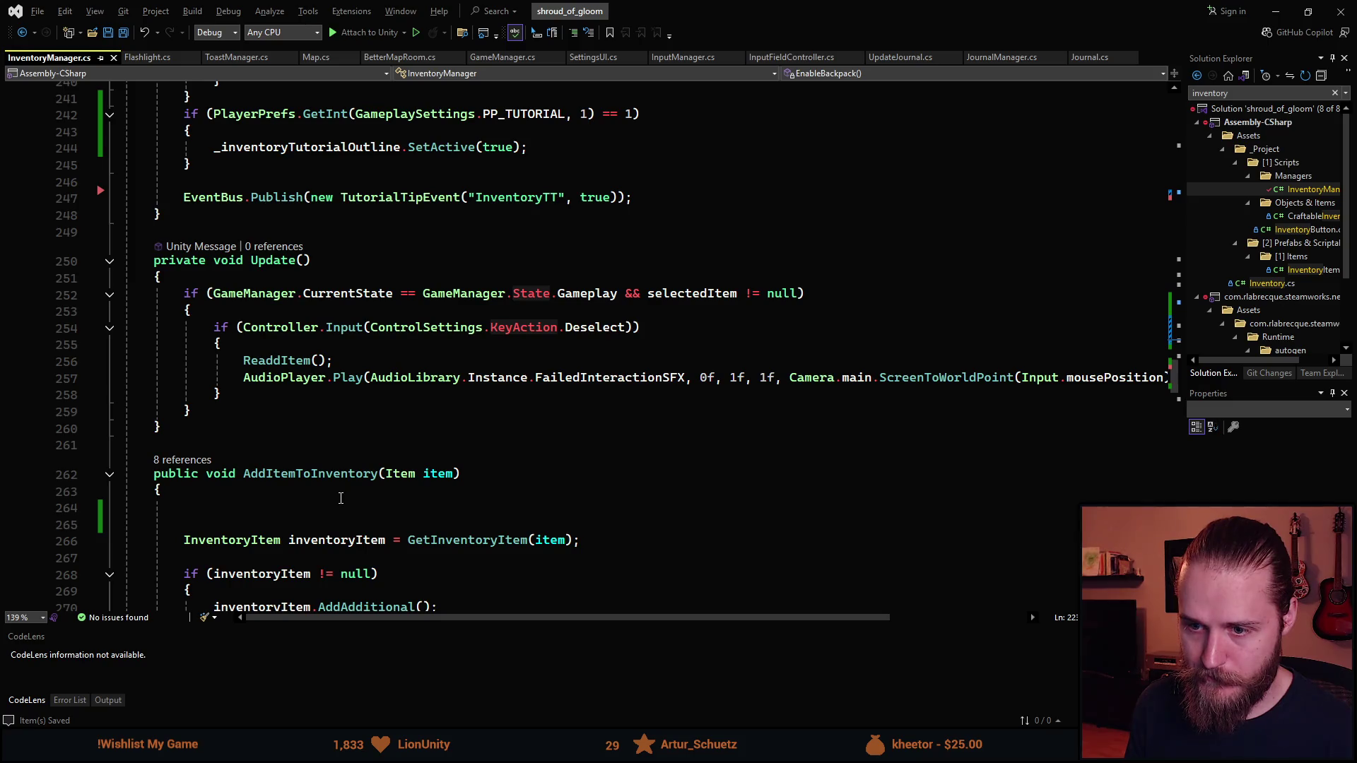
Start AddItemToInventory with the condition if (!_invParentObj.activeSelf)
scroll(338, 498, "down", 3)
left_click(283, 358)
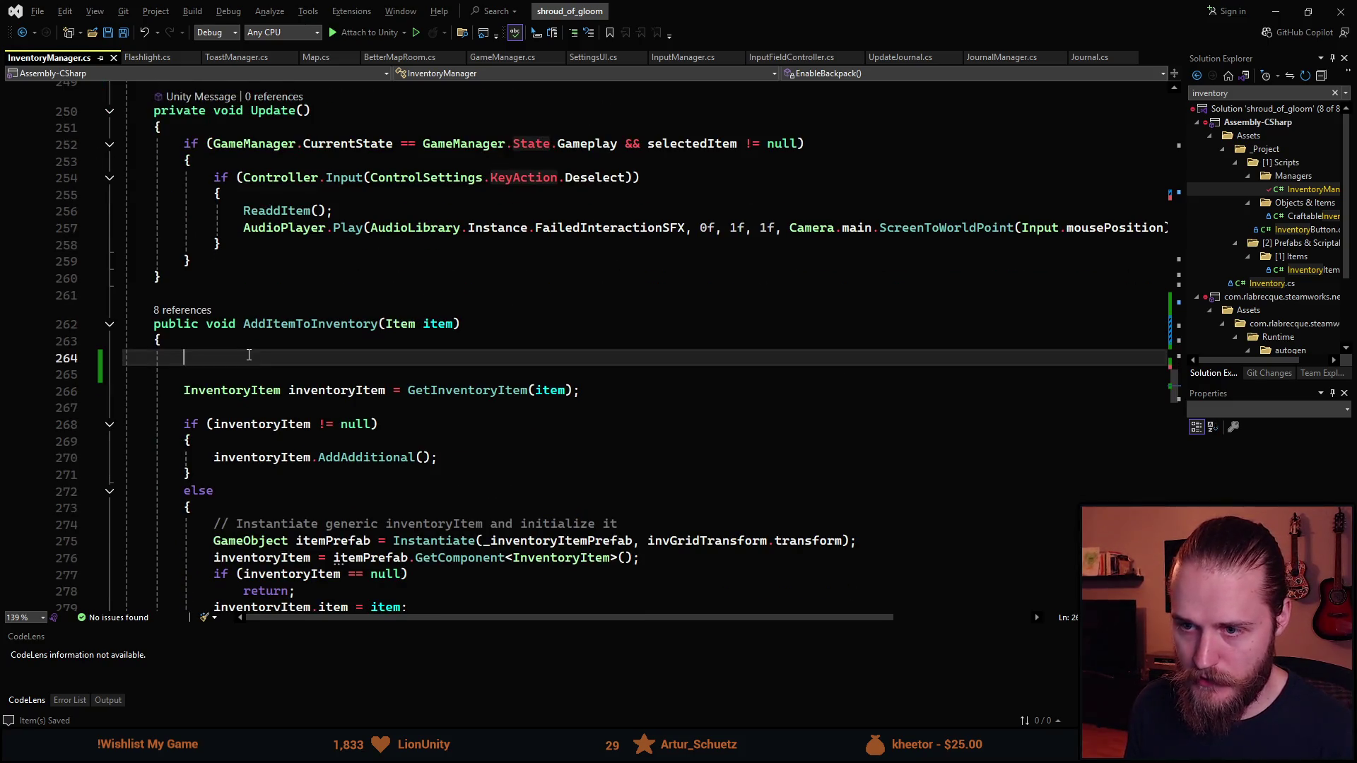
type("if (")
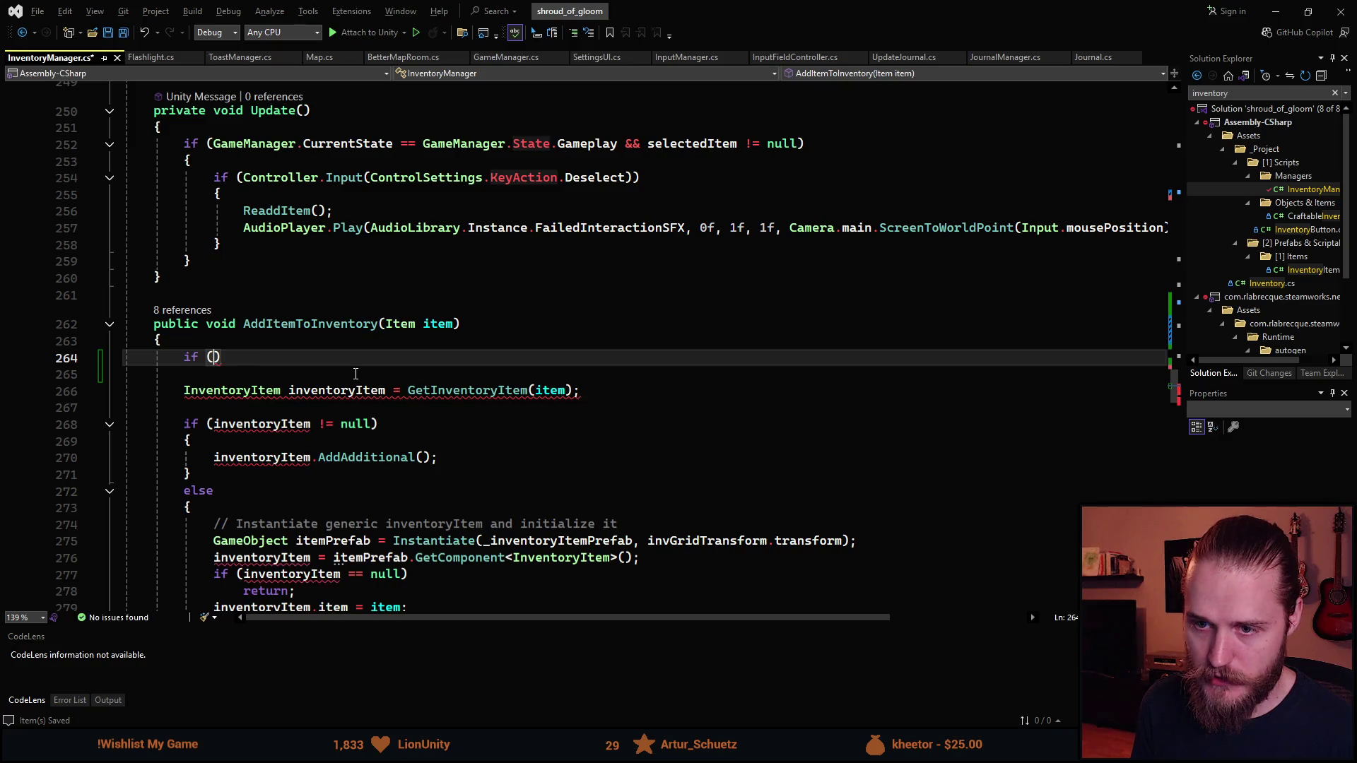
scroll(393, 387, "up", 10)
scroll(393, 387, "up", 10)
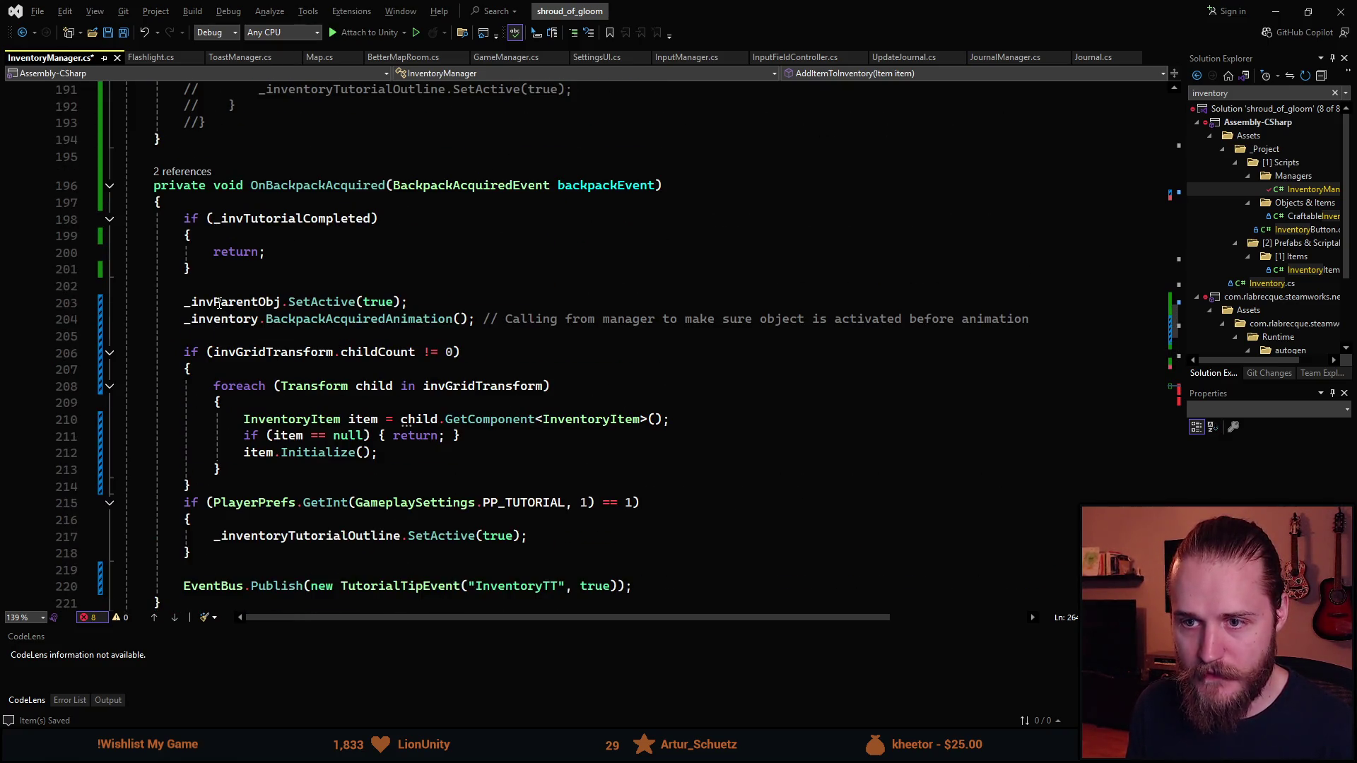
scroll(345, 393, "down", 20)
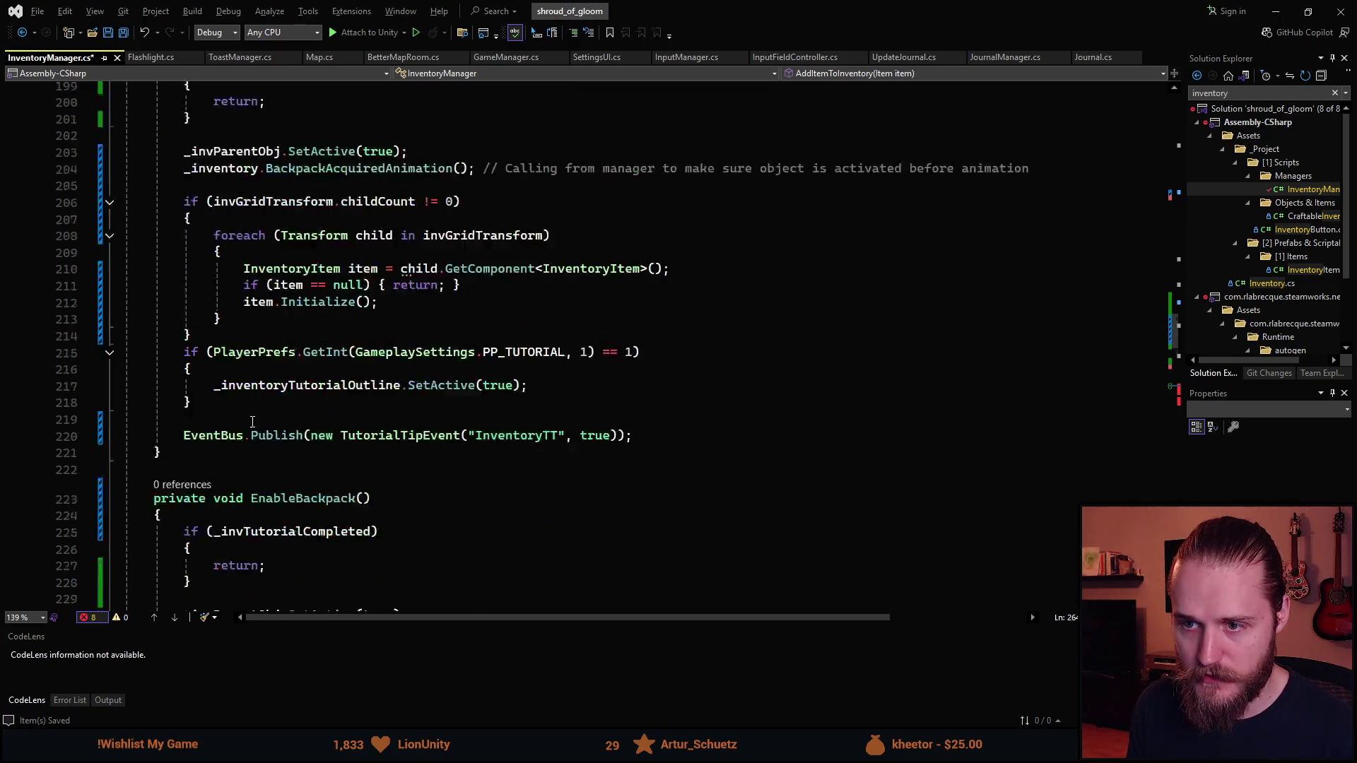
type("if (")
scroll(401, 390, "up", 3)
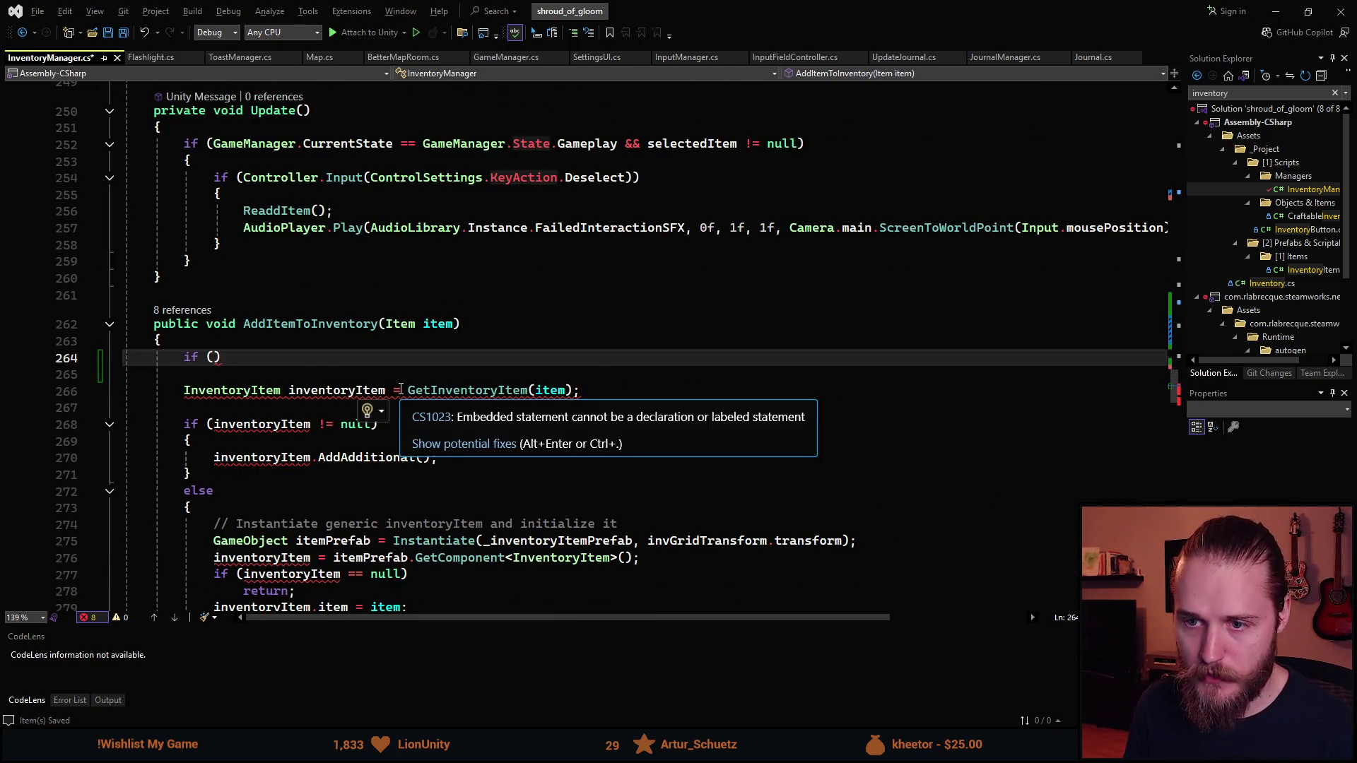
type("_invp")
key("Tab")
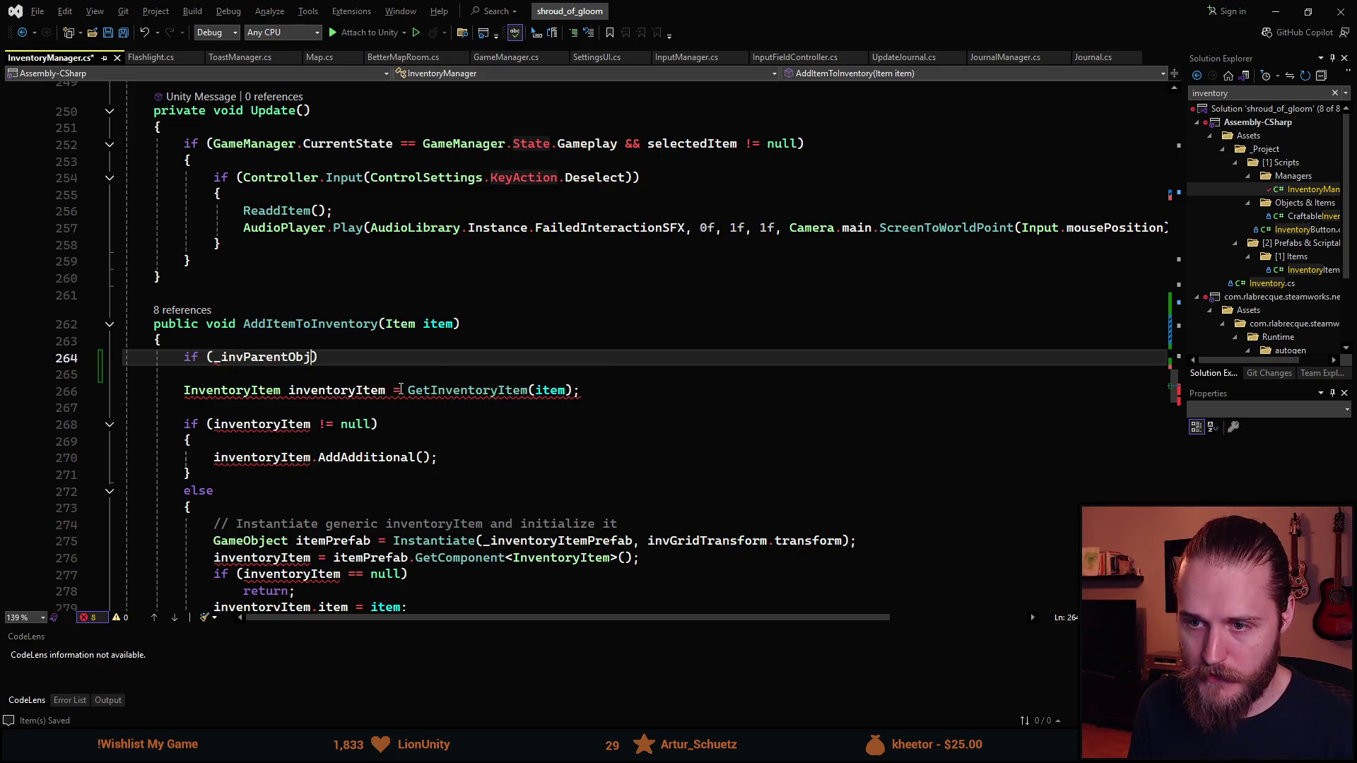
type(".act")
key("Down")
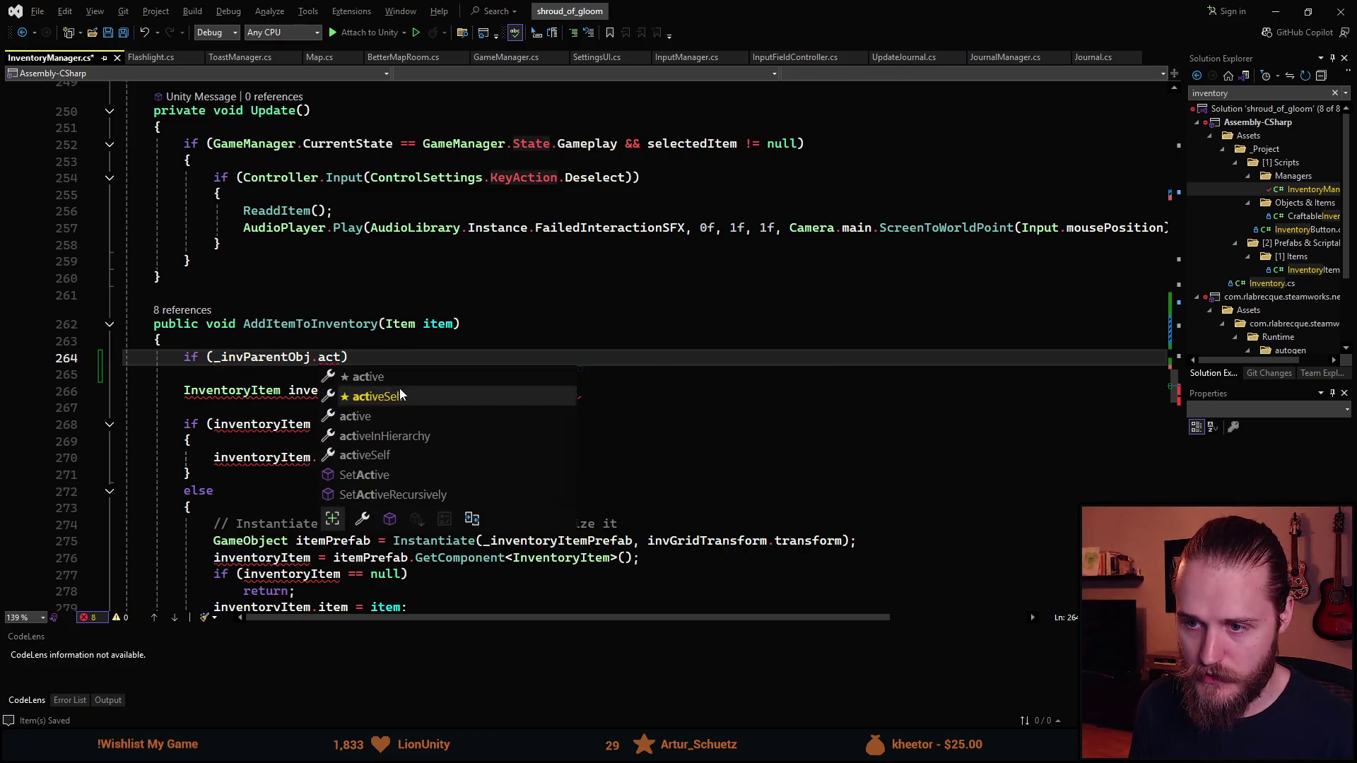
key("Tab")
type("!")
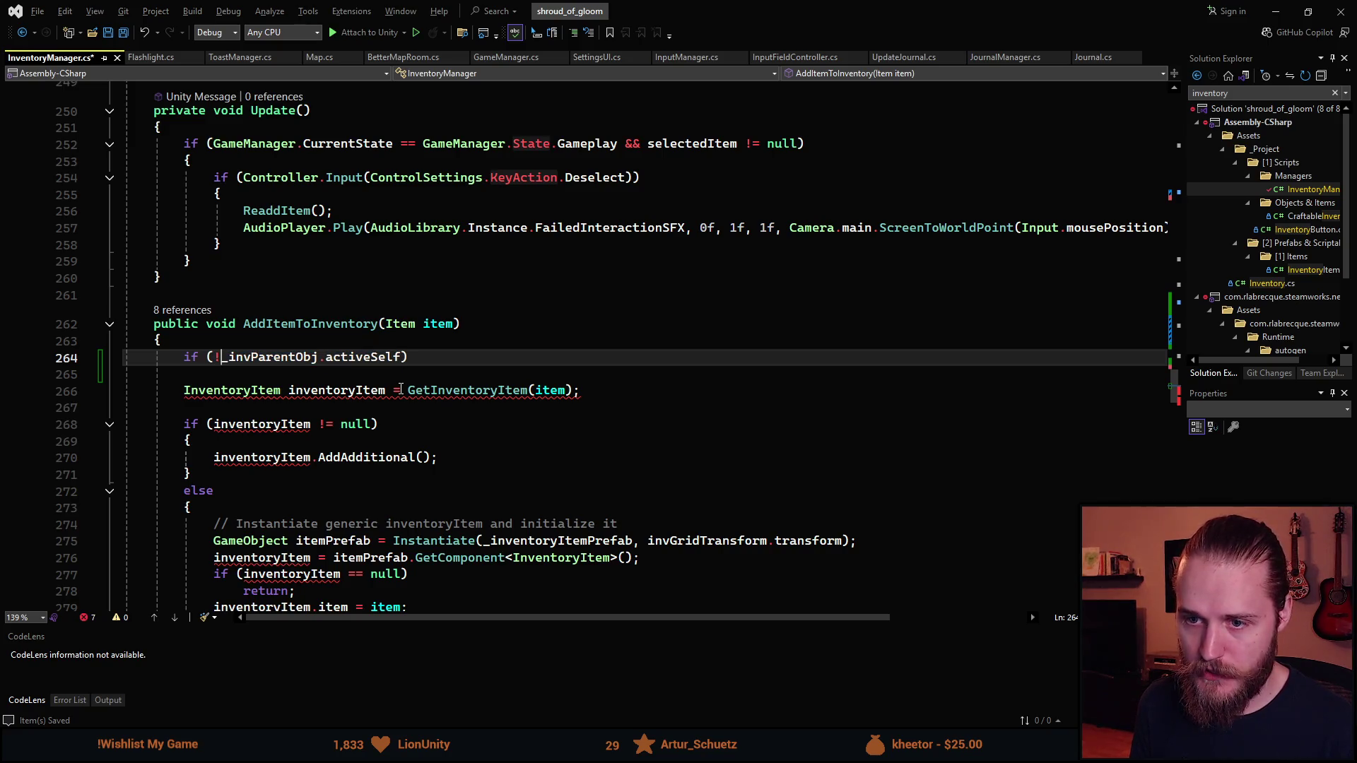
key("End")
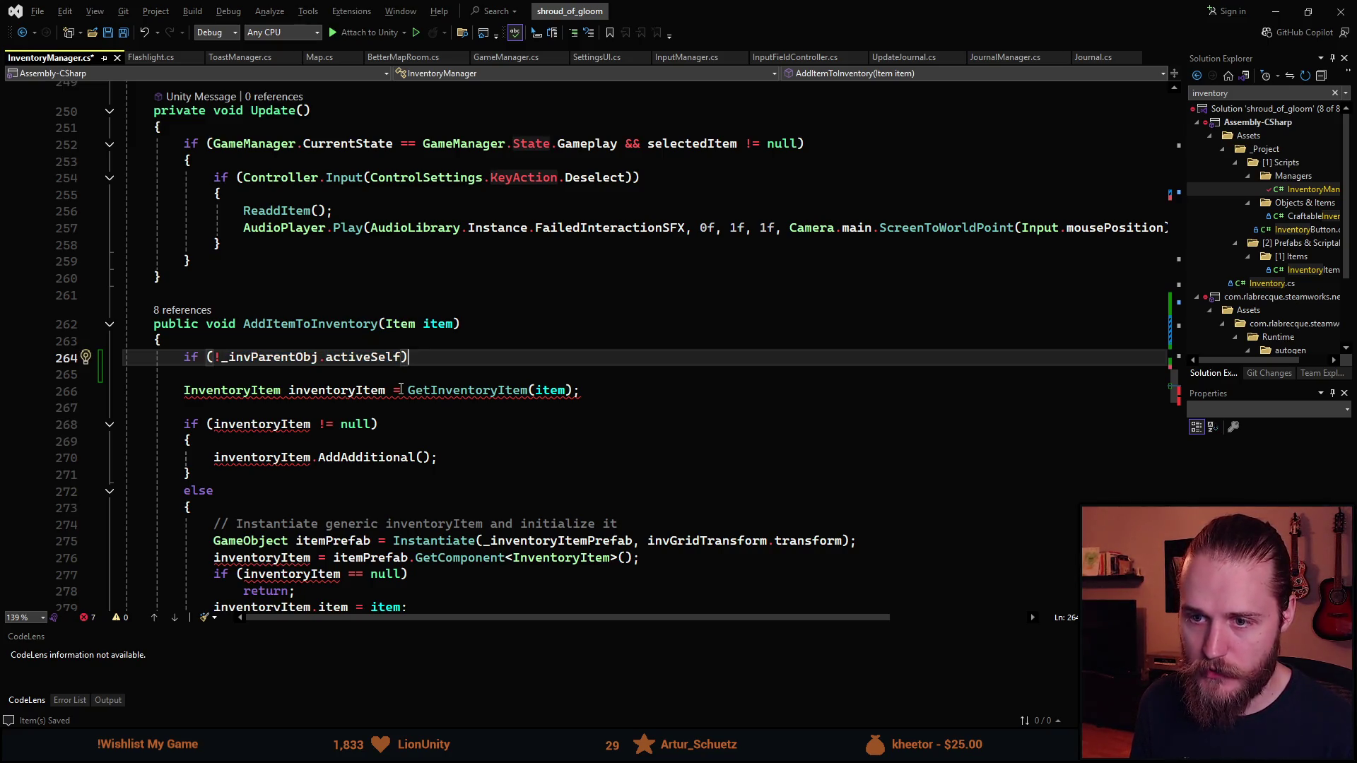
Add a braced EnableBackpack(); call under the condition, save, and return to Unity
key("Return")
type("{")
key("Return")
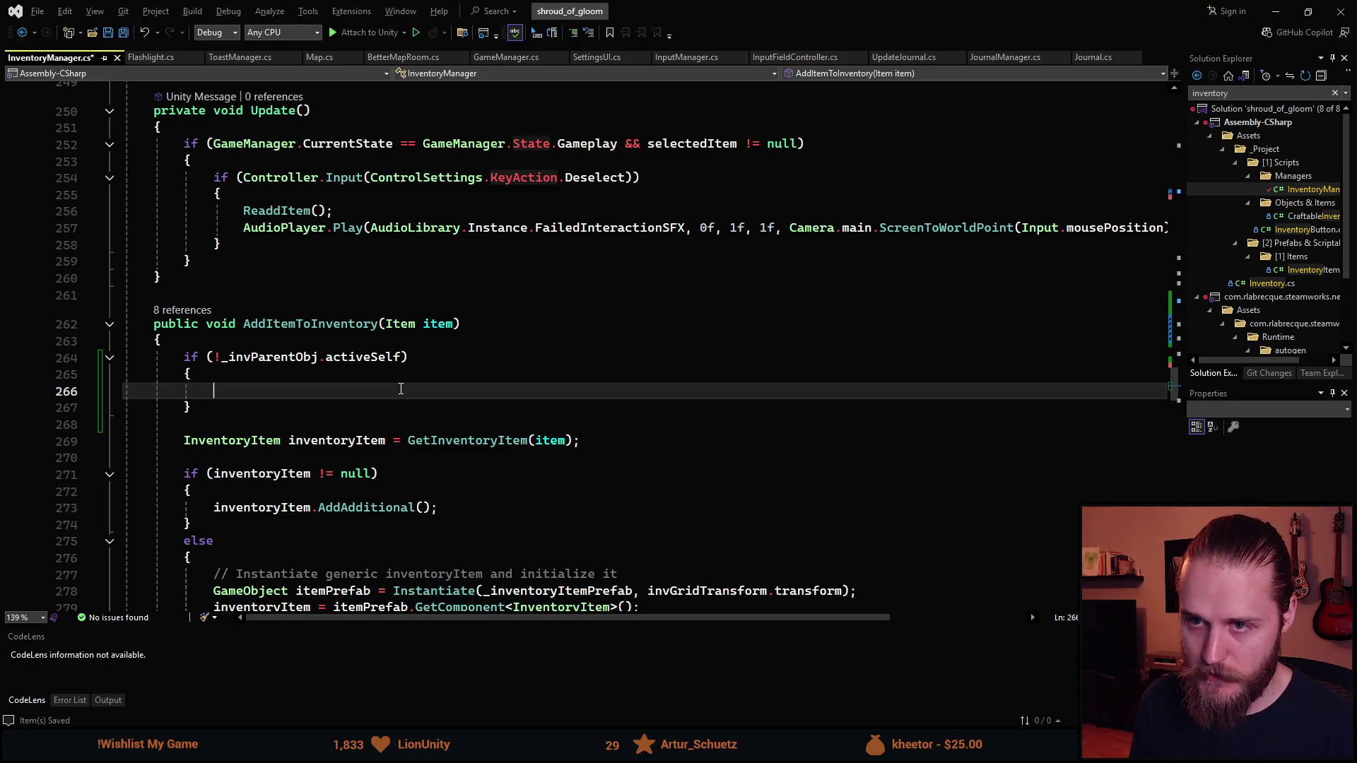
type("Enable")
key("Tab")
type("();M")
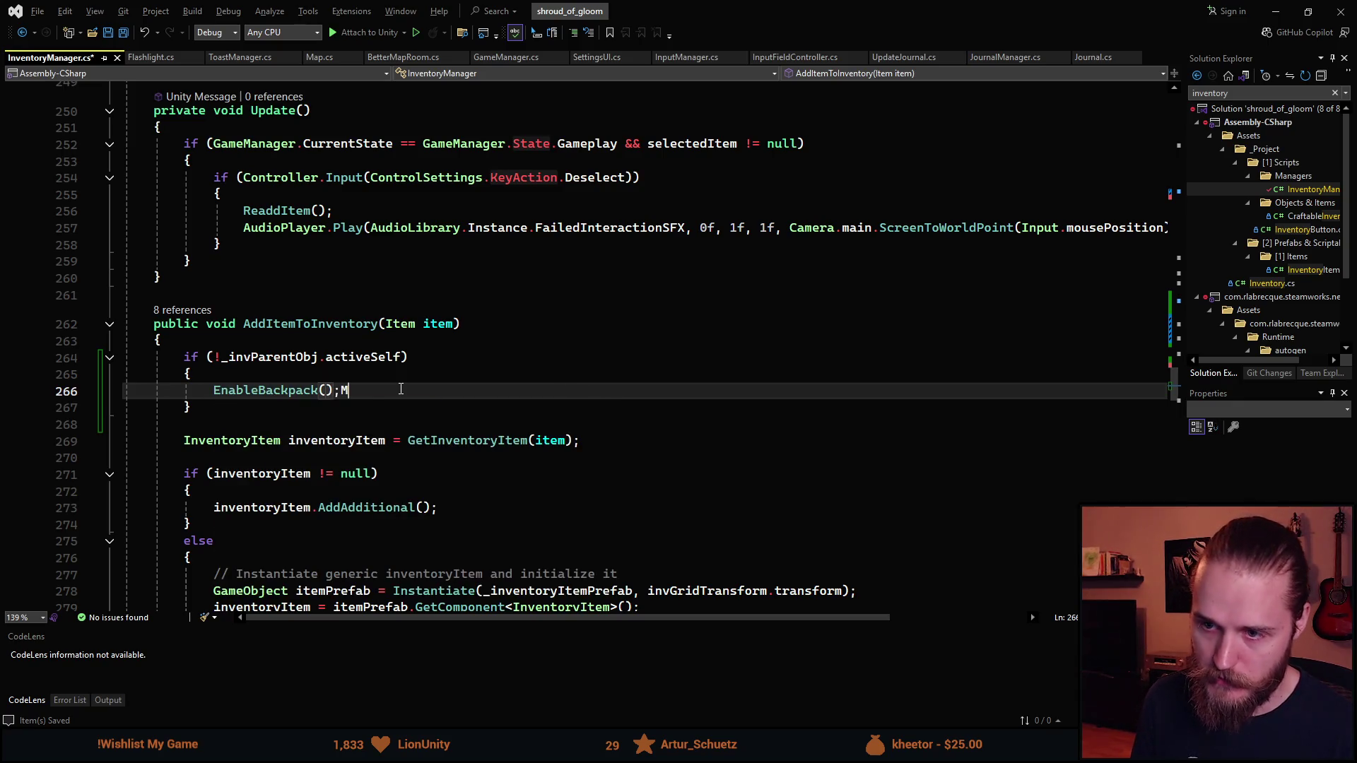
key("BackSpace")
key("ctrl+s")
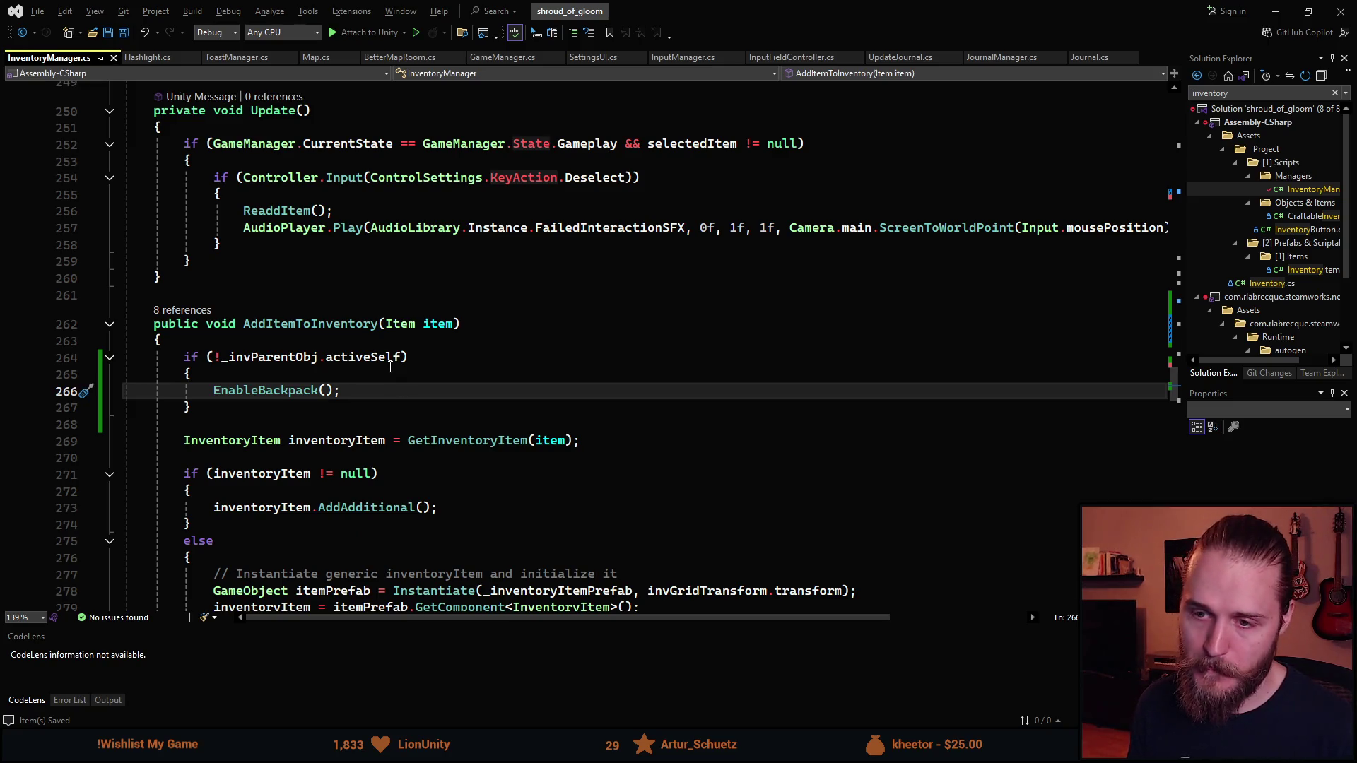
key("alt+Tab")
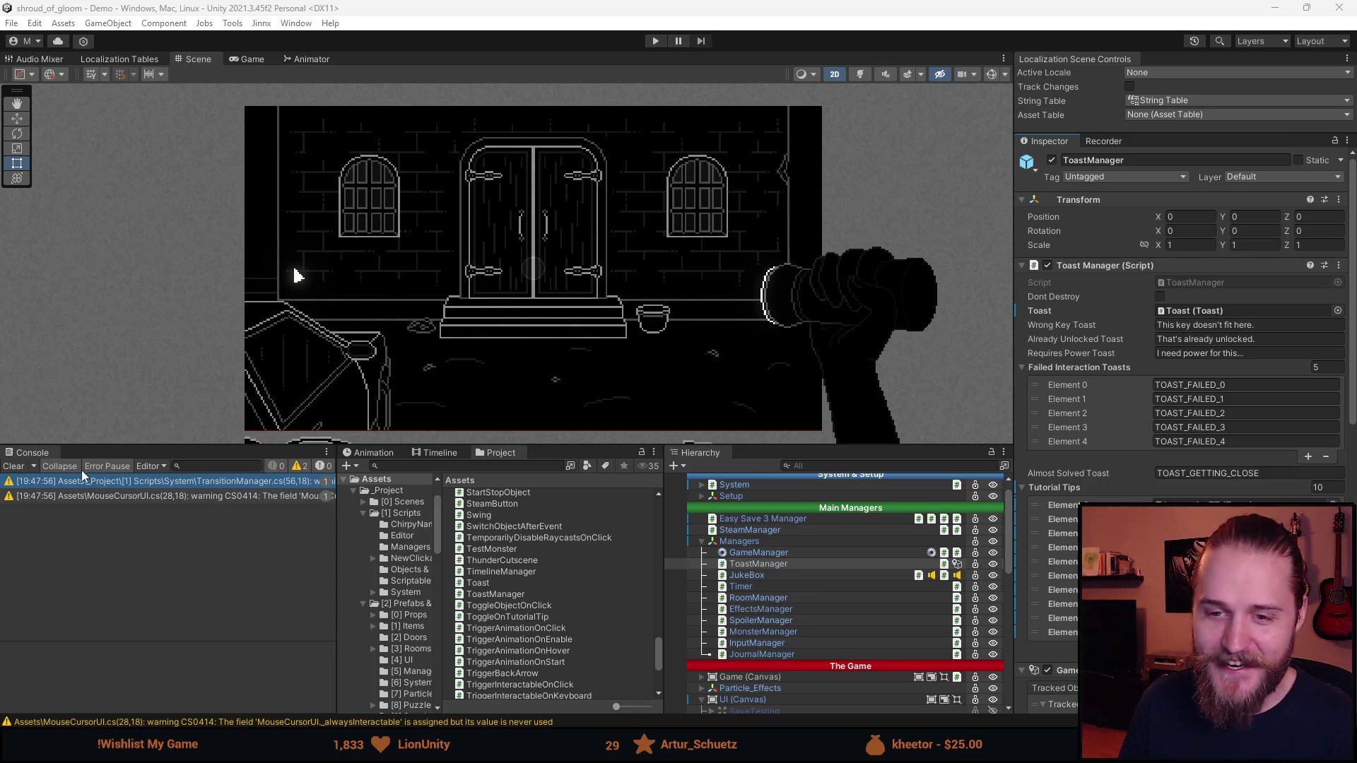
Clear the console warnings and enlarge the scene view and Hierarchy panels
left_click(14, 465)
left_click_drag(550, 446, 532, 610)
mouse_move(660, 490)
left_mouse_down()
mouse_move(637, 484)
mouse_move(613, 514)
left_mouse_up()
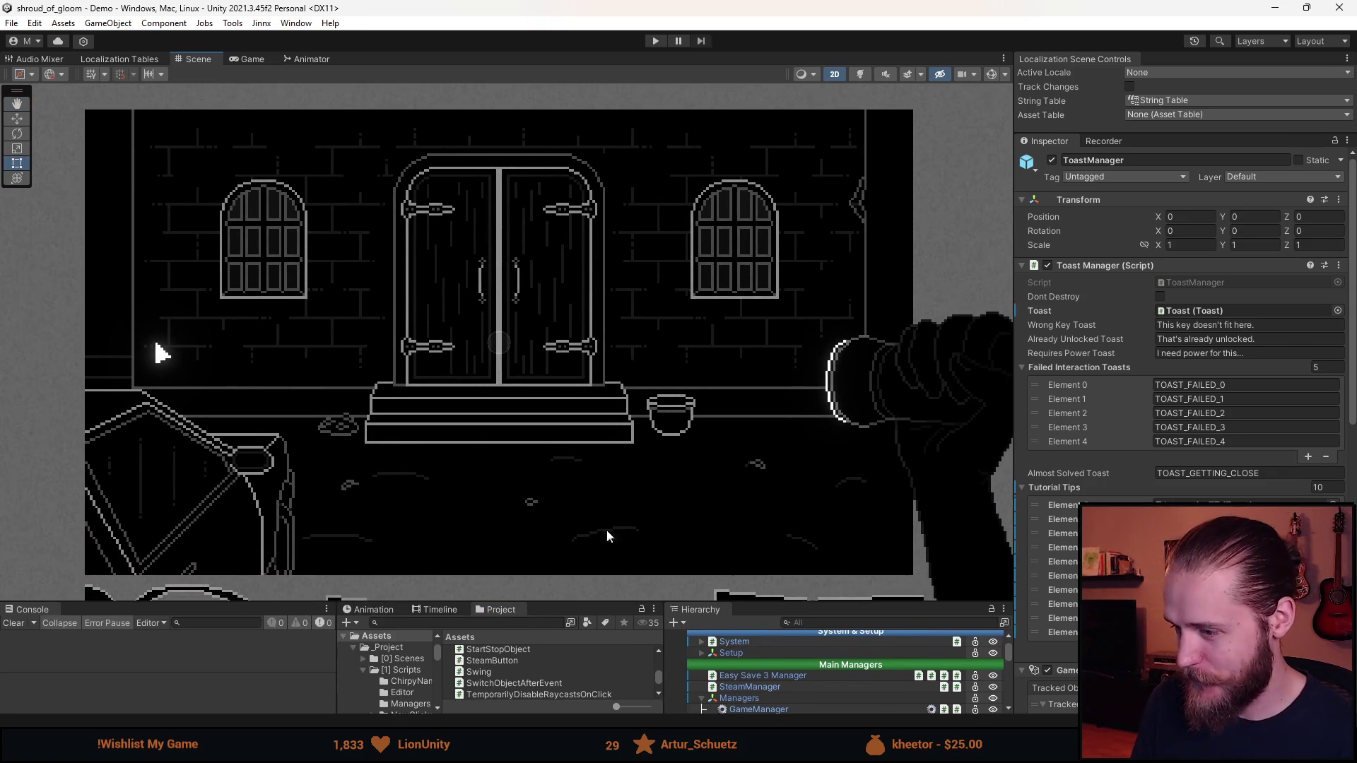
left_click_drag(581, 601, 589, 531)
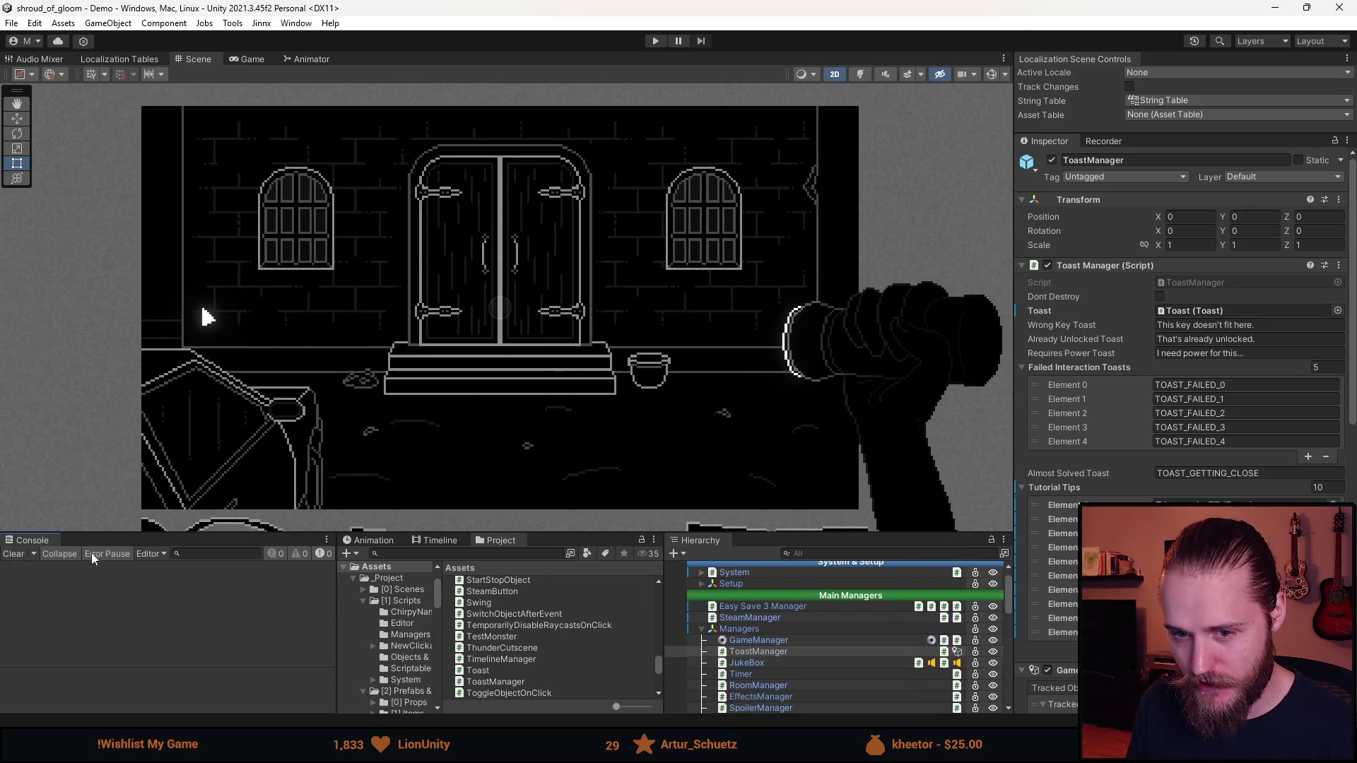
left_click(742, 535)
left_click_drag(742, 534, 740, 491)
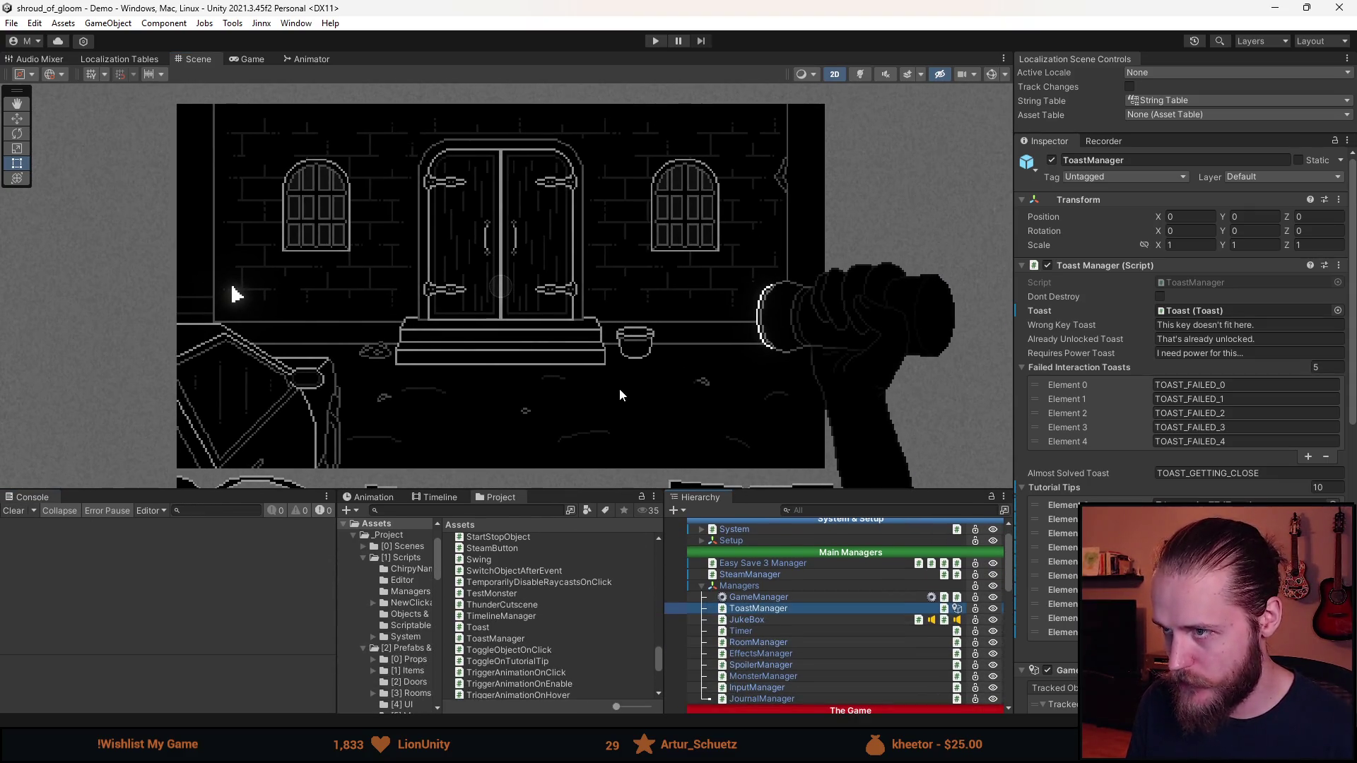
Inspect the map's Tabs and Map_Image objects in the Hierarchy
scroll(545, 287, "up", 1)
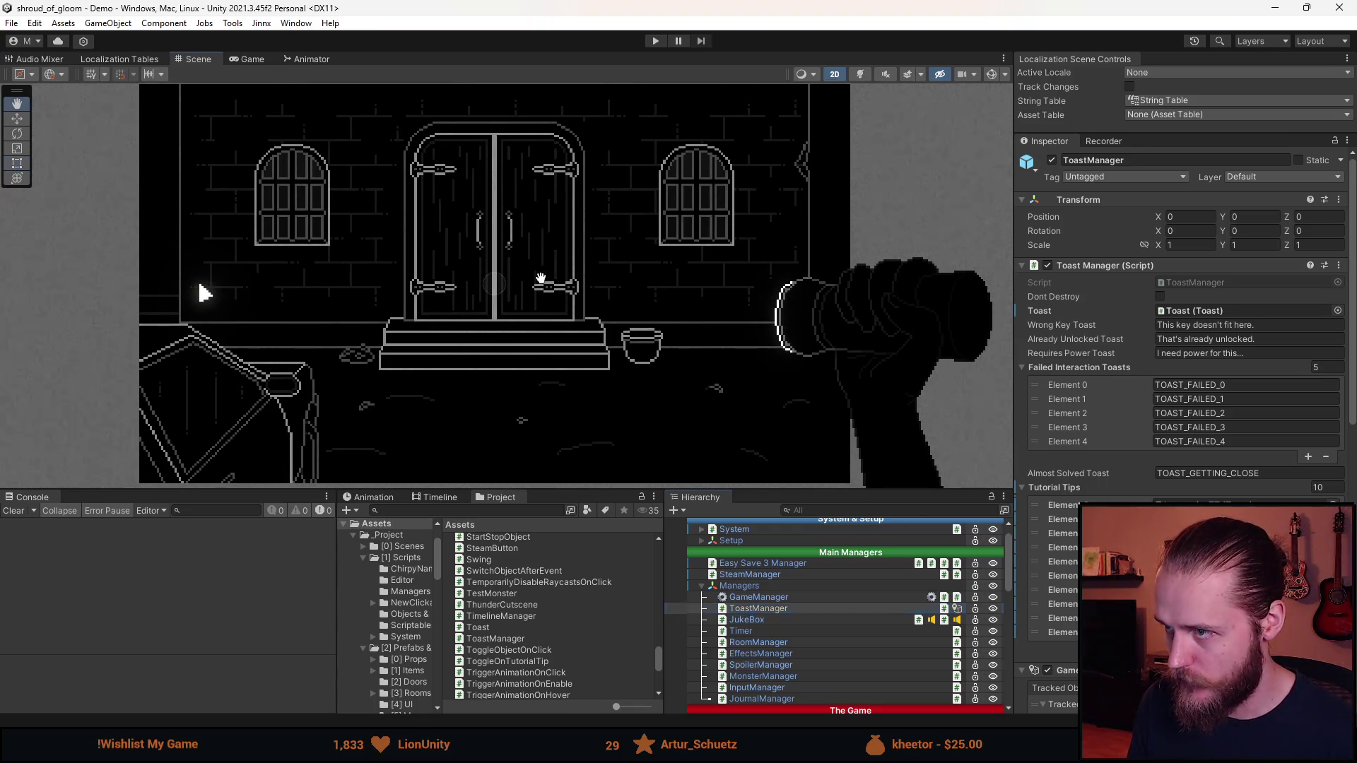
scroll(545, 287, "up", 1)
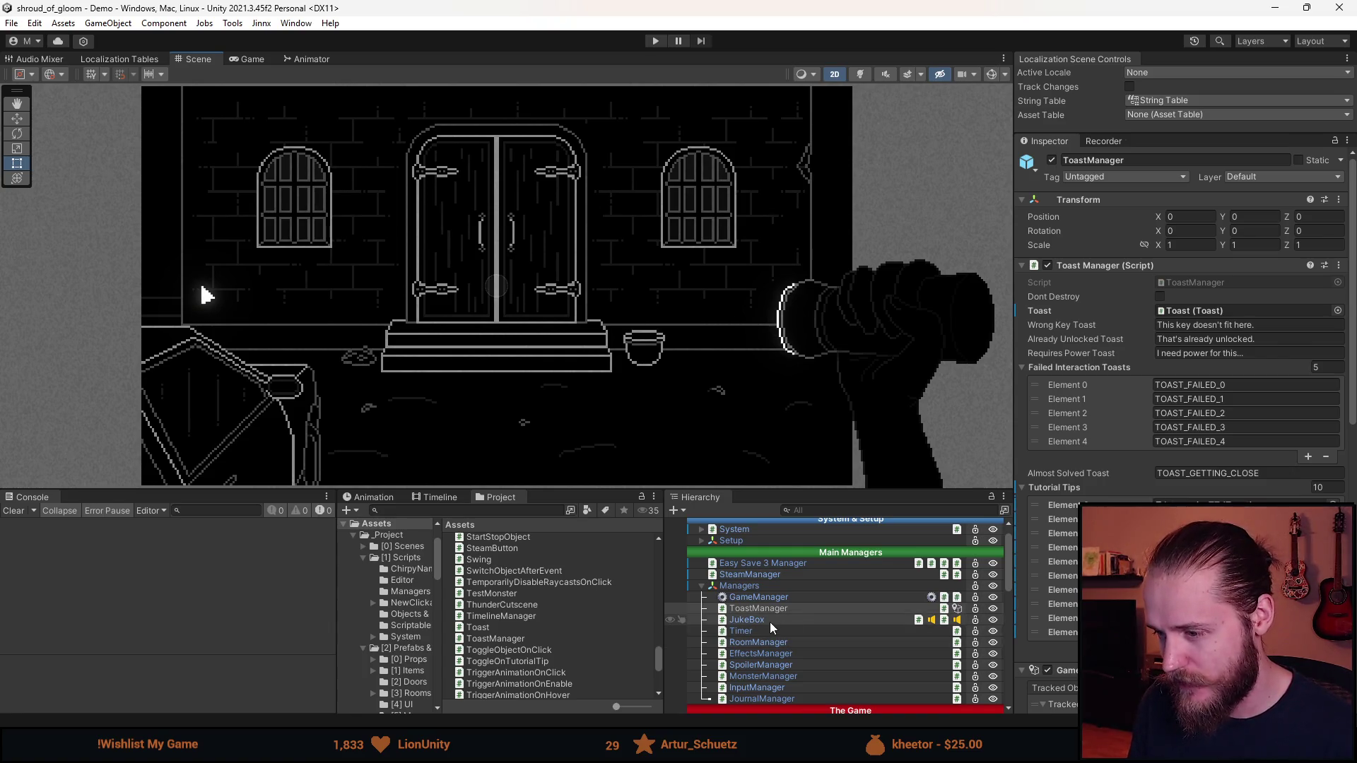
scroll(770, 622, "down", 3)
scroll(770, 622, "down", 3)
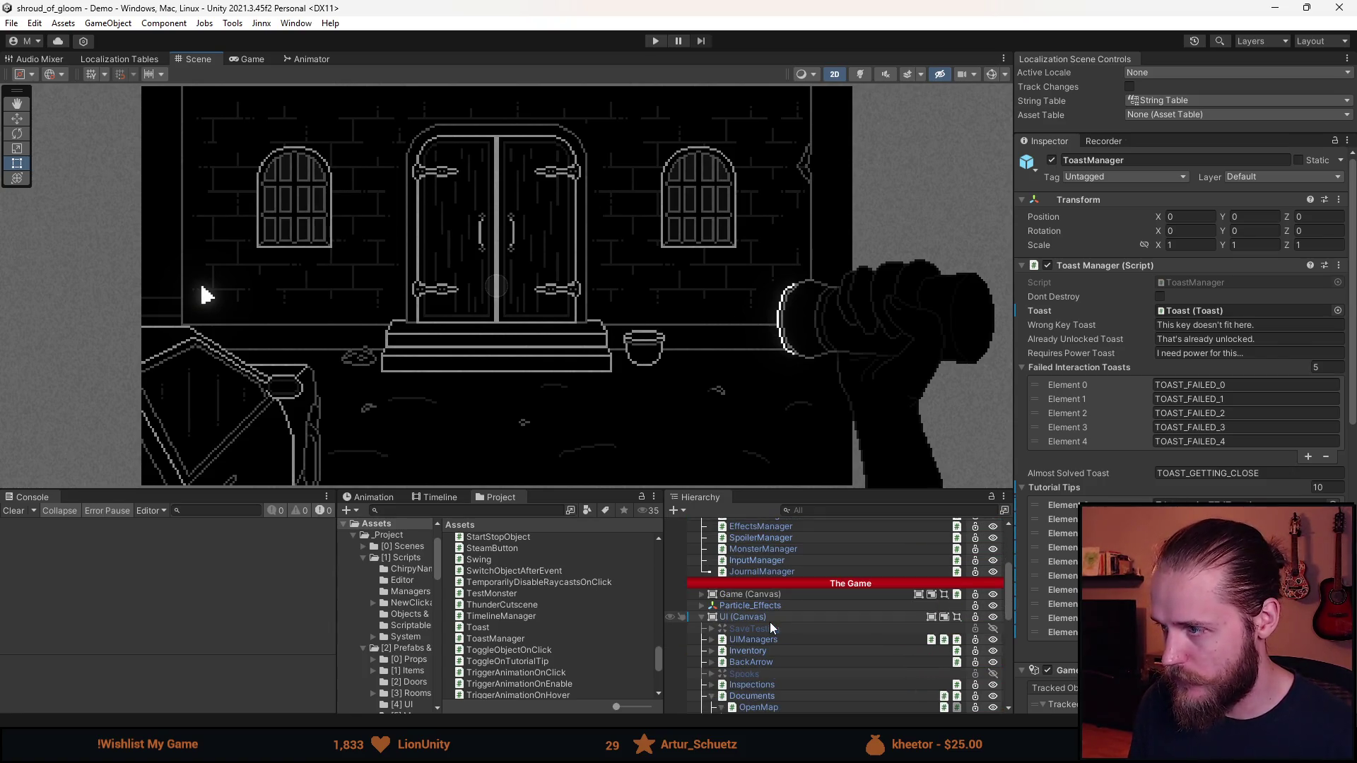
scroll(770, 622, "down", 3)
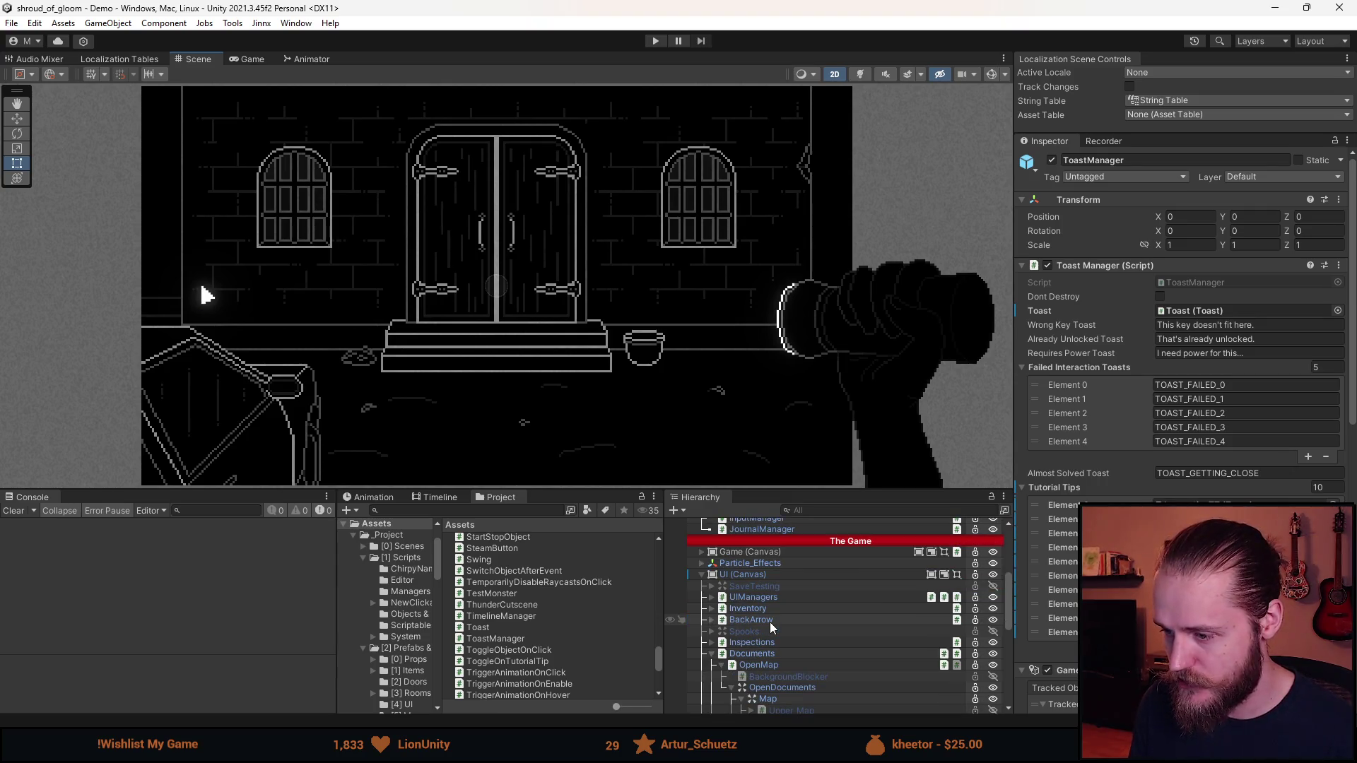
scroll(770, 627, "down", 6)
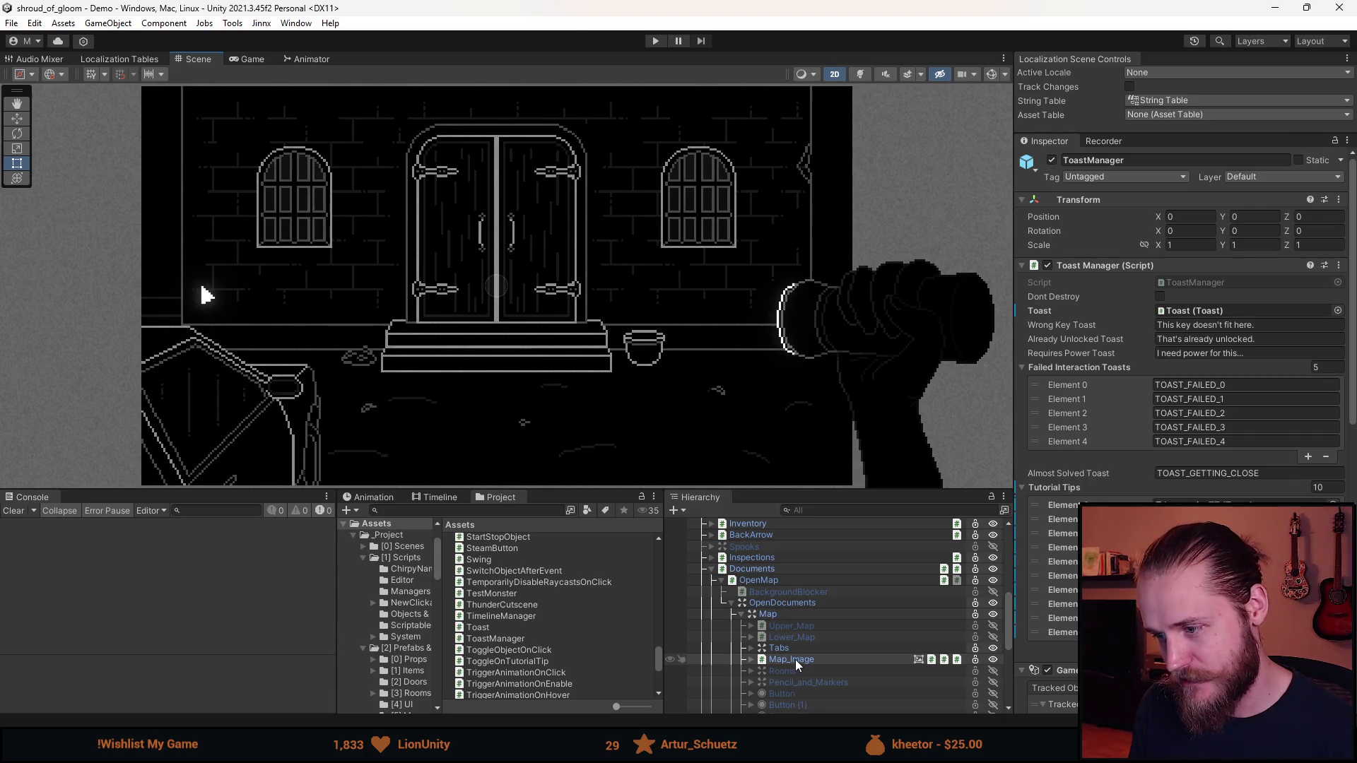
left_click(798, 648)
left_click(794, 659)
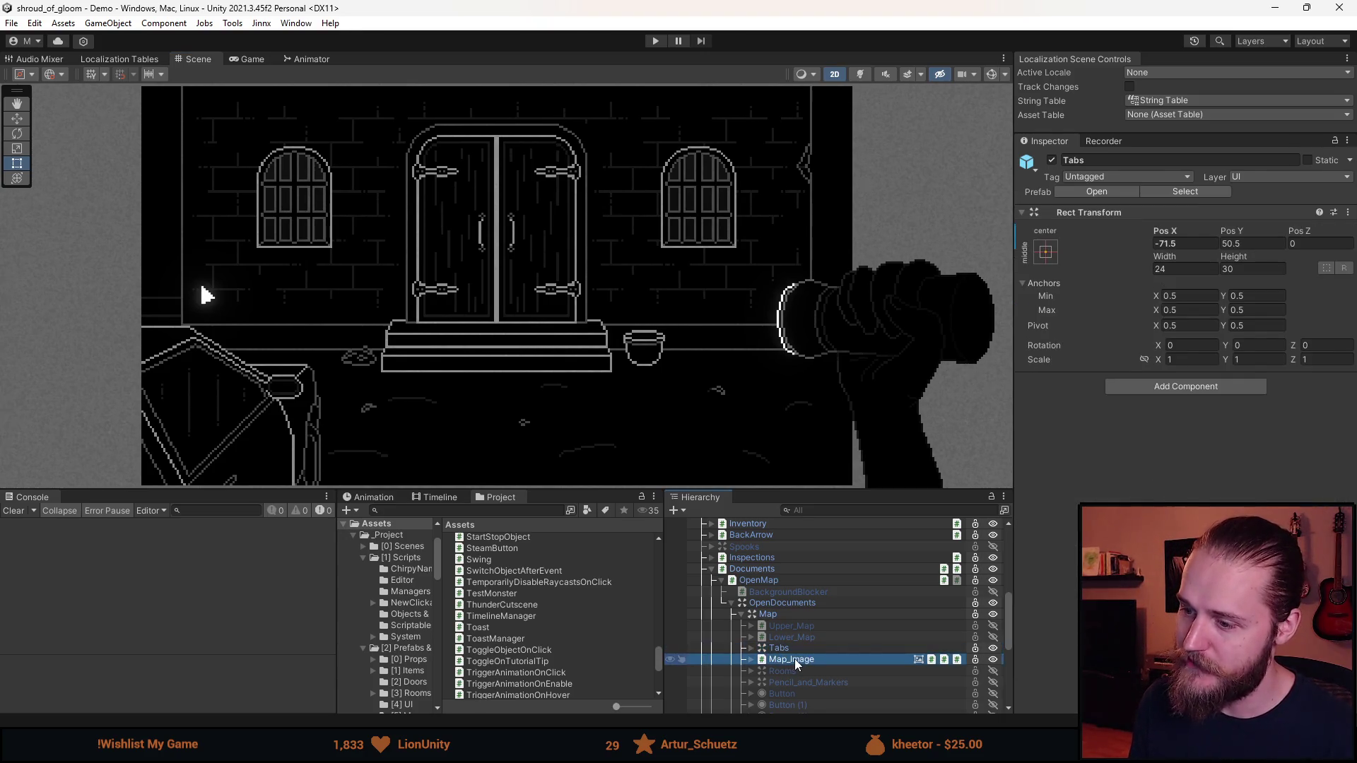
scroll(794, 659, "down", 3)
scroll(852, 540, "down", 3)
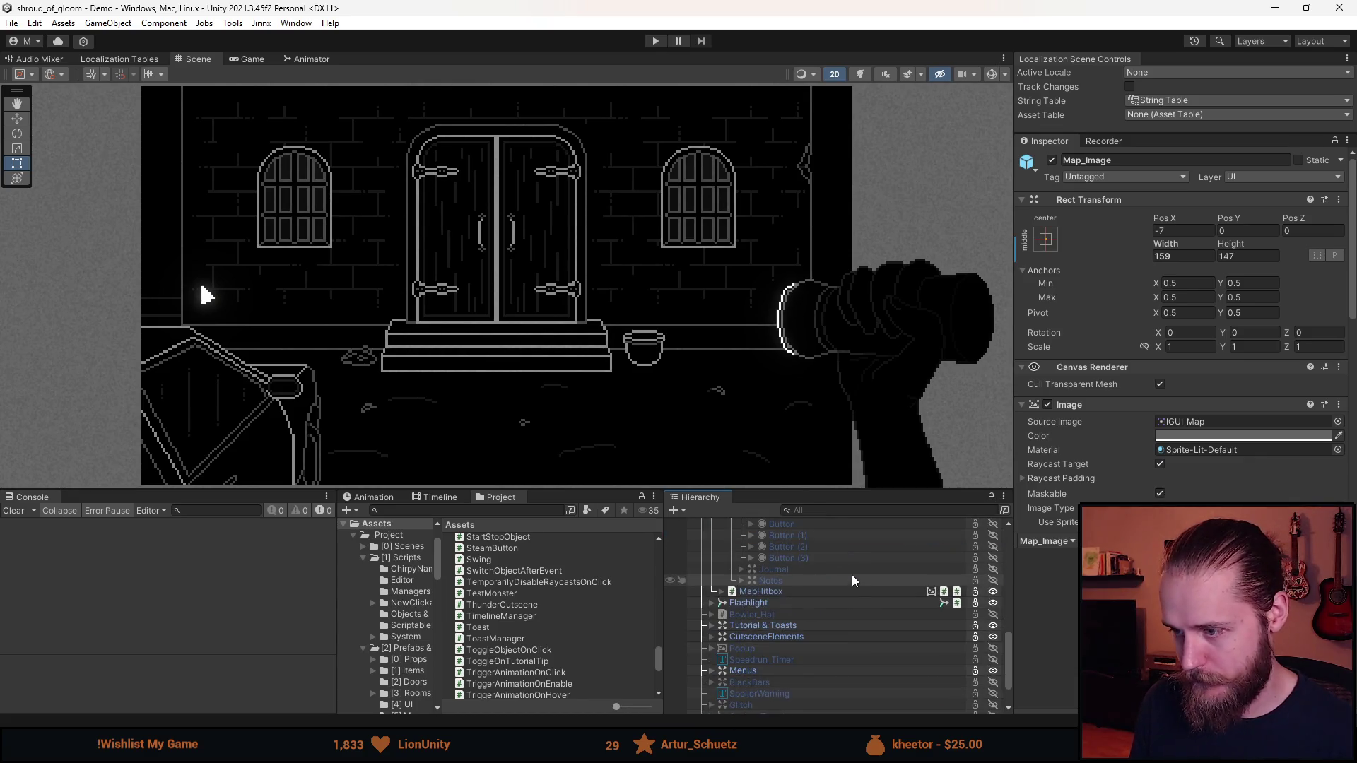
scroll(806, 632, "up", 2)
scroll(803, 642, "up", 4)
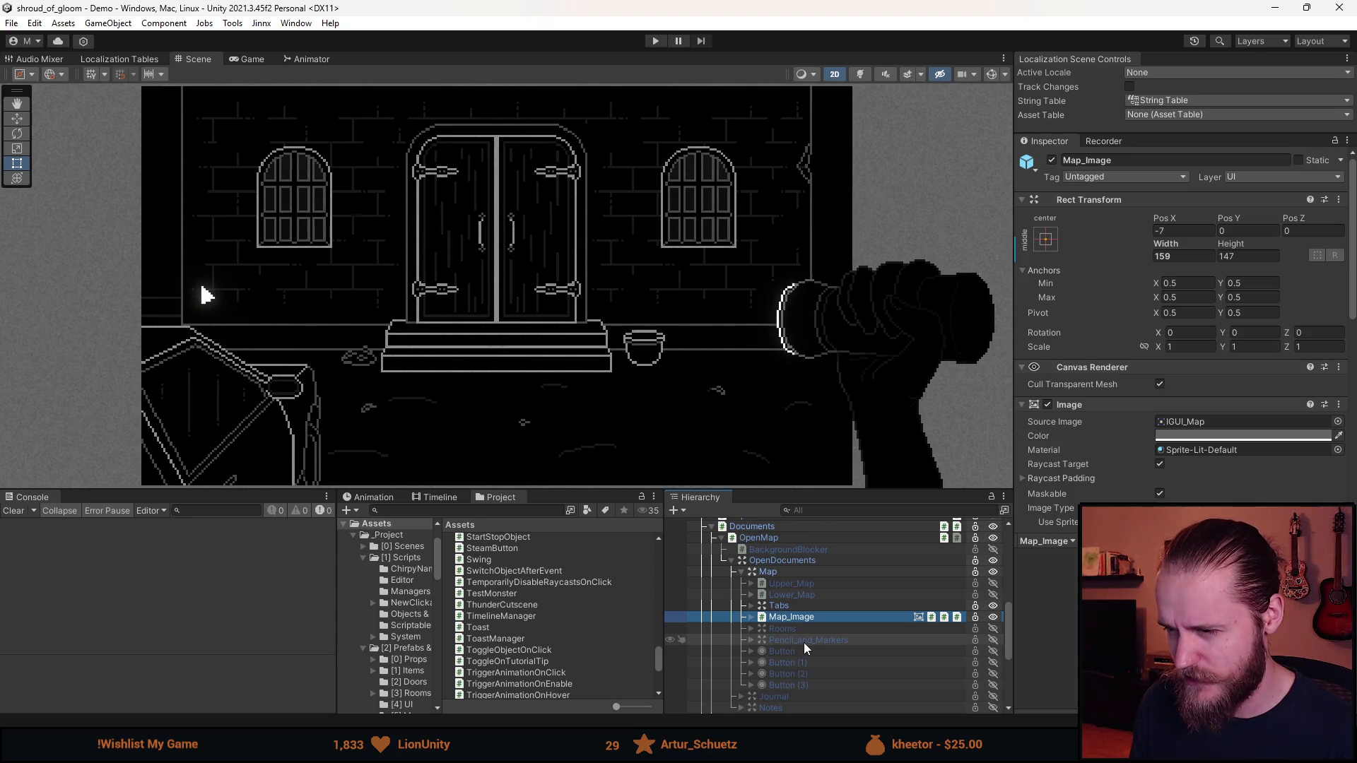
scroll(804, 643, "down", 6)
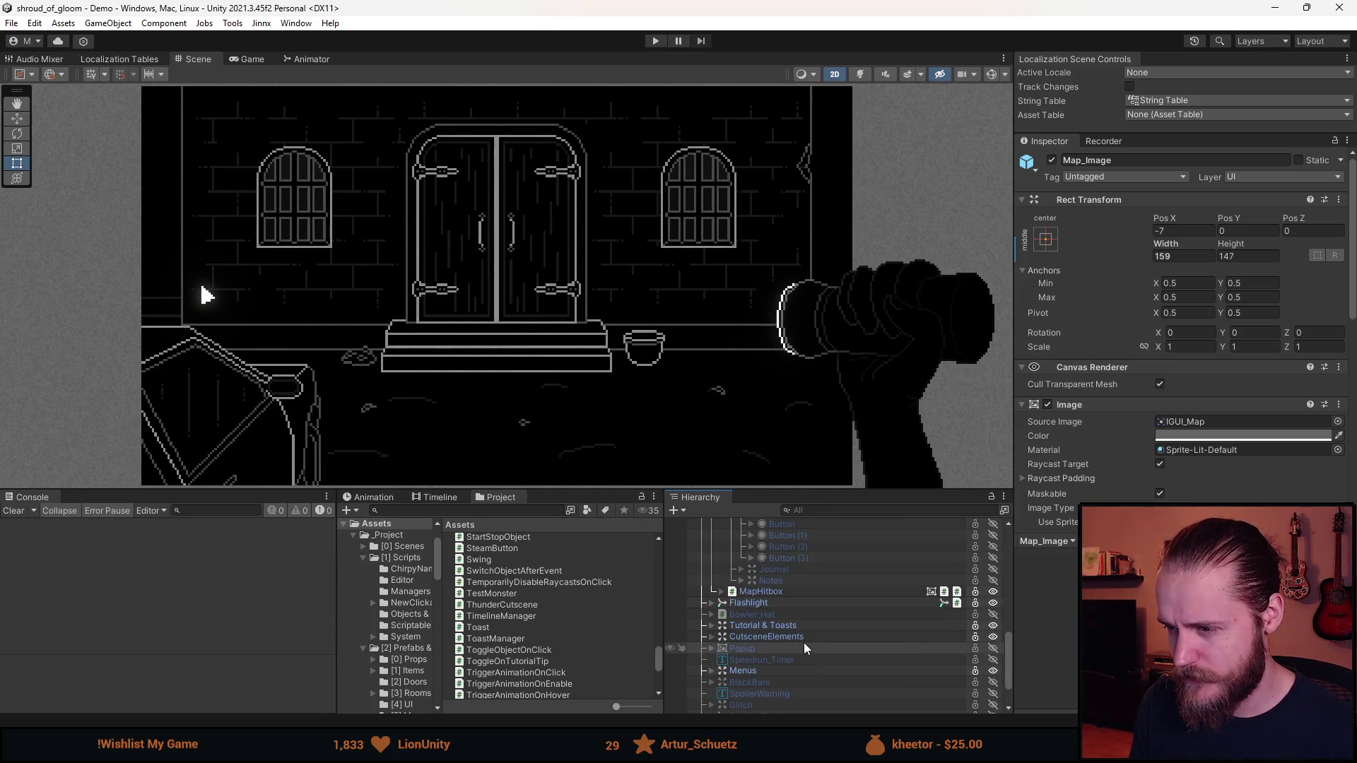
scroll(782, 640, "up", 8)
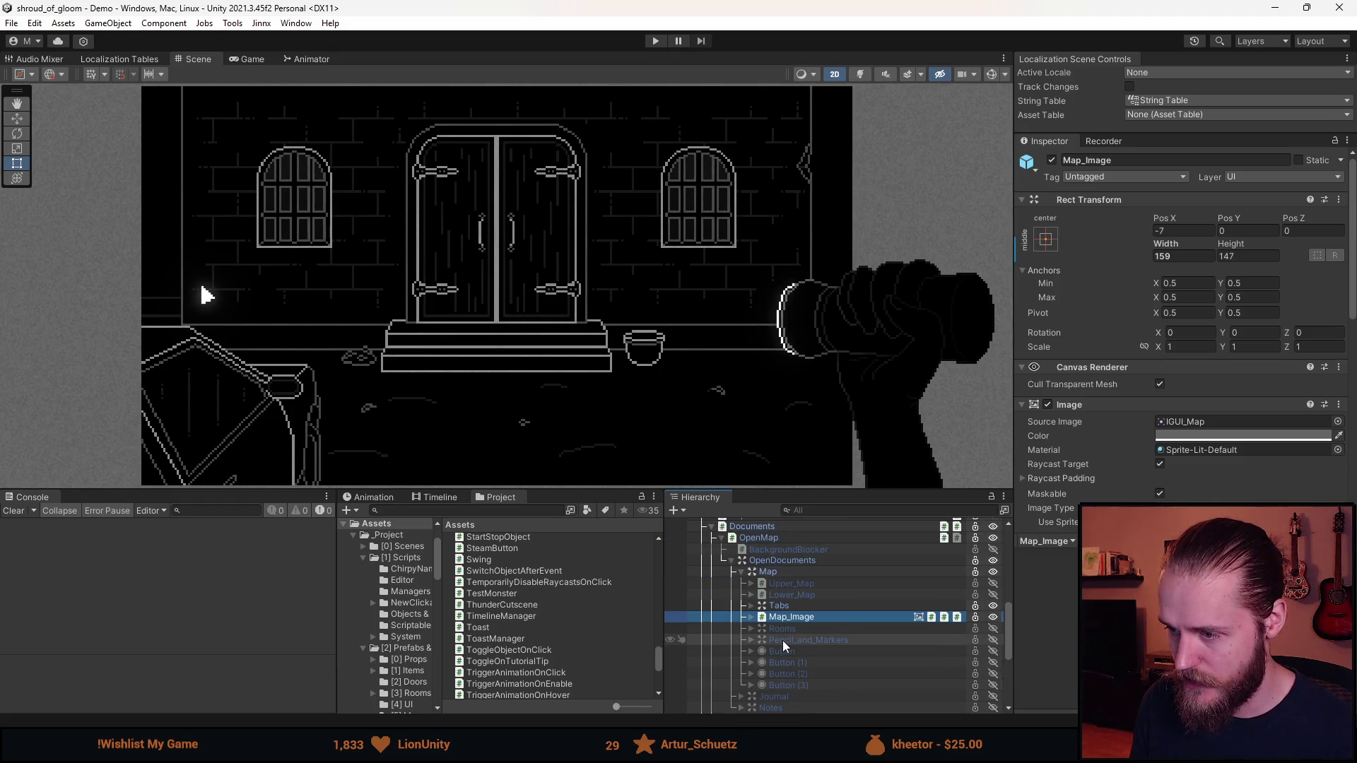
Collapse Documents and inspect the Inventory and Spooks objects
left_click(711, 569)
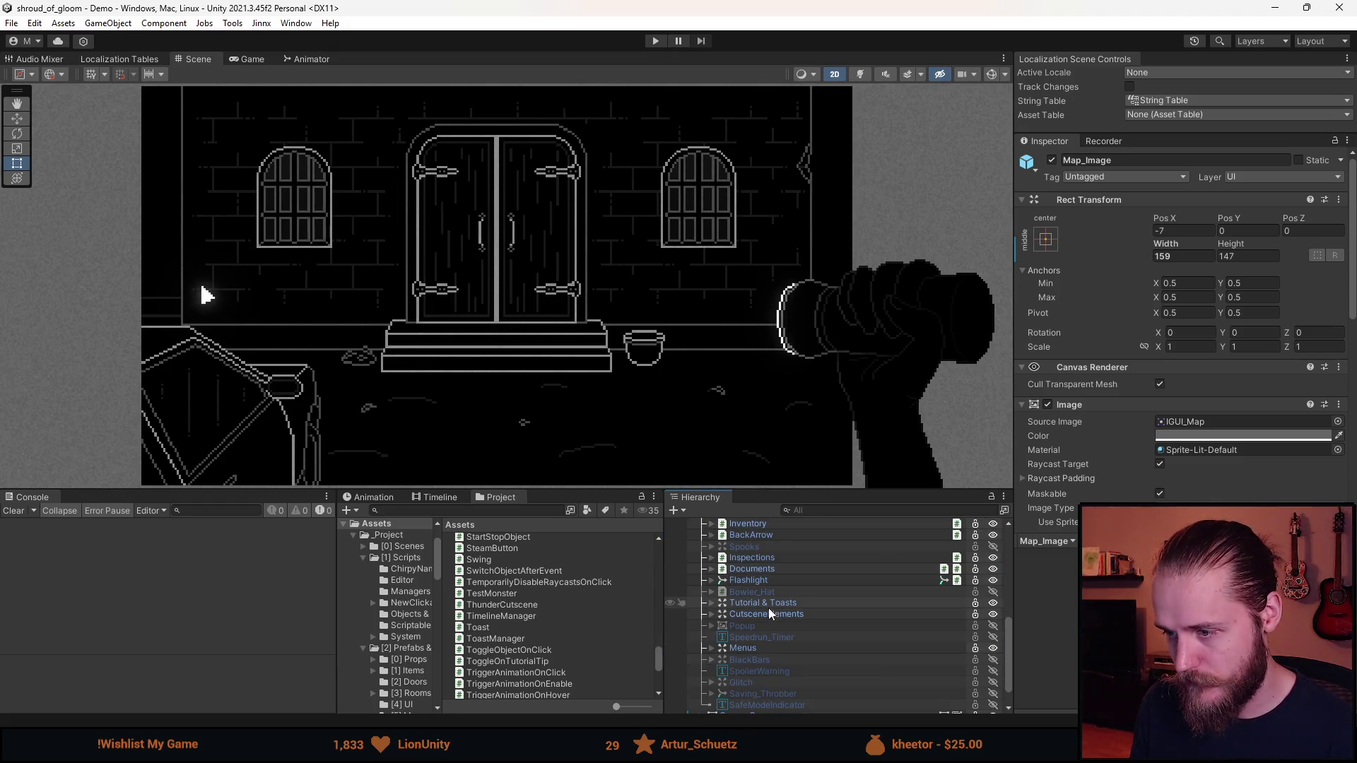
scroll(774, 609, "up", 2)
left_click(747, 568)
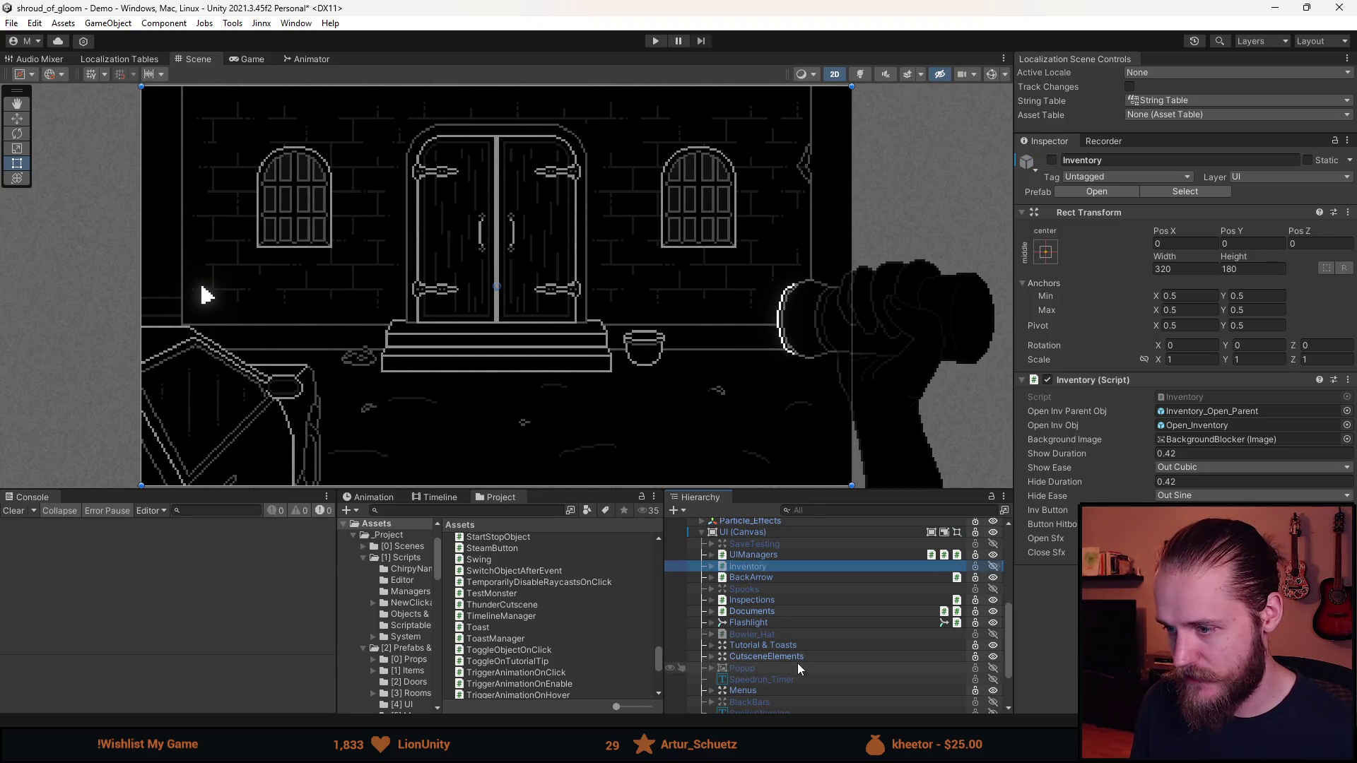
left_click(790, 591)
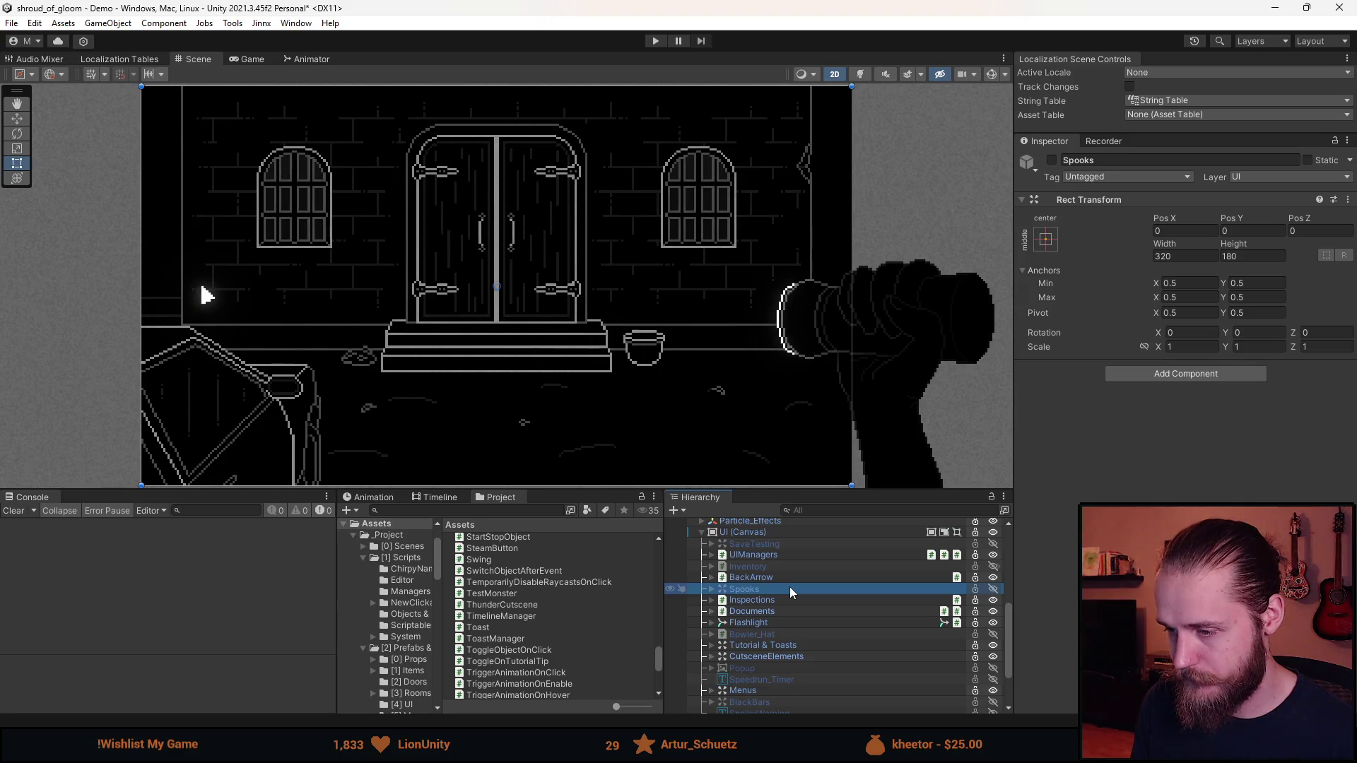
key("alt+Tab")
Scroll InventoryManager.cs from OnBackpackAcquired up to OnDisable and Awake, then switch back to Unity
scroll(491, 486, "up", 15)
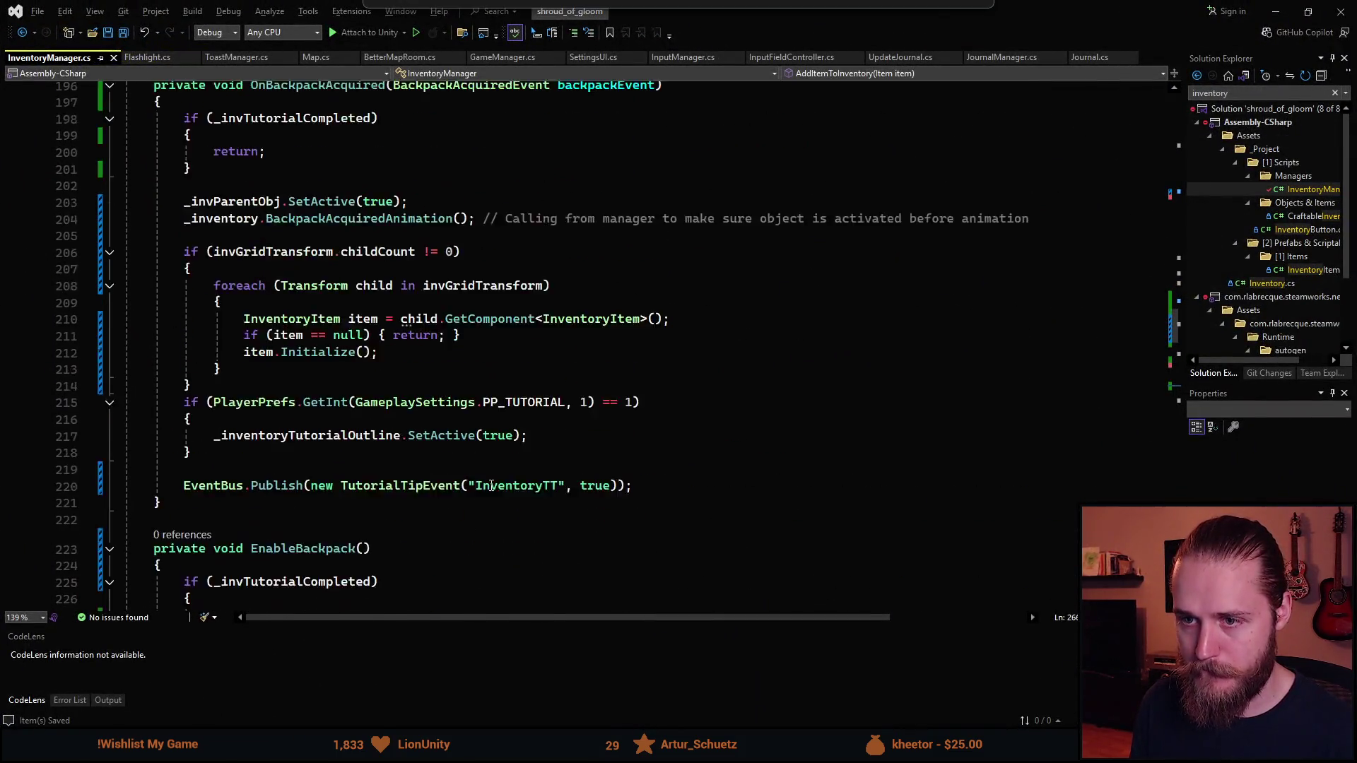
scroll(491, 486, "down", 1)
scroll(489, 486, "up", 5)
scroll(487, 486, "up", 20)
scroll(490, 484, "up", 9)
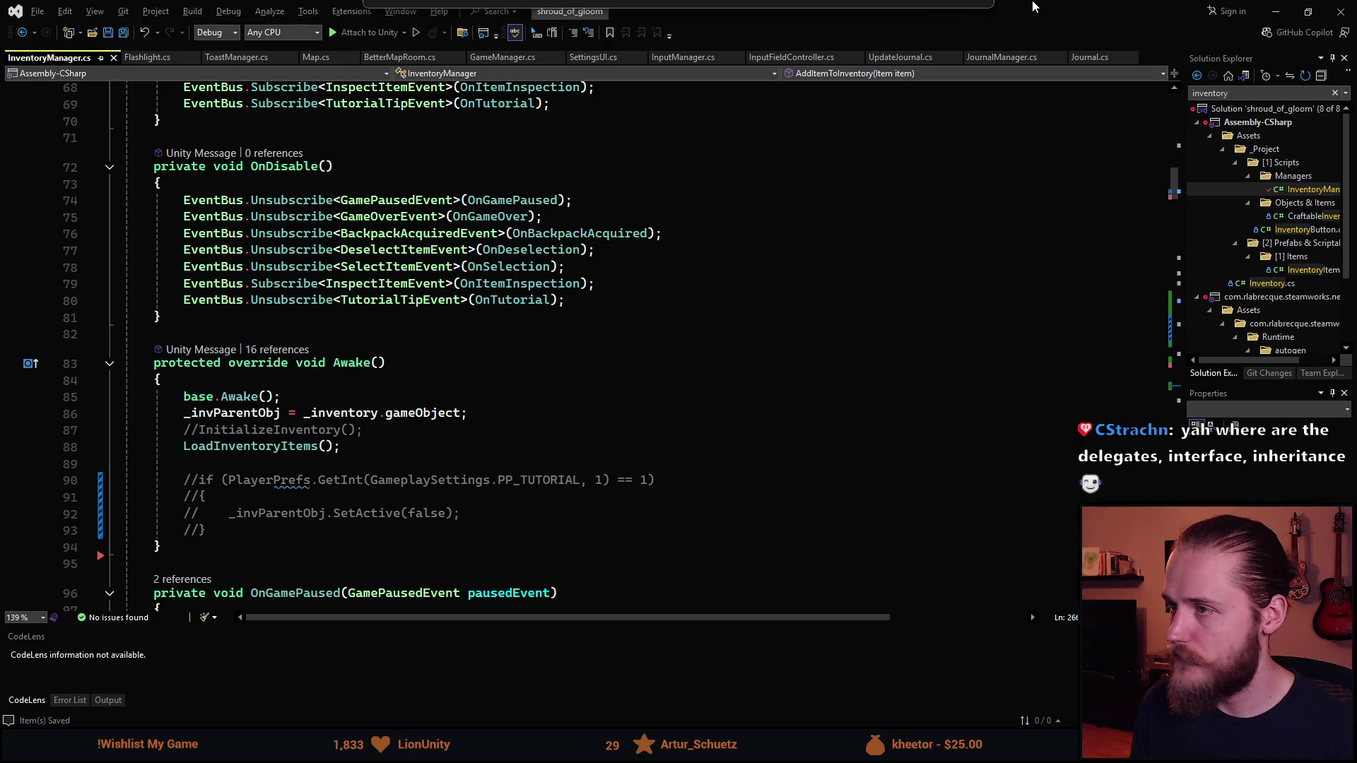
key("alt+Tab")
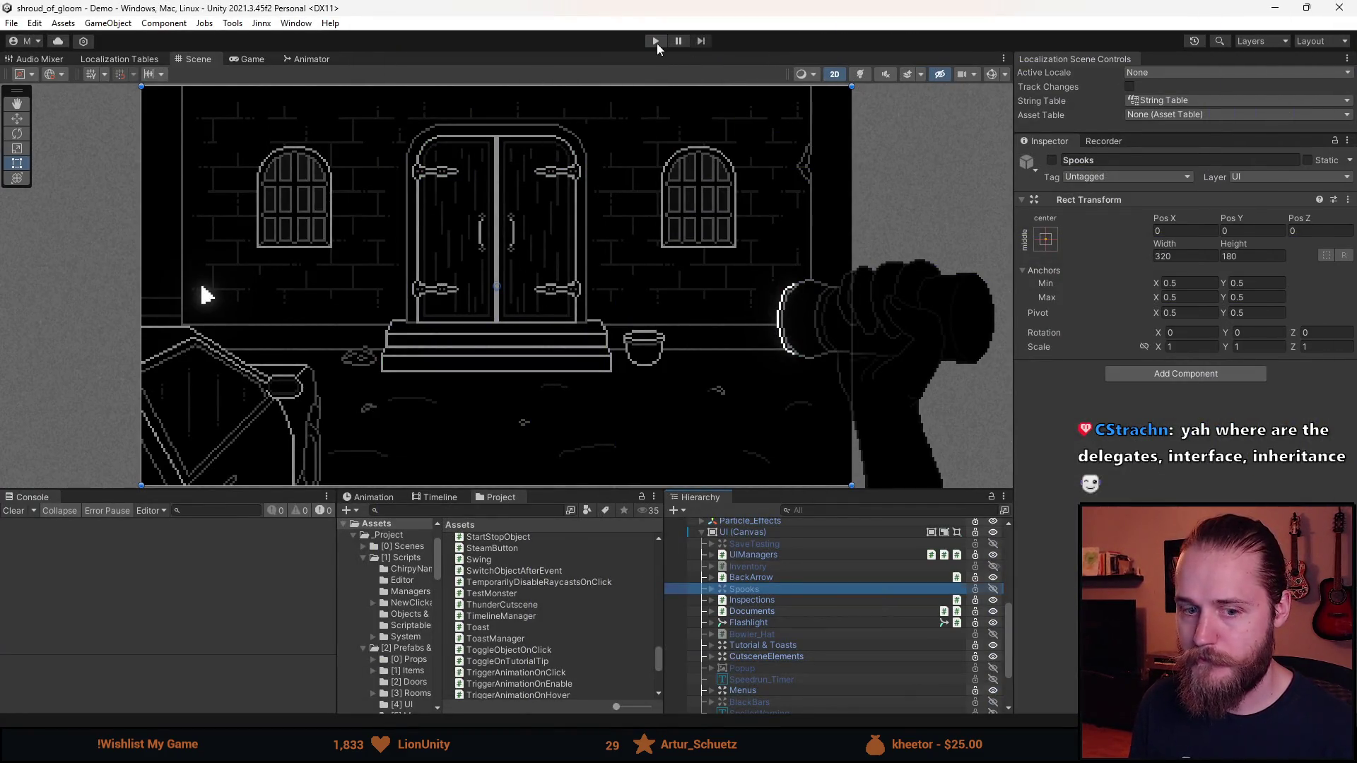
Run the game with an enlarged Game view, play through, then pause it with Escape
left_click(656, 41)
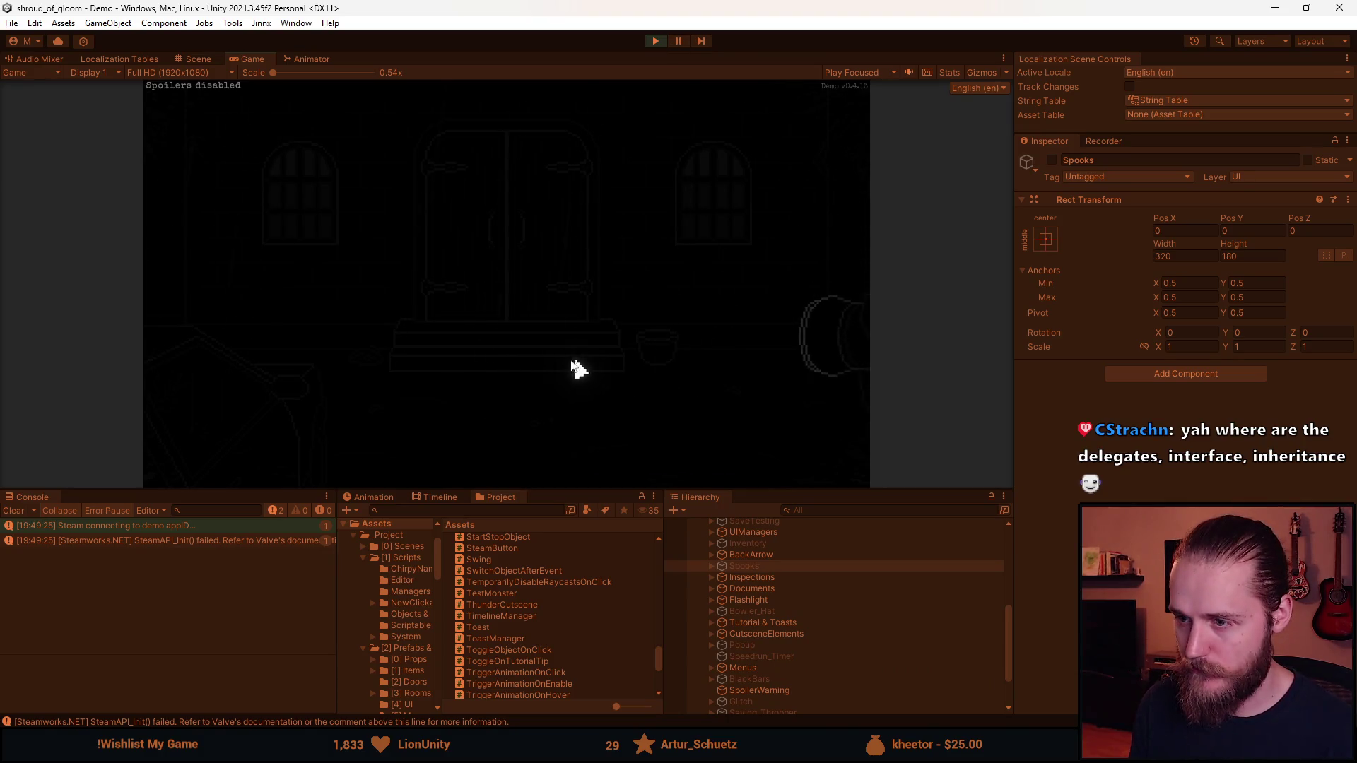
left_click_drag(560, 489, 544, 680)
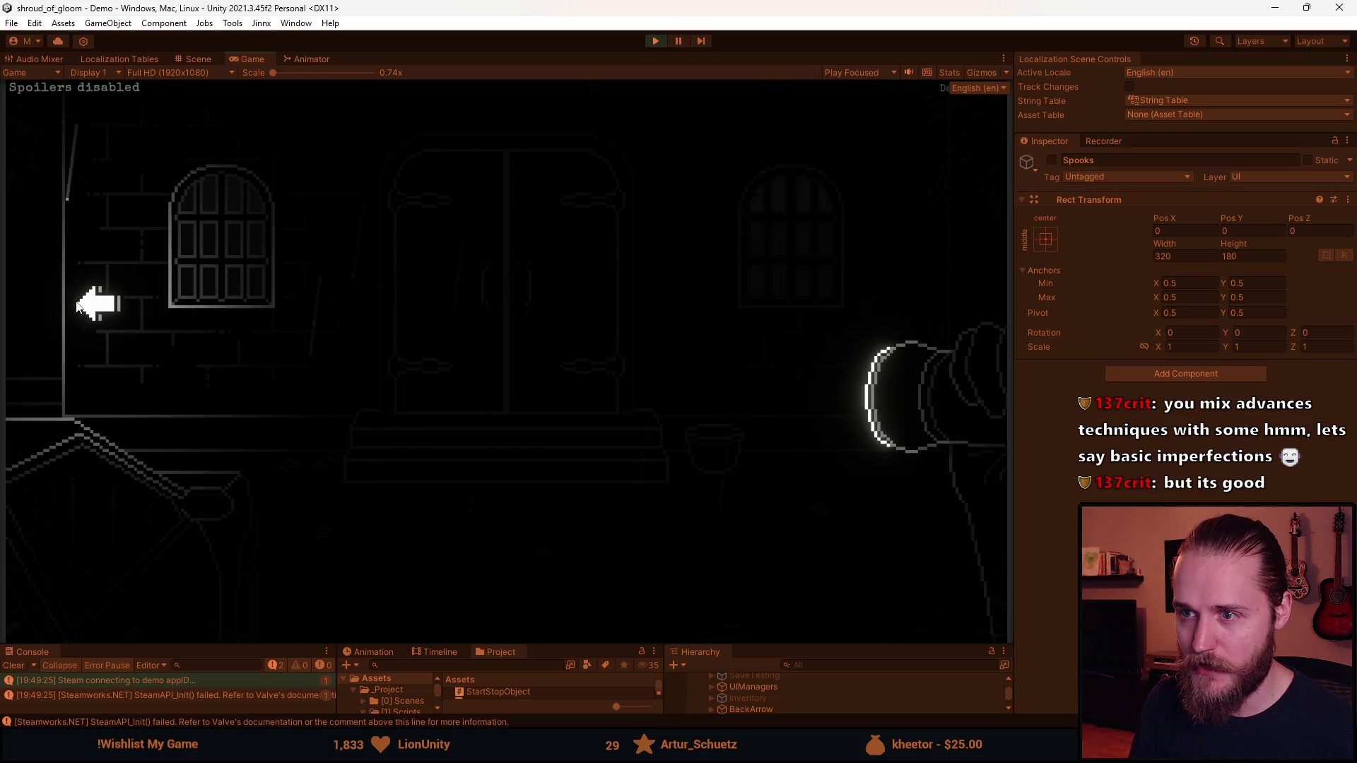
key("Escape")
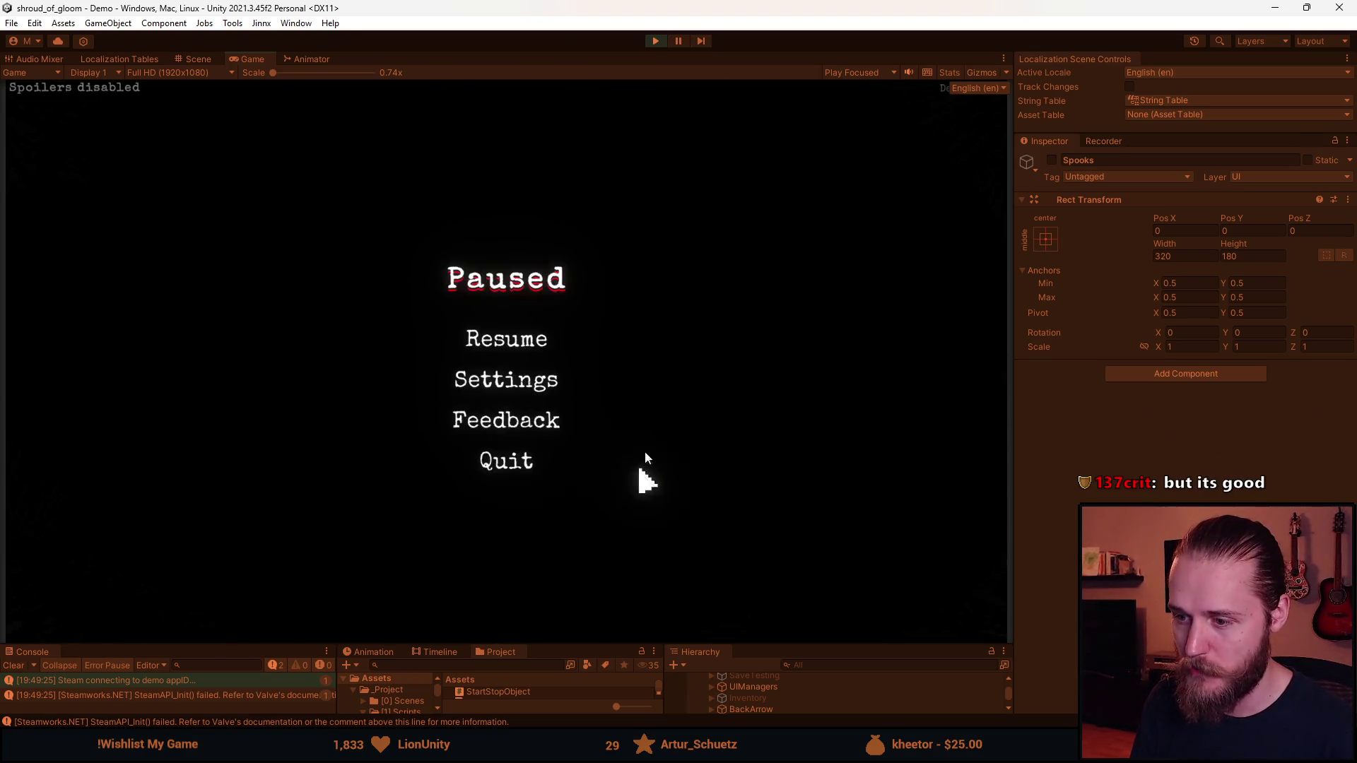
left_click_drag(610, 647, 610, 393)
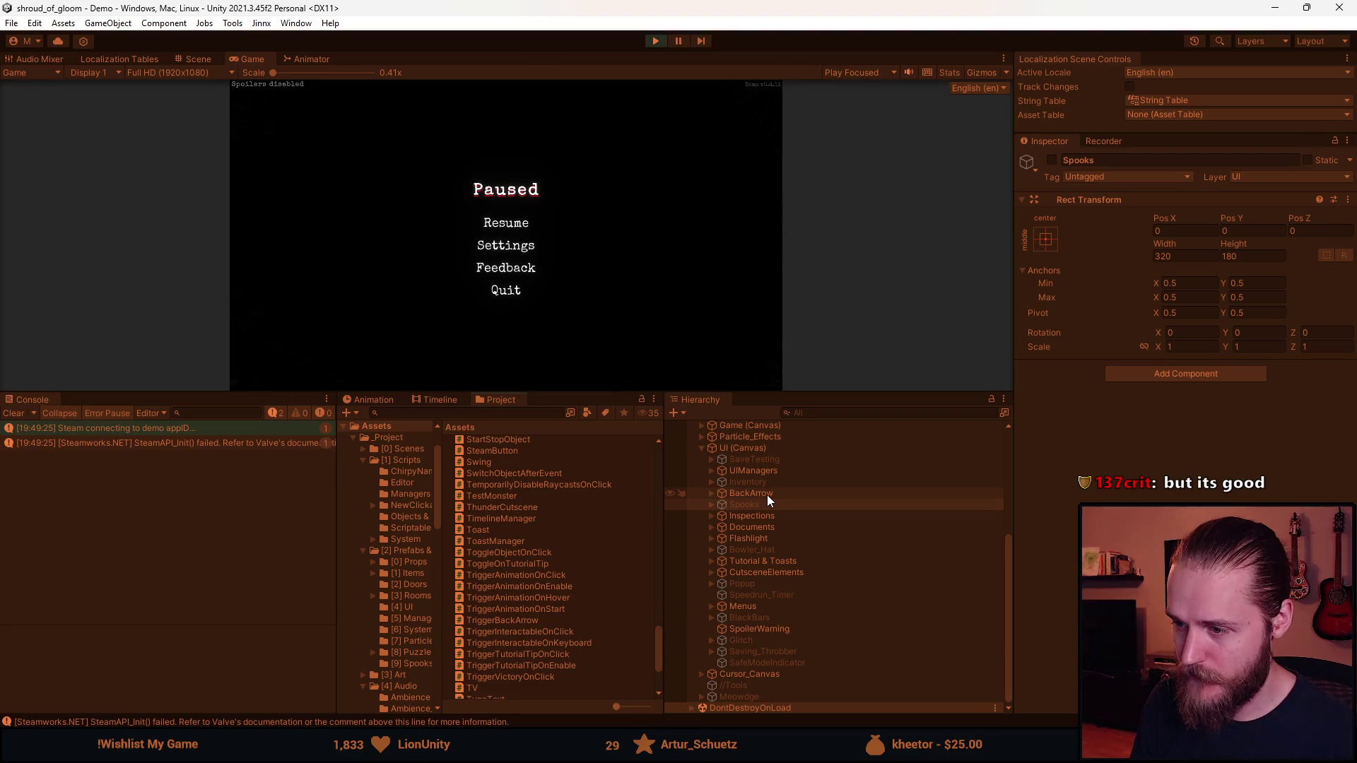
left_click(1173, 376)
type("onclick")
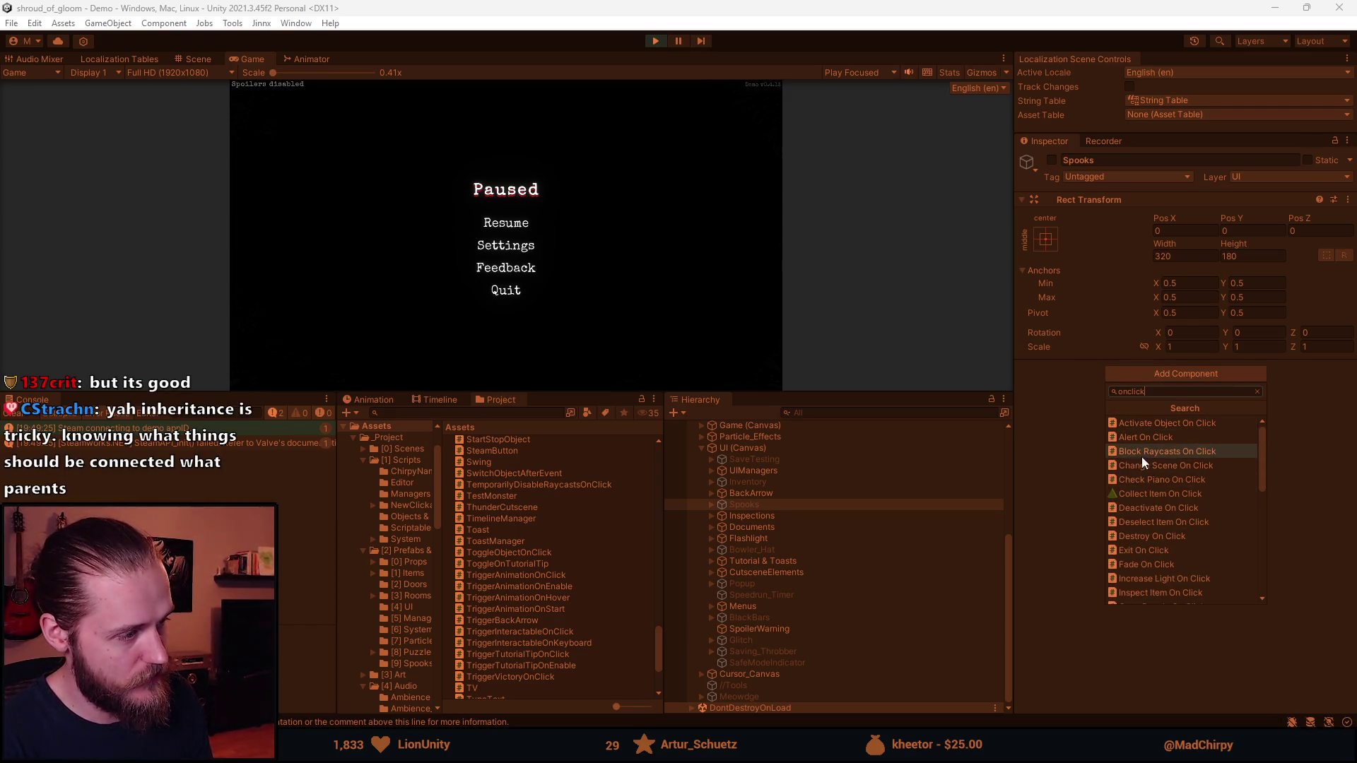
scroll(1217, 475, "down", 2)
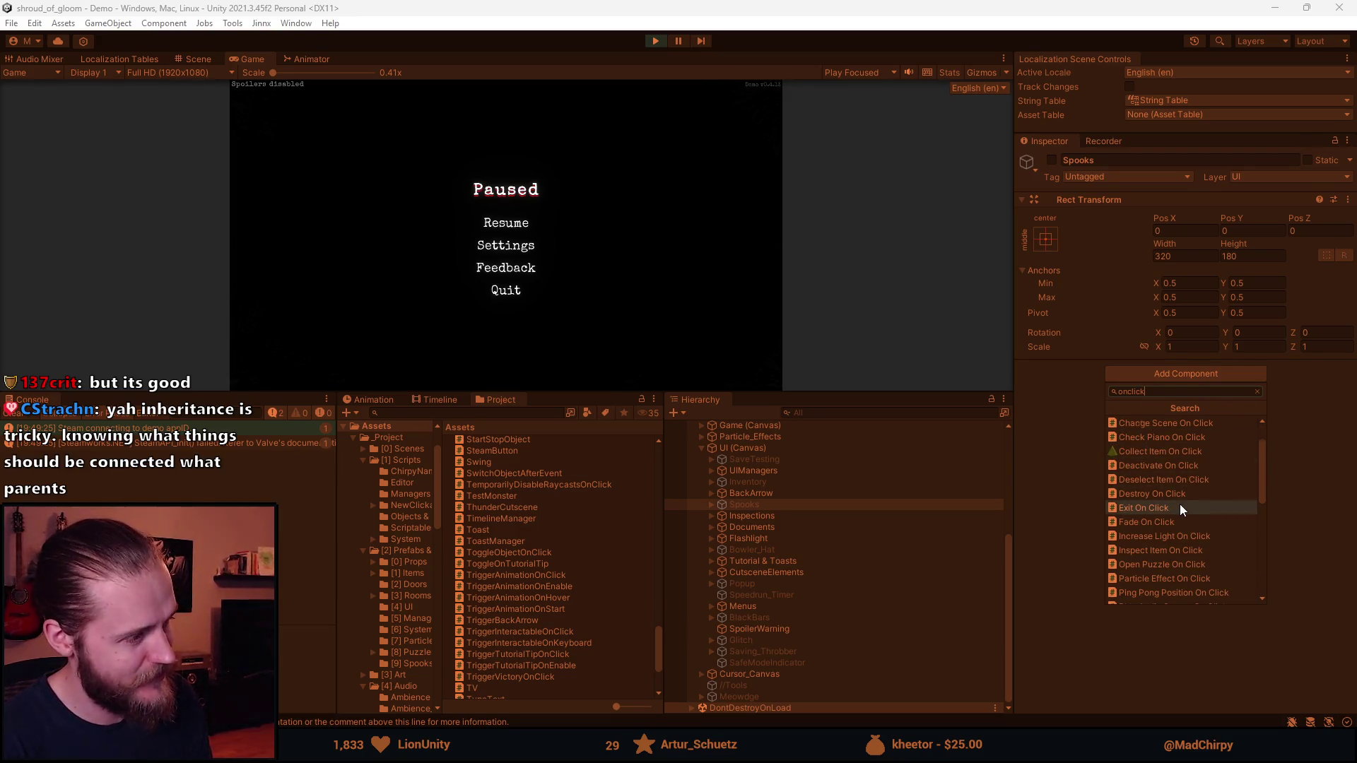
scroll(1180, 504, "down", 2)
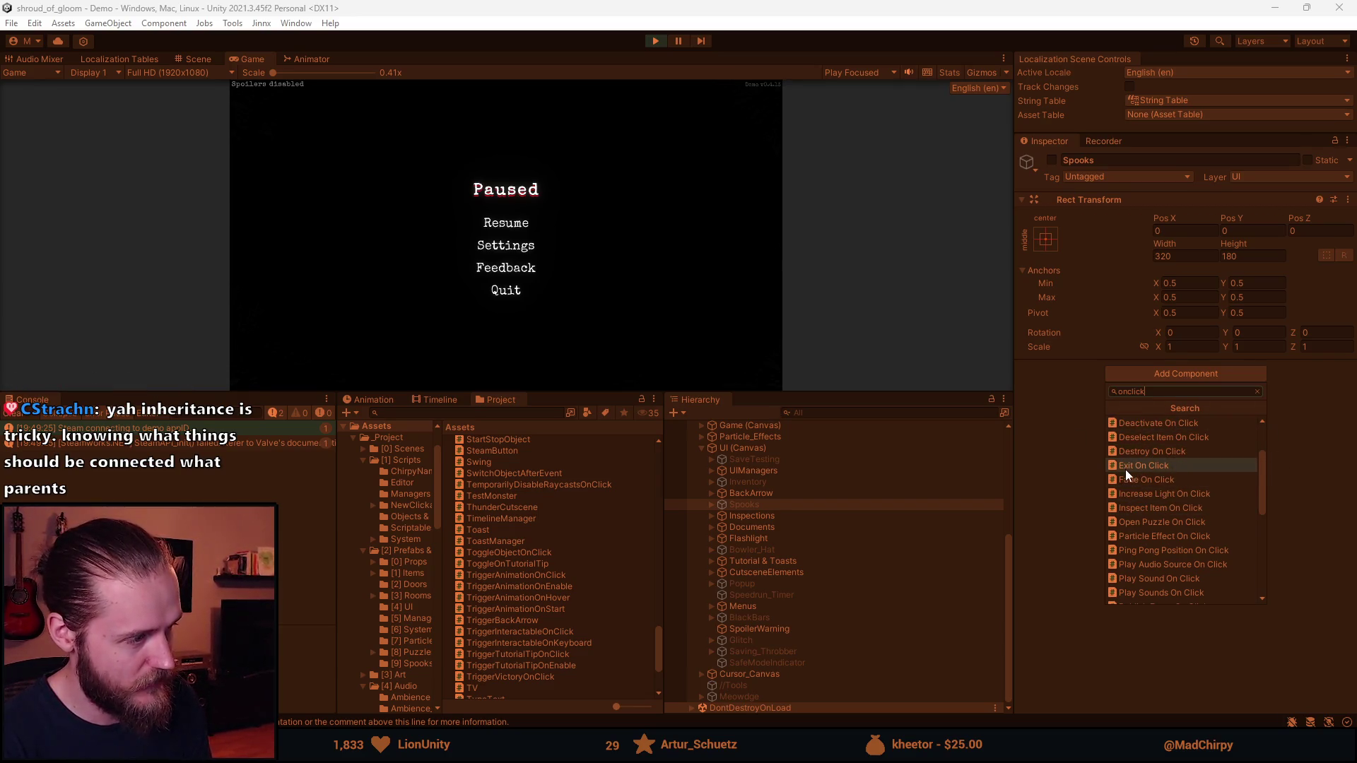
scroll(1175, 514, "down", 1)
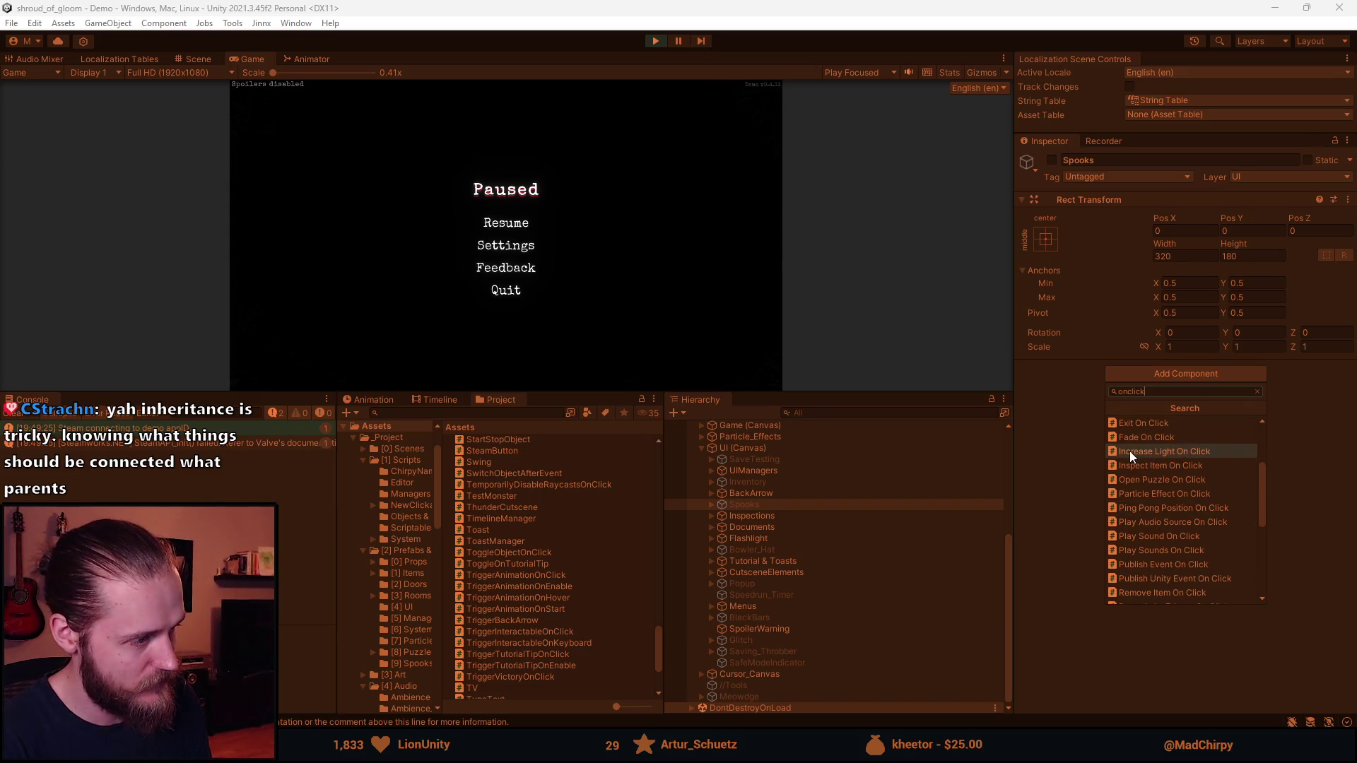
scroll(1186, 490, "down", 2)
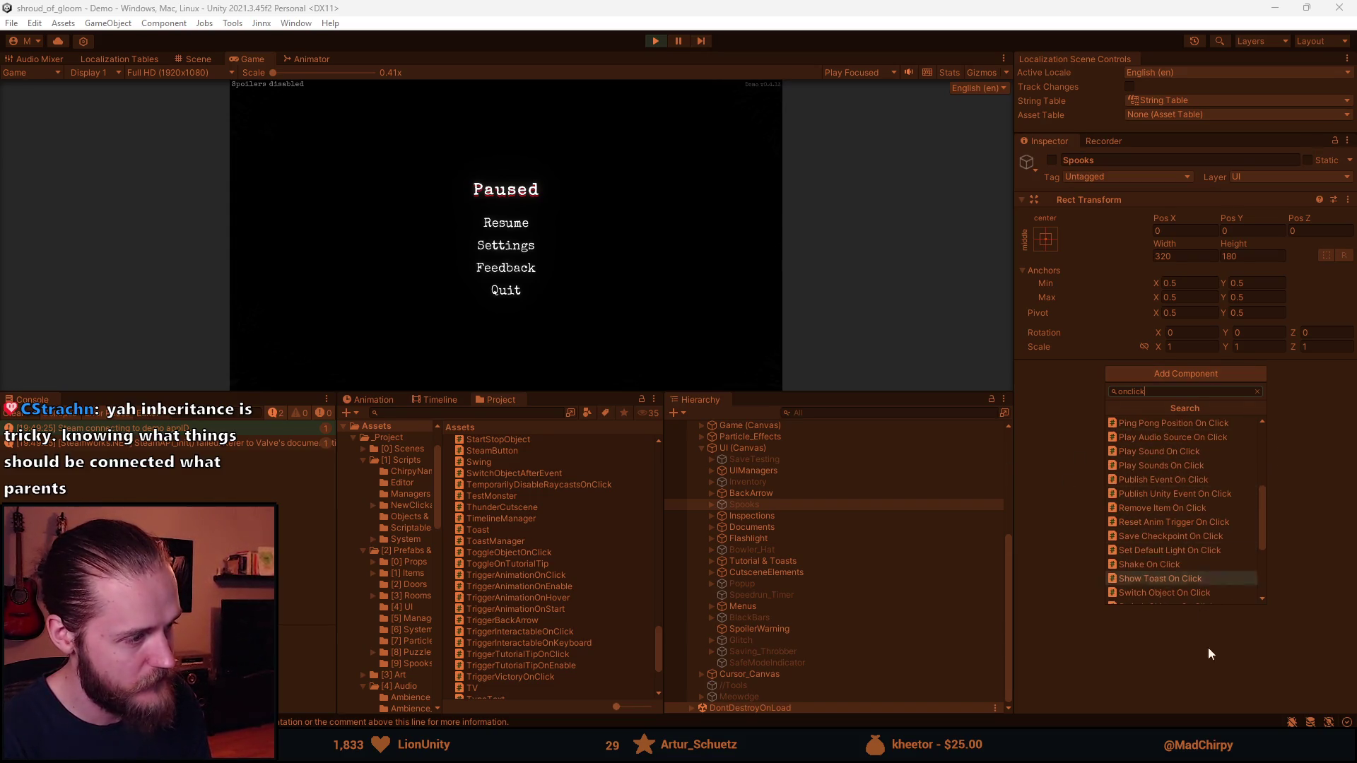
scroll(1186, 530, "down", 1)
scroll(1185, 530, "down", 3)
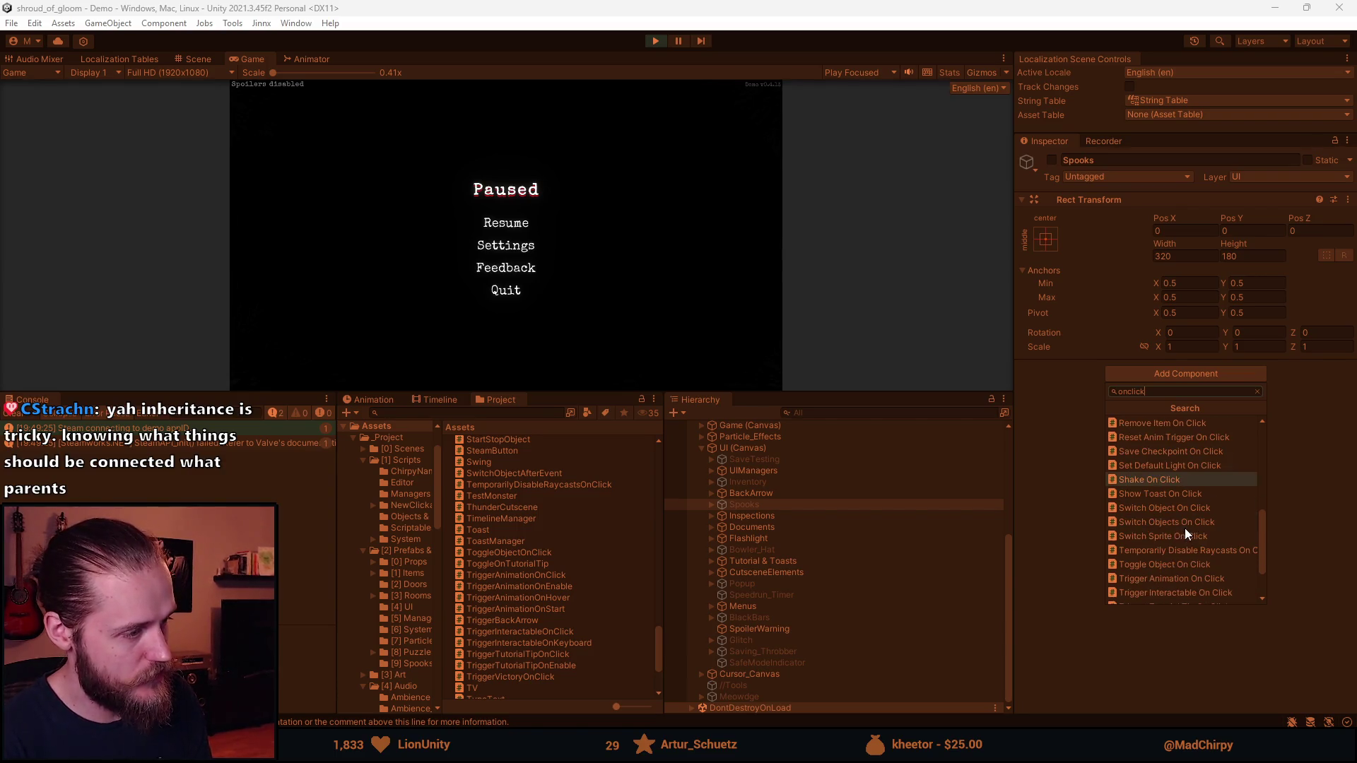
scroll(1186, 555, "up", 6)
left_click(1083, 454)
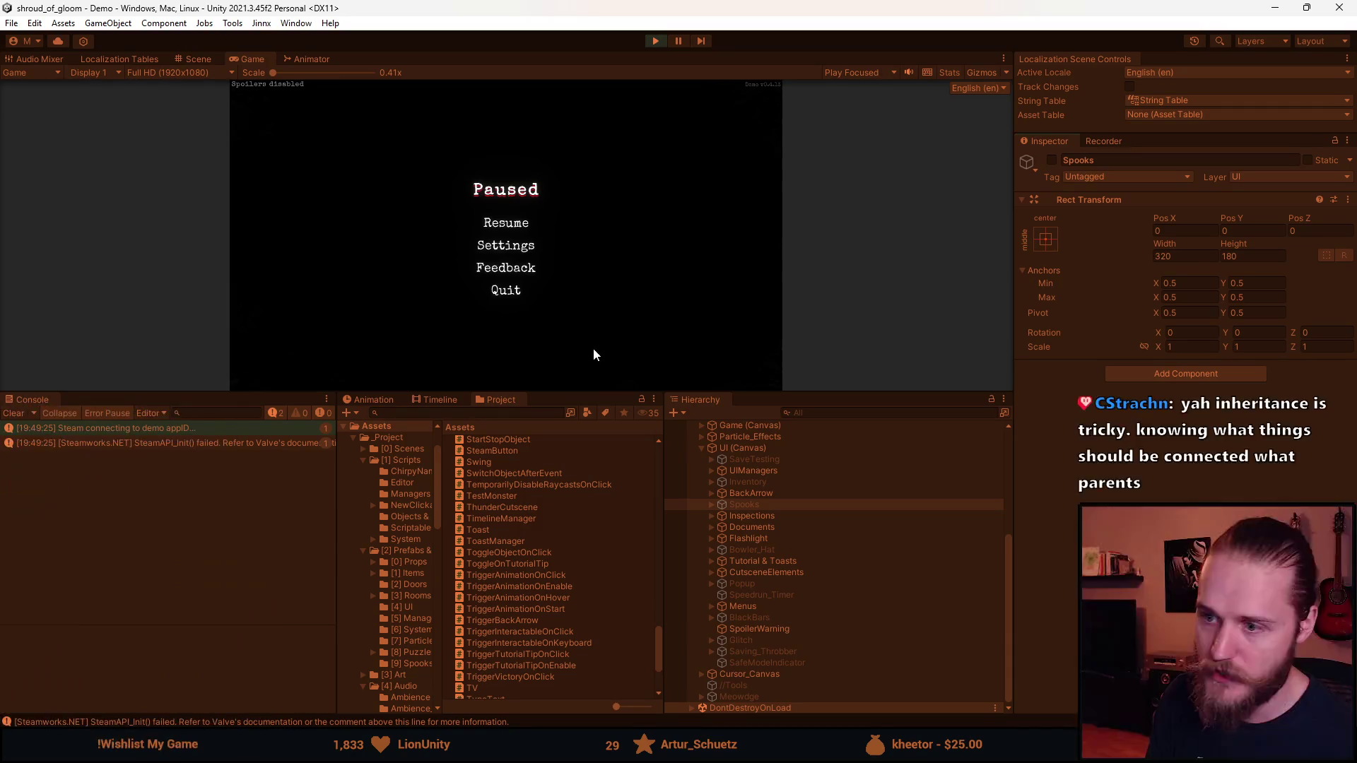
left_click_drag(581, 392, 572, 639)
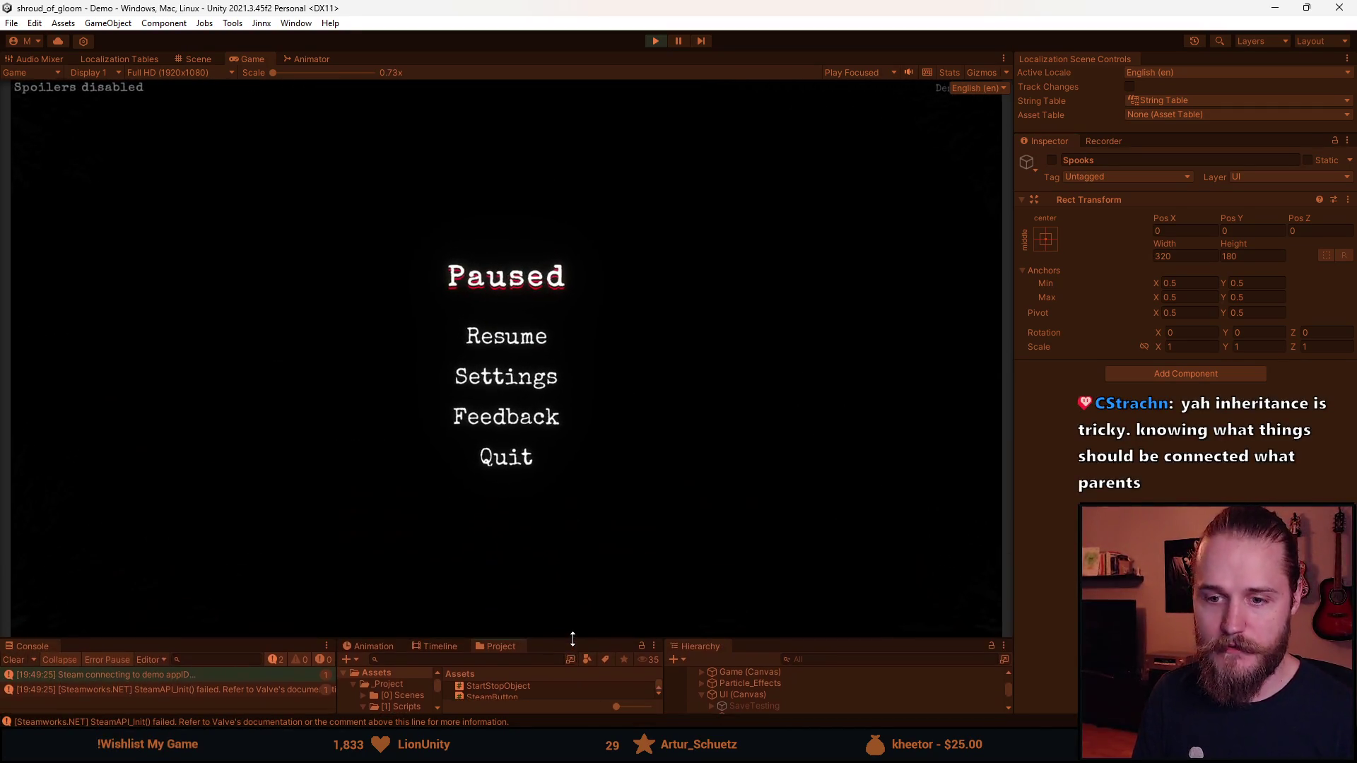
Resume play, walk between rooms and inspect the mailbox close-up twice
left_click(503, 349)
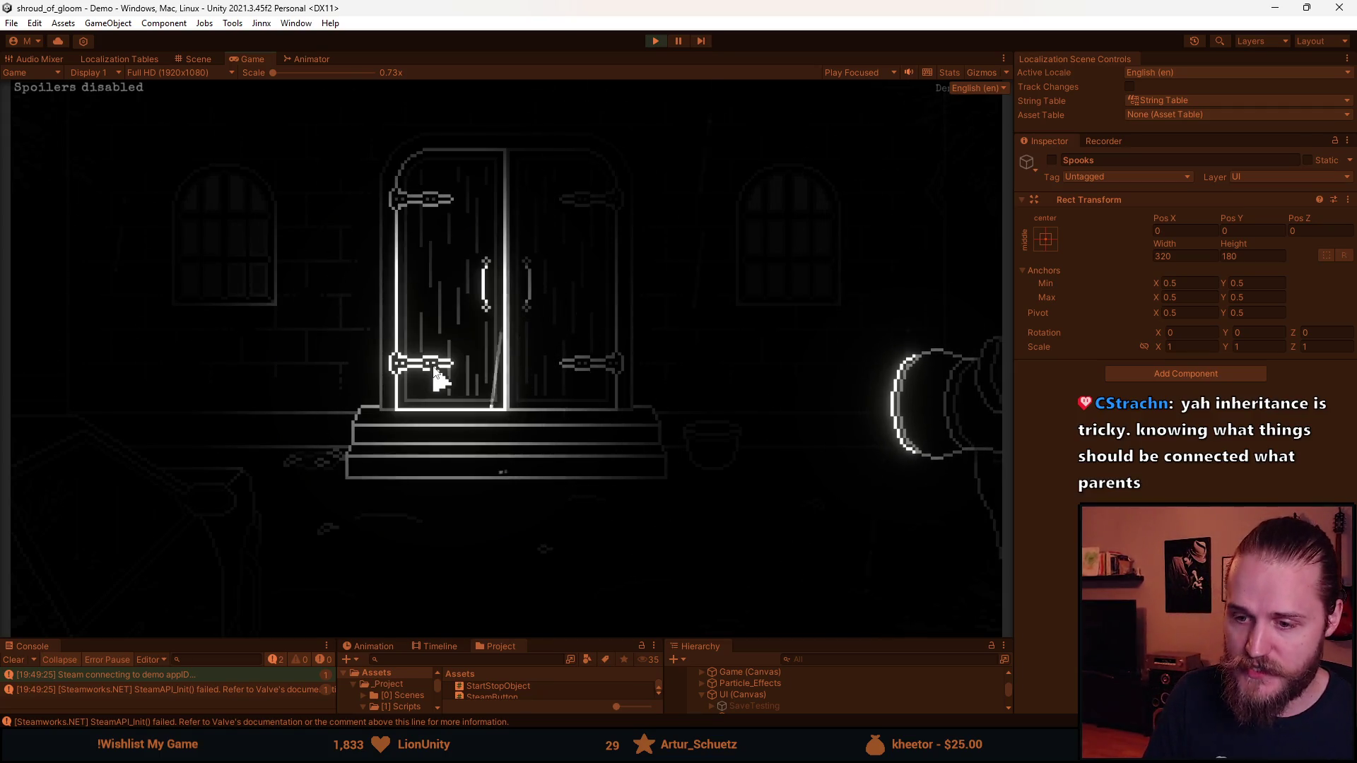
left_click(91, 232)
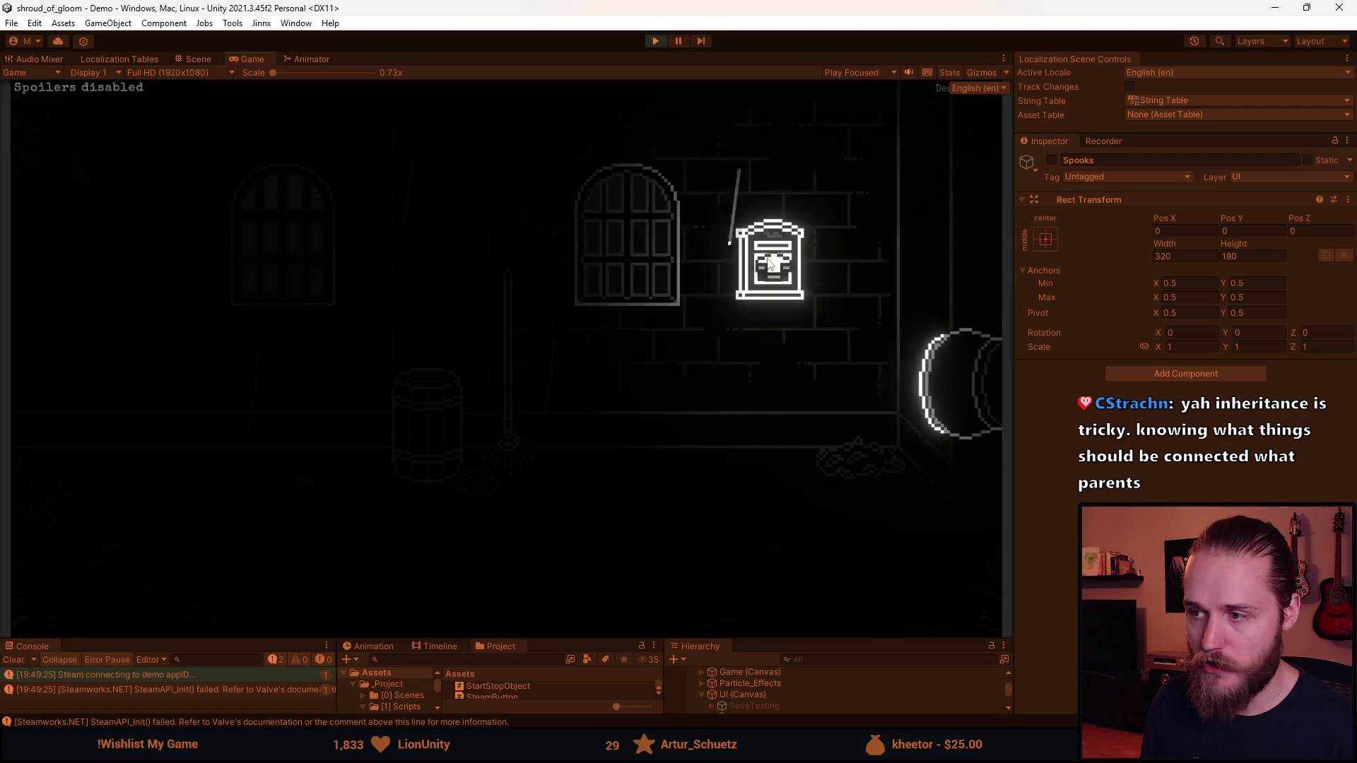
left_click(783, 265)
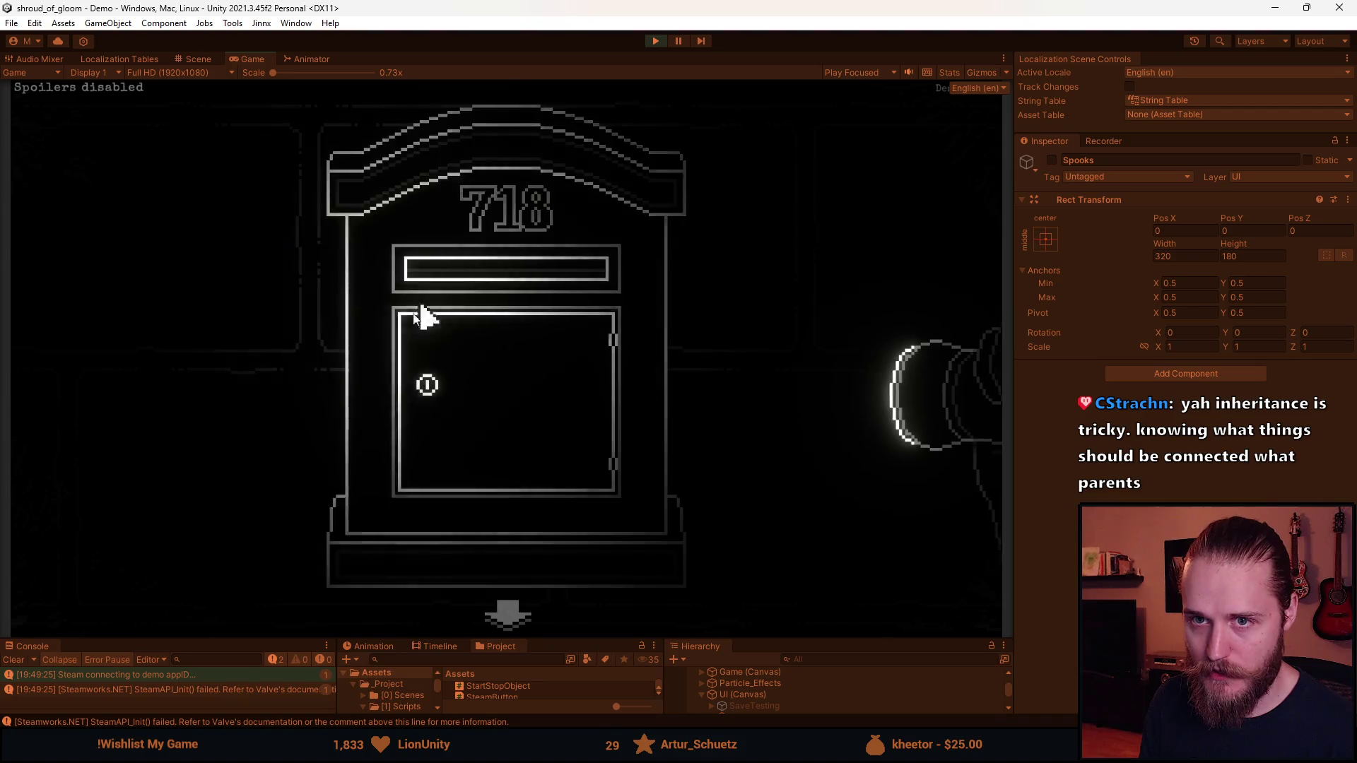
left_click(507, 614)
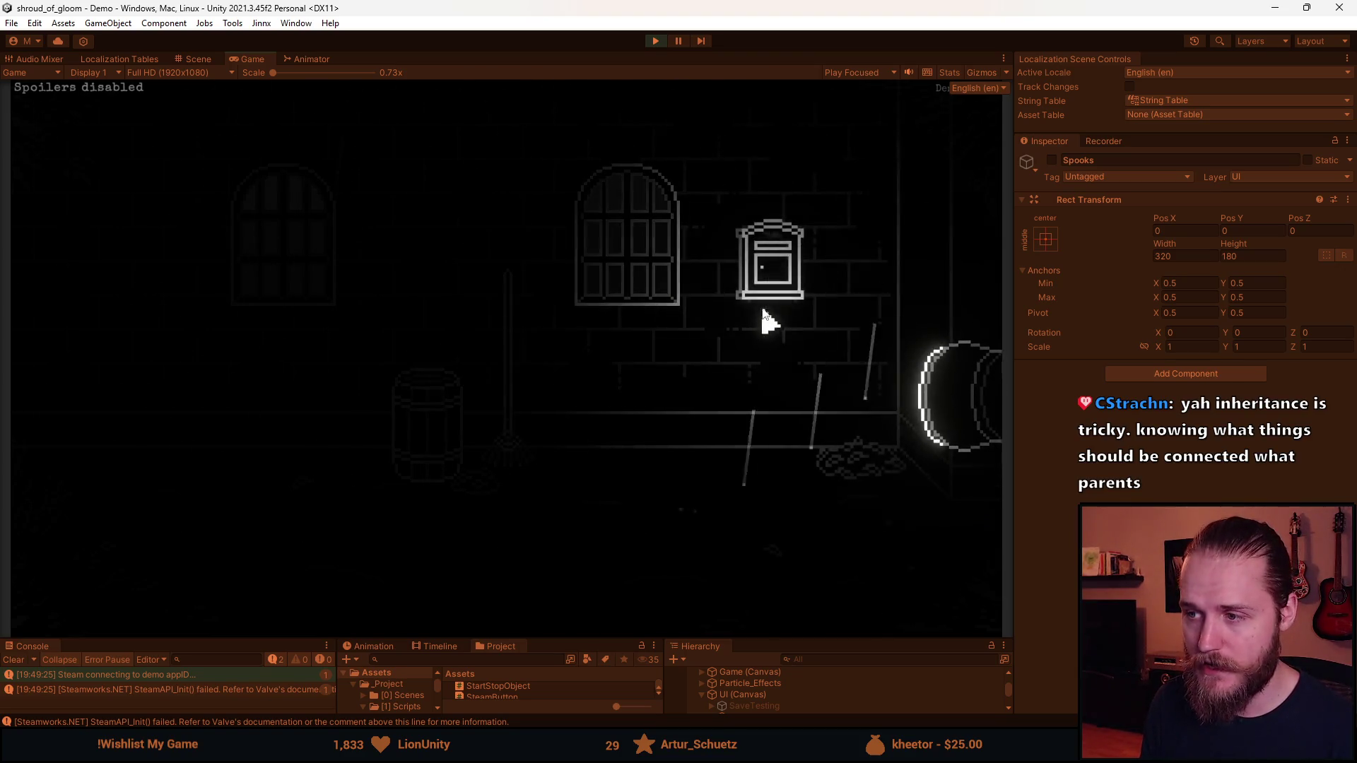
left_click(764, 279)
left_click(555, 615)
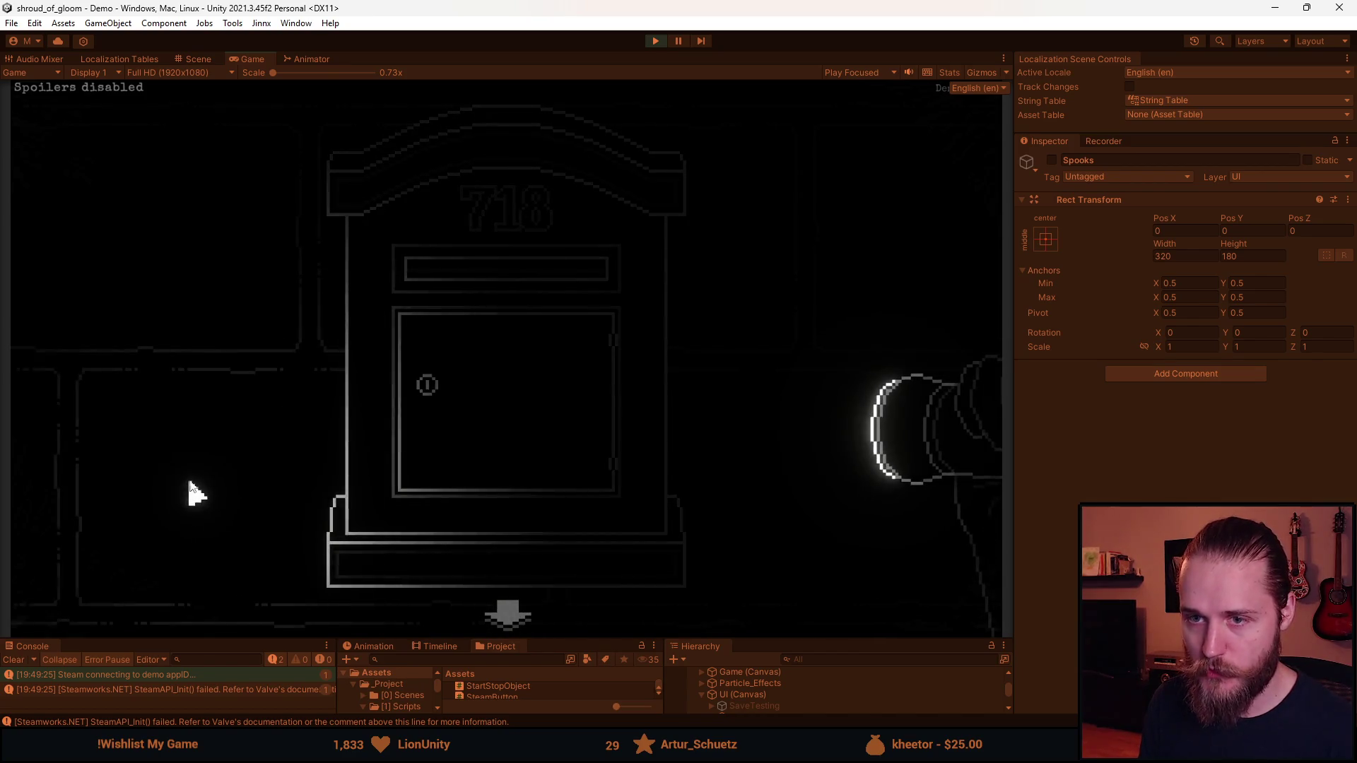
left_click(507, 615)
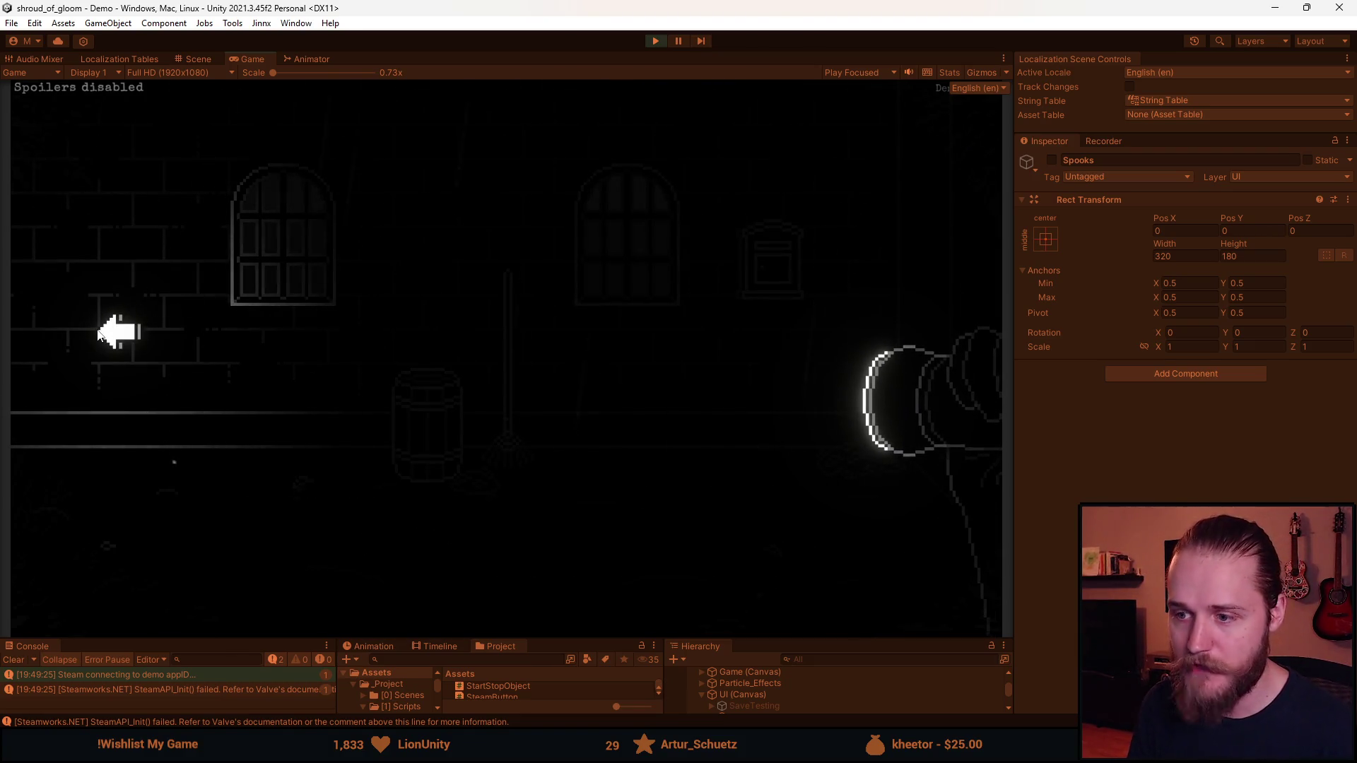
left_click(99, 333)
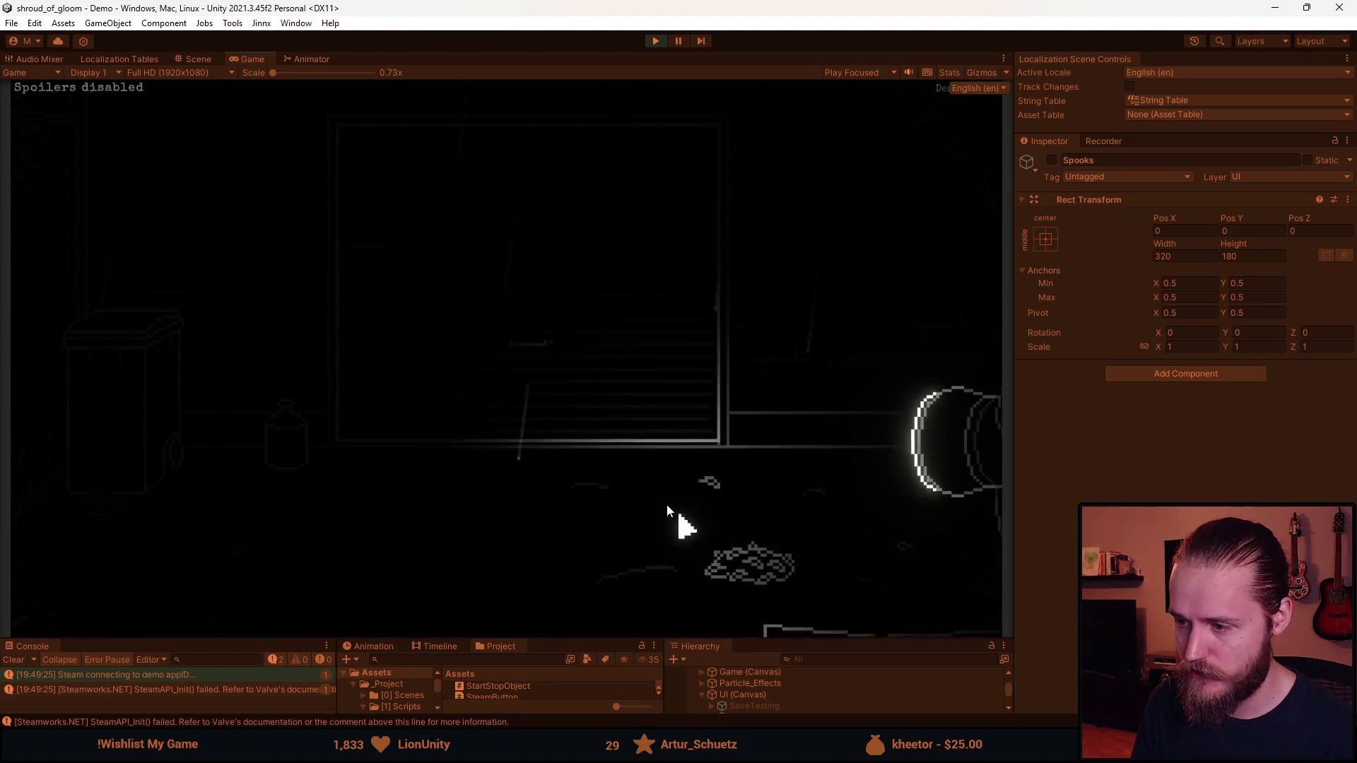
left_click(884, 288)
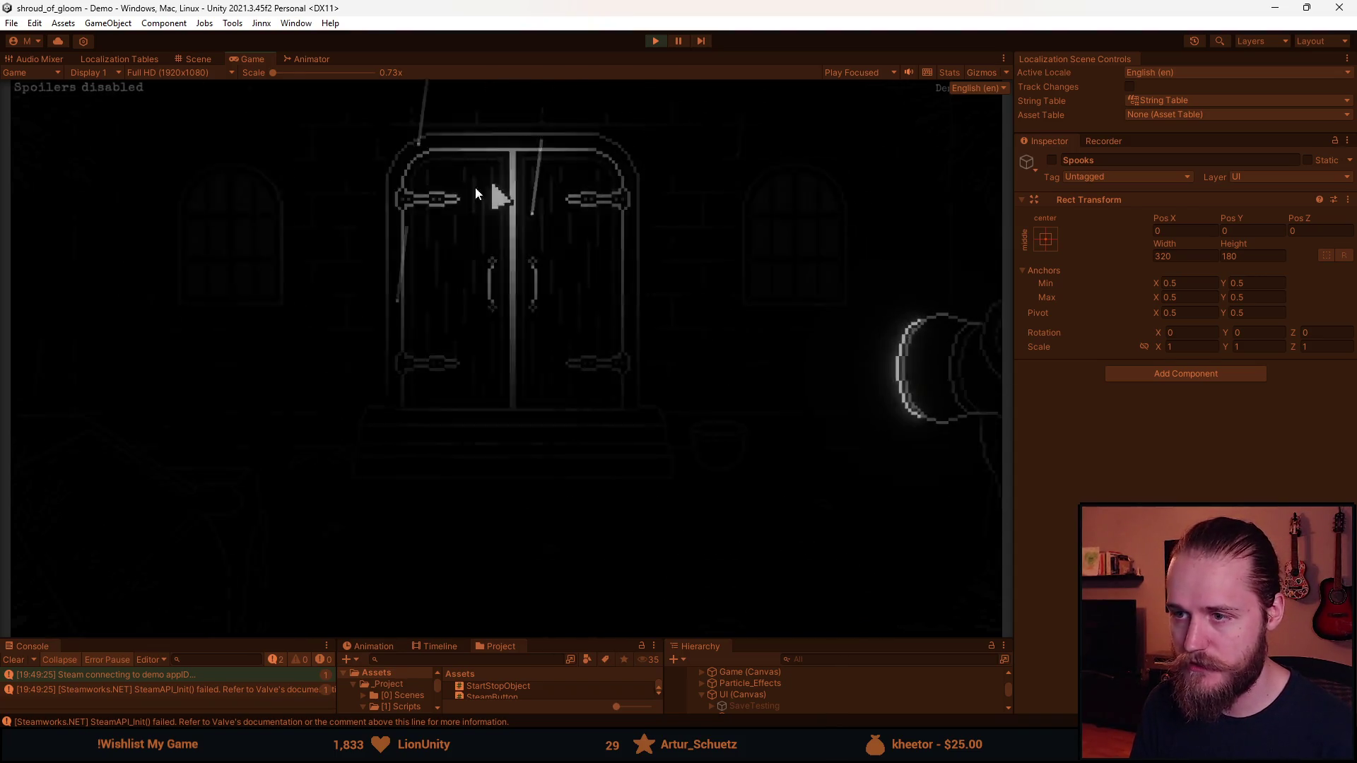
Toggle Tutorial tips under Settings > Gameplay, then exit Play mode and enlarge the lower panels
key("Escape")
left_click(510, 367)
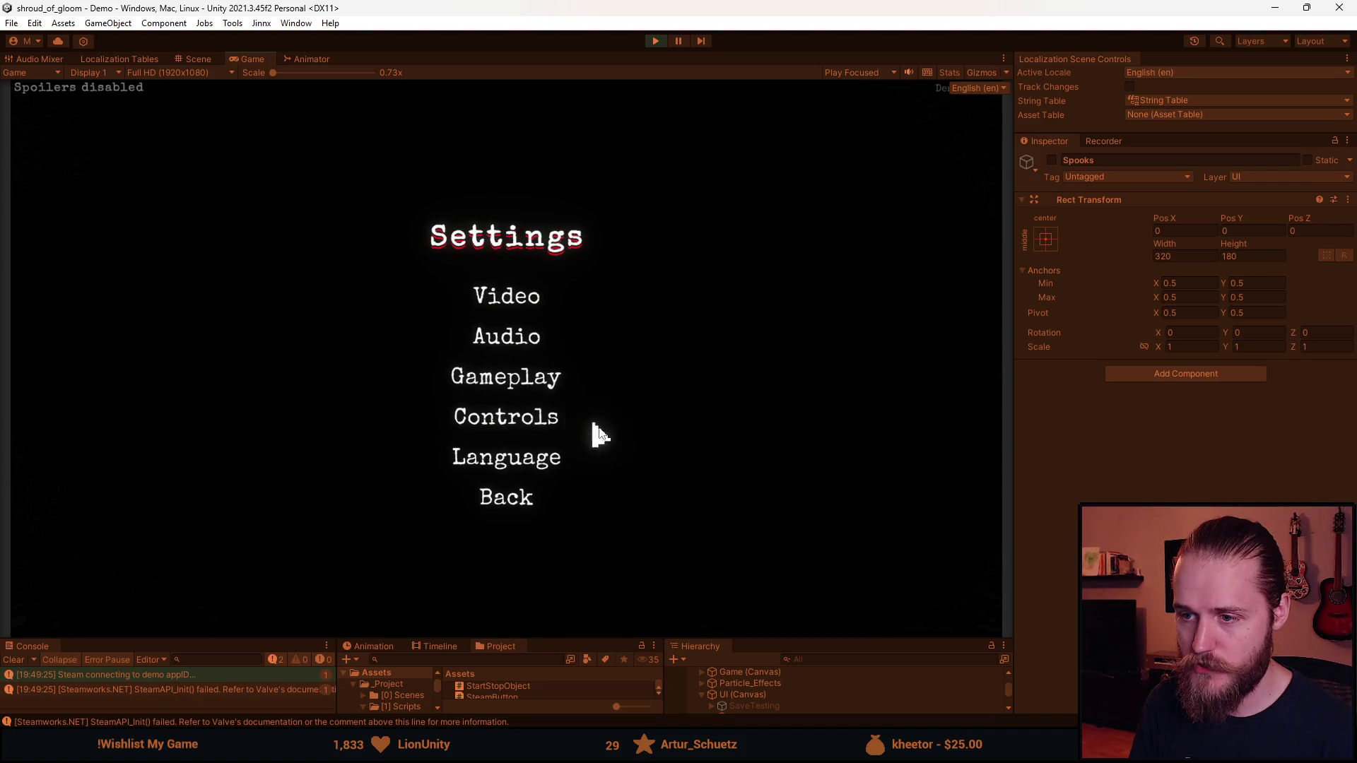
left_click(519, 371)
left_click(586, 338)
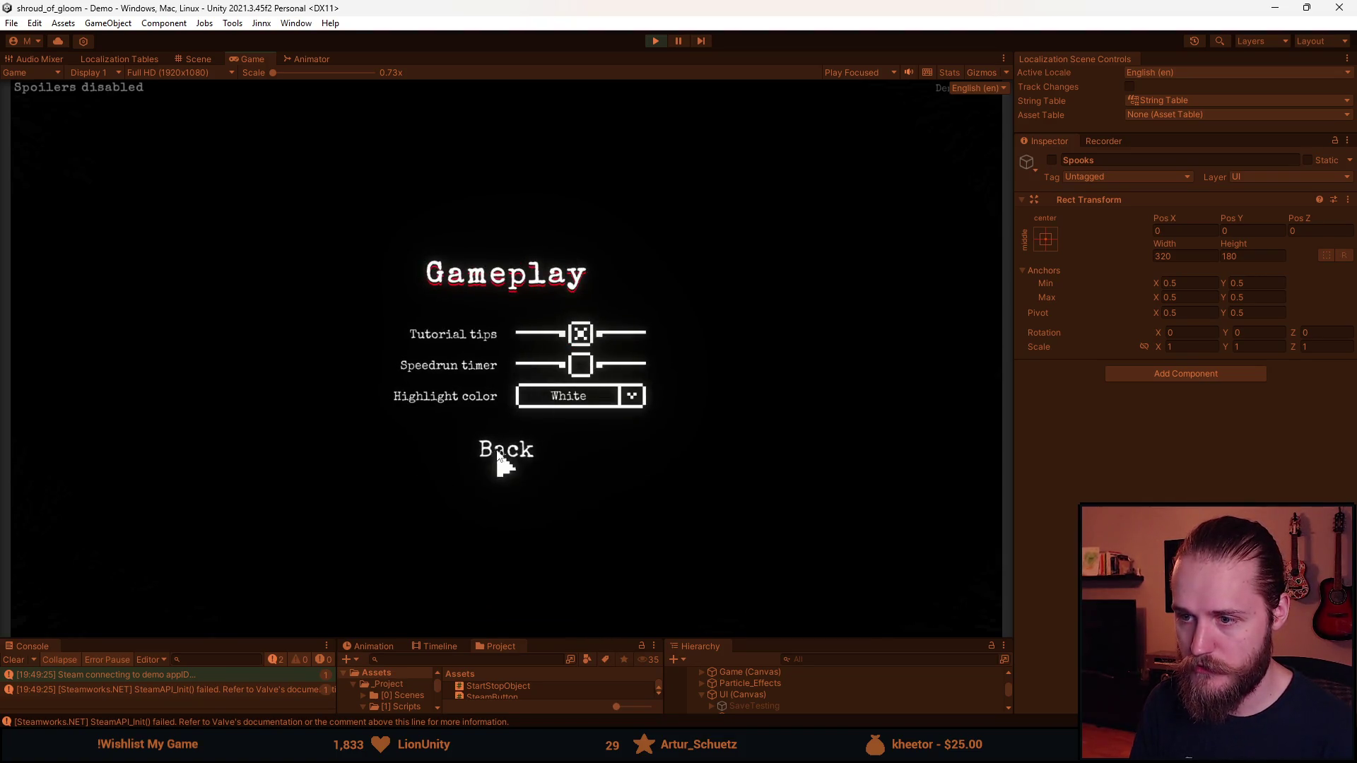
left_click(506, 456)
left_click(512, 499)
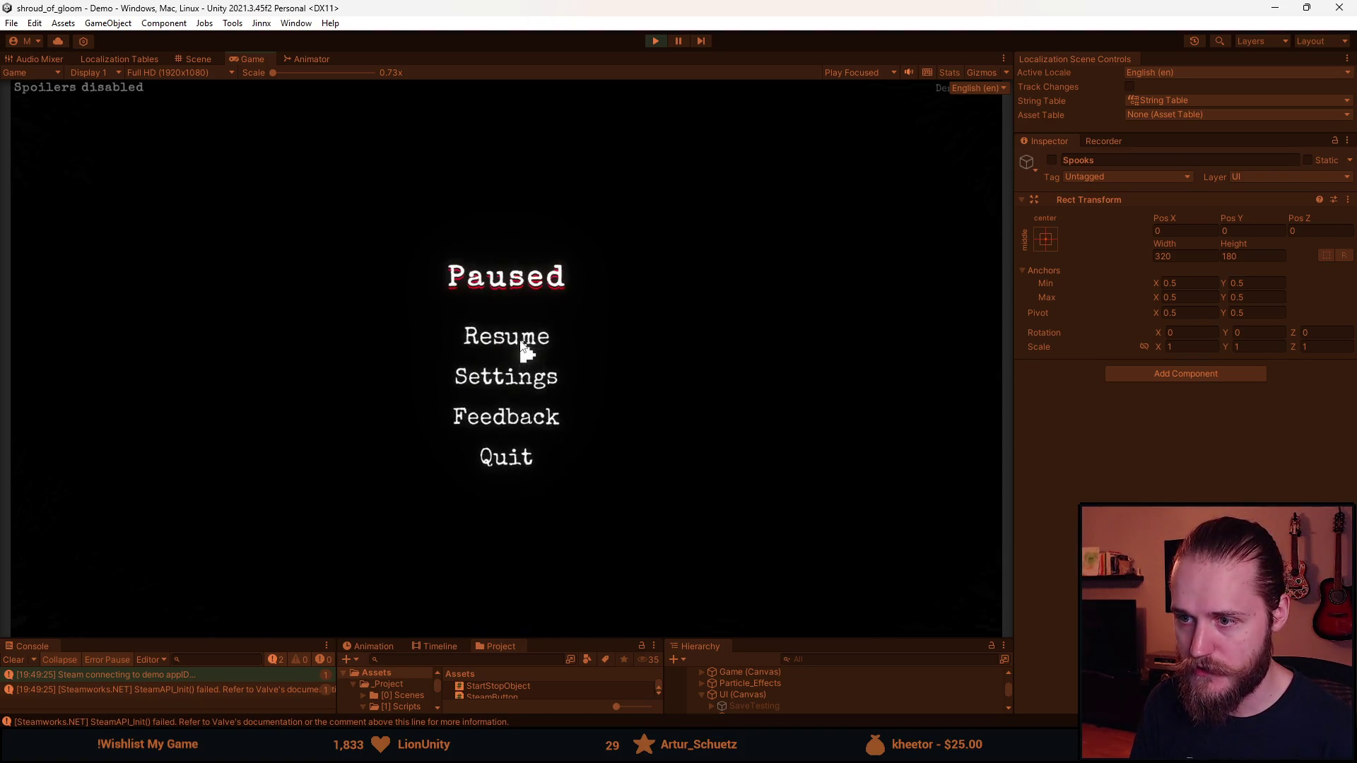
left_click(659, 44)
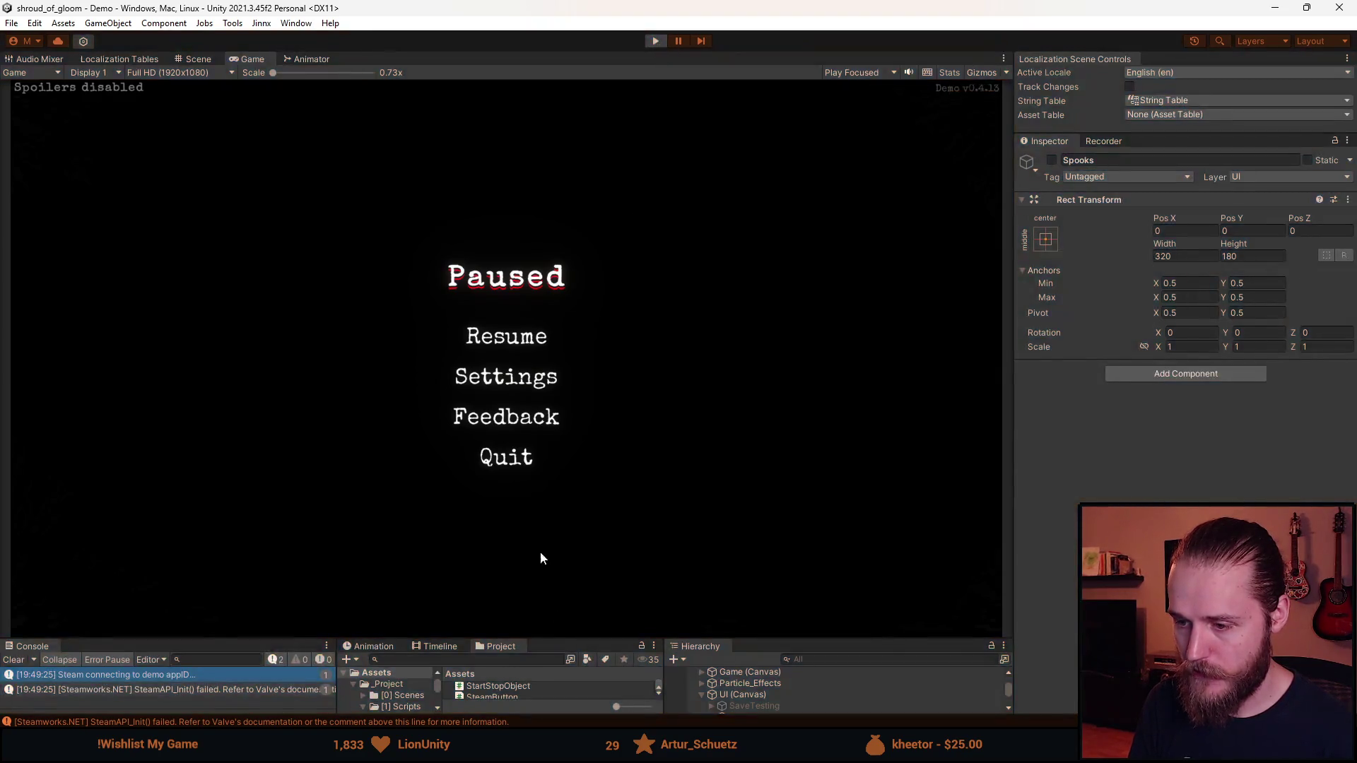
left_click_drag(604, 639, 608, 454)
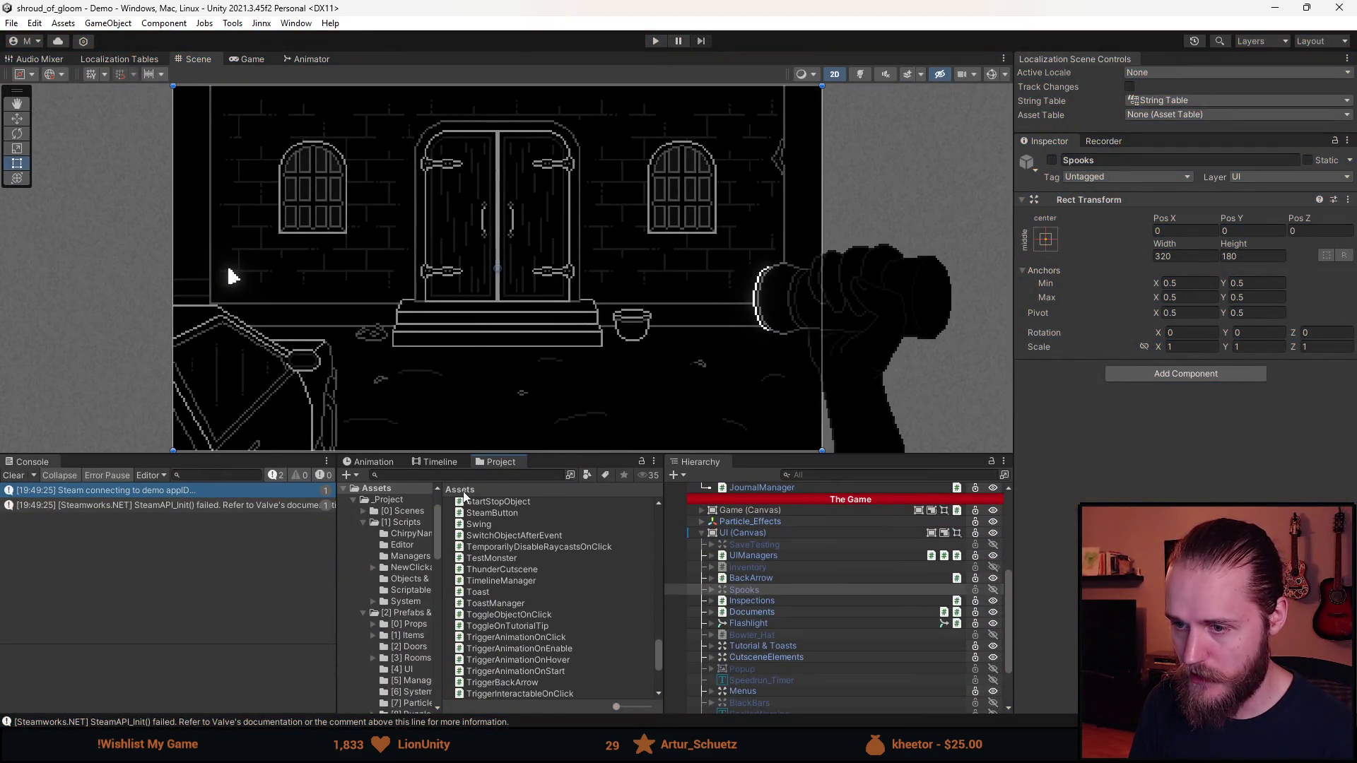
Add the Rosary_Bead (C) prefab from [1] Items under Game (Canvas) > Rooms > Outside_Entrance, then press Play
left_click(413, 635)
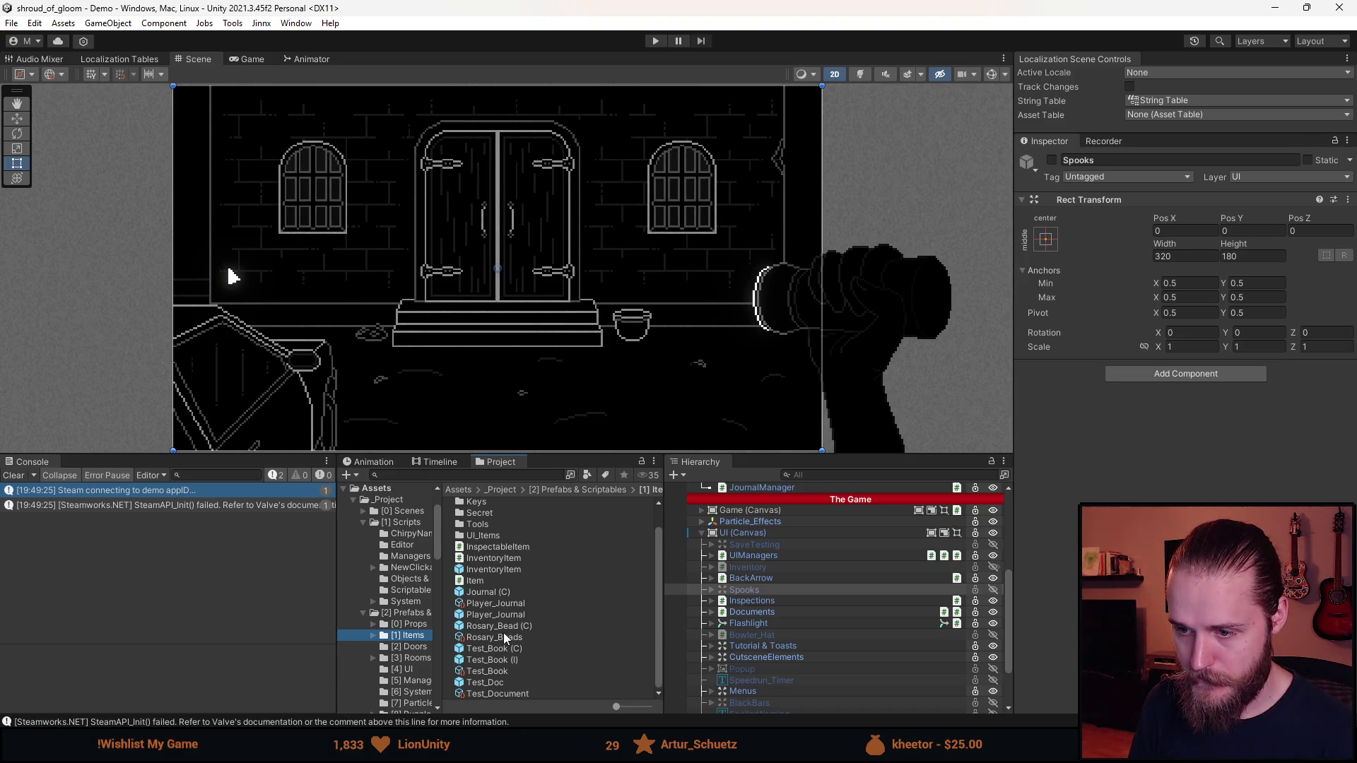
mouse_move(513, 629)
left_mouse_down()
mouse_move(749, 601)
mouse_move(742, 494)
mouse_move(564, 626)
mouse_move(523, 633)
left_mouse_up()
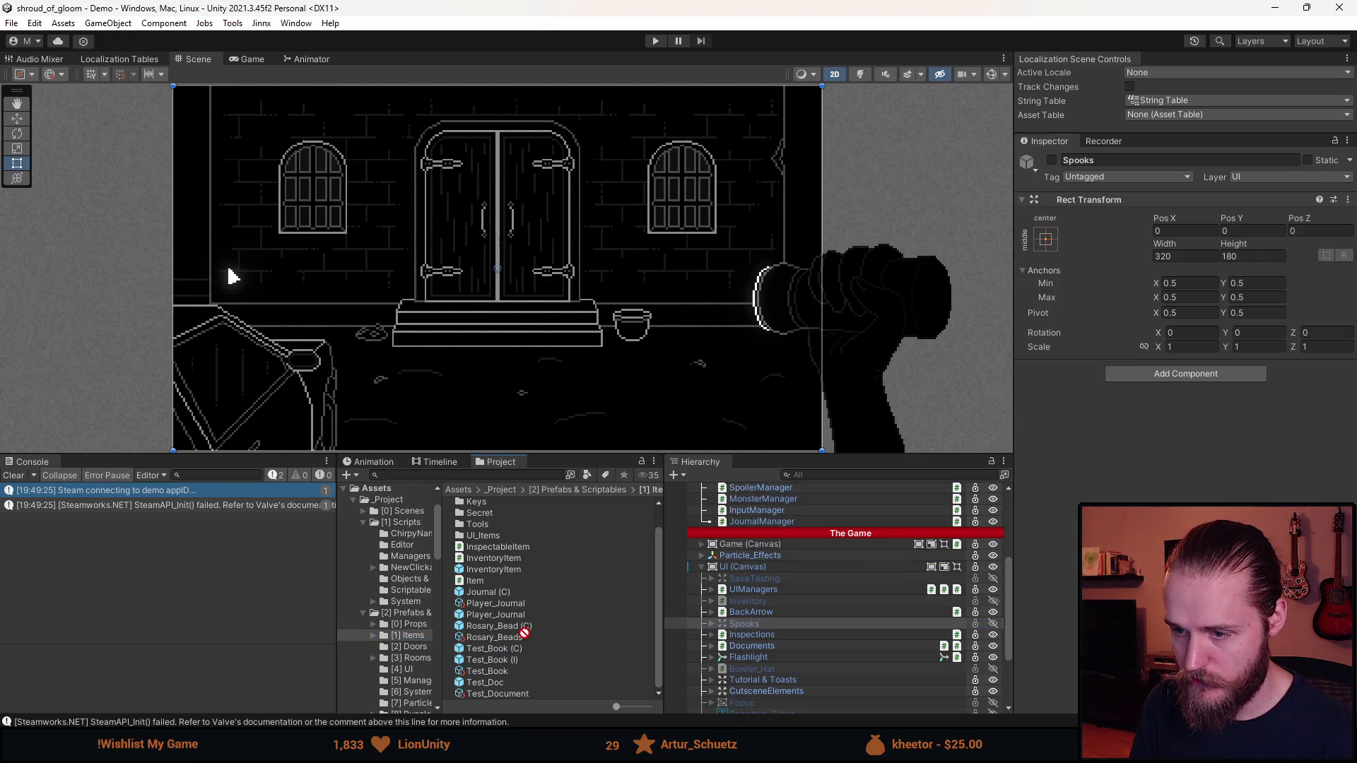
left_click(702, 544)
left_click(712, 567)
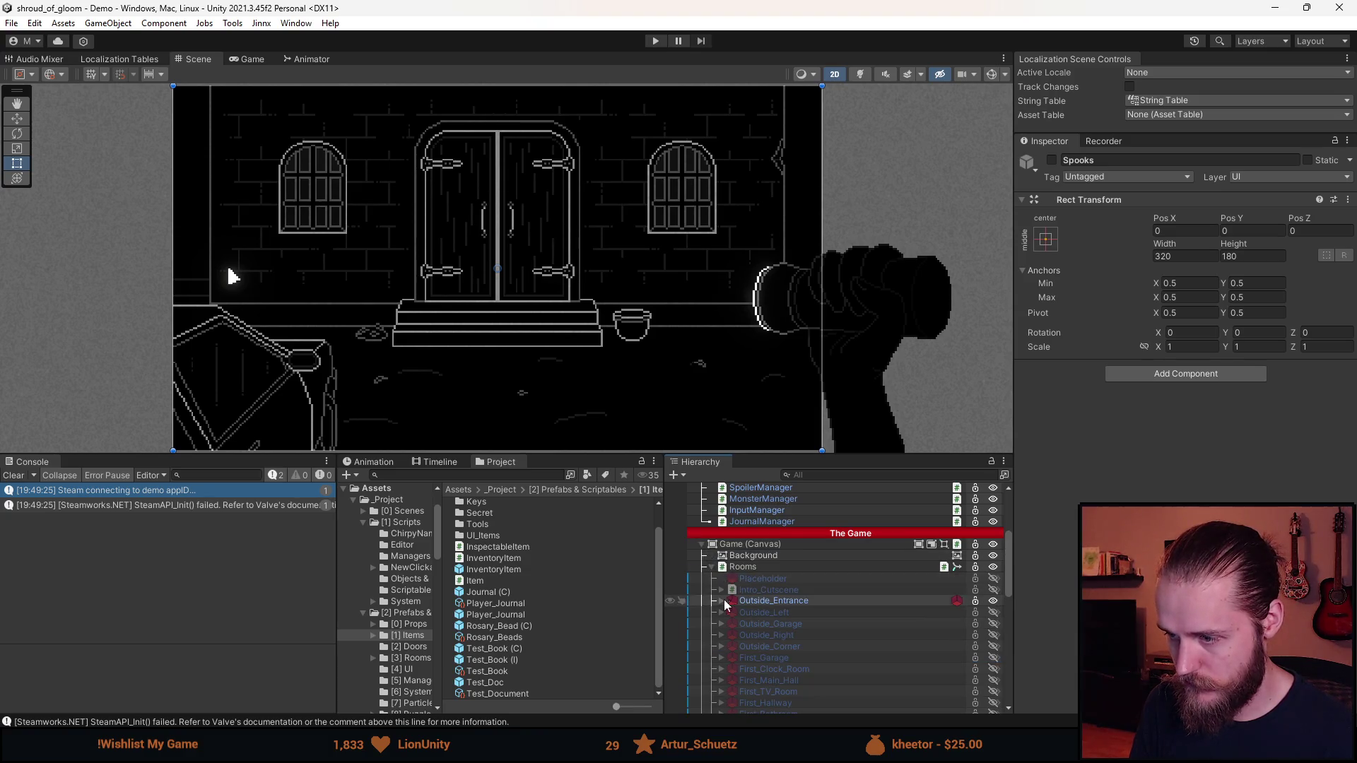
left_click_drag(510, 631, 756, 602)
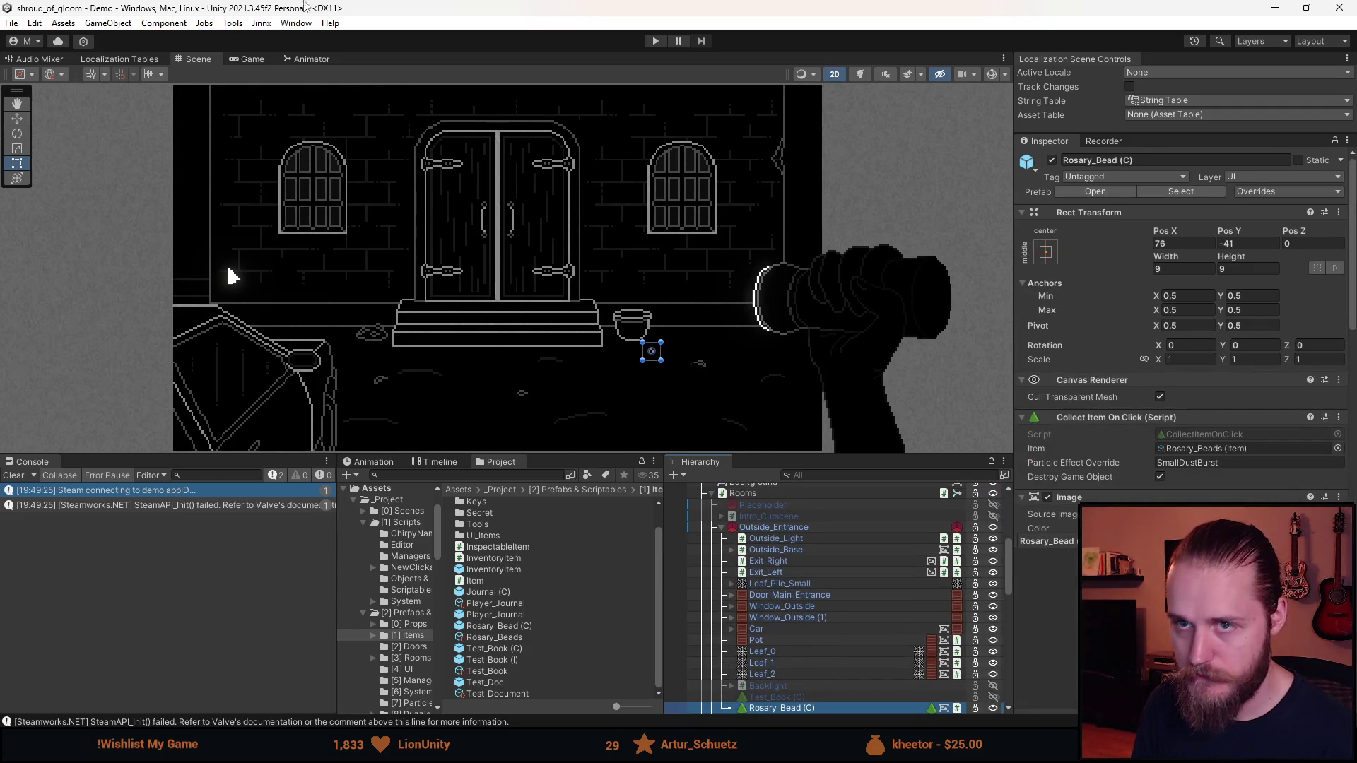
left_click(655, 40)
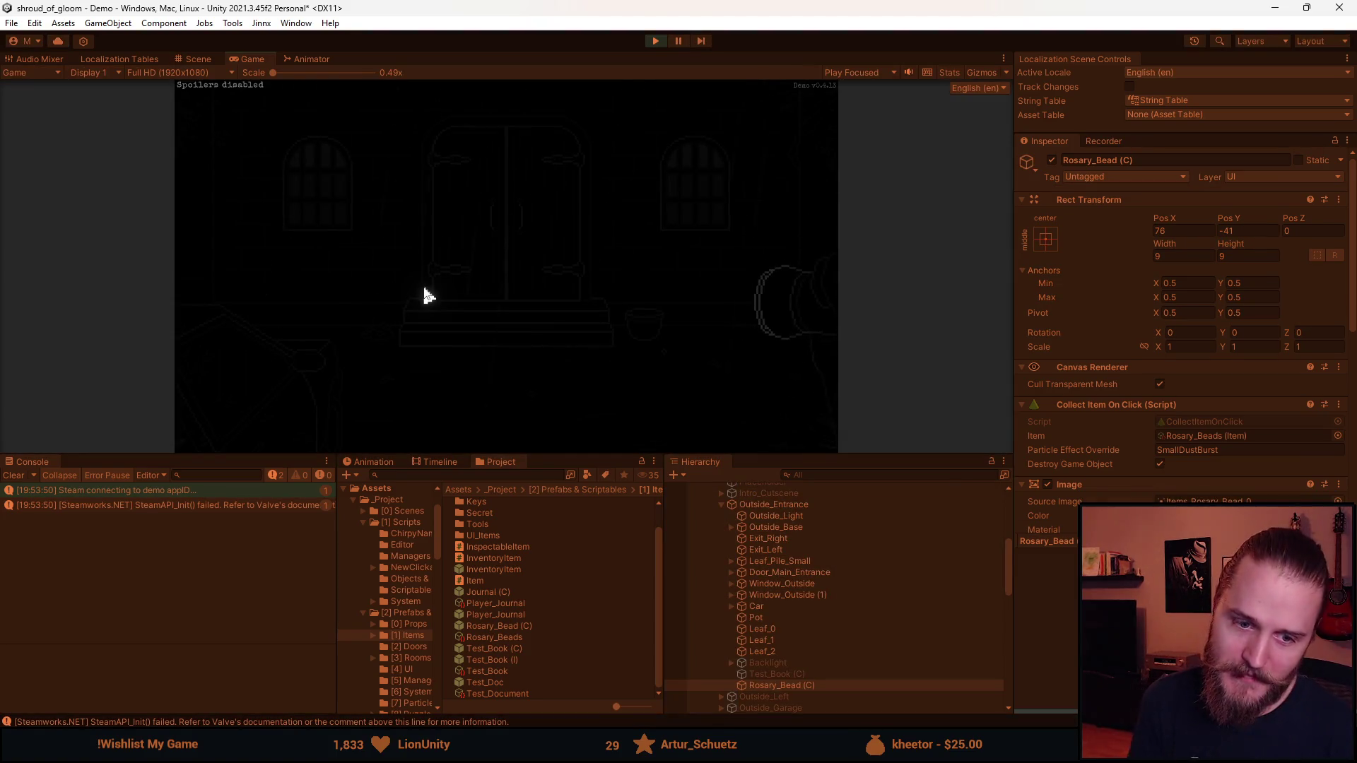
Pause, drag the Game view splitter down to enlarge it, and resume the game
key("Escape")
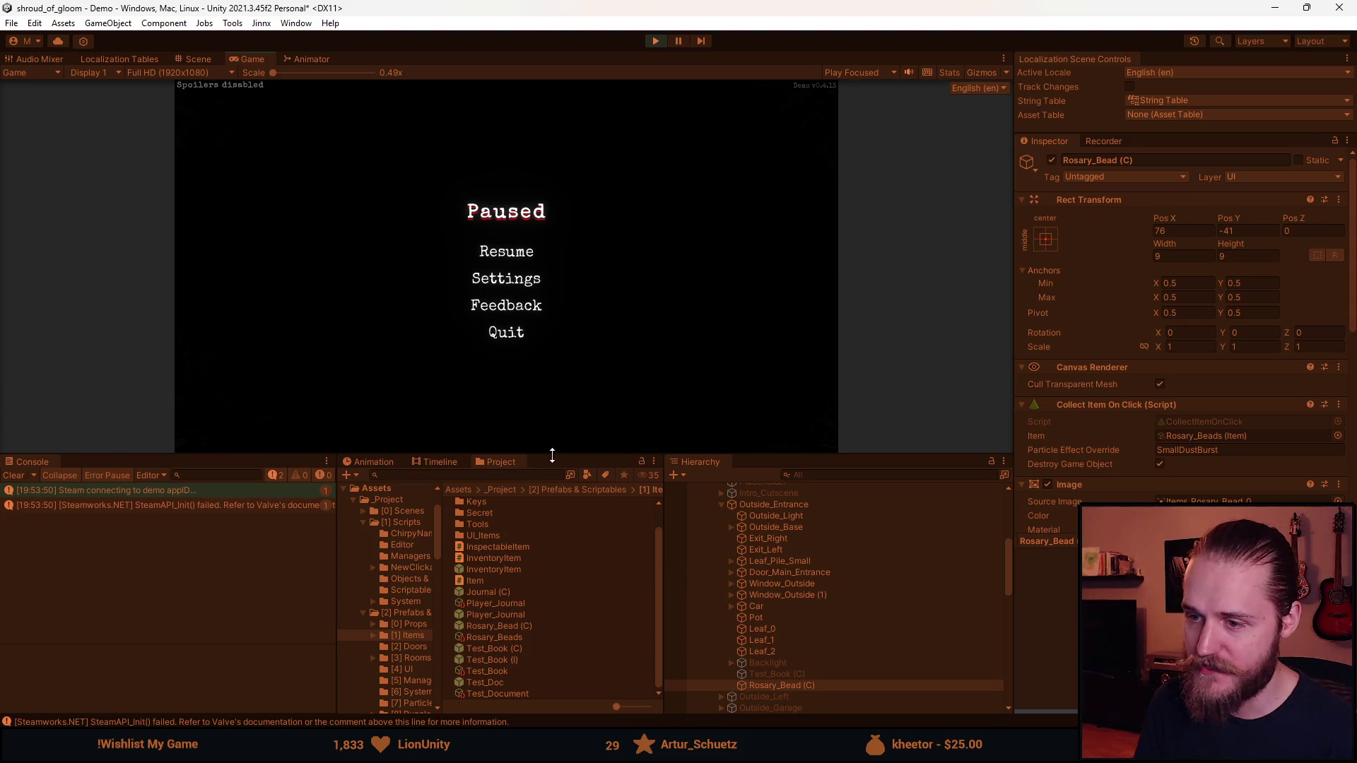
left_click_drag(552, 453, 488, 638)
left_click(495, 336)
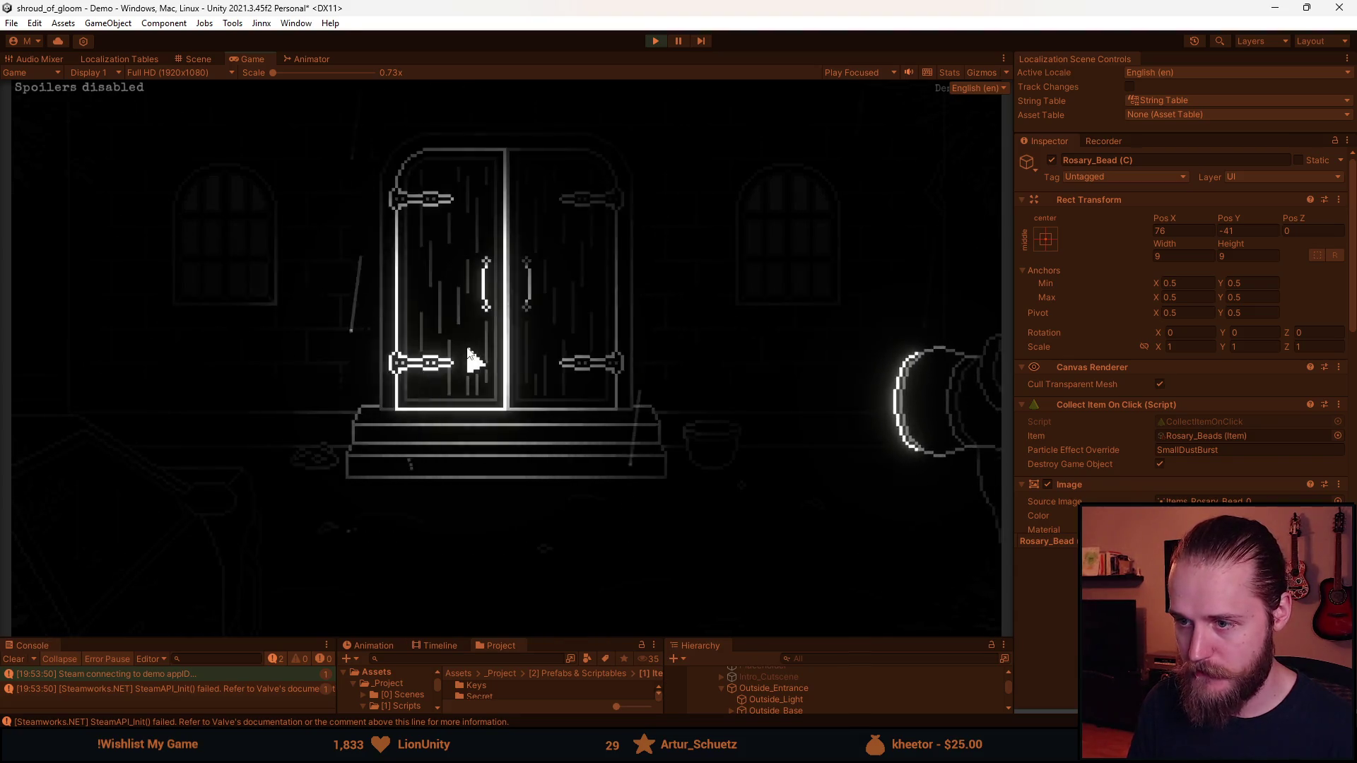
Pick up the rosary bead, the floor map, and the second sparkling bead
left_click(741, 485)
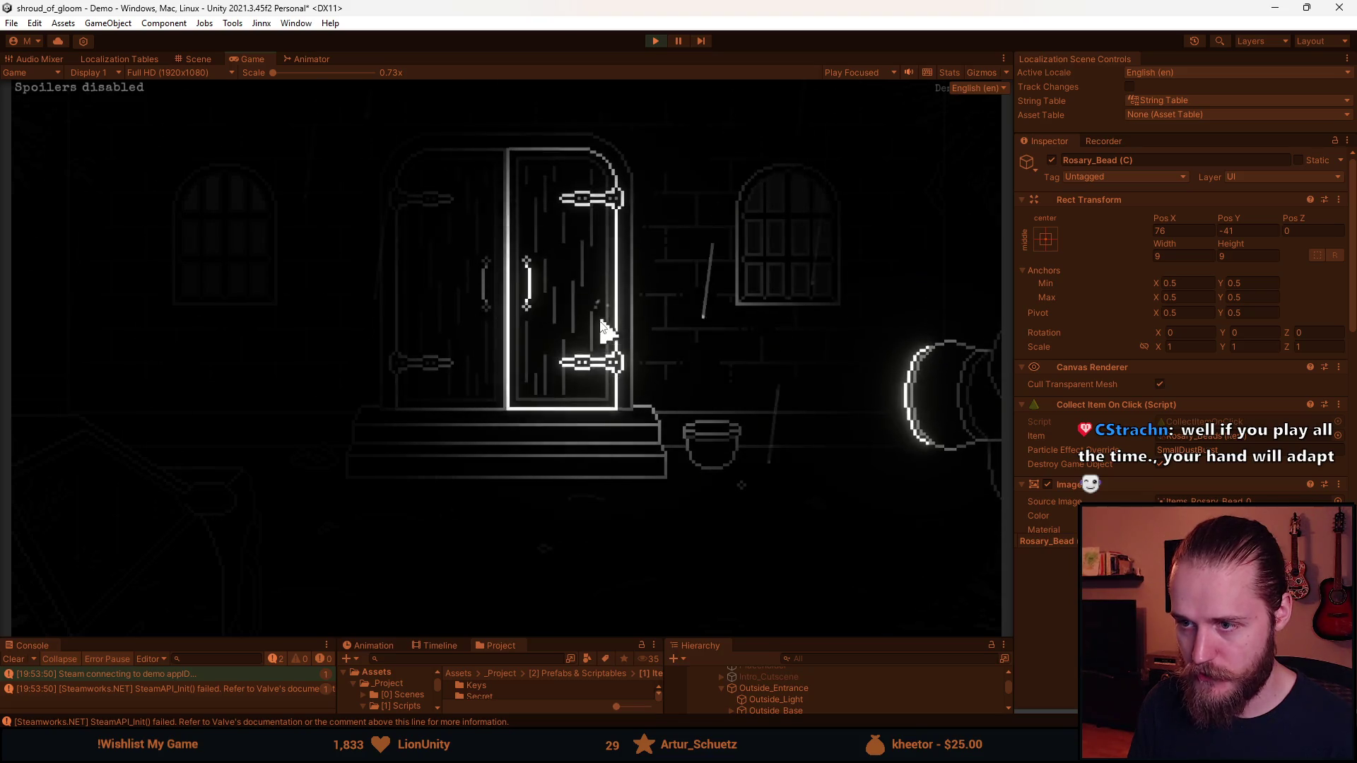
left_click(797, 593)
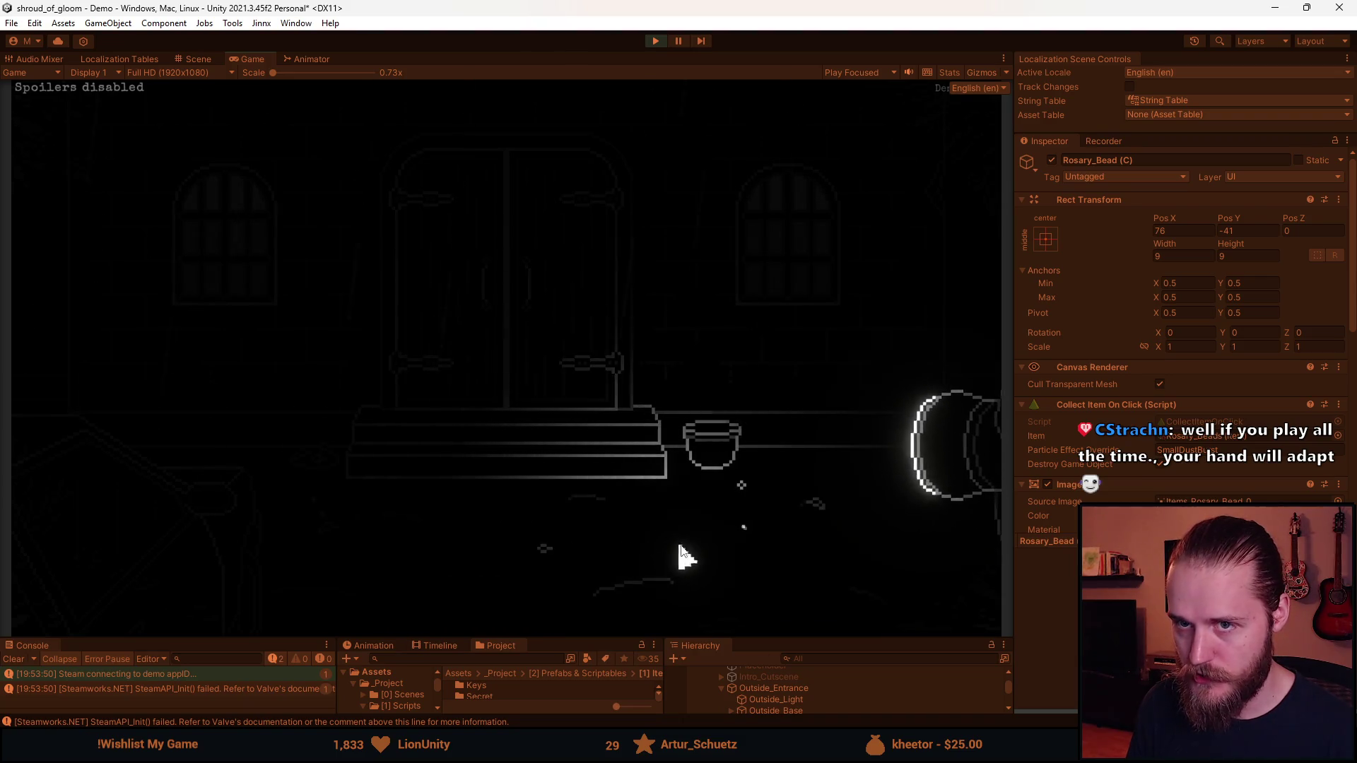
left_click(740, 487)
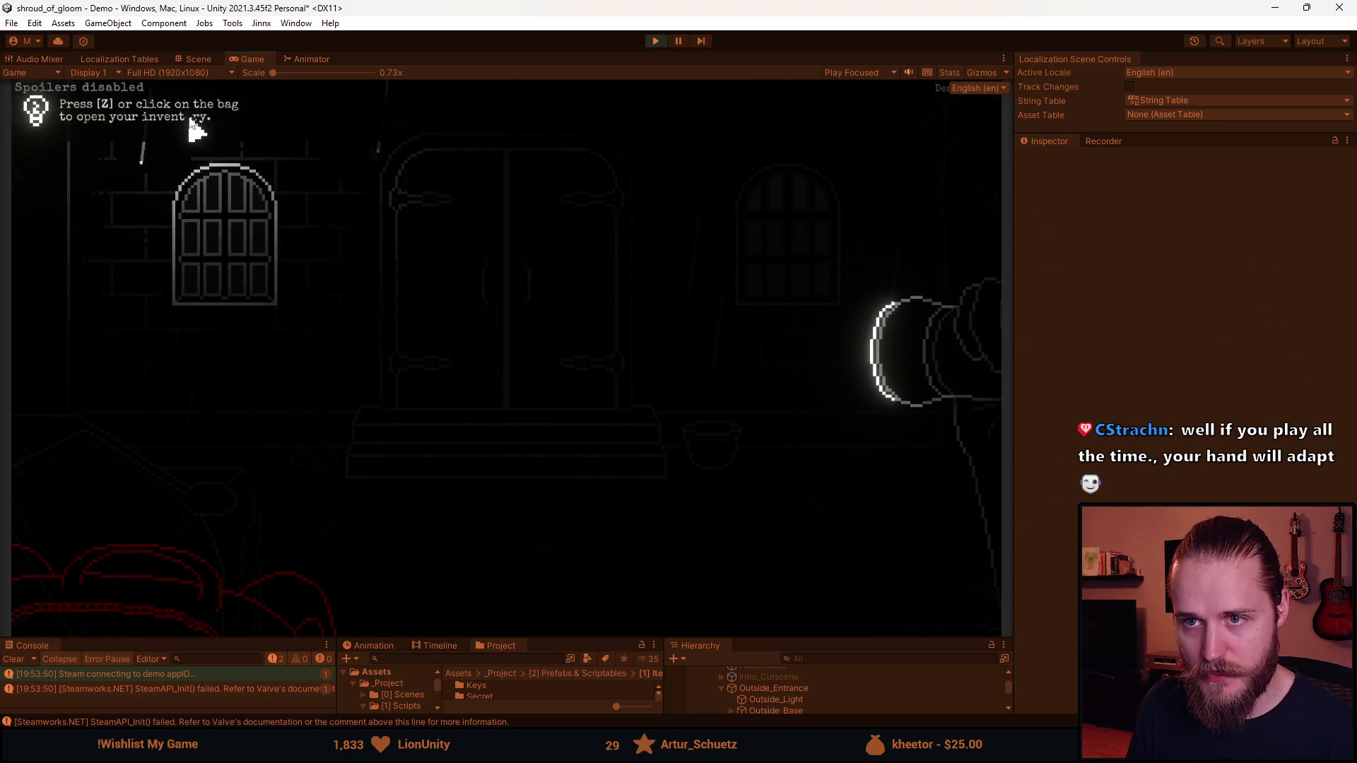
Take the Rosary Bead from the inventory bag and use it on the entrance door
left_click(202, 625)
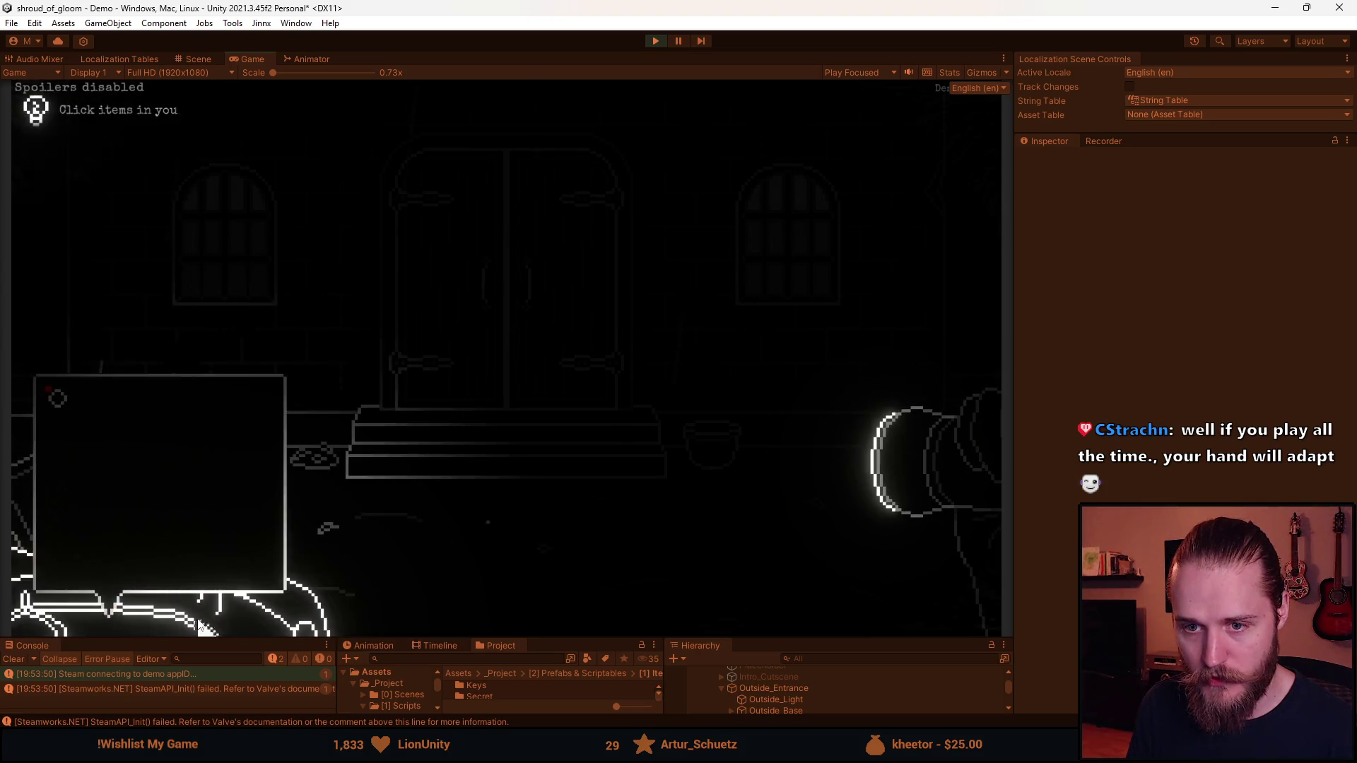
left_click(61, 403)
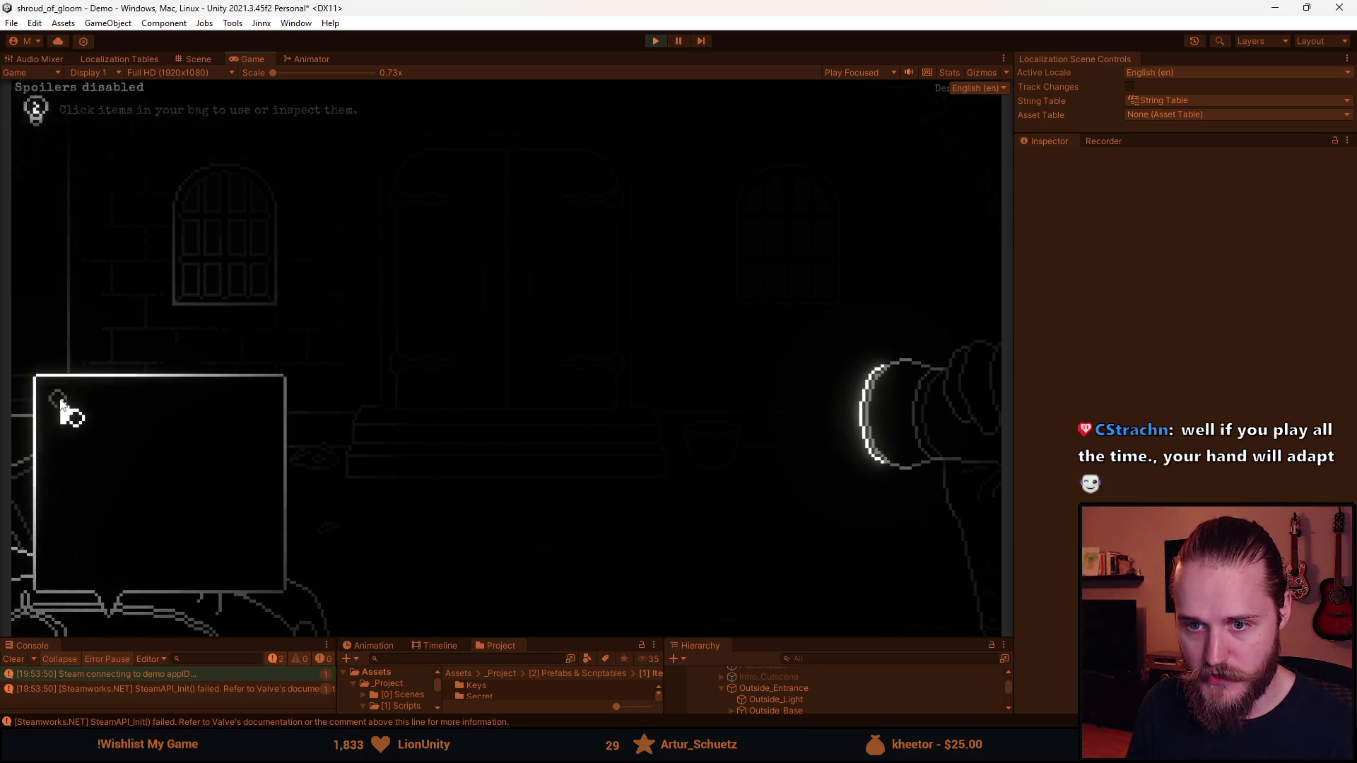
left_click(440, 290)
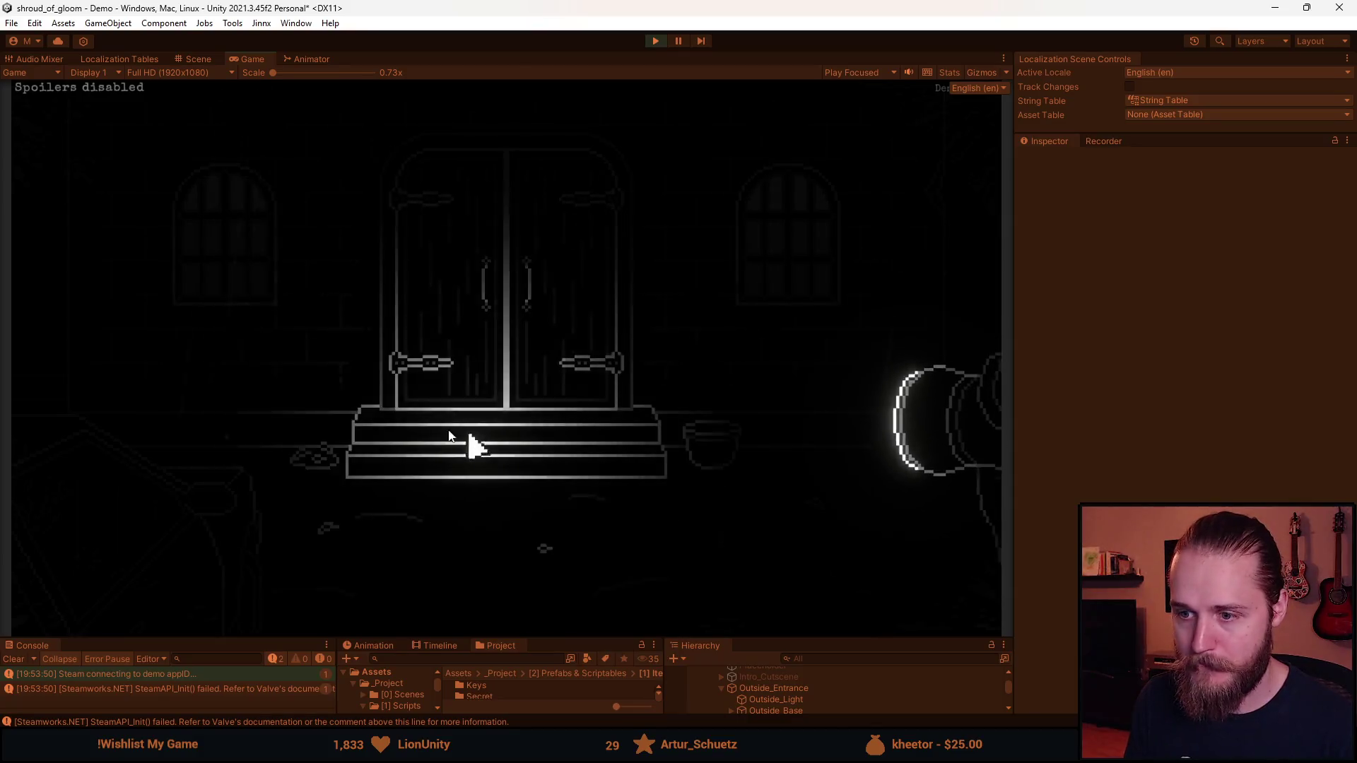
View and close the Main Floor map, then quit to the main menu via the pause menu
left_click(231, 535)
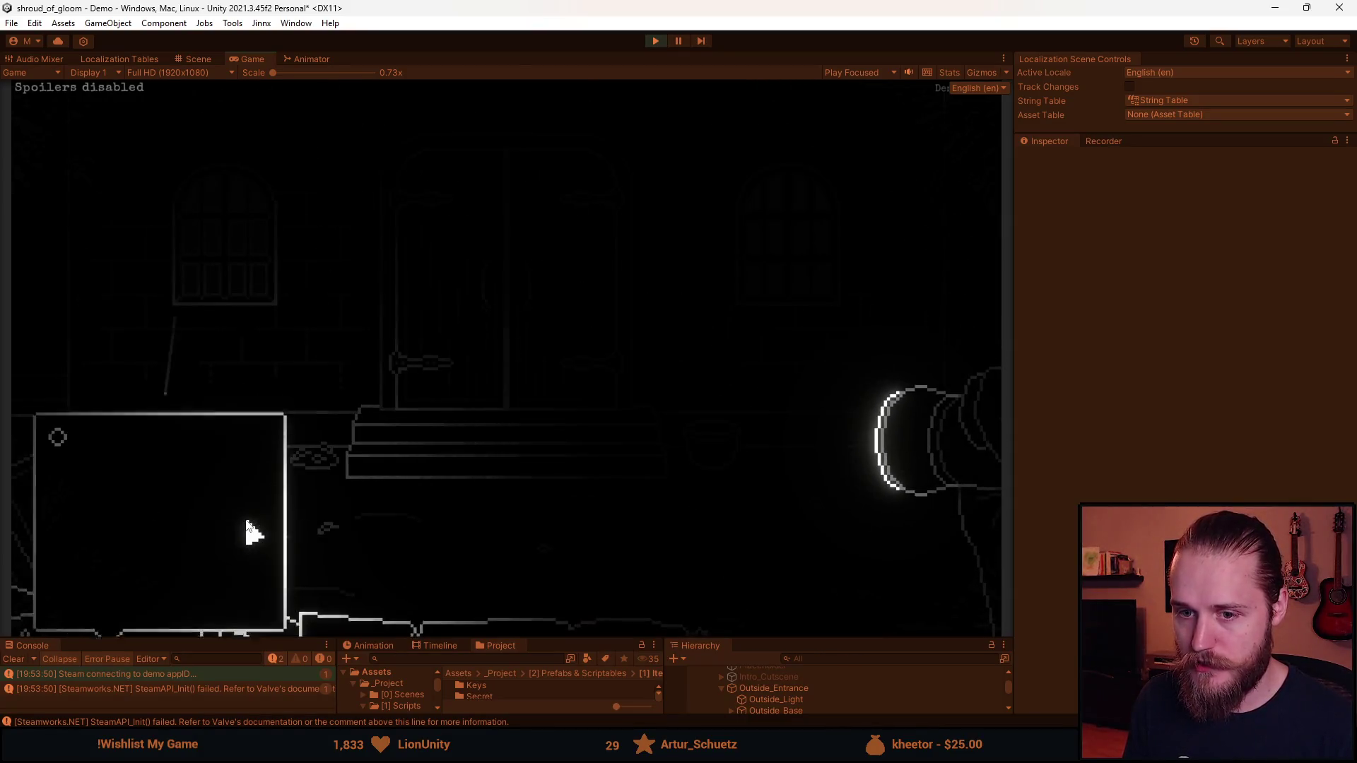
left_click(450, 458)
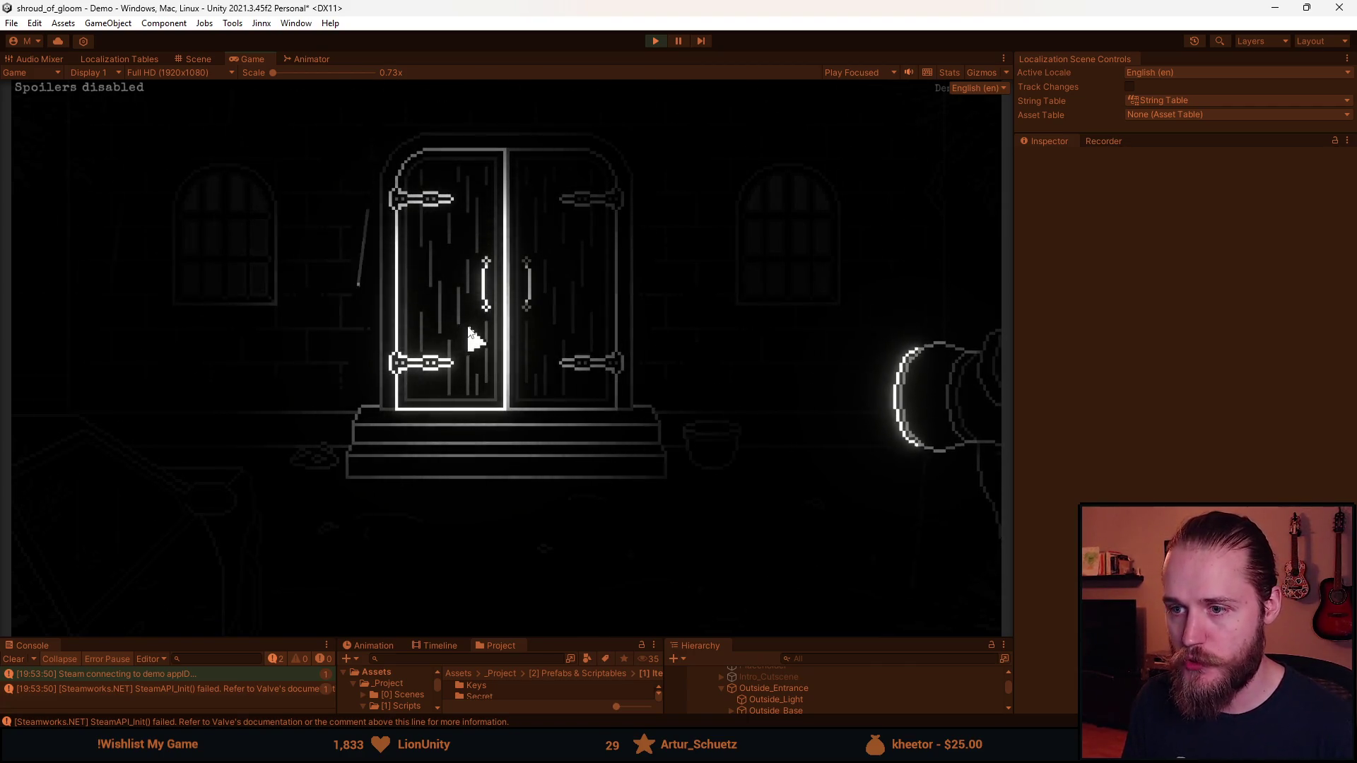
key("Escape")
left_click(550, 460)
left_click(530, 454)
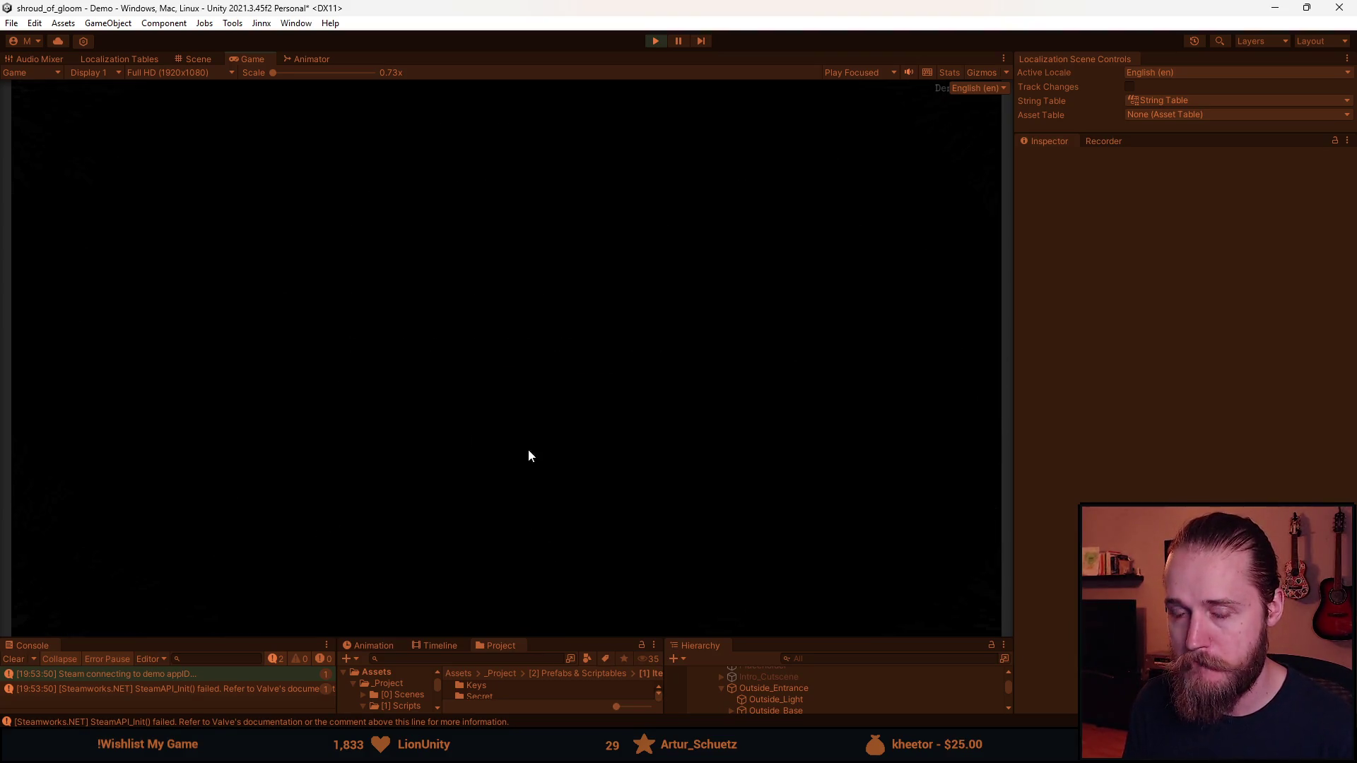
Start a new play session from the game's main menu
left_click(241, 360)
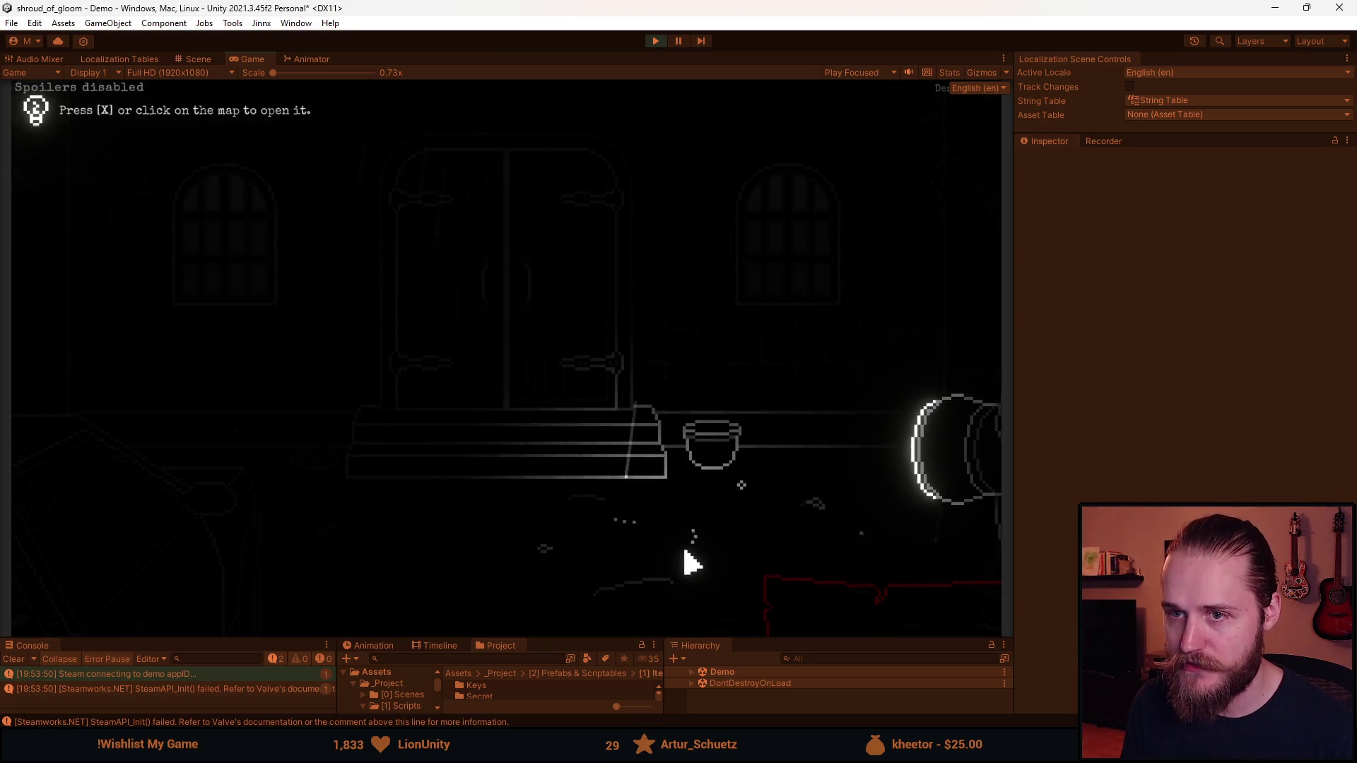
Open and close the Main Floor map, review Settings > Controls key bindings, then resume
left_click(828, 611)
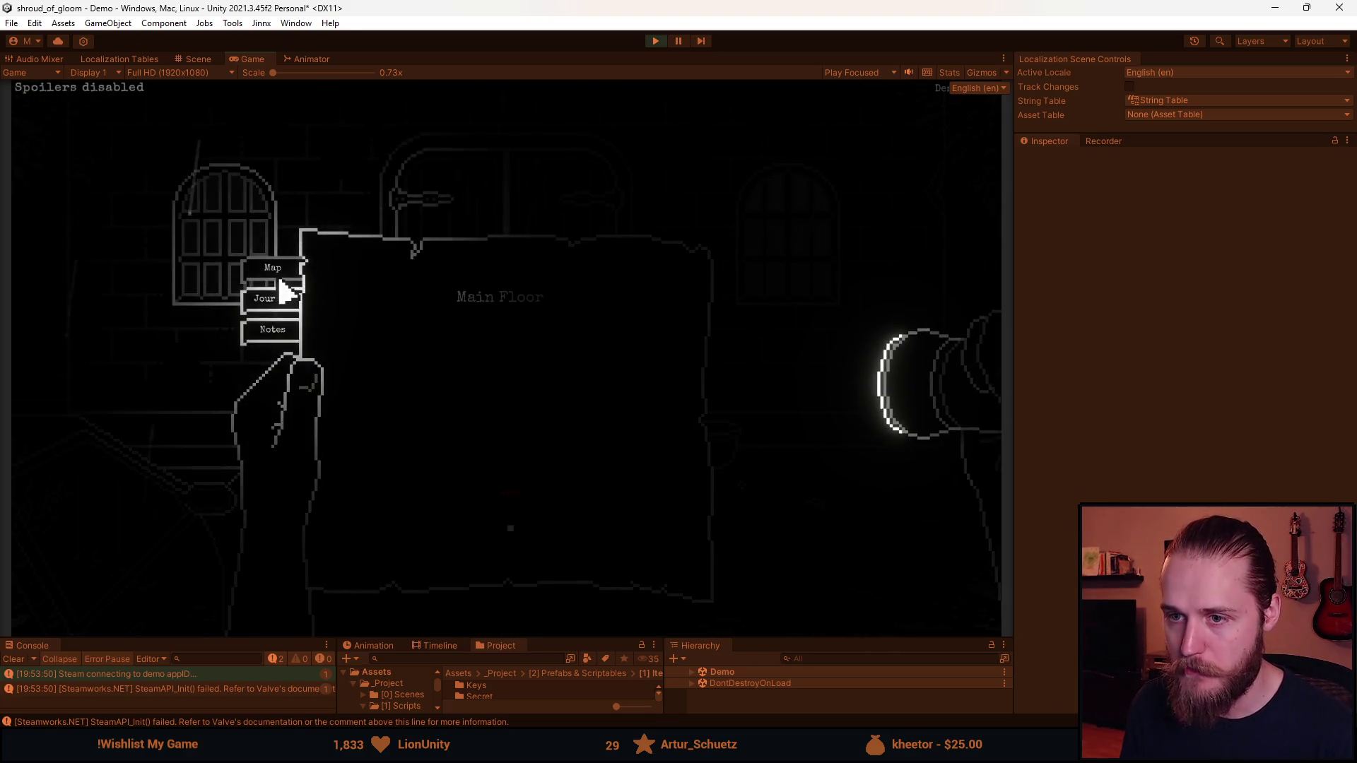
key("Escape")
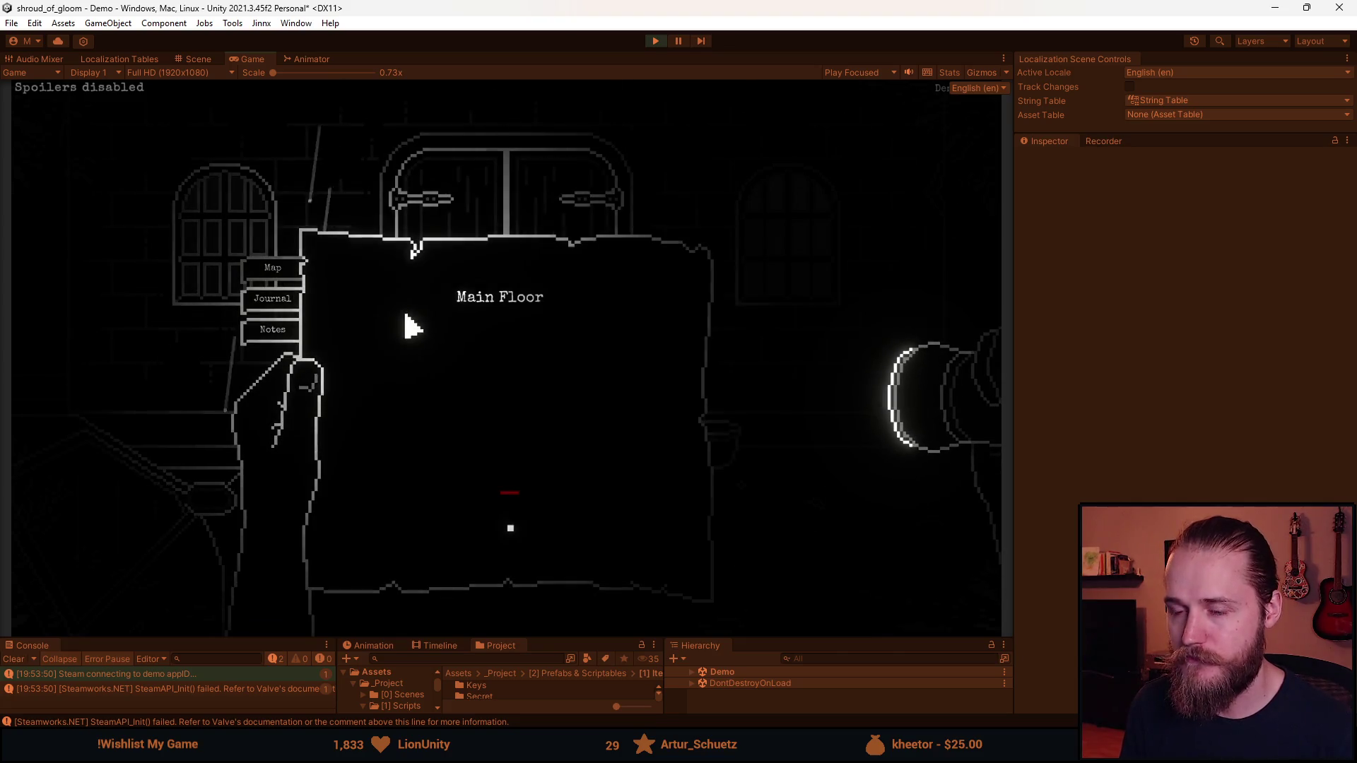
key("Escape")
left_click(521, 383)
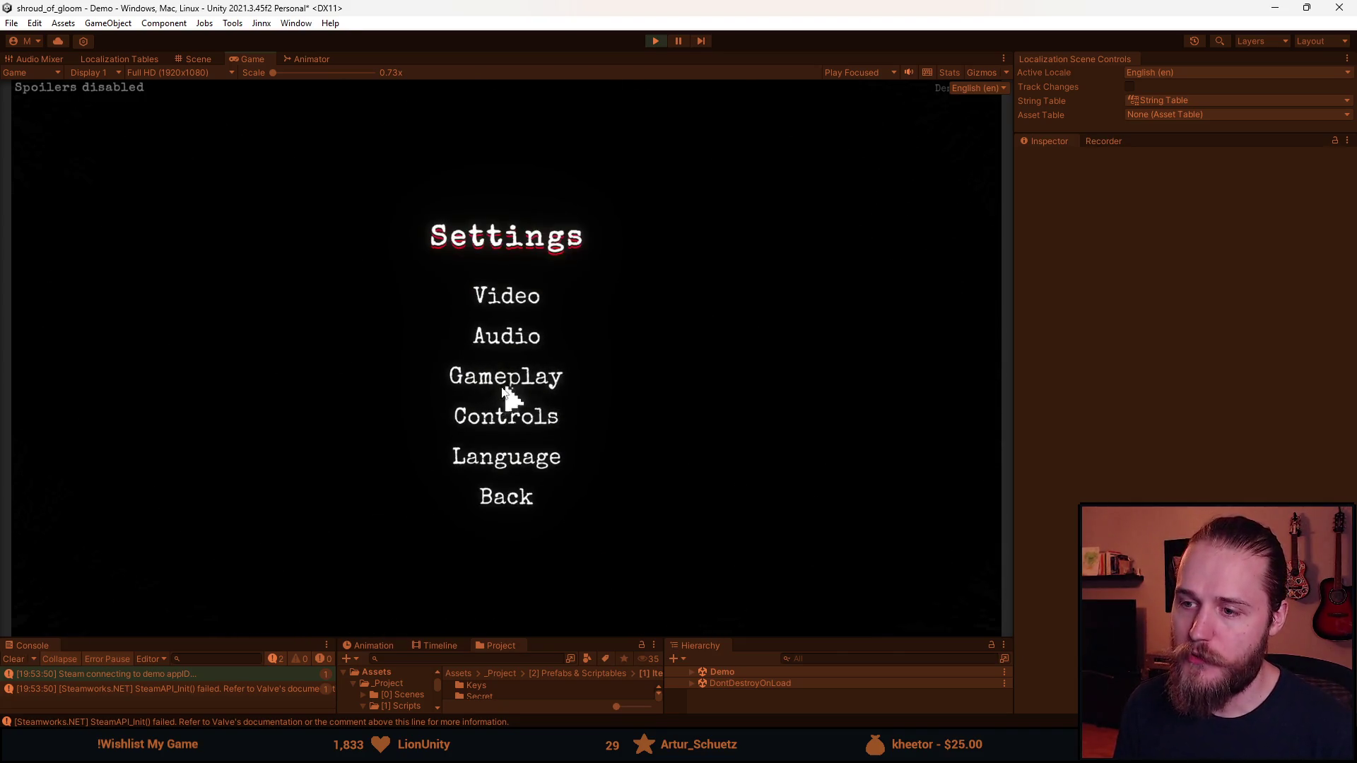
left_click(531, 414)
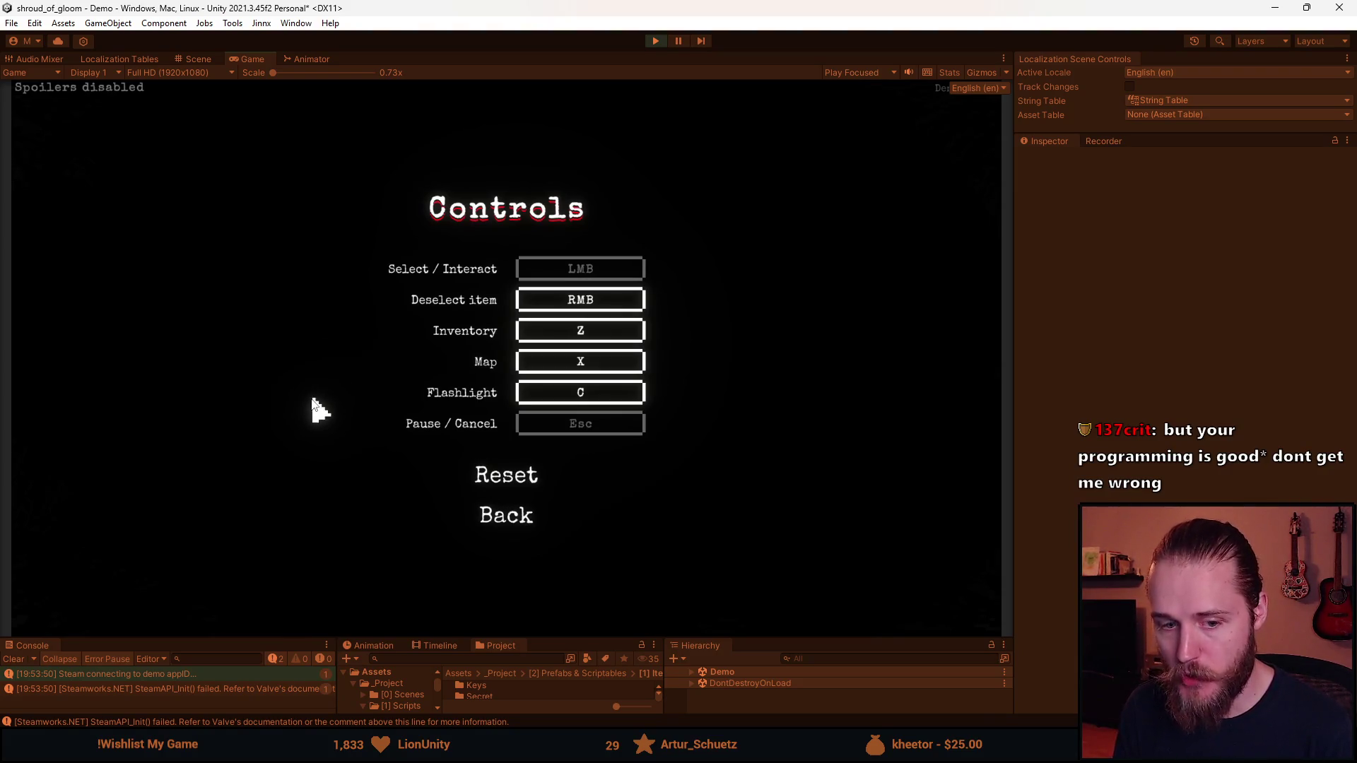
left_click(515, 519)
left_click(511, 499)
left_click(531, 337)
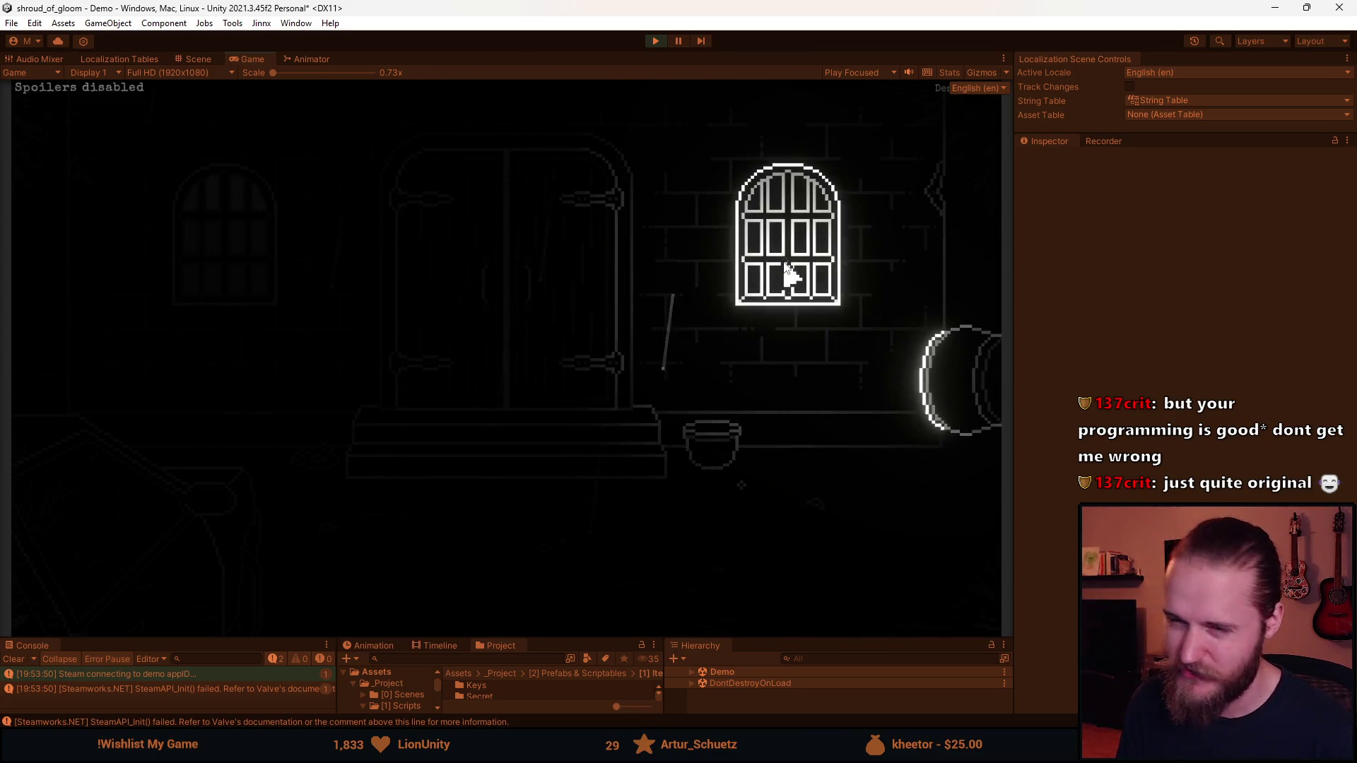
Try the entrance door, pick up the rosary bead, and select it via the Z inventory hotkey
left_click(545, 306)
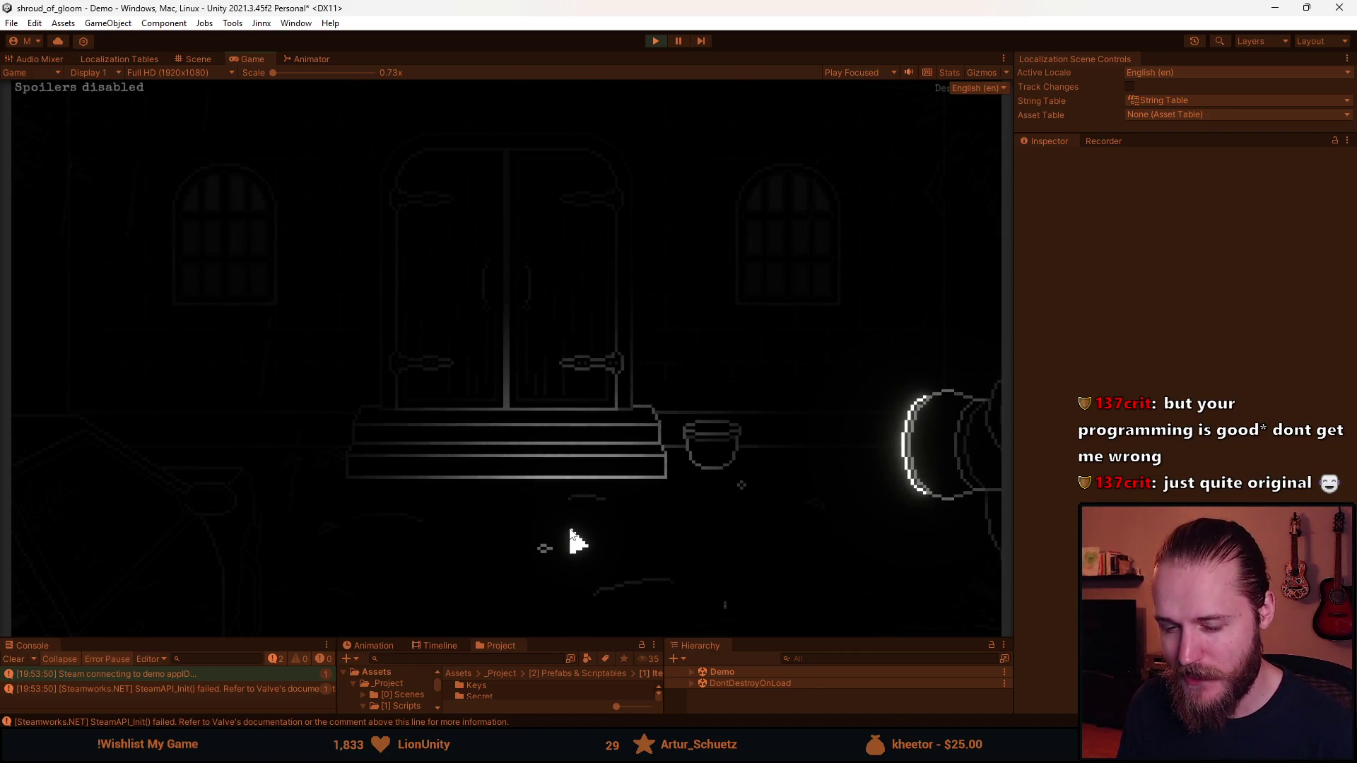
left_click(742, 489)
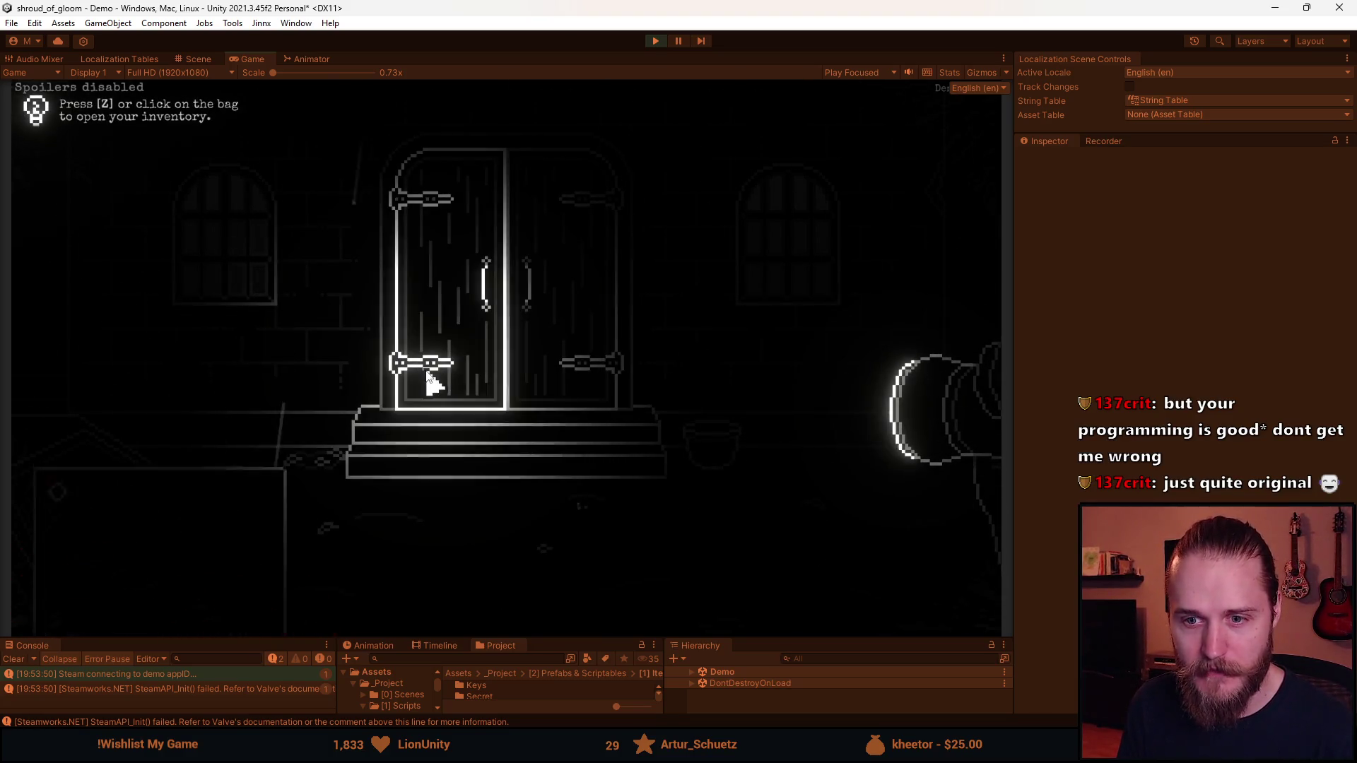
key("z")
left_click(69, 409)
key("z")
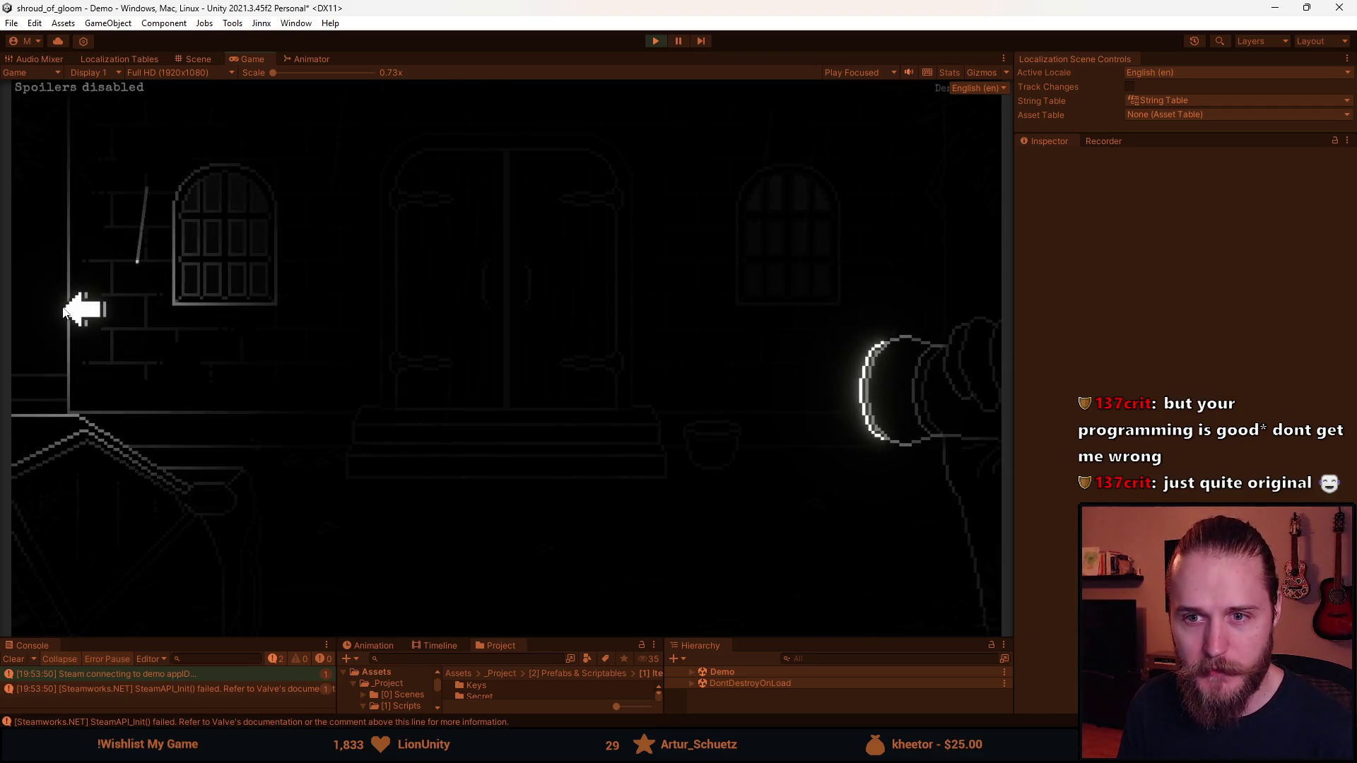
Walk through the left and right exits across several rooms, ending in the door room
left_click(63, 311)
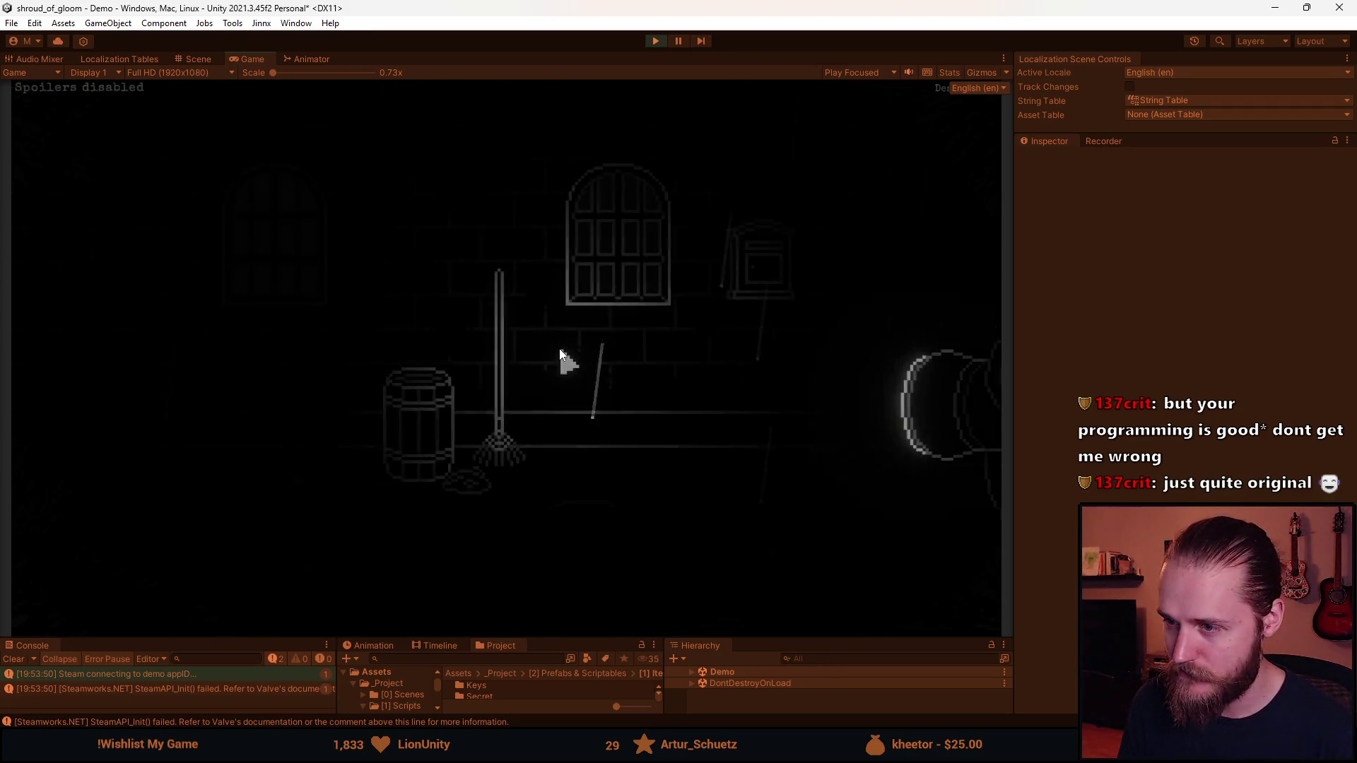
left_click(900, 328)
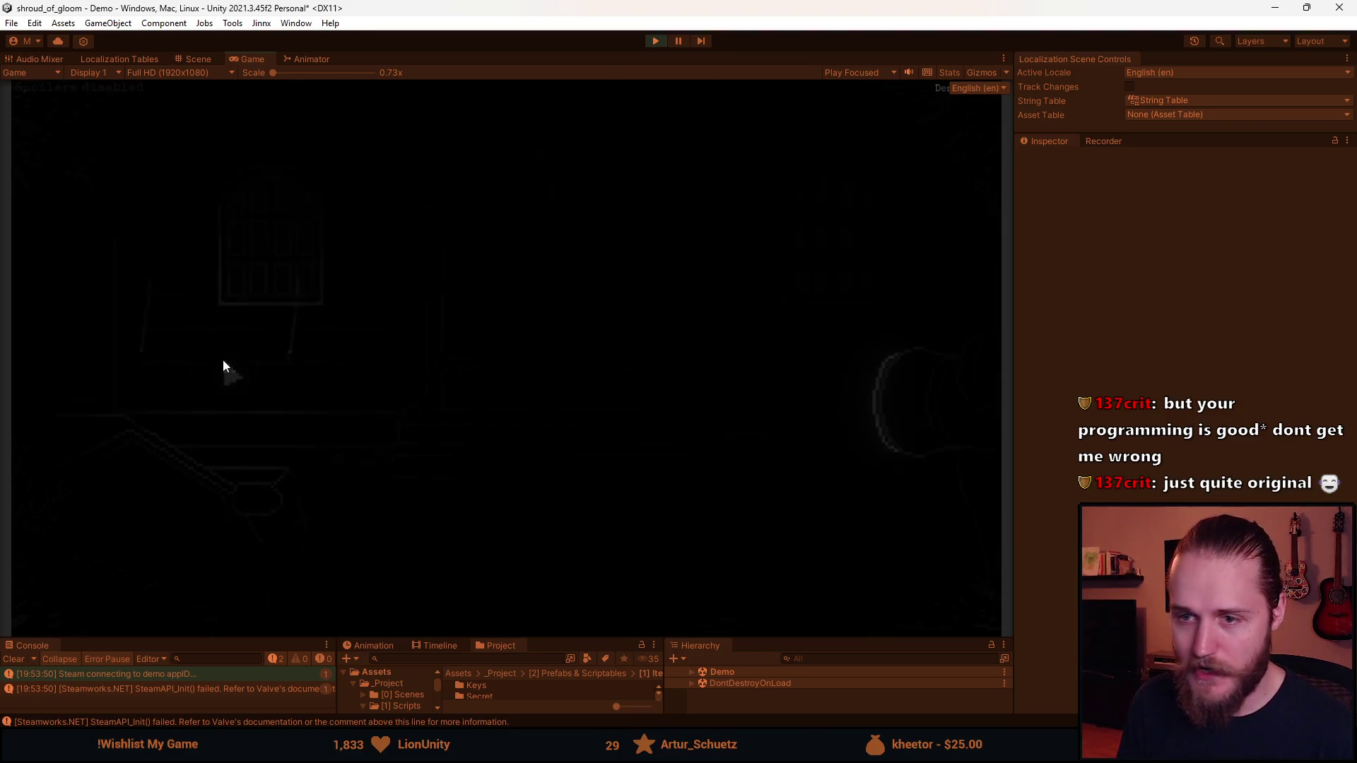
left_click(900, 263)
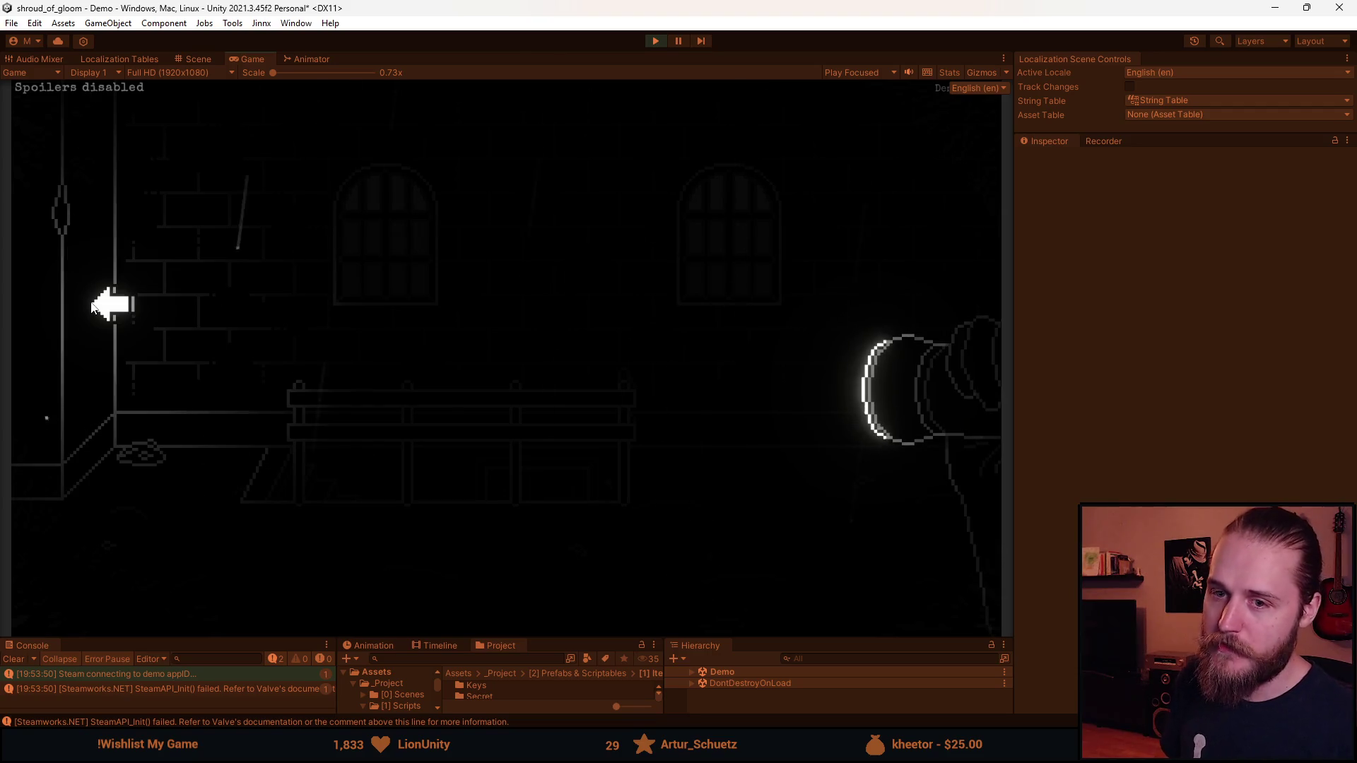
left_click(918, 236)
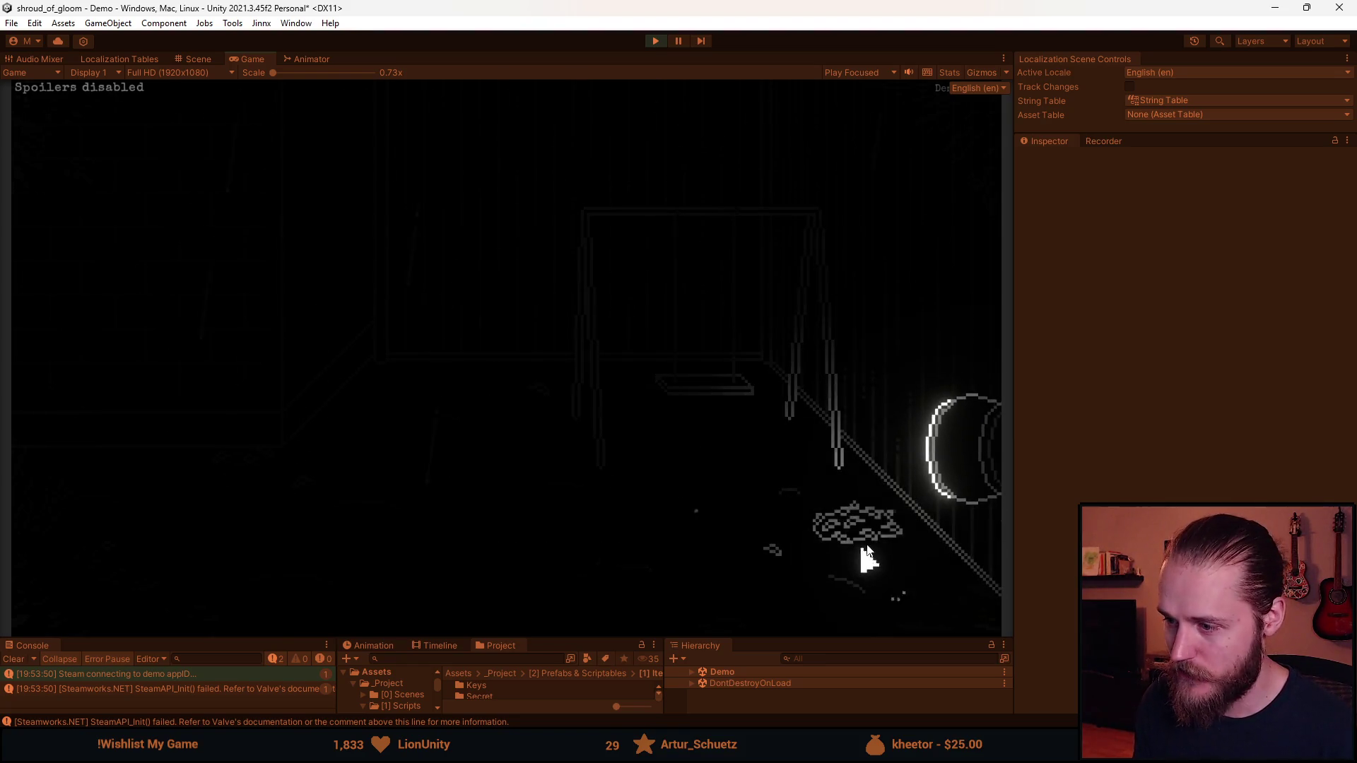
left_click(242, 379)
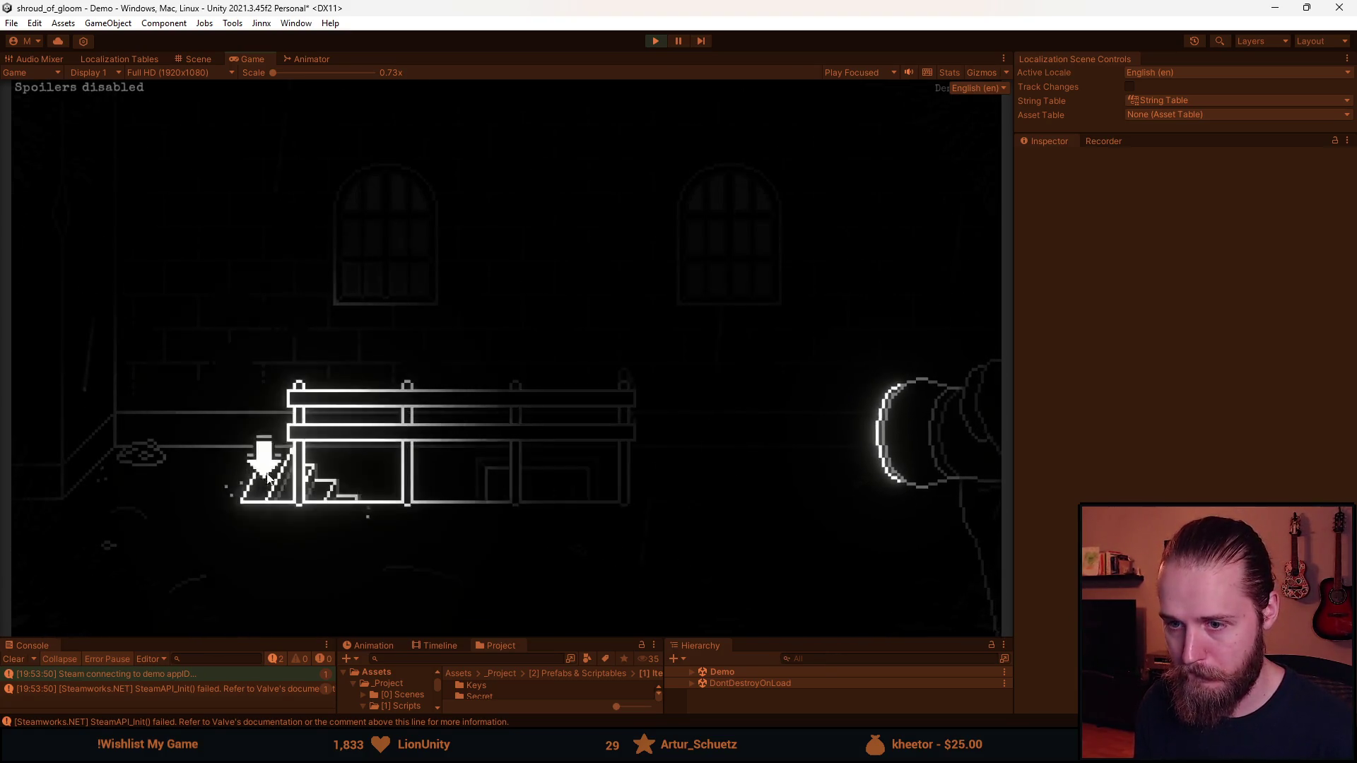
left_click(257, 458)
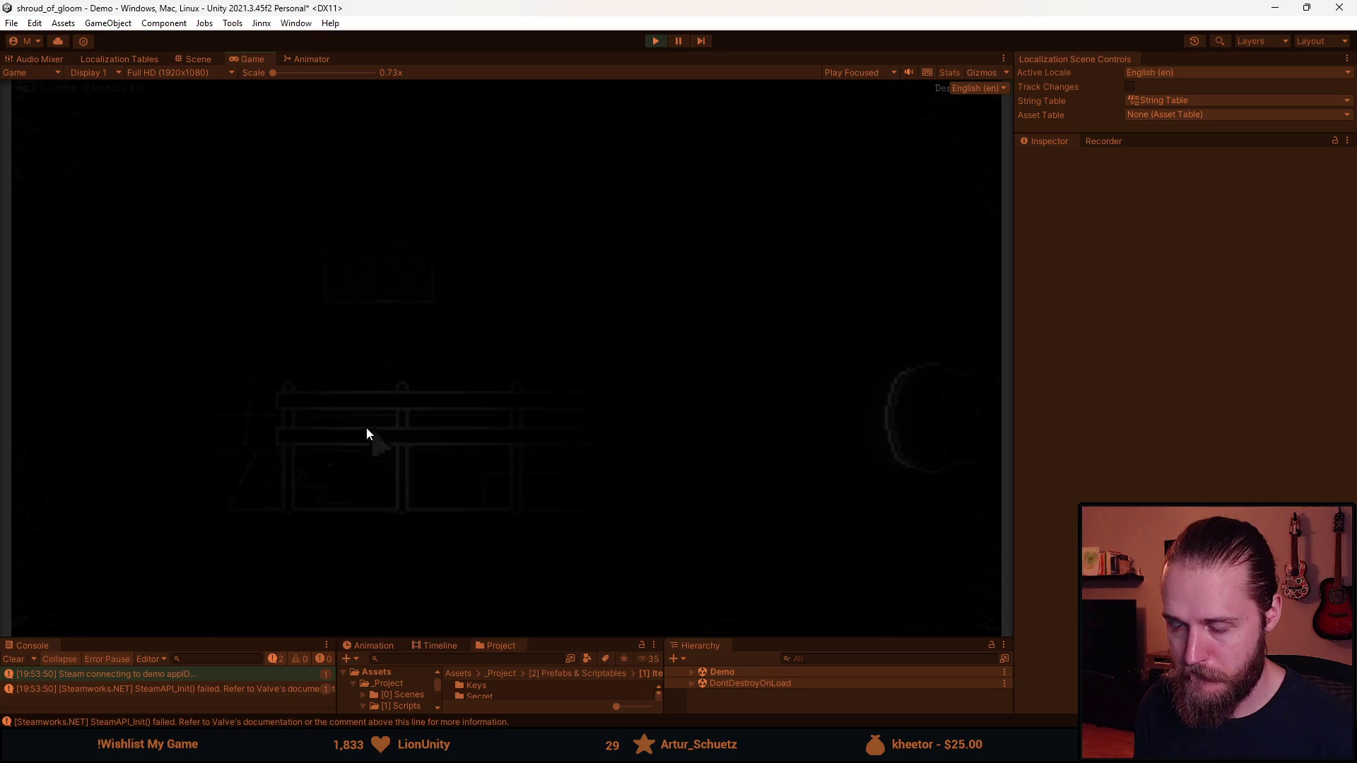
left_click(108, 399)
Open the backpack map with M, flip to Journal and Notes, and type the test note 'zxczxczxc'
key("m")
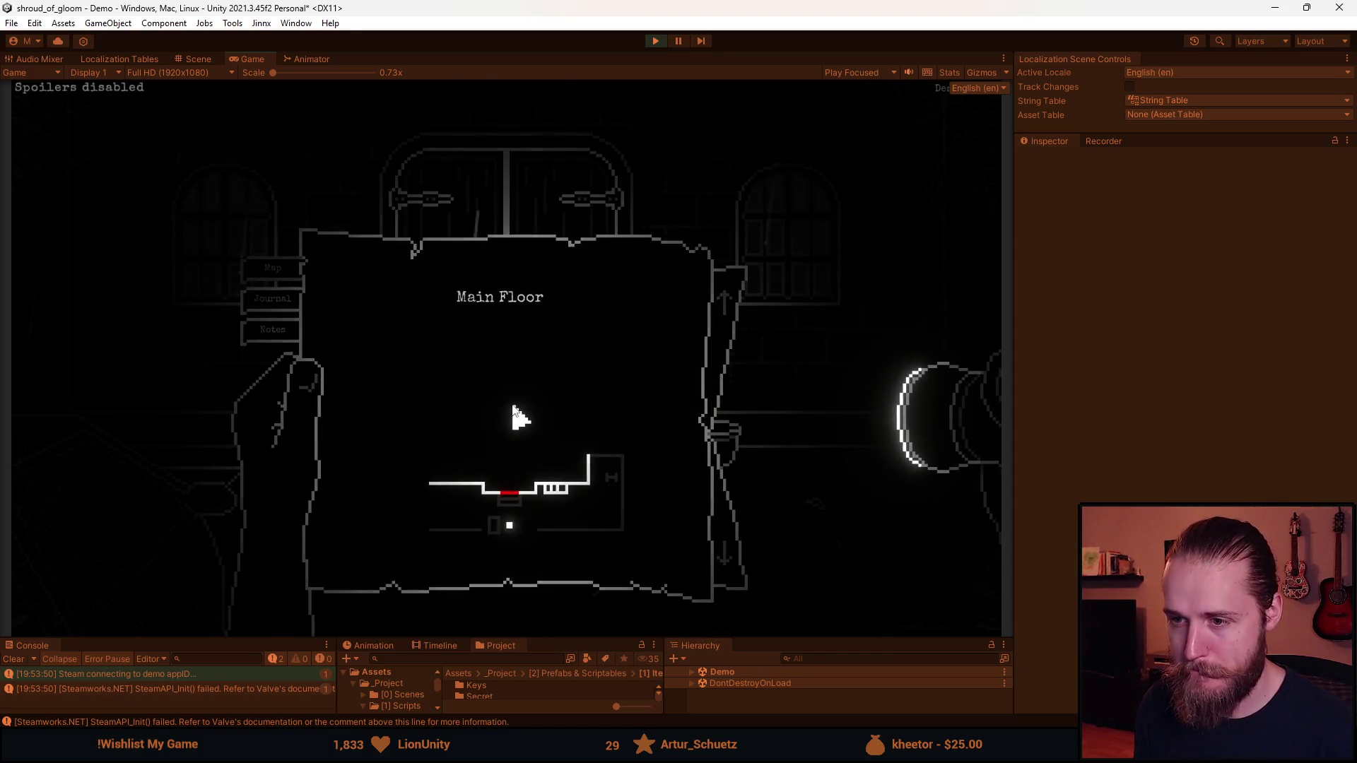
key("j")
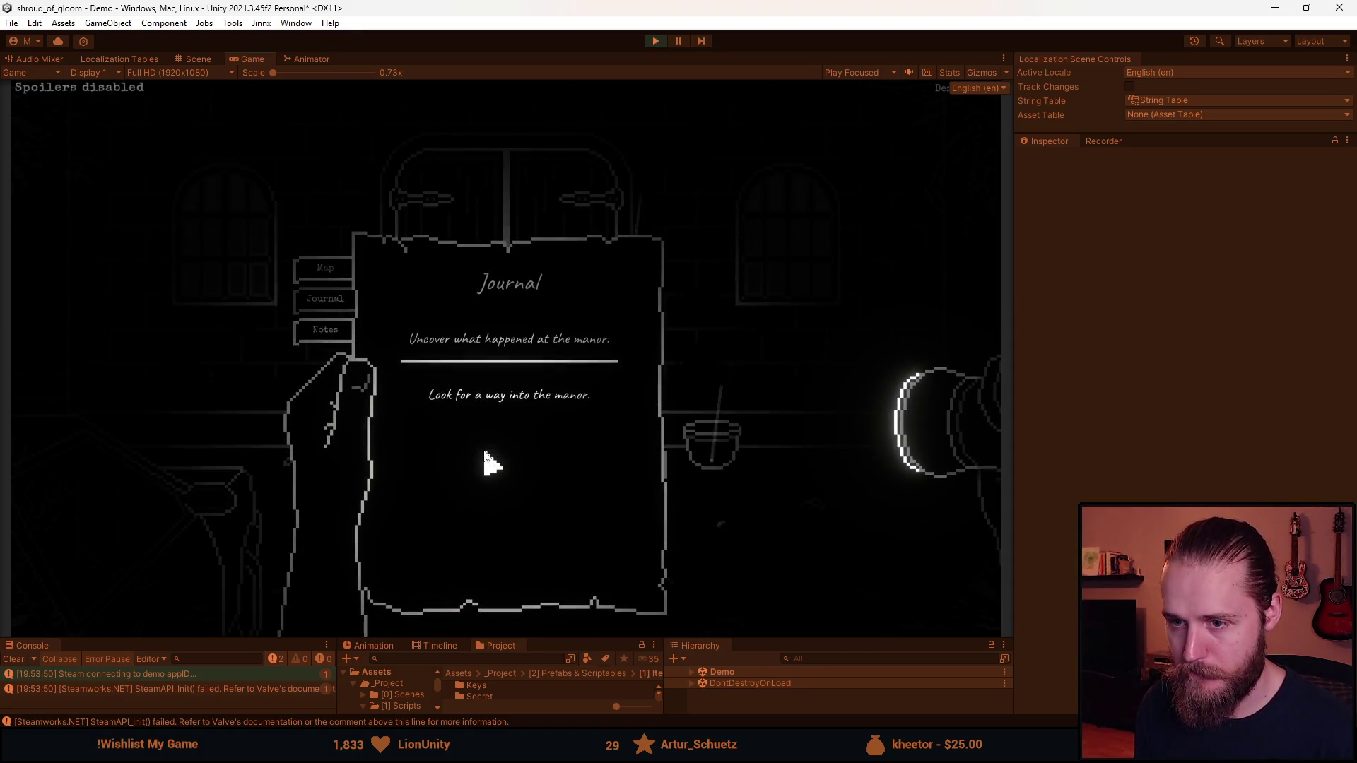
key("n")
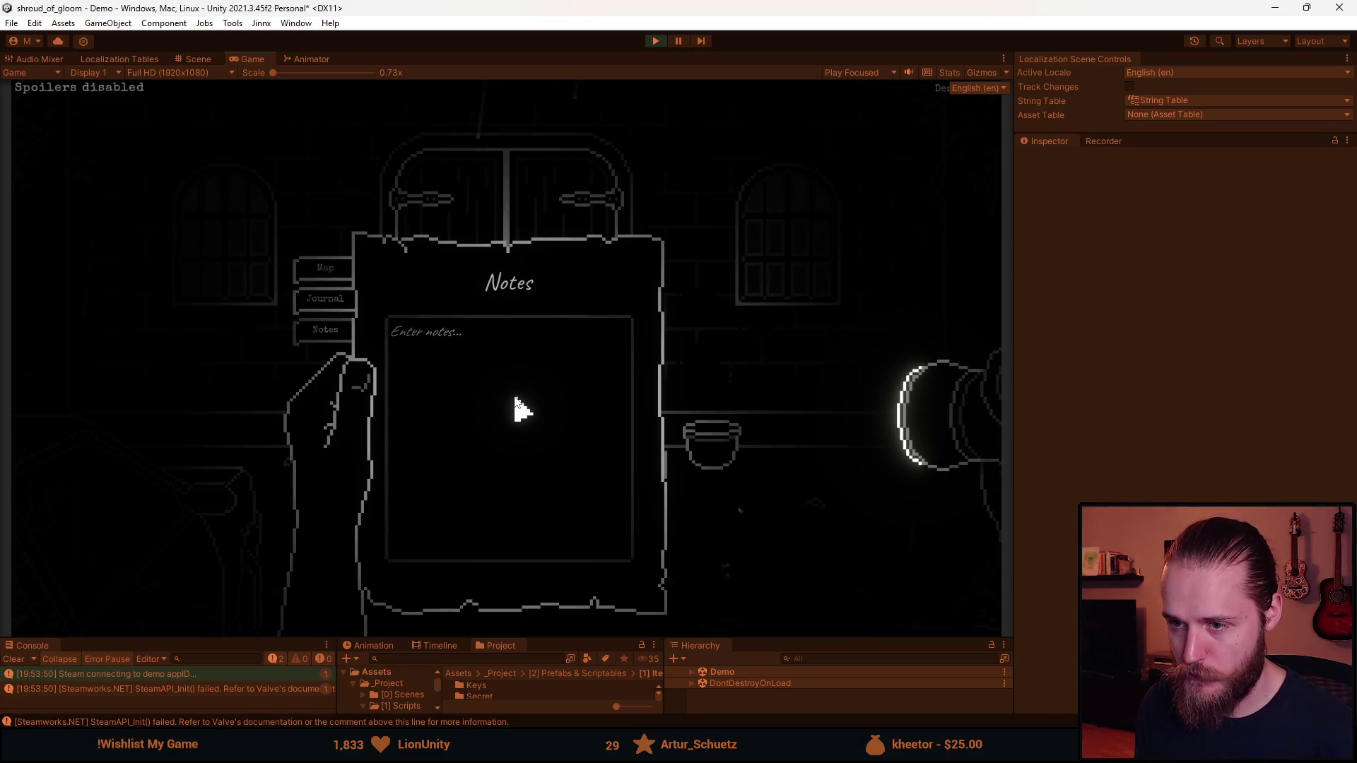
type("zxczxczxc")
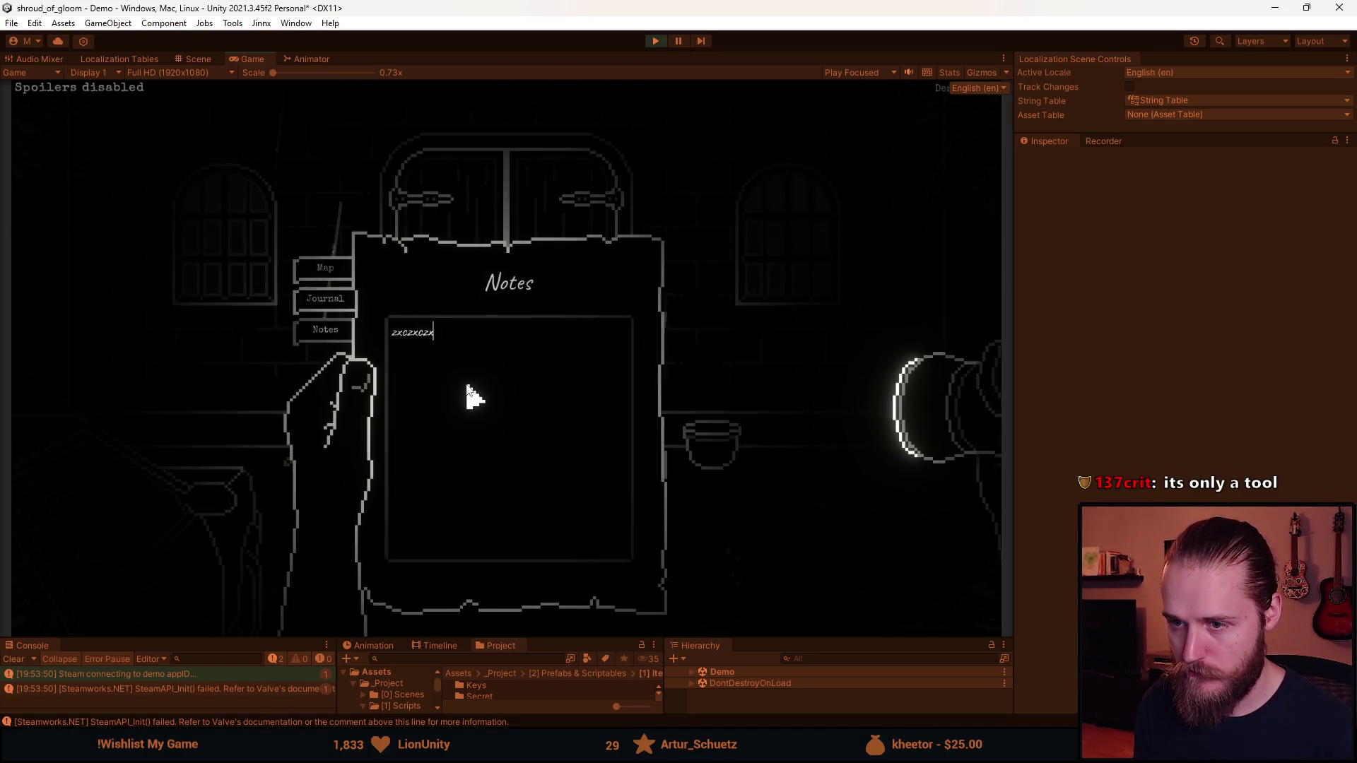
Switch between the Journal, Notes and Map pages, then close the backpack with Escape
left_click(297, 307)
key("n")
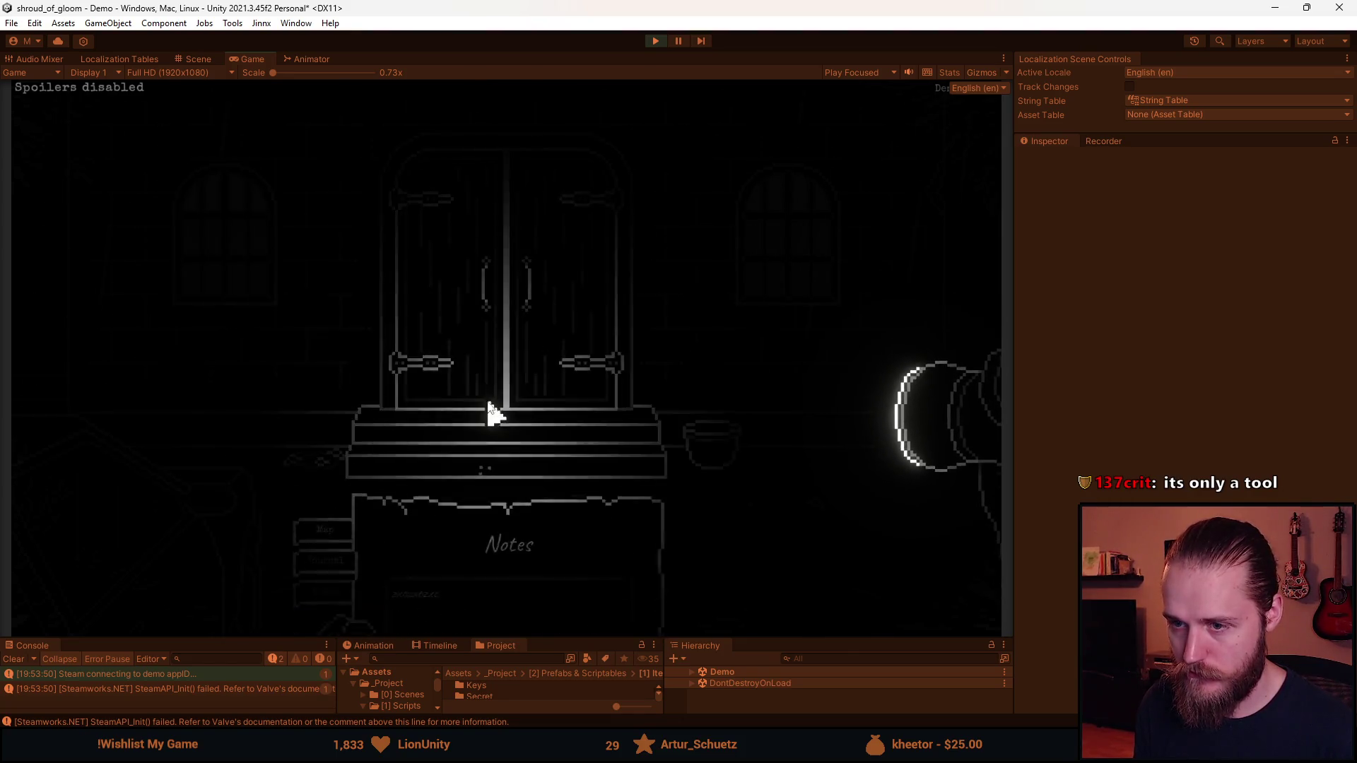
left_click(322, 301)
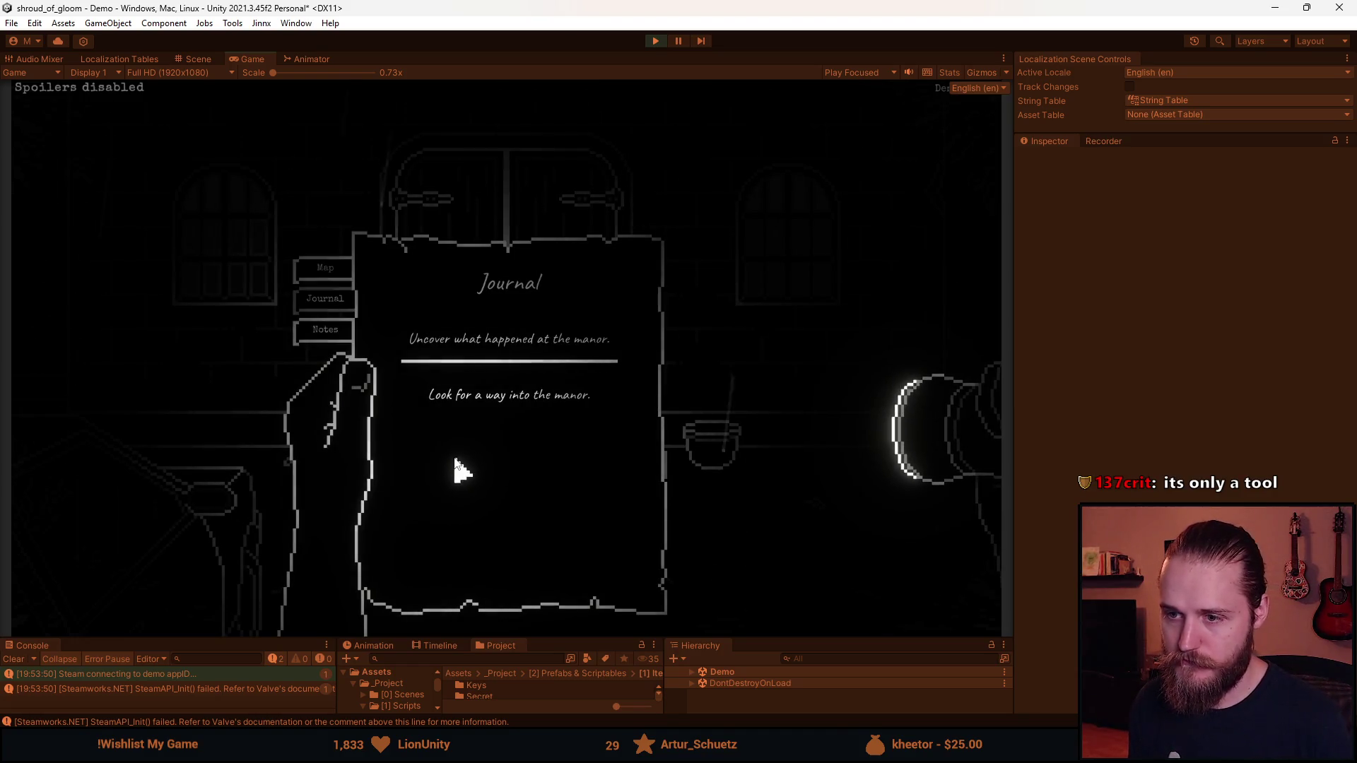
left_click(326, 272)
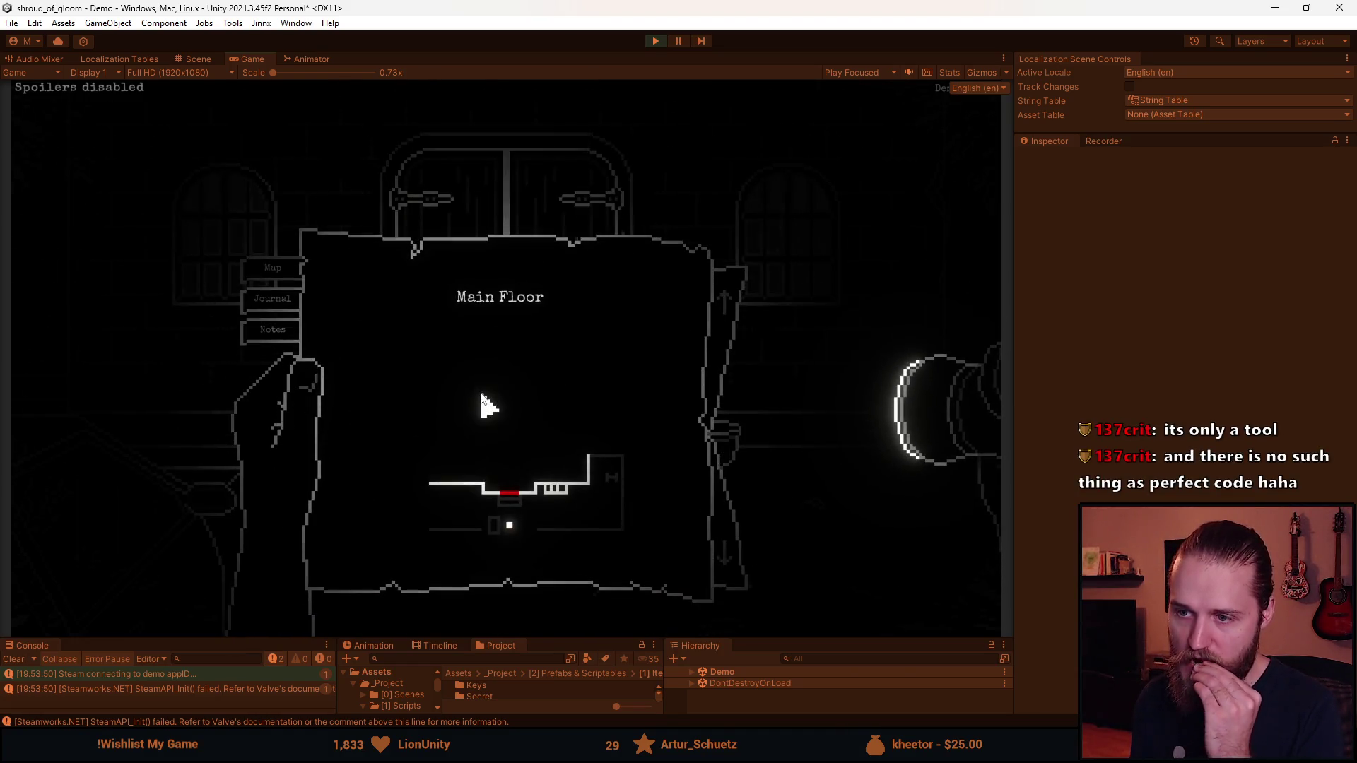
key("Escape")
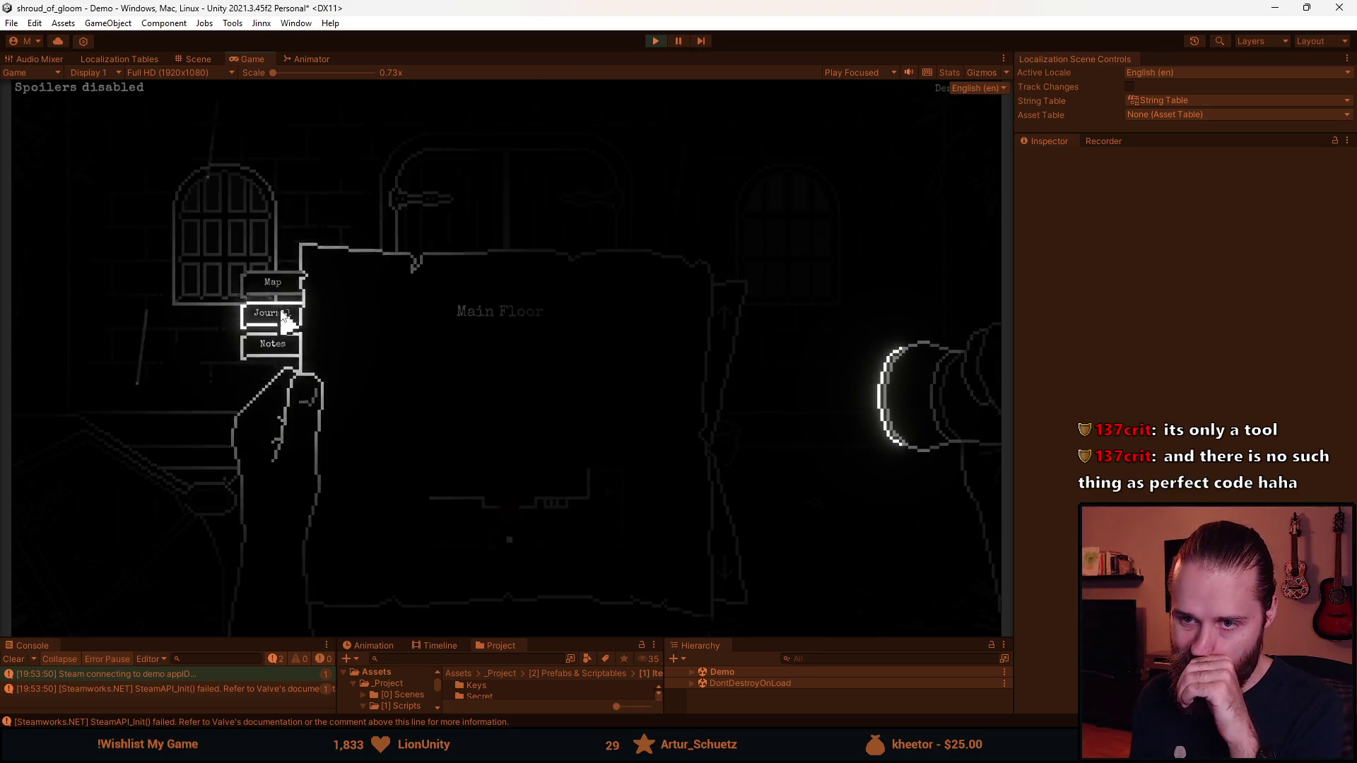
Walk into the shuttered-window room, reopen the backpack with Tab, and view the Basement and Main Floor maps
left_click(76, 266)
left_click(76, 266)
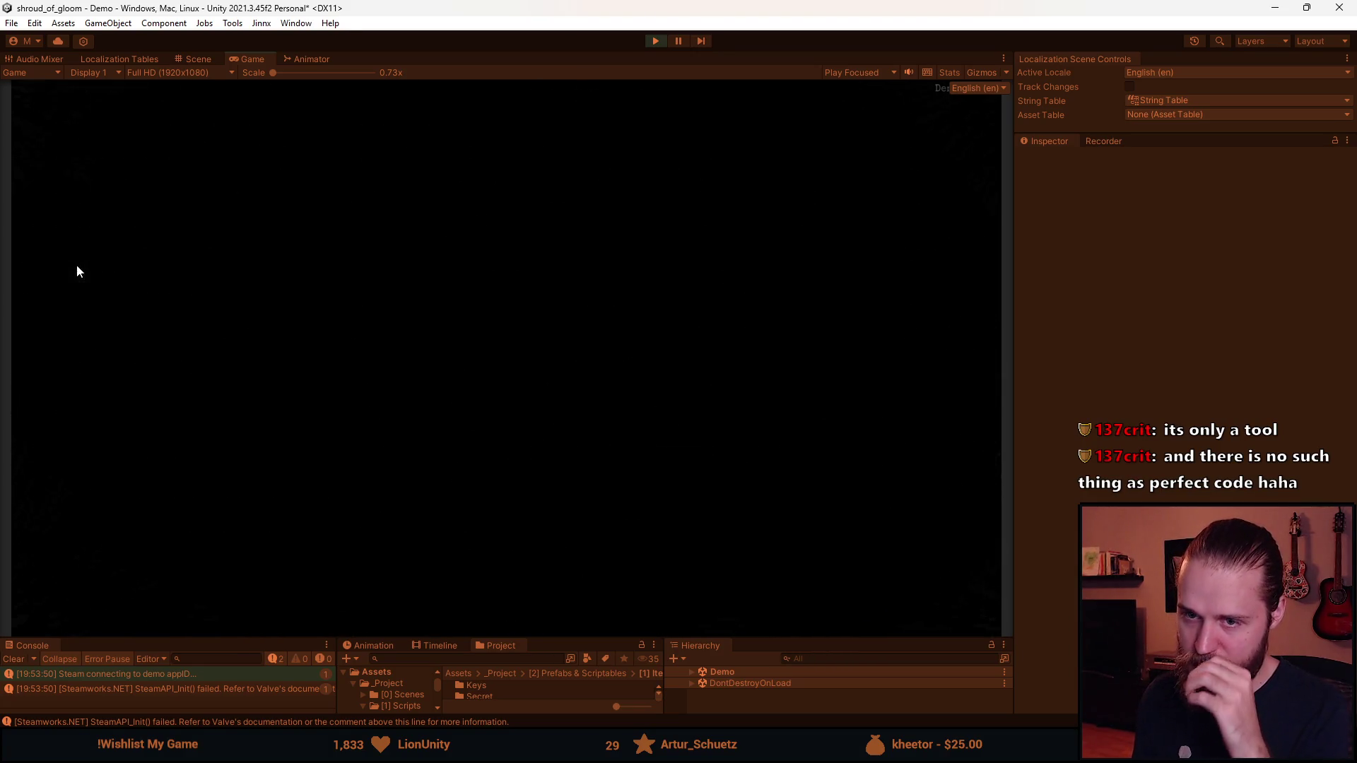
key("Tab")
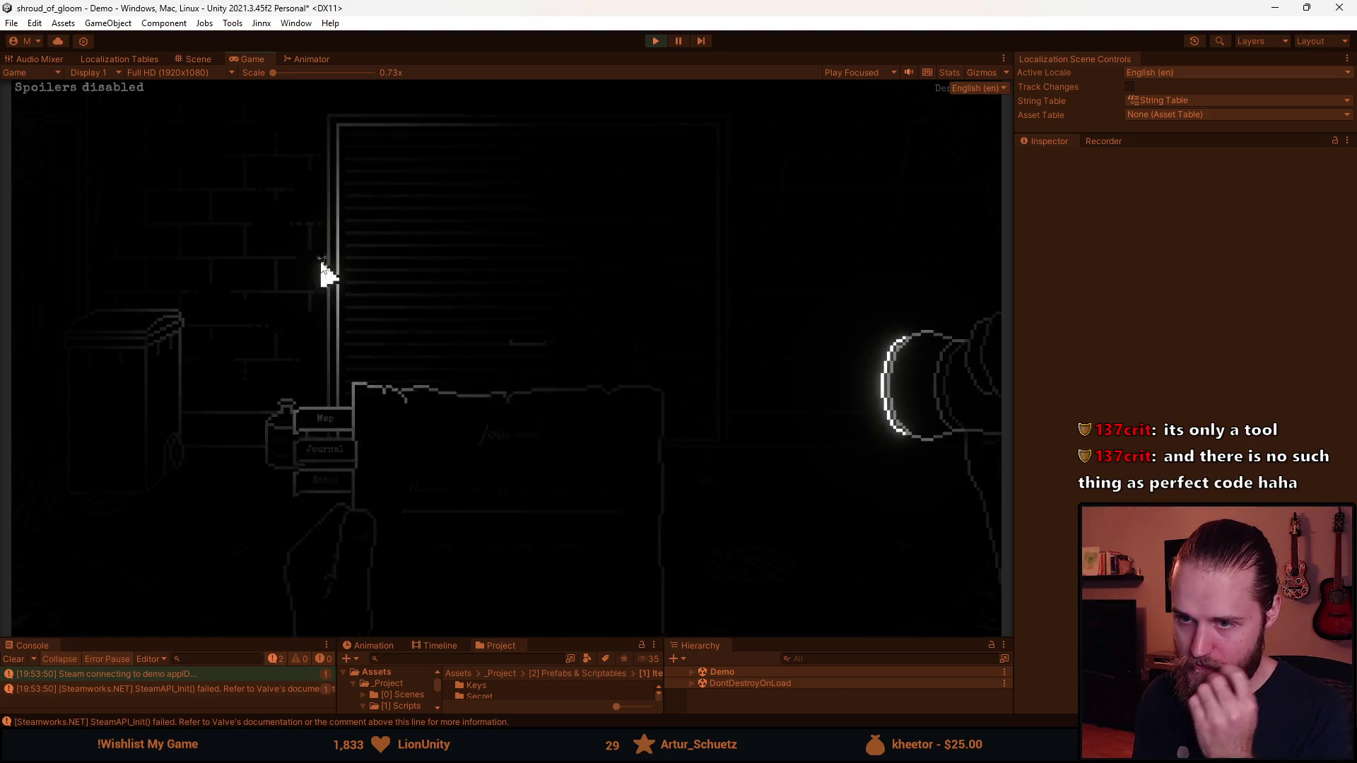
left_click(322, 267)
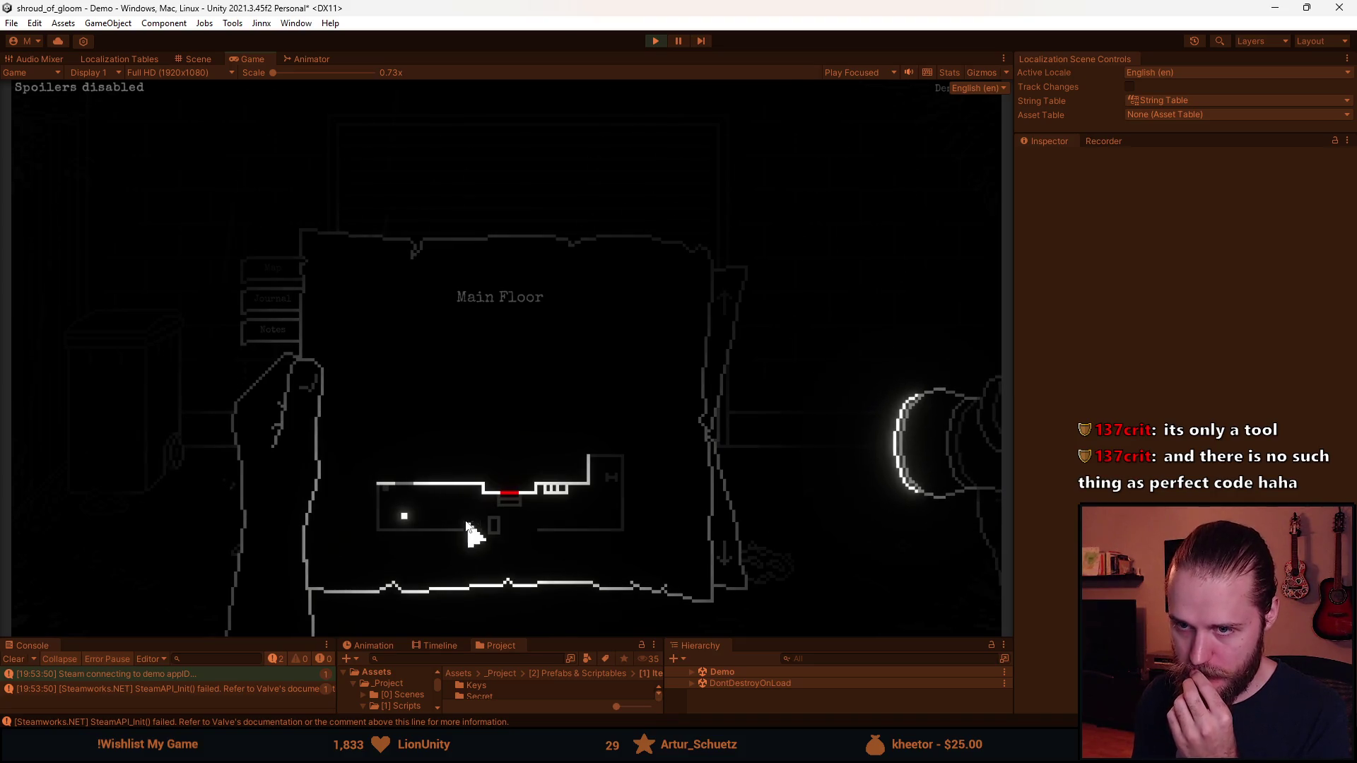
left_click(728, 311)
left_click(719, 347)
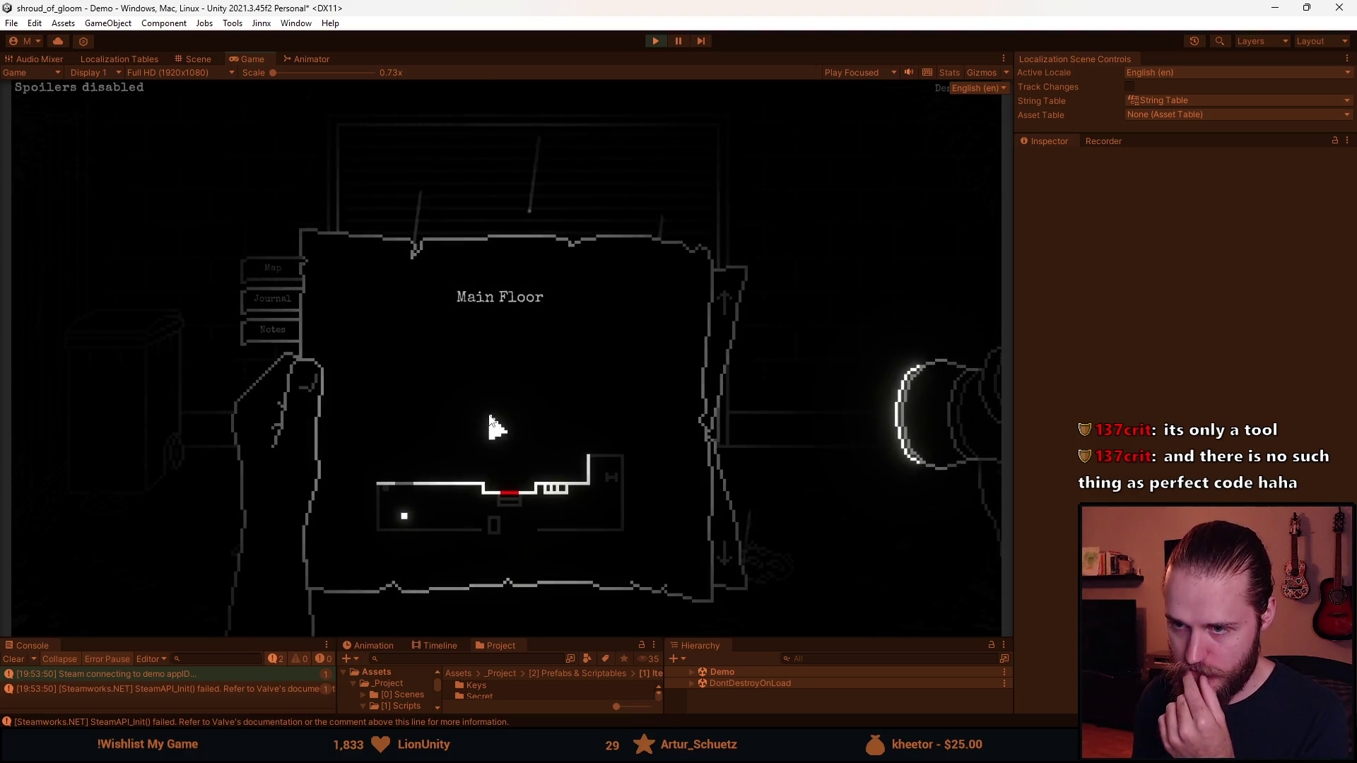
Confirm the saved note on the Notes page, alternating with the Journal page
left_click(263, 299)
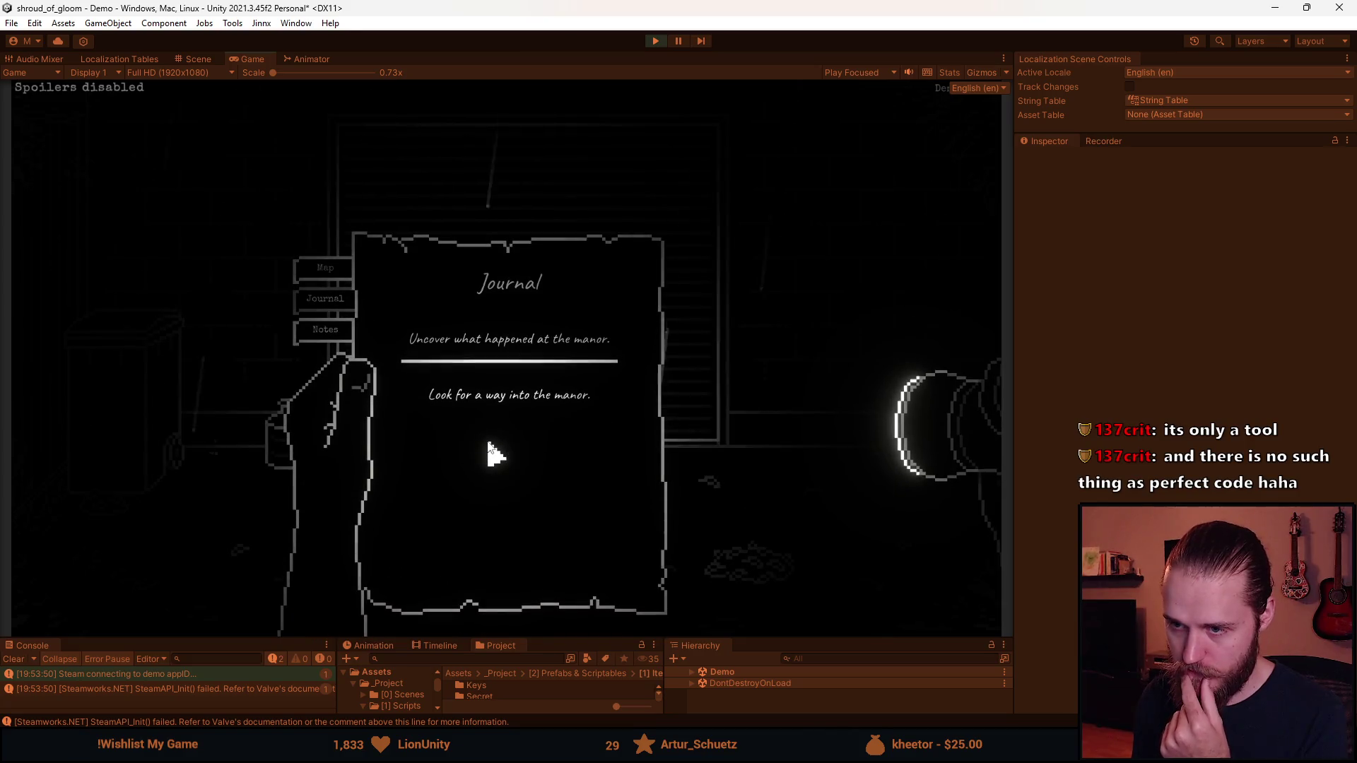
left_click(322, 330)
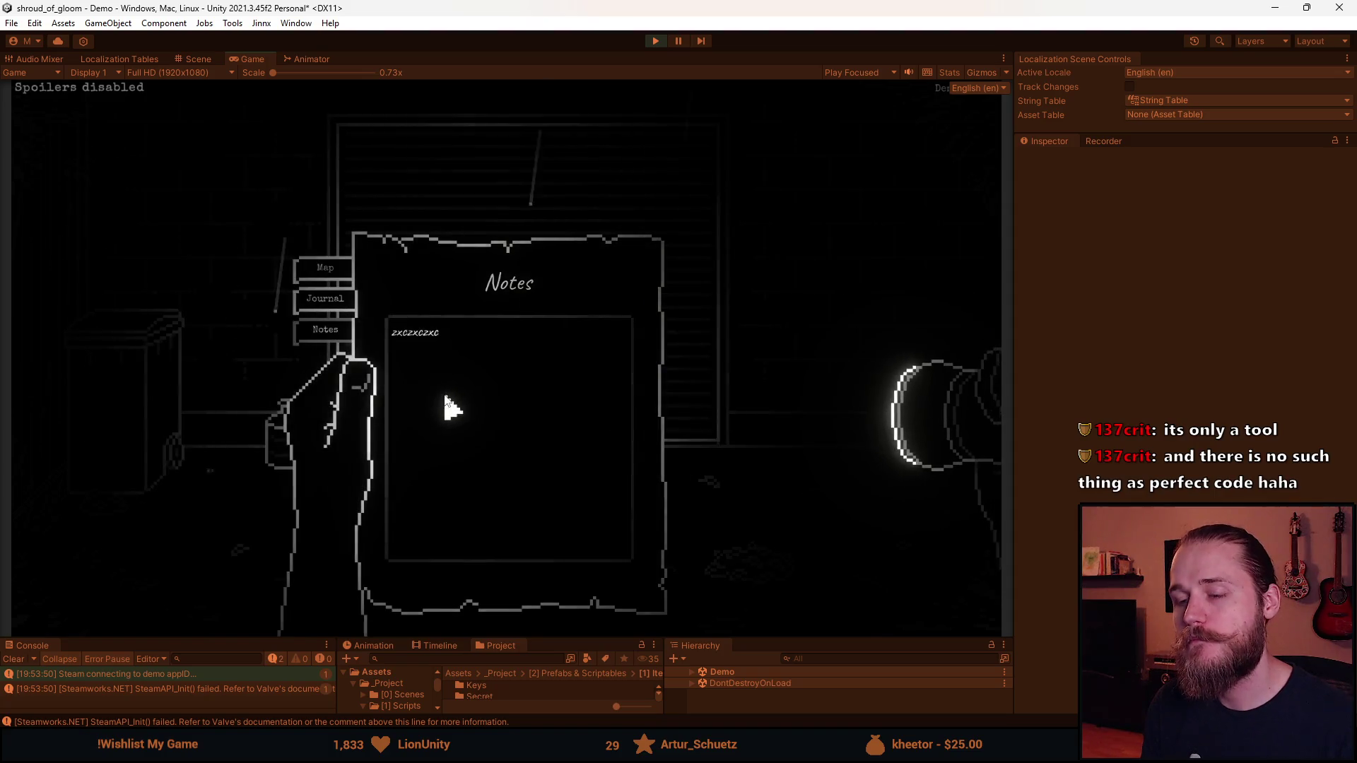
left_click(330, 298)
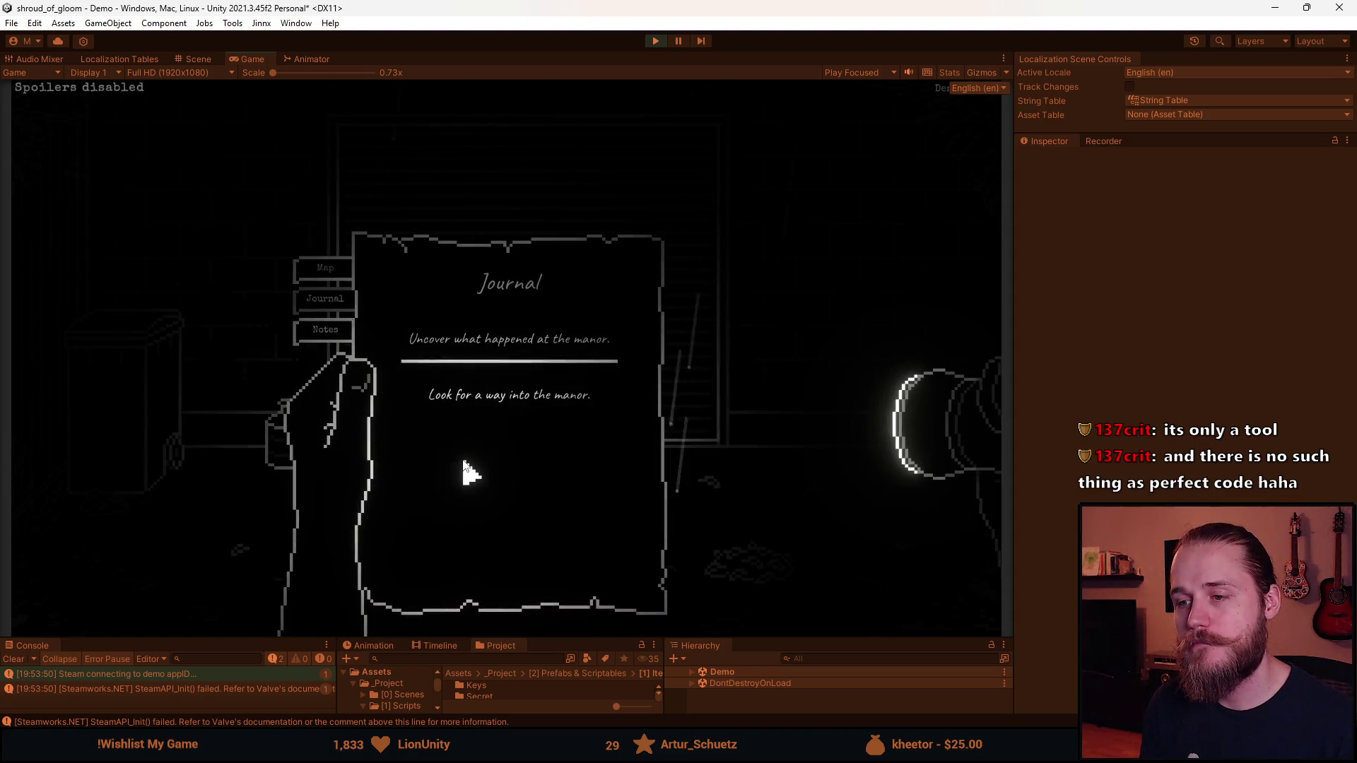
left_click(325, 329)
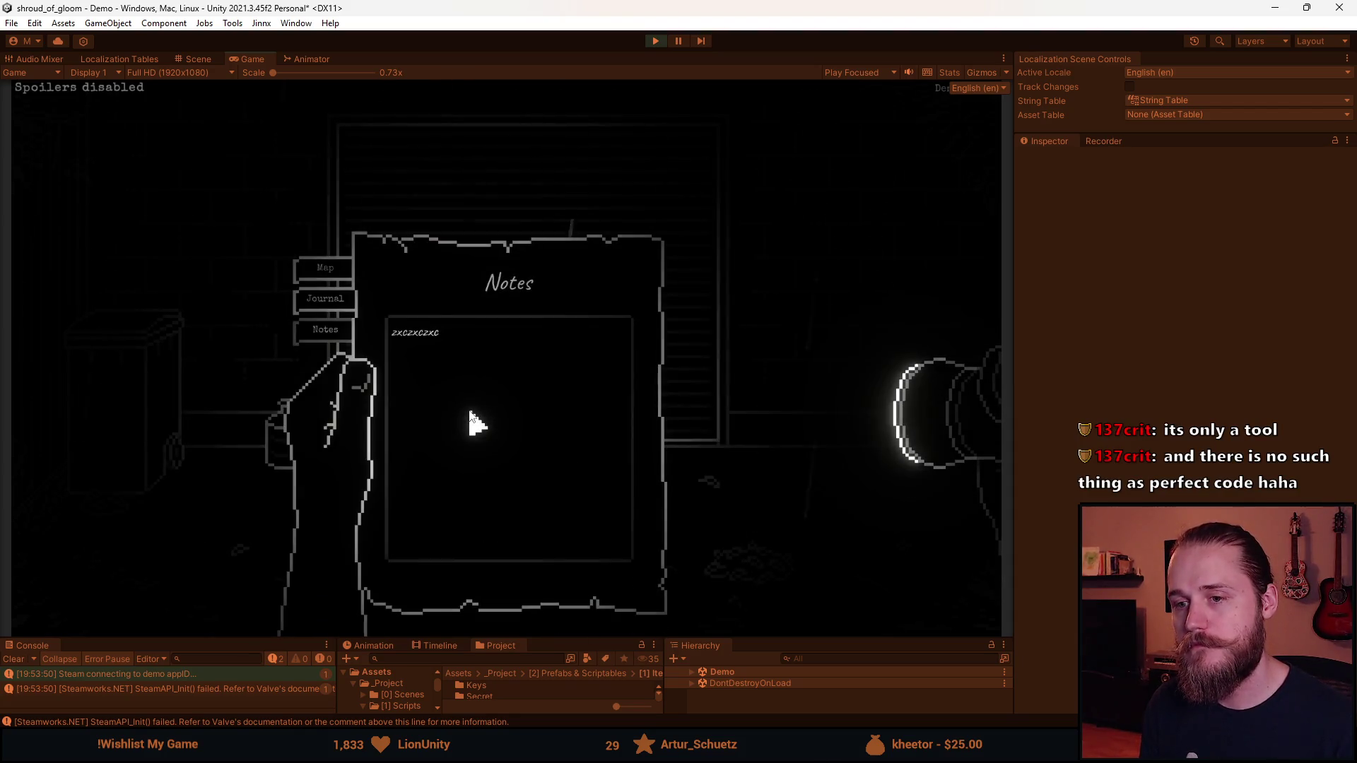
left_click(329, 301)
Cycle through the Map, Journal and Notes pages once more, then close the backpack with Escape
left_click(327, 272)
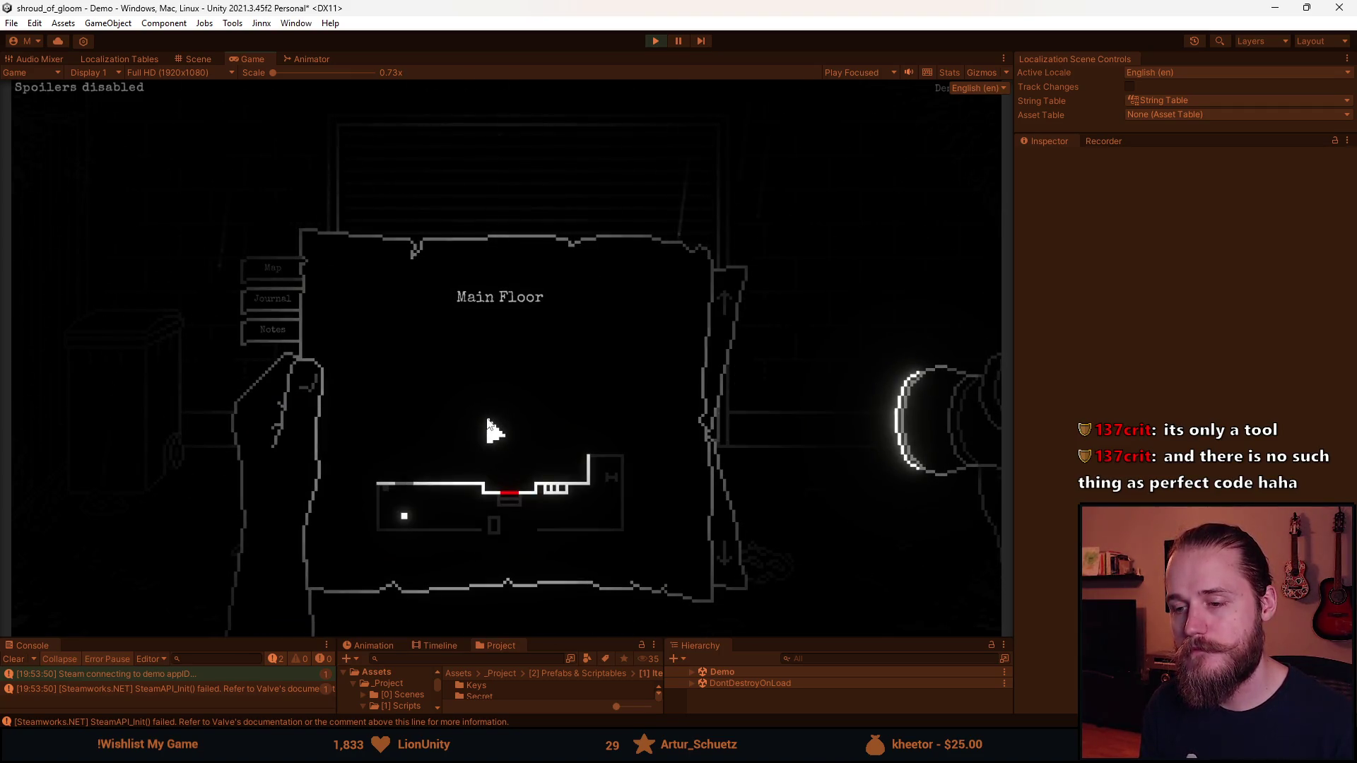
left_click(318, 332)
left_click(329, 333)
left_click(334, 347)
key("Escape")
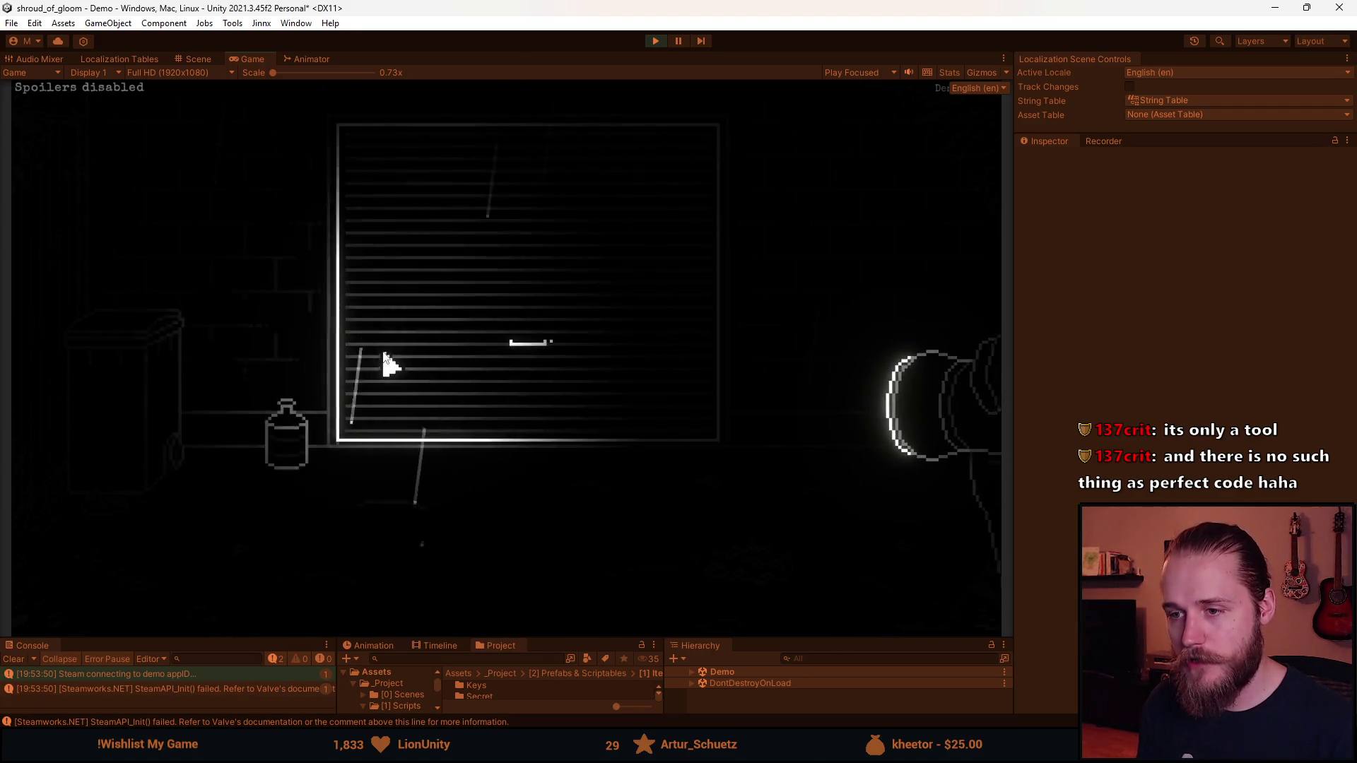
key("Escape")
left_click(531, 366)
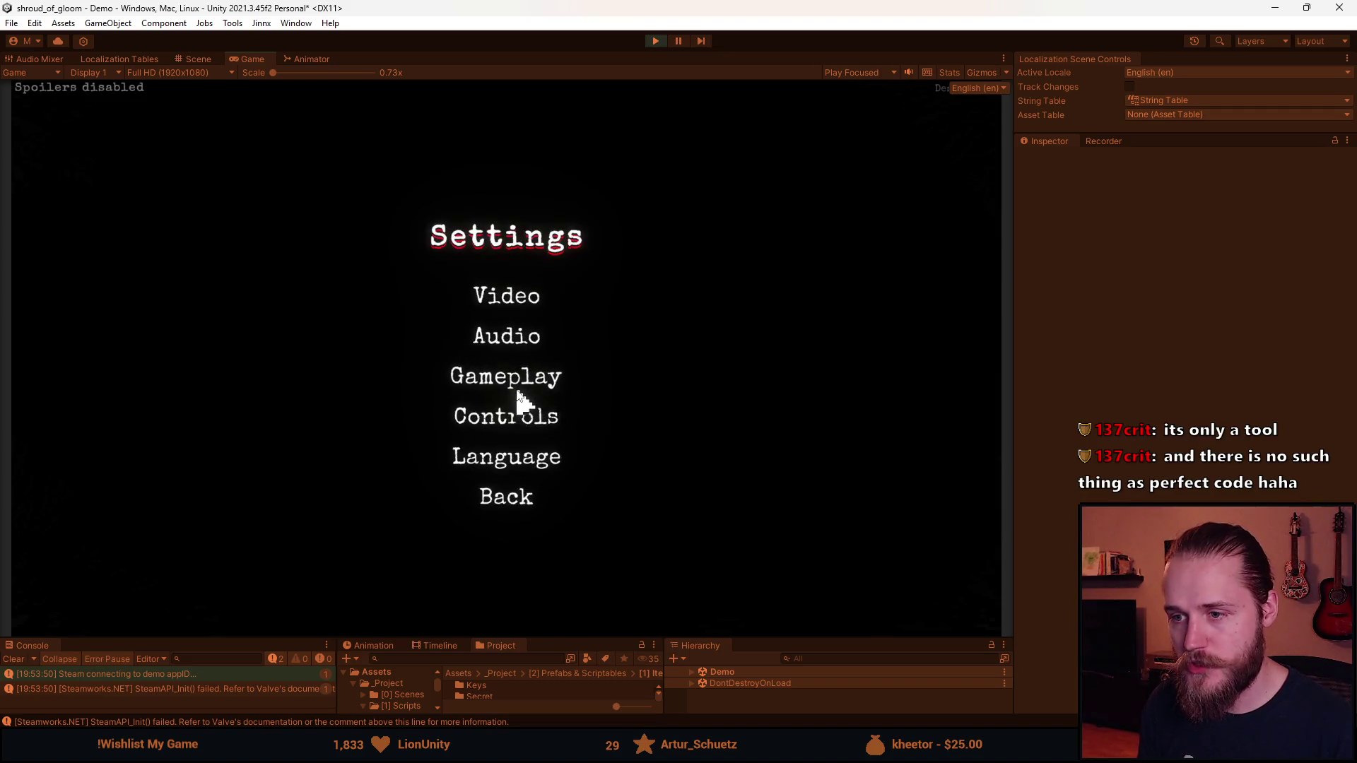
left_click(502, 427)
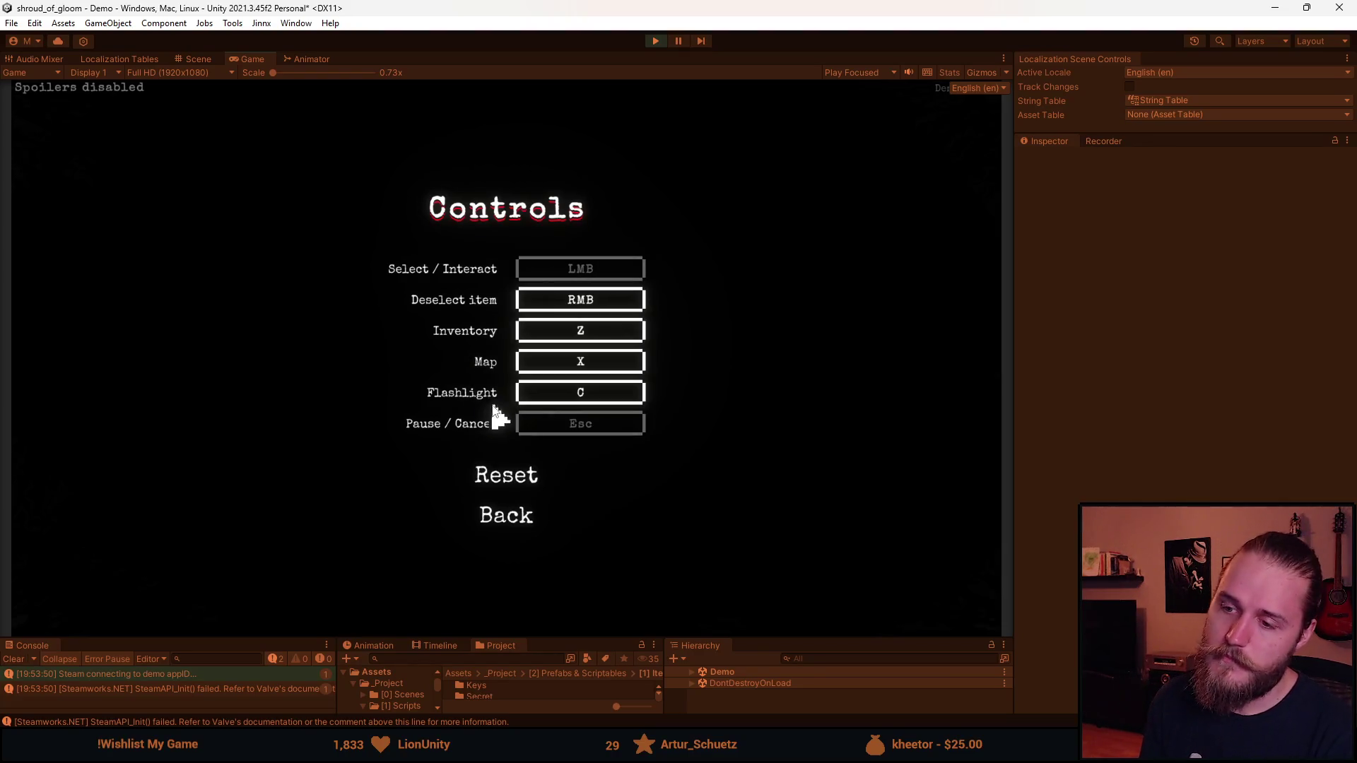
left_click(509, 516)
left_click(507, 500)
left_click(477, 332)
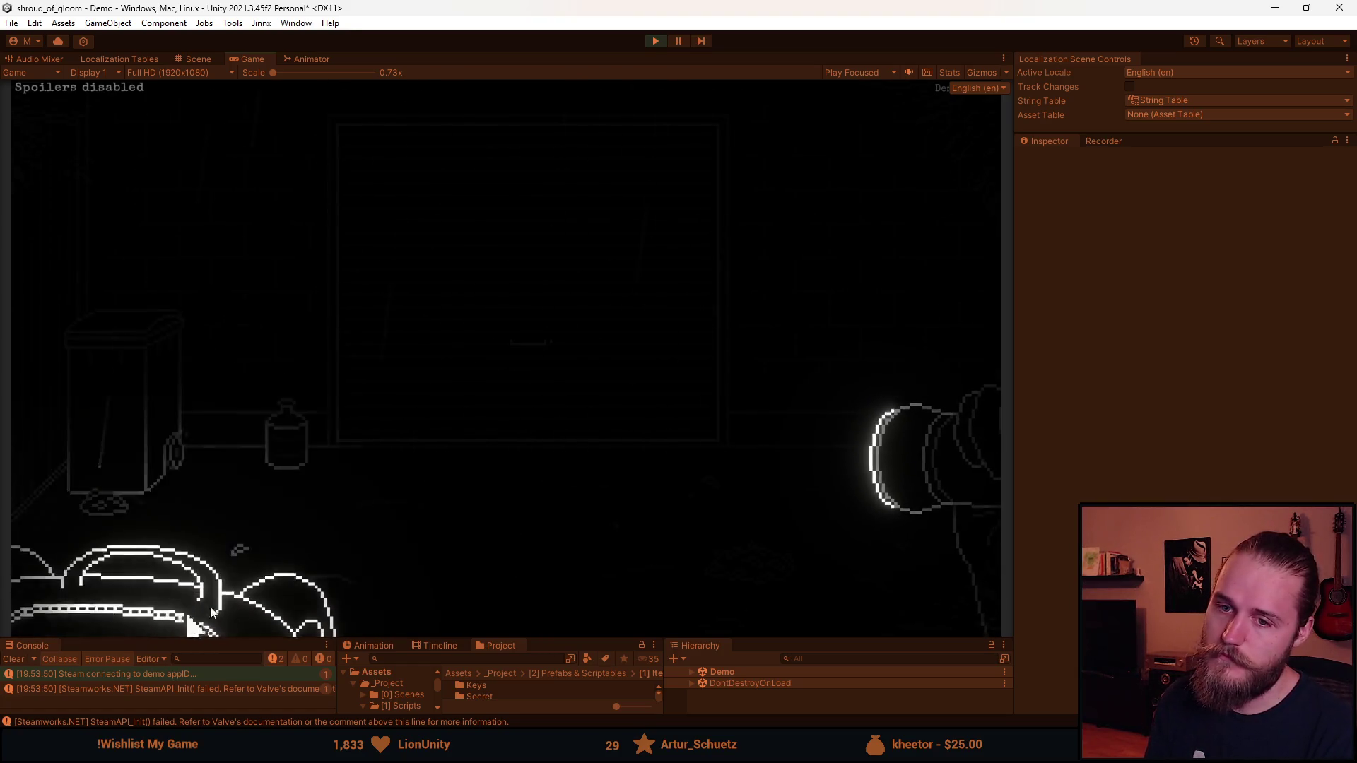
Open and reopen the backpack with Tab, then switch it to the Notes and Journal pages
key("Tab")
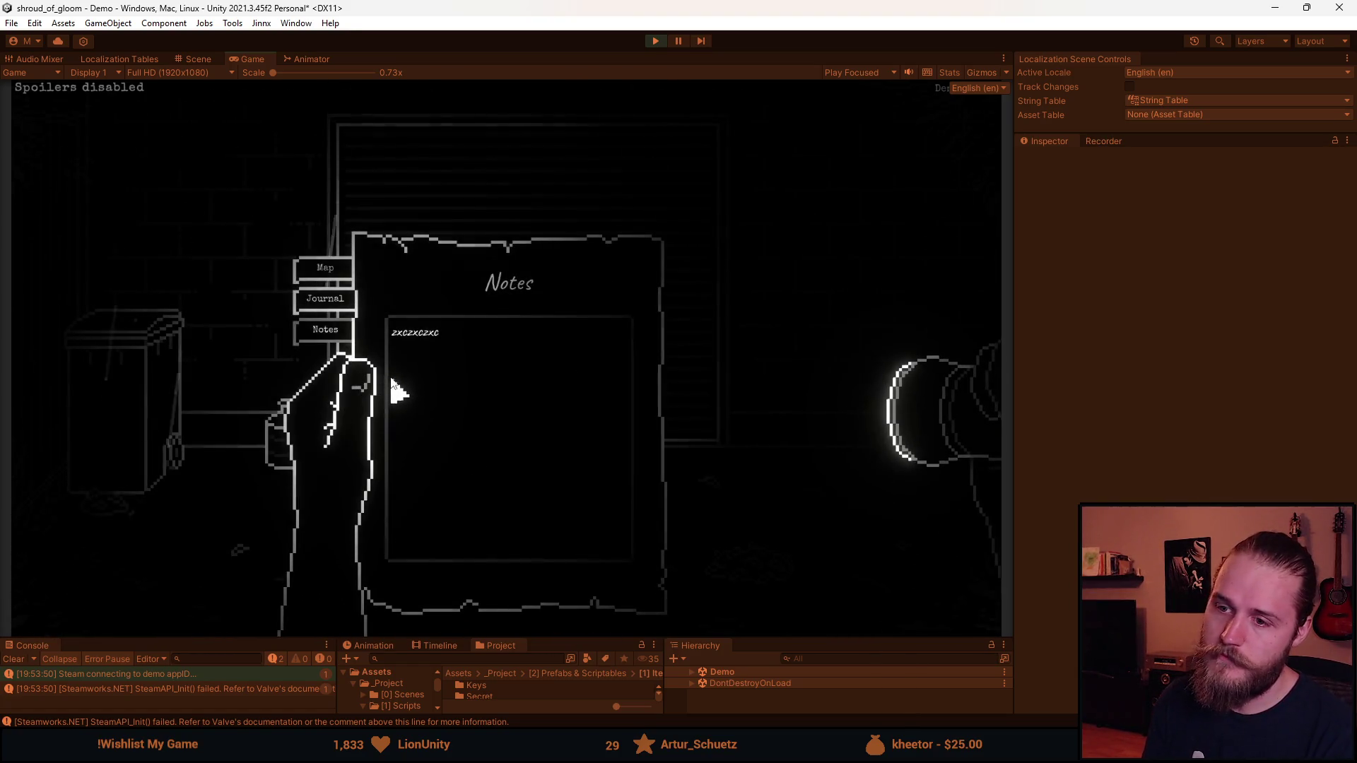
key("Tab")
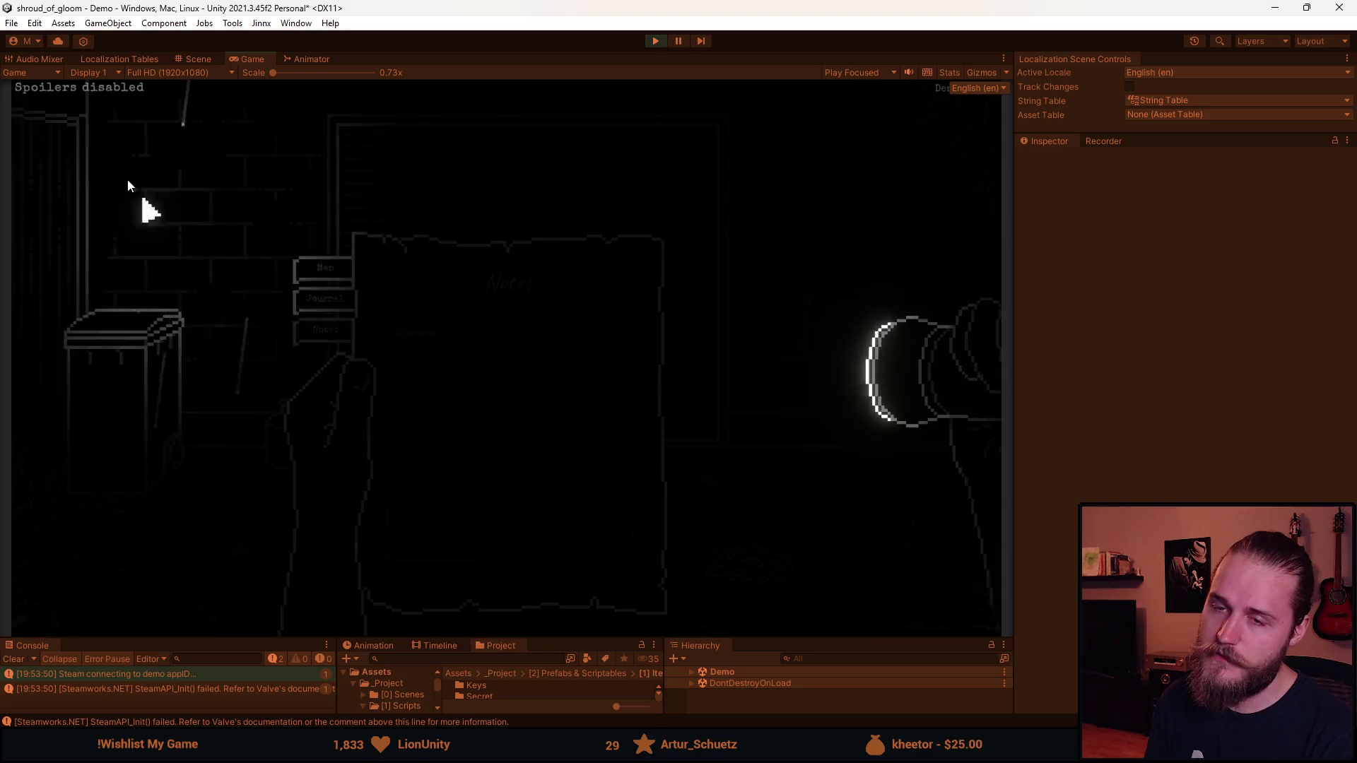
key("Tab")
key("Tab")
key("Tab")
left_click(315, 329)
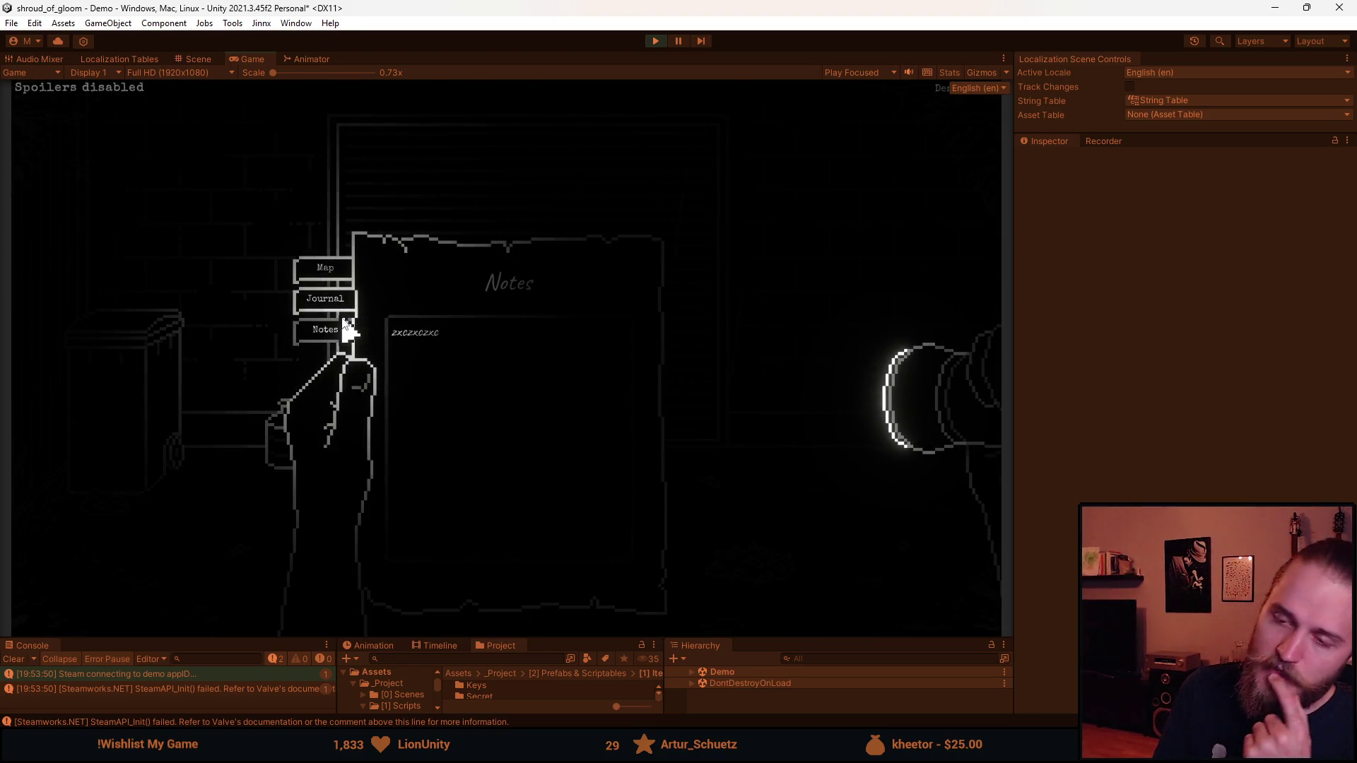
left_click(337, 306)
key("Tab")
key("Tab")
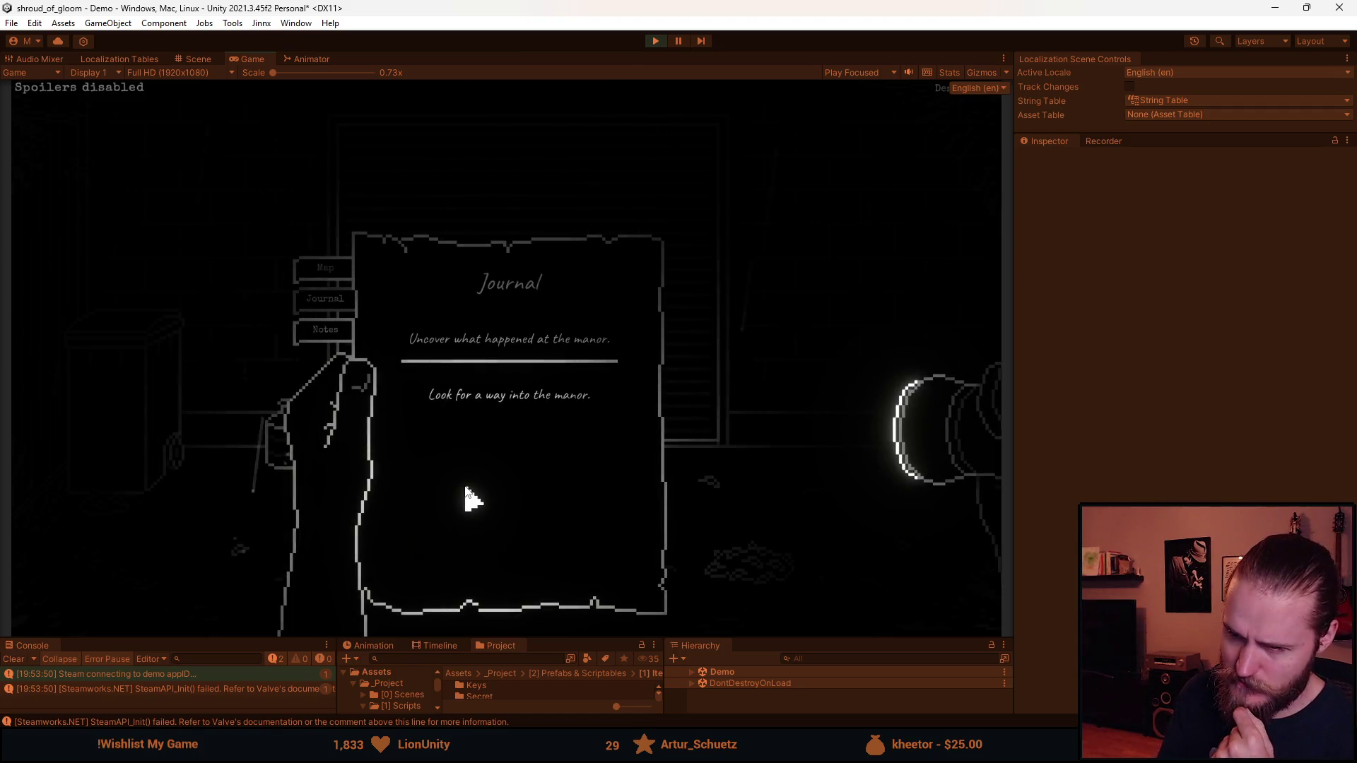
Show the Main Floor map, use the J and N hotkeys for Journal and Notes, then close with Escape
left_click(324, 270)
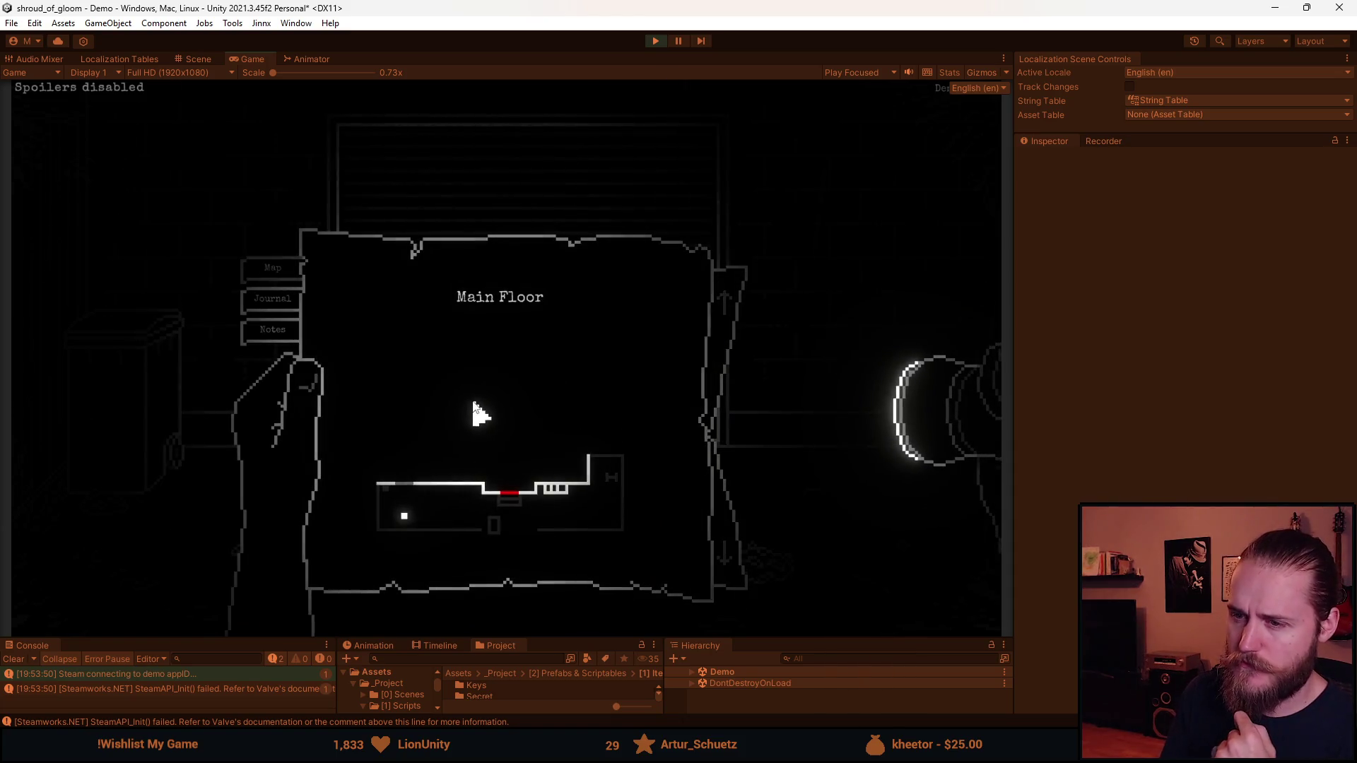
key("j")
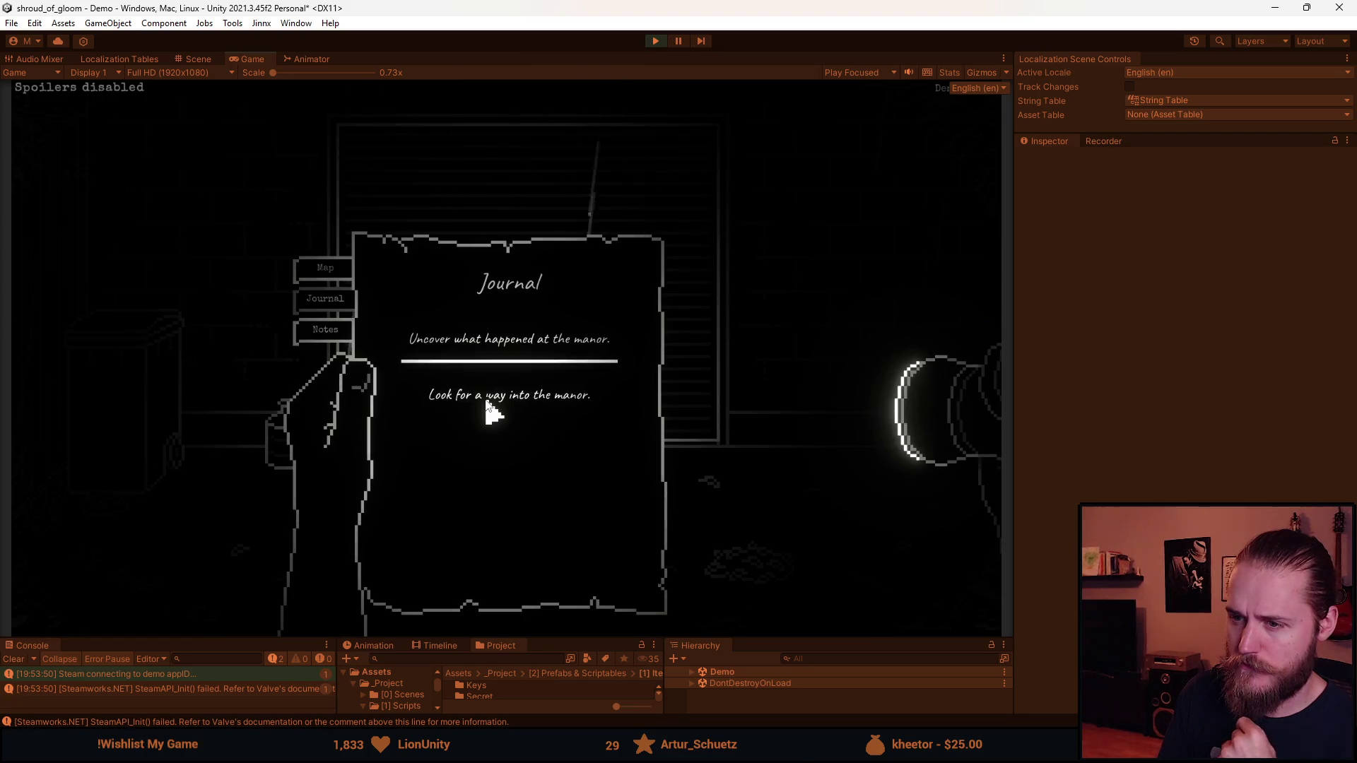
key("n")
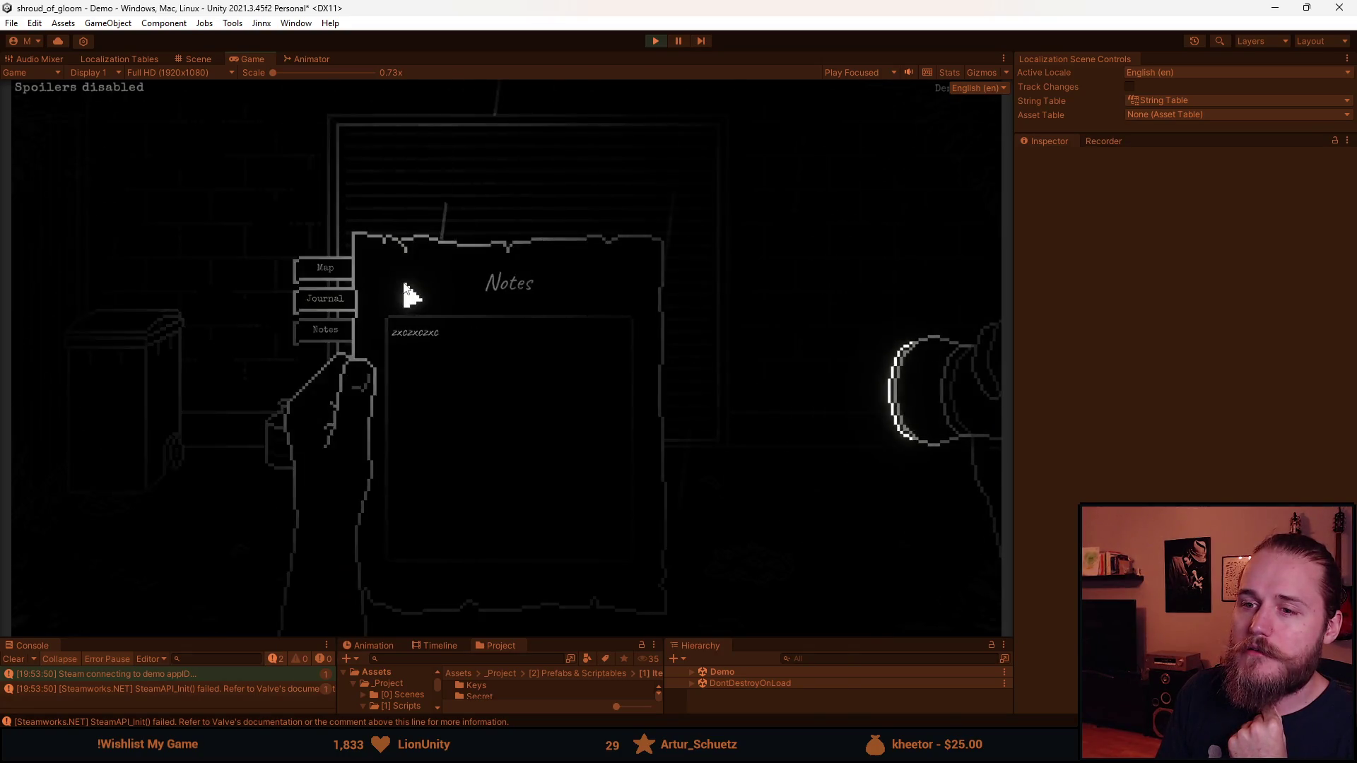
key("Escape")
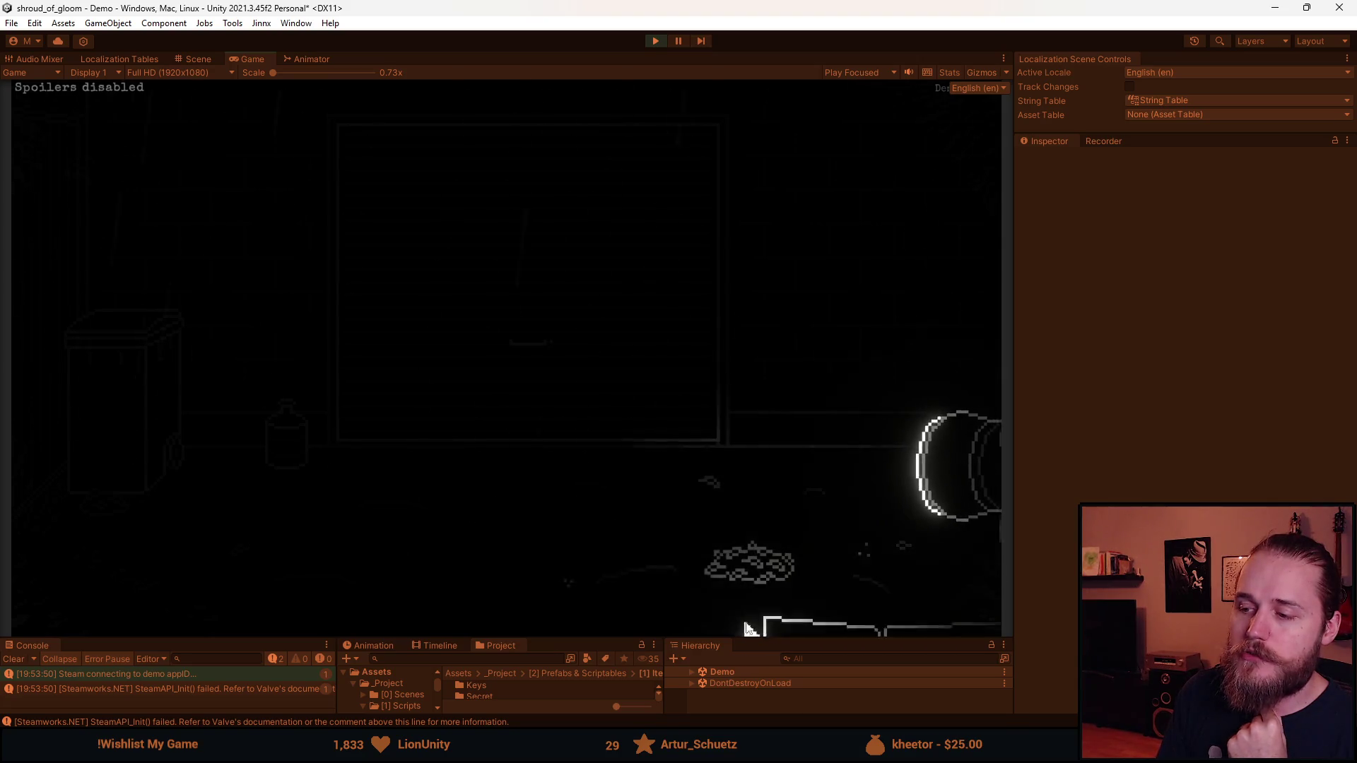
Reopen the backpack with Tab, check the Journal and Main Floor map pages, then close it
key("Tab")
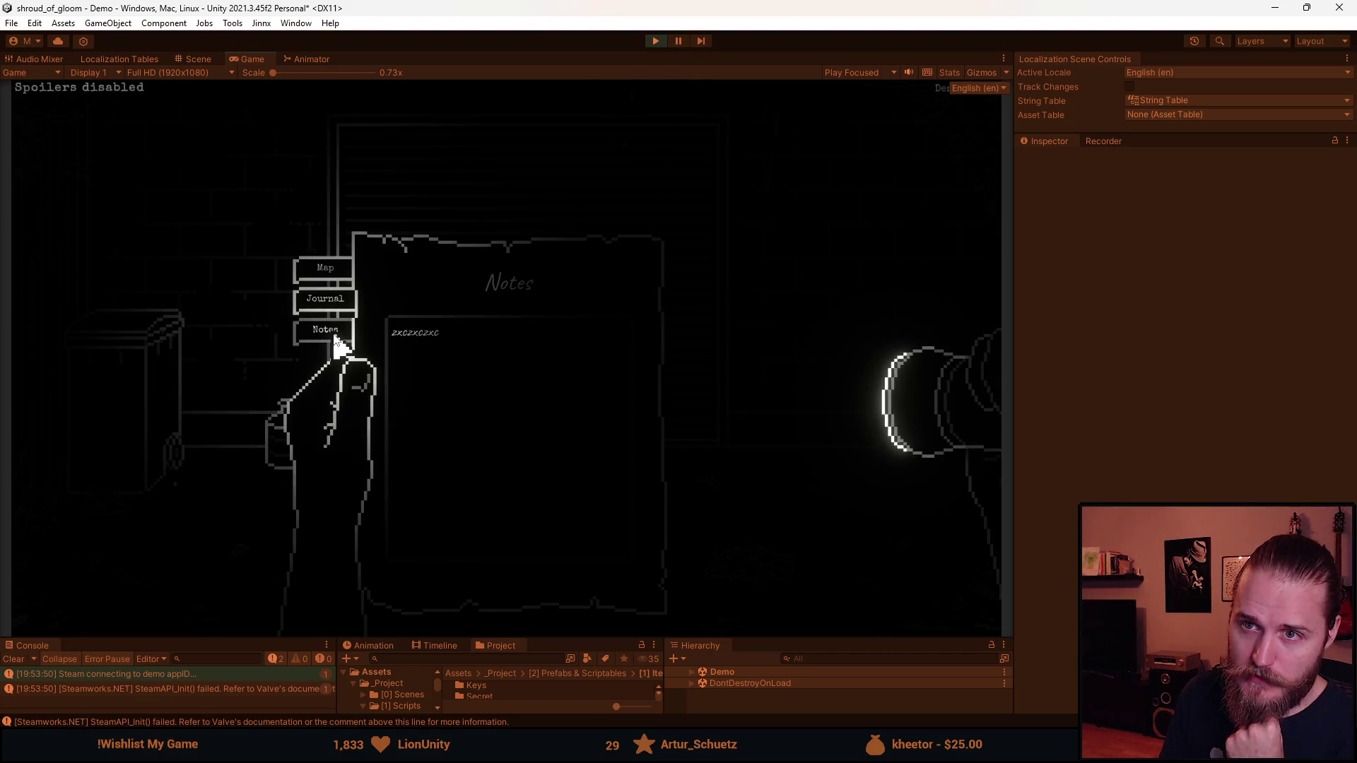
left_click(331, 300)
left_click(326, 278)
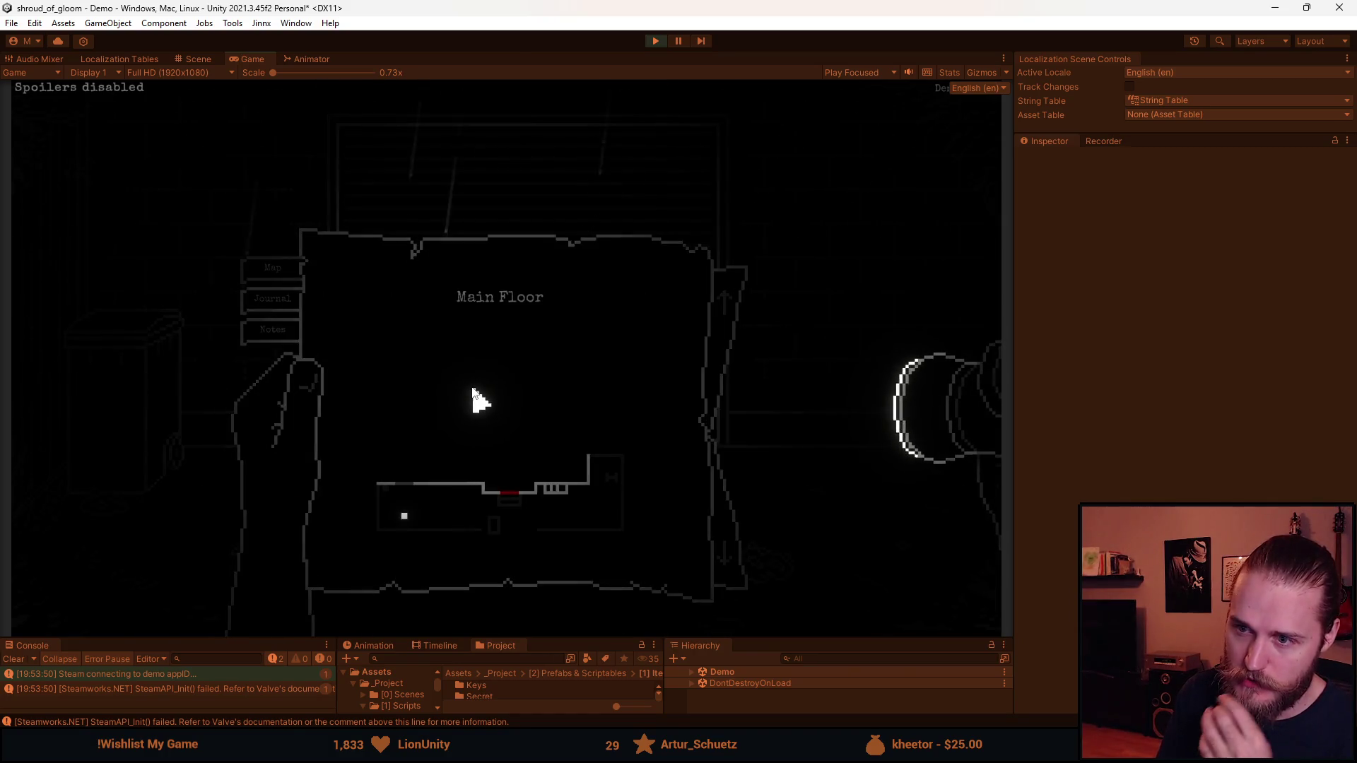
key("Escape")
Toggle the backpack closed and open with the J and N hotkeys, then show the Journal and Map pages
key("j")
key("n")
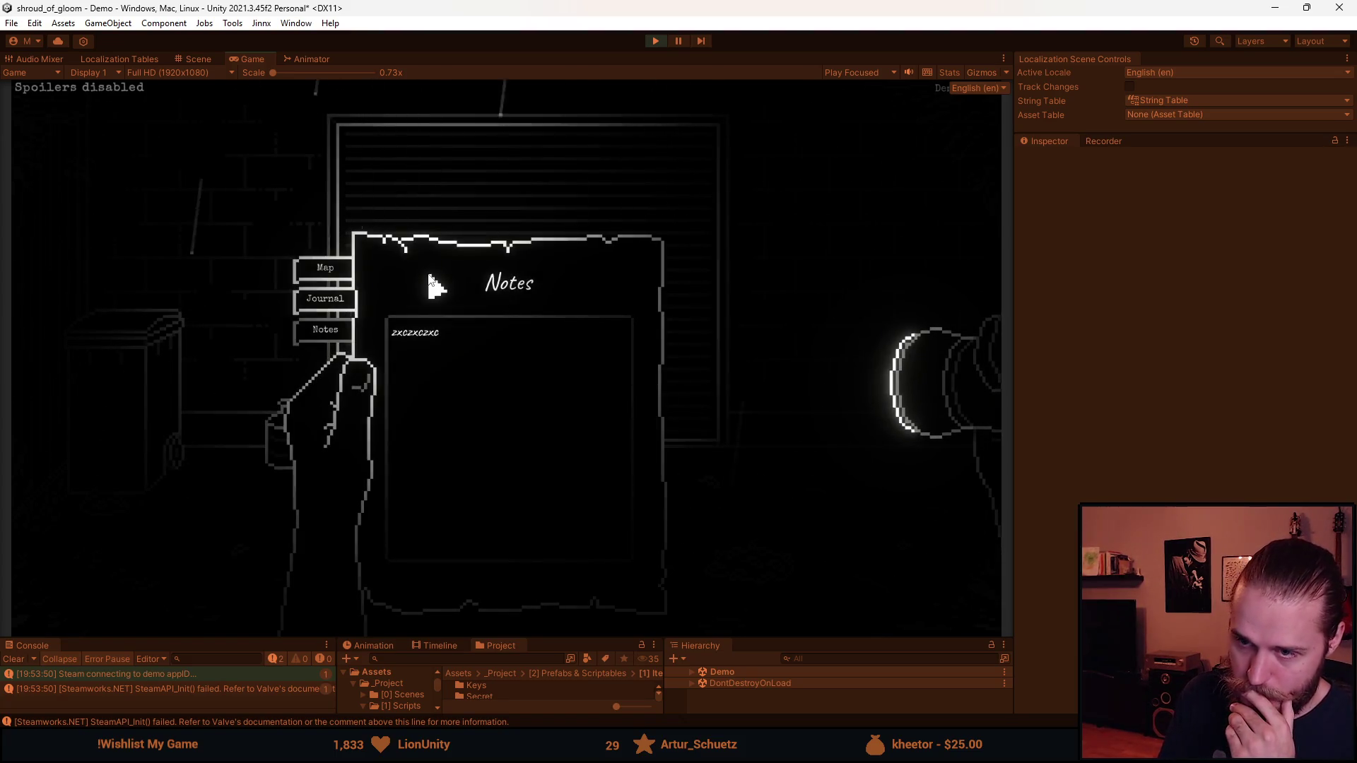
key("n")
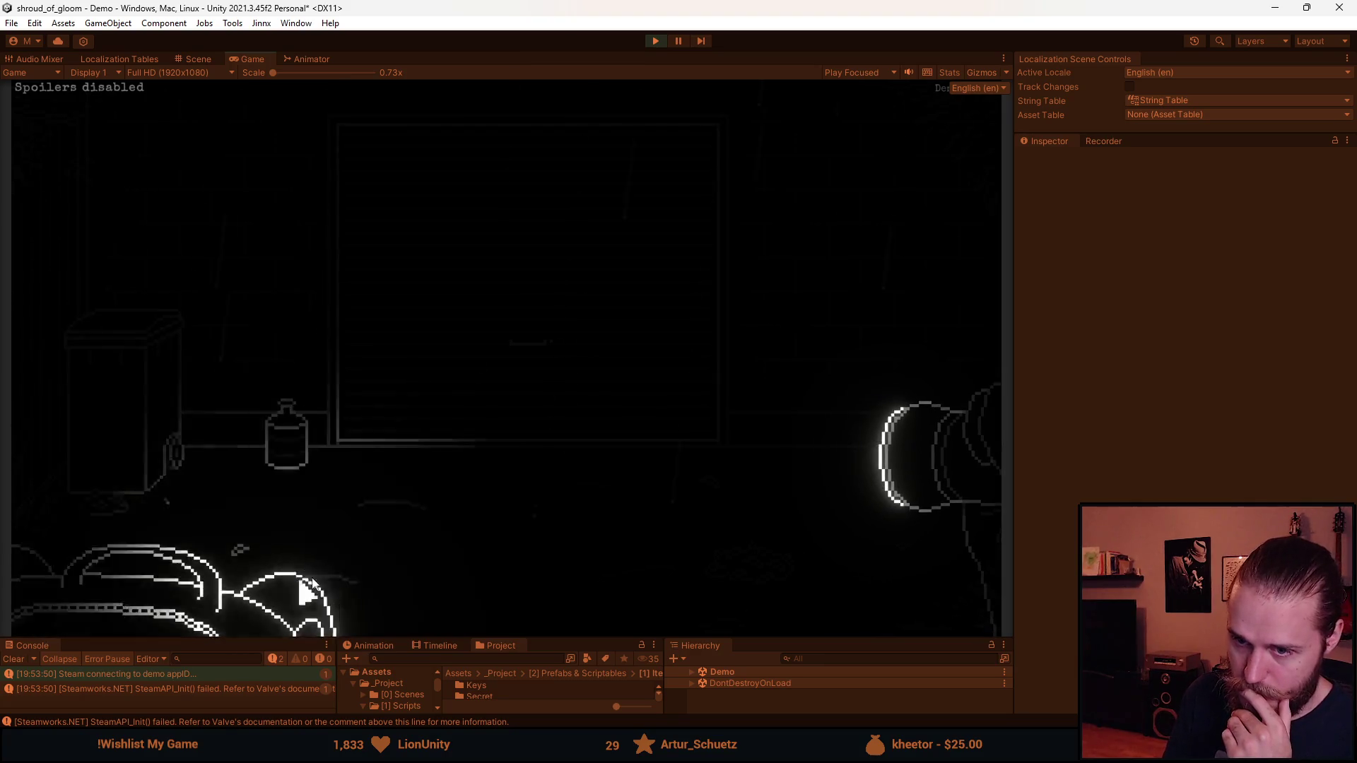
key("n")
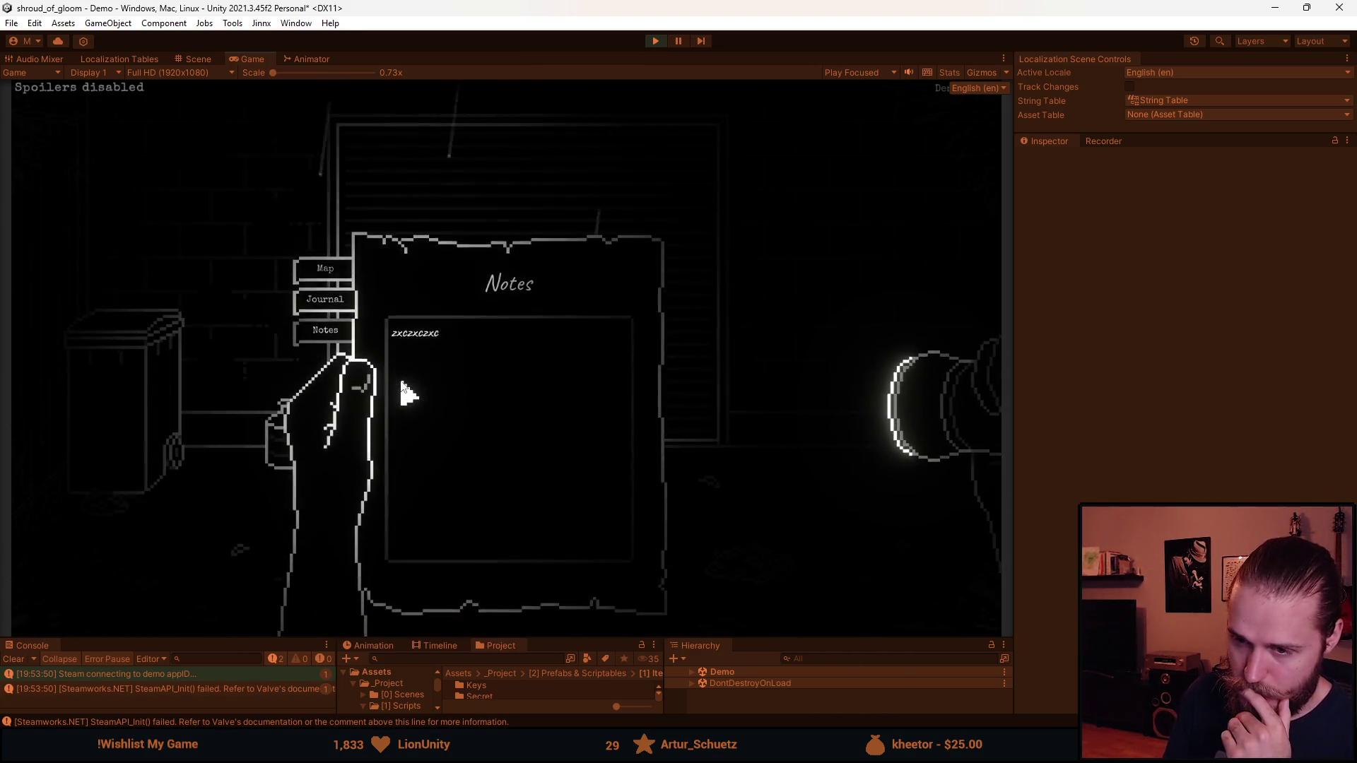
left_click(311, 300)
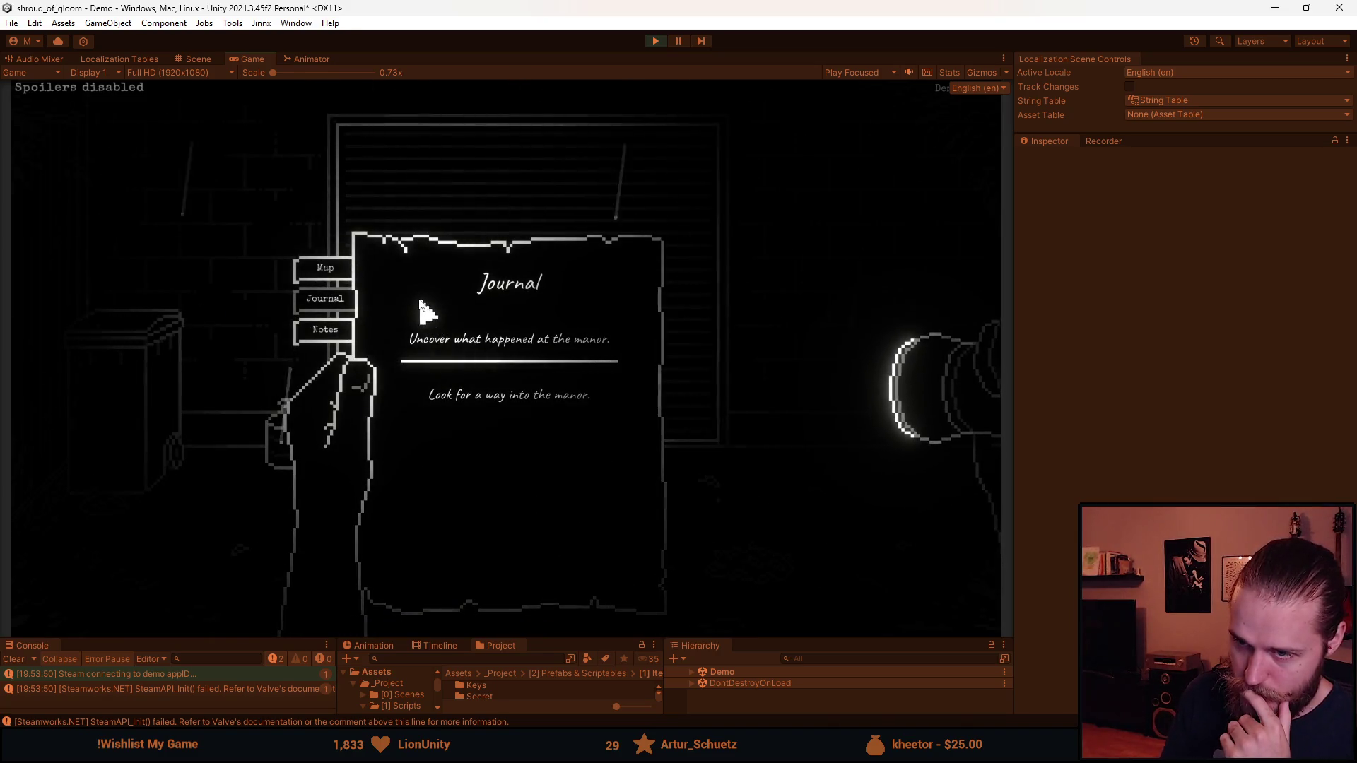
left_click(347, 281)
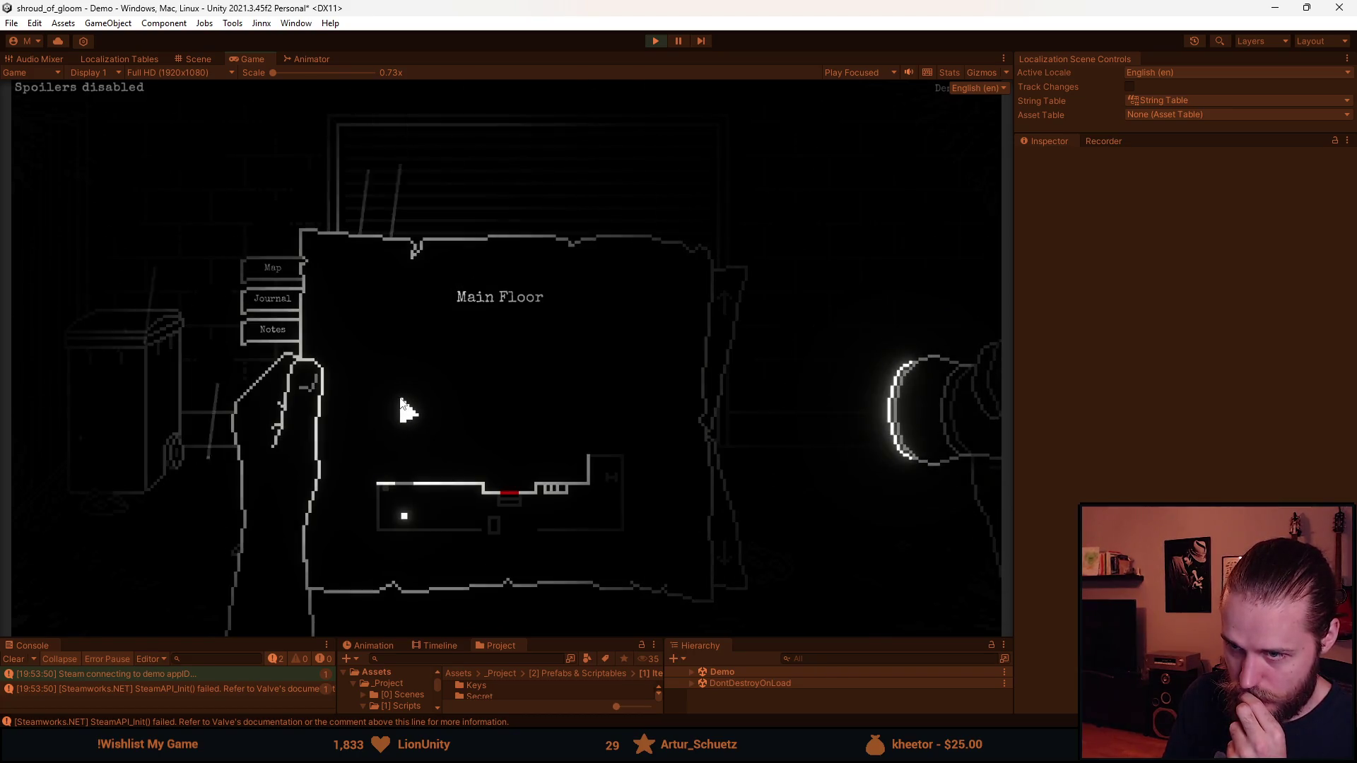
right_click(464, 348)
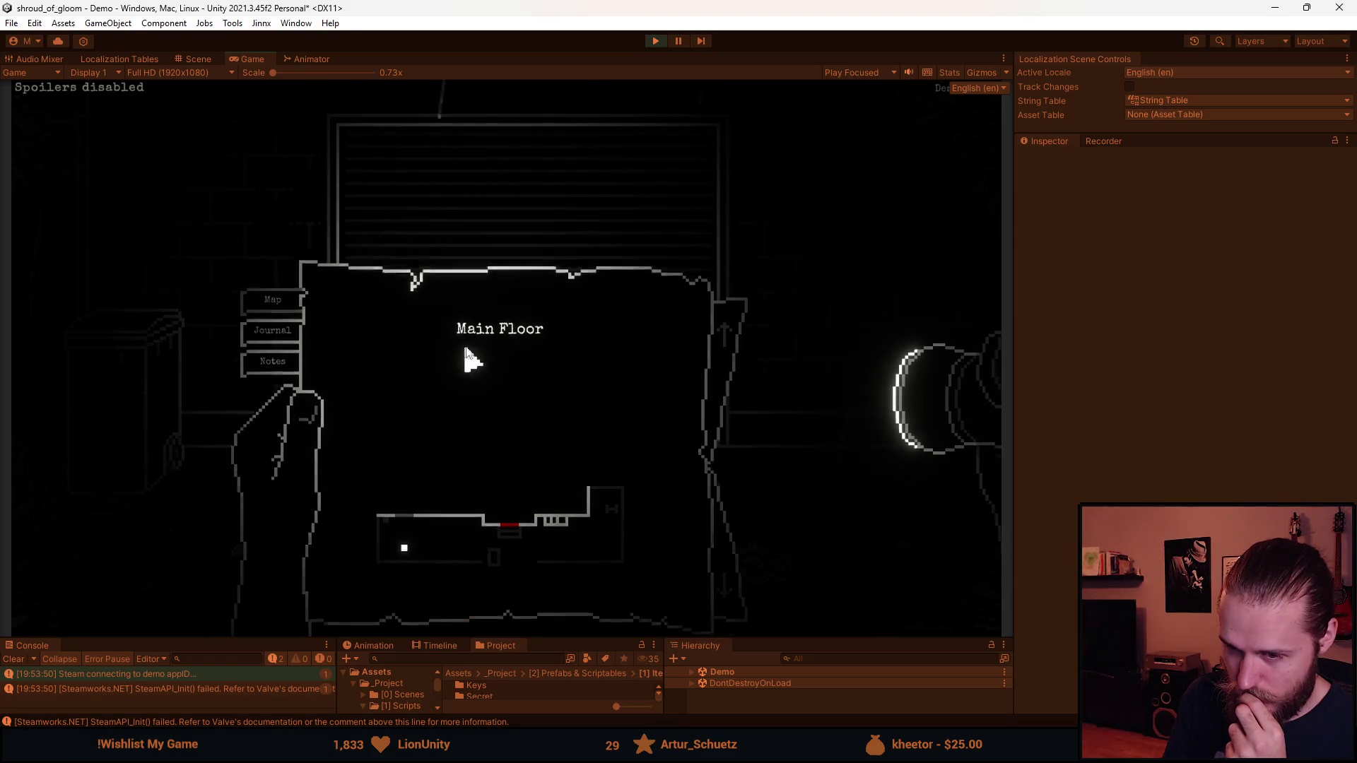
Walk into the next room, open the backpack with a right-click, view Notes, and close it
left_click(872, 199)
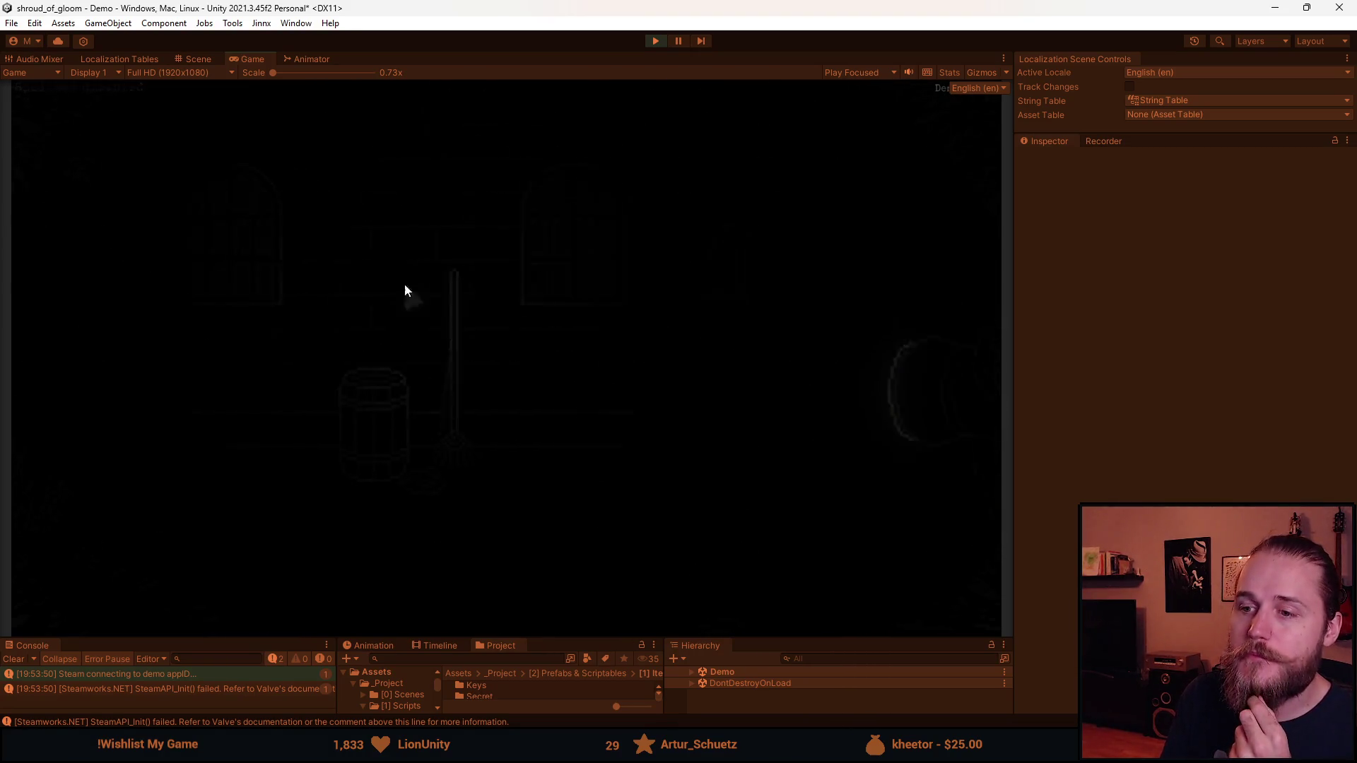
right_click(468, 451)
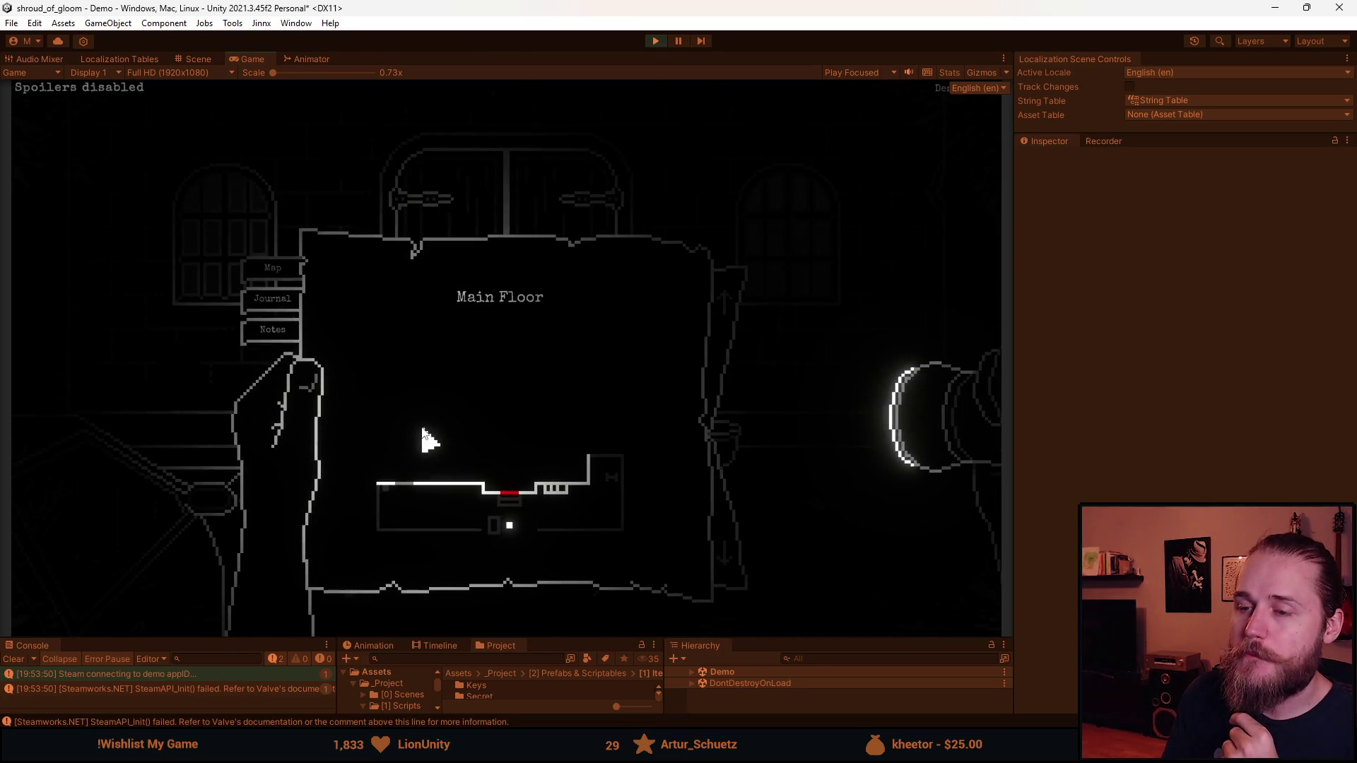
left_click(268, 333)
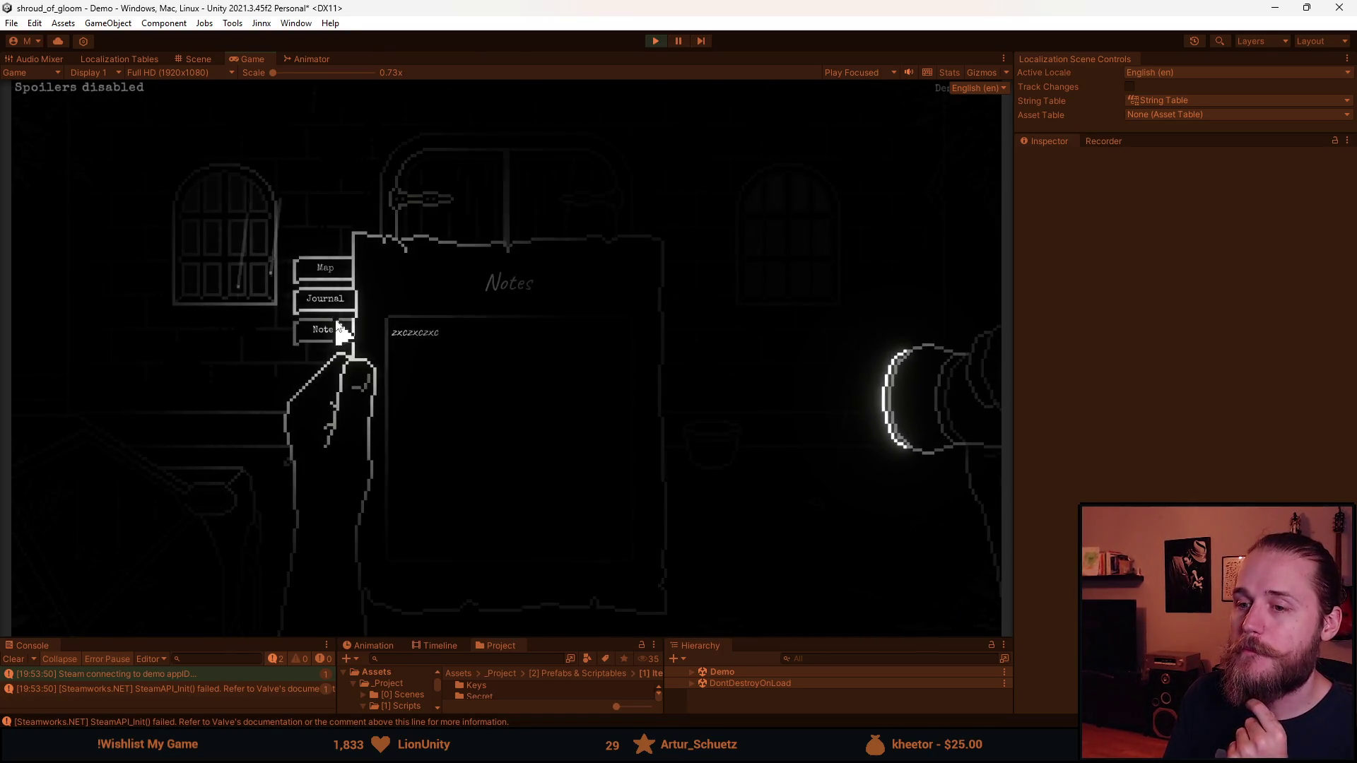
right_click(527, 201)
In another room, right-click open the backpack and check the Map, Journal and Notes pages
left_click(970, 279)
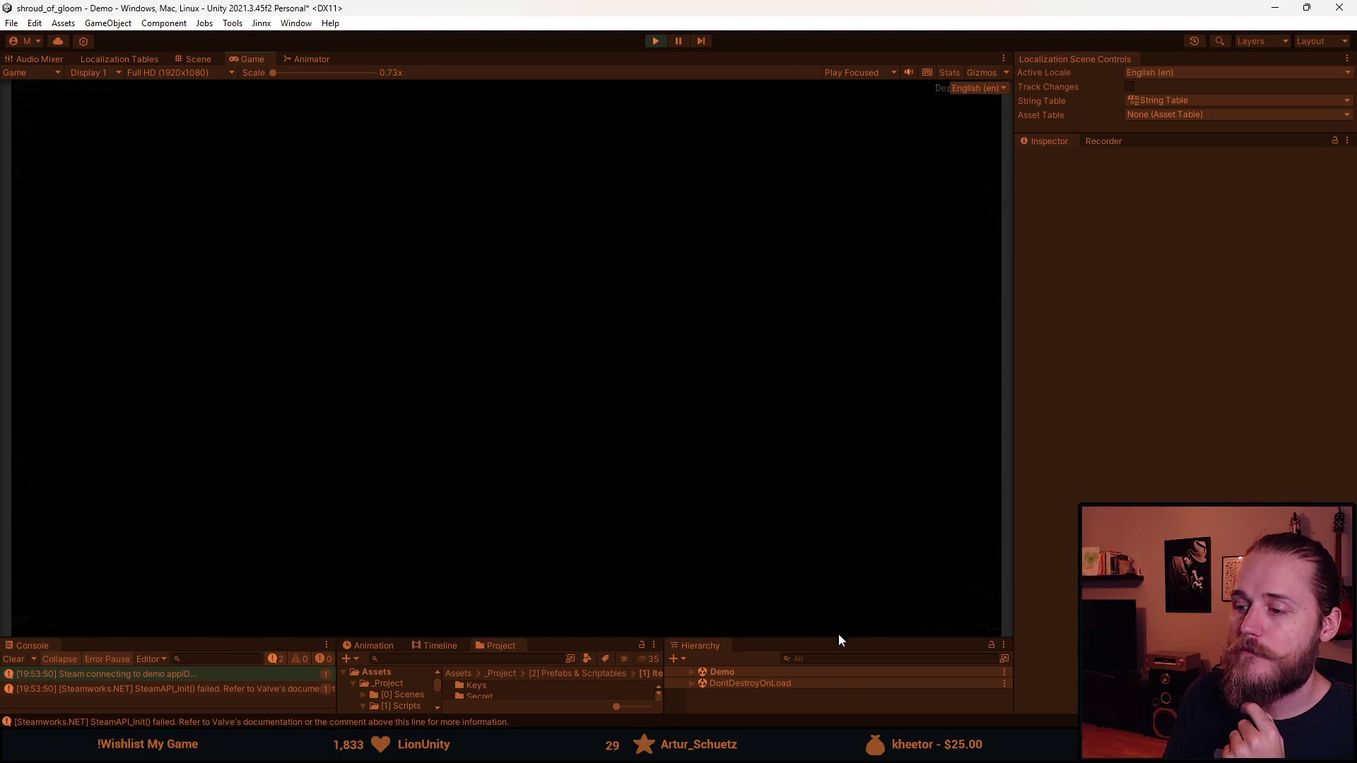
right_click(888, 614)
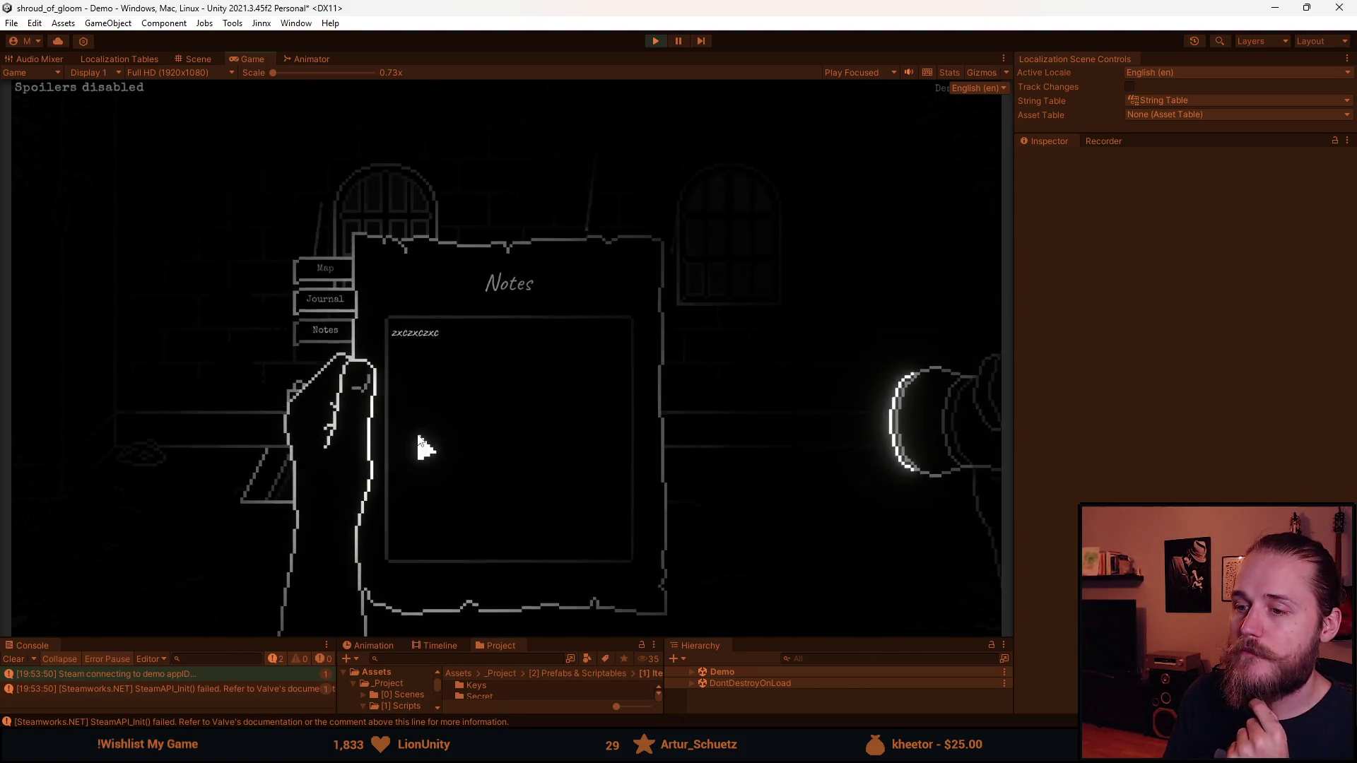
left_click(325, 272)
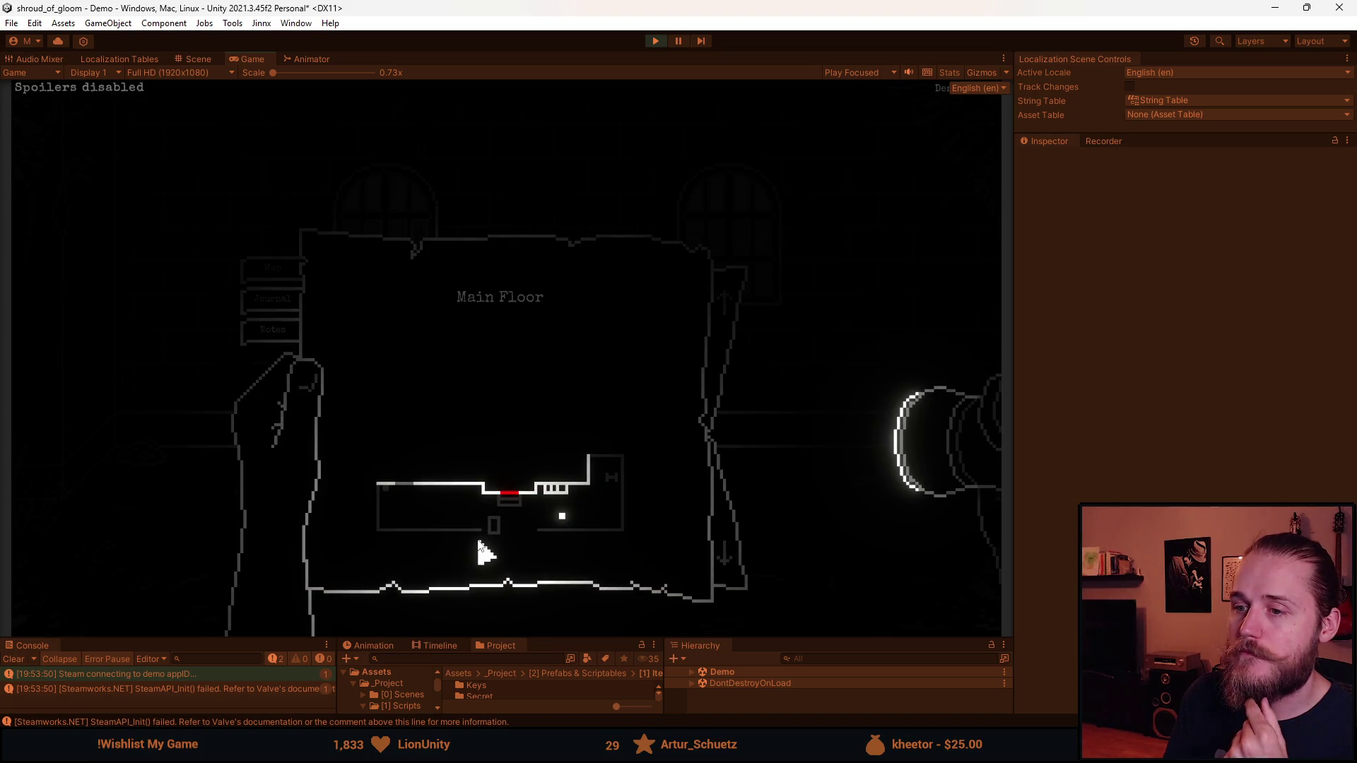
left_click(273, 298)
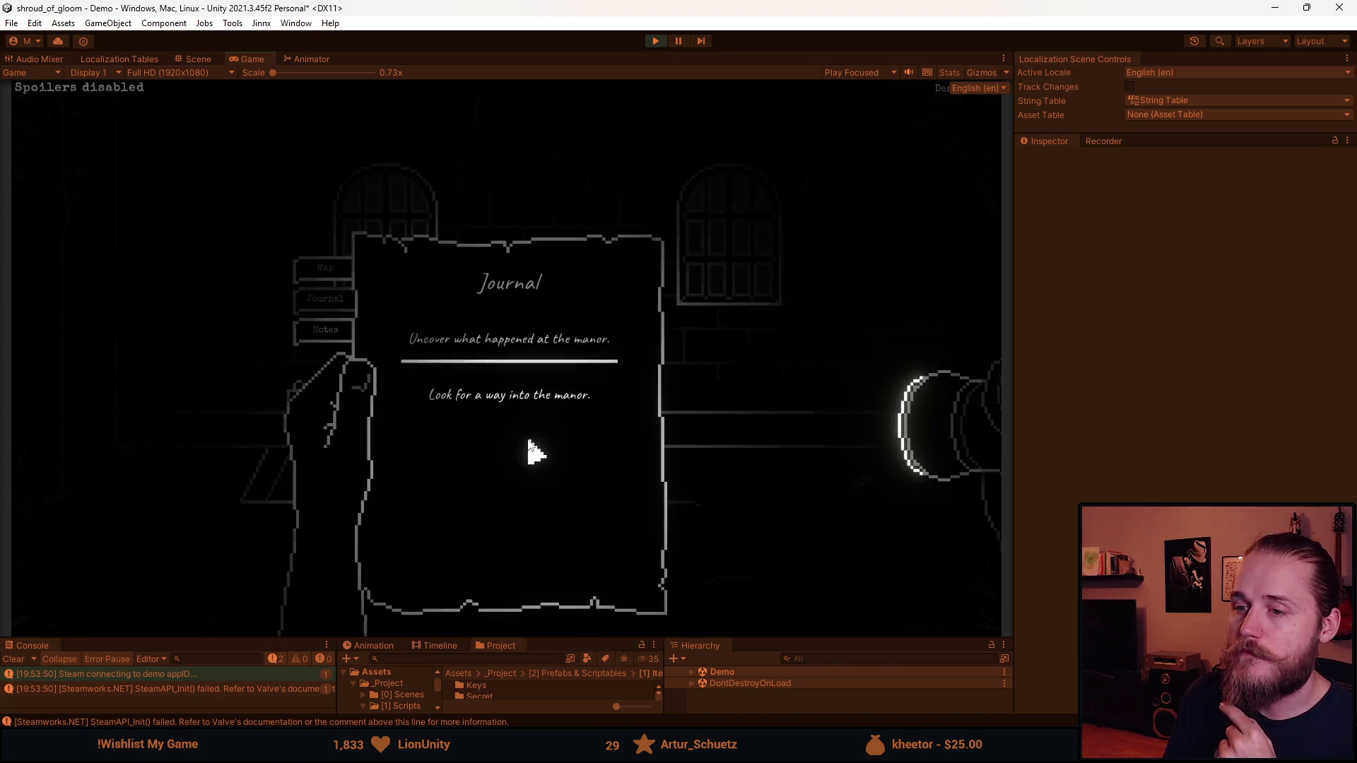
left_click(352, 341)
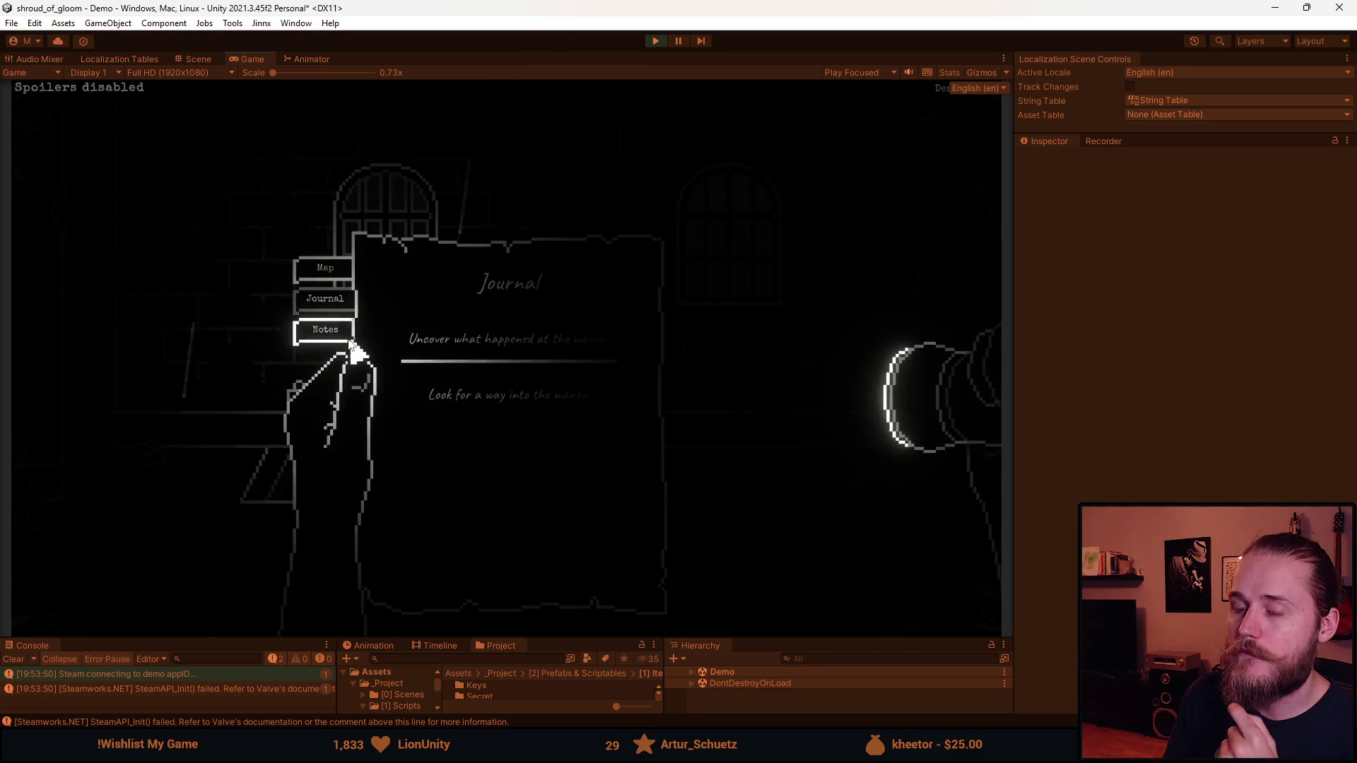
Move to the room with the door, pause with Escape, and choose Quit
left_click(75, 237)
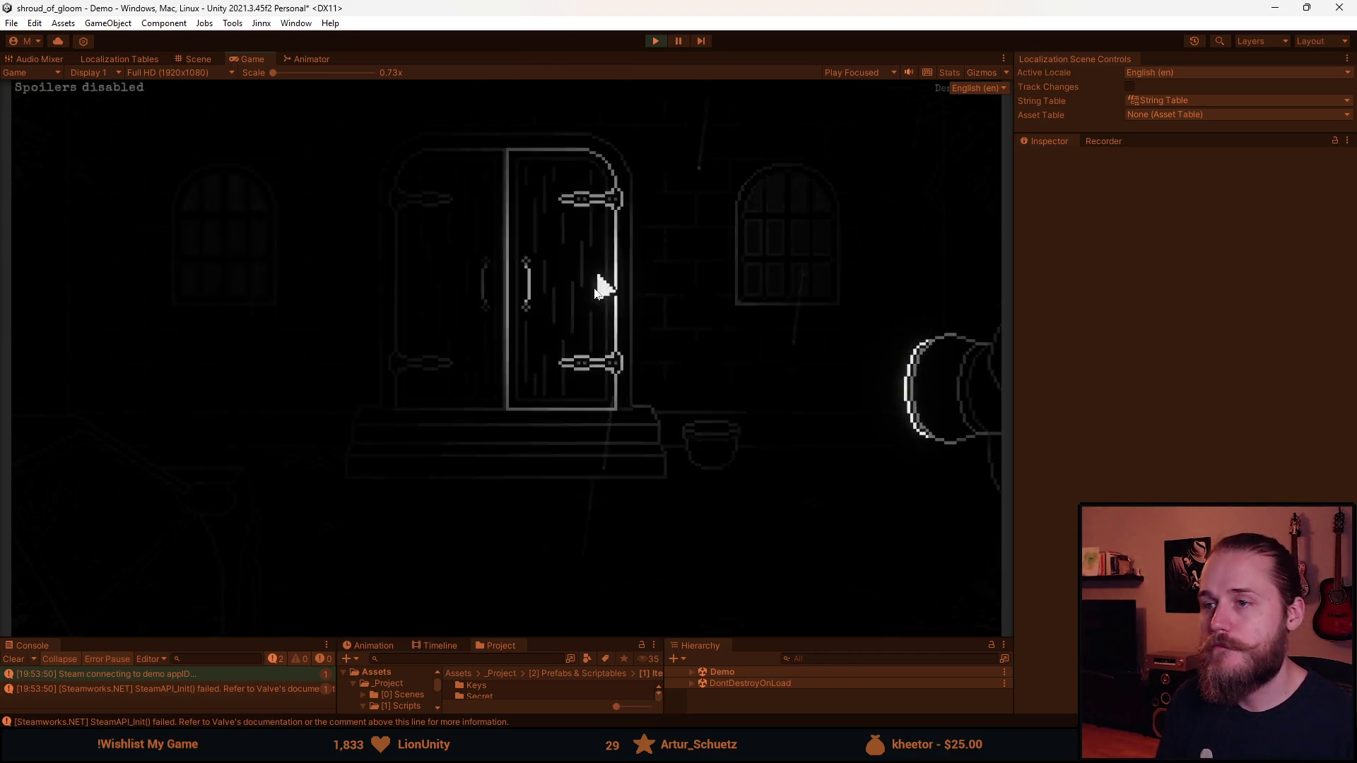
key("Escape")
left_click(526, 458)
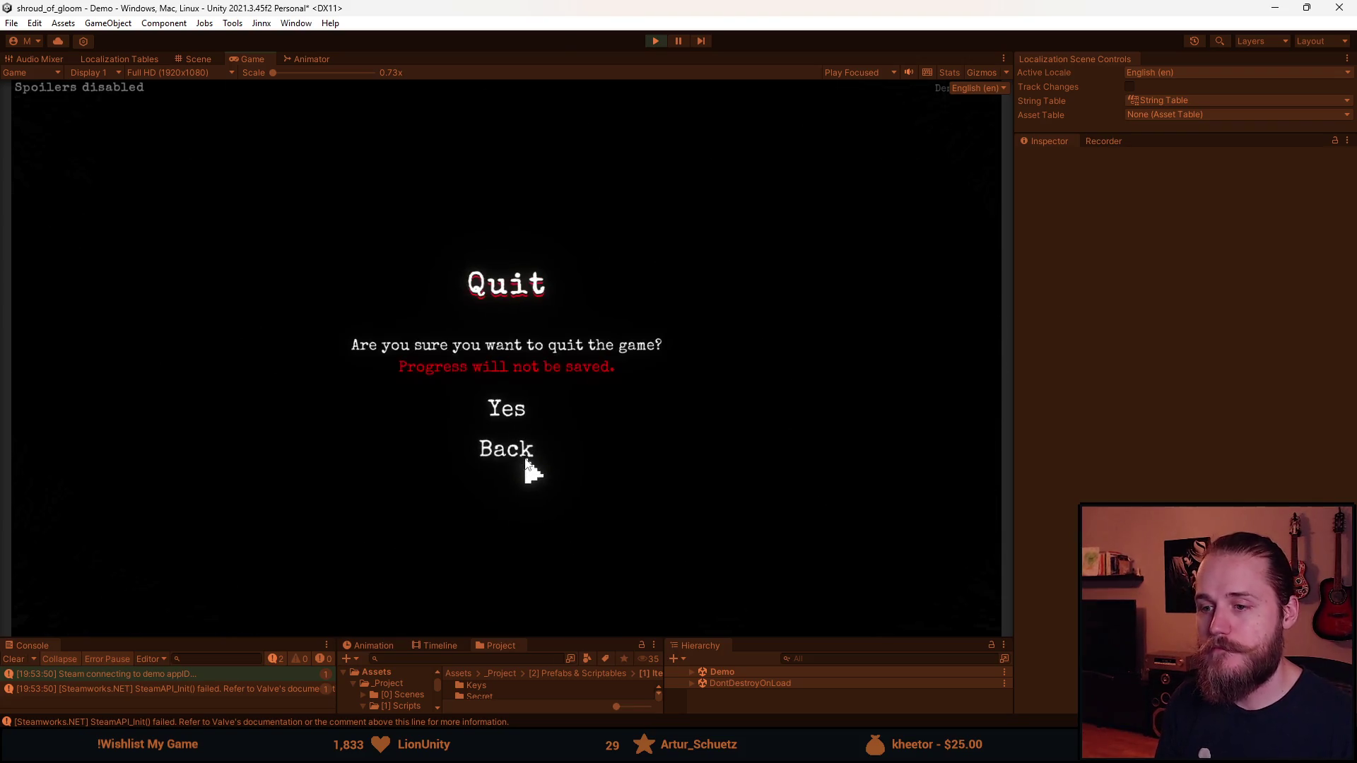
Confirm Yes to quit, Start the game again from the main menu, then pause and Resume
left_click(500, 404)
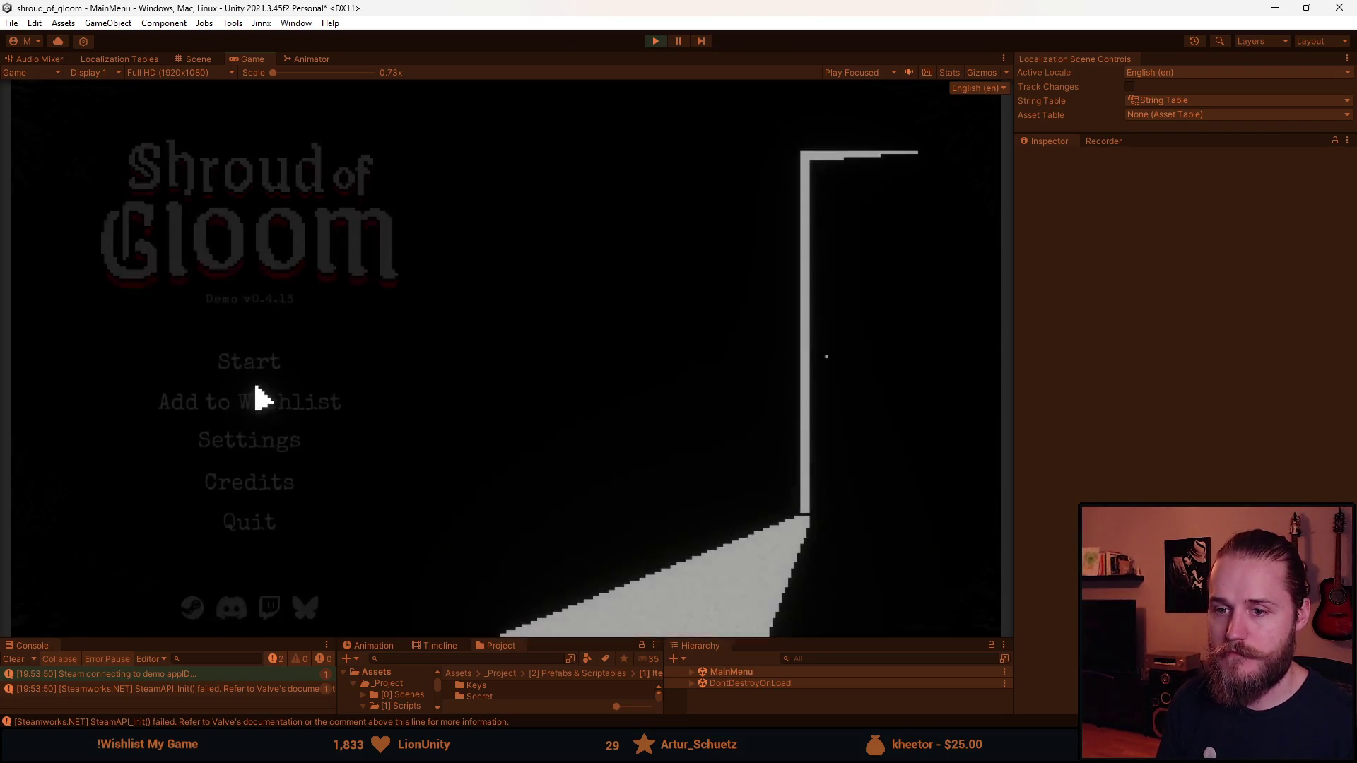
left_click(249, 361)
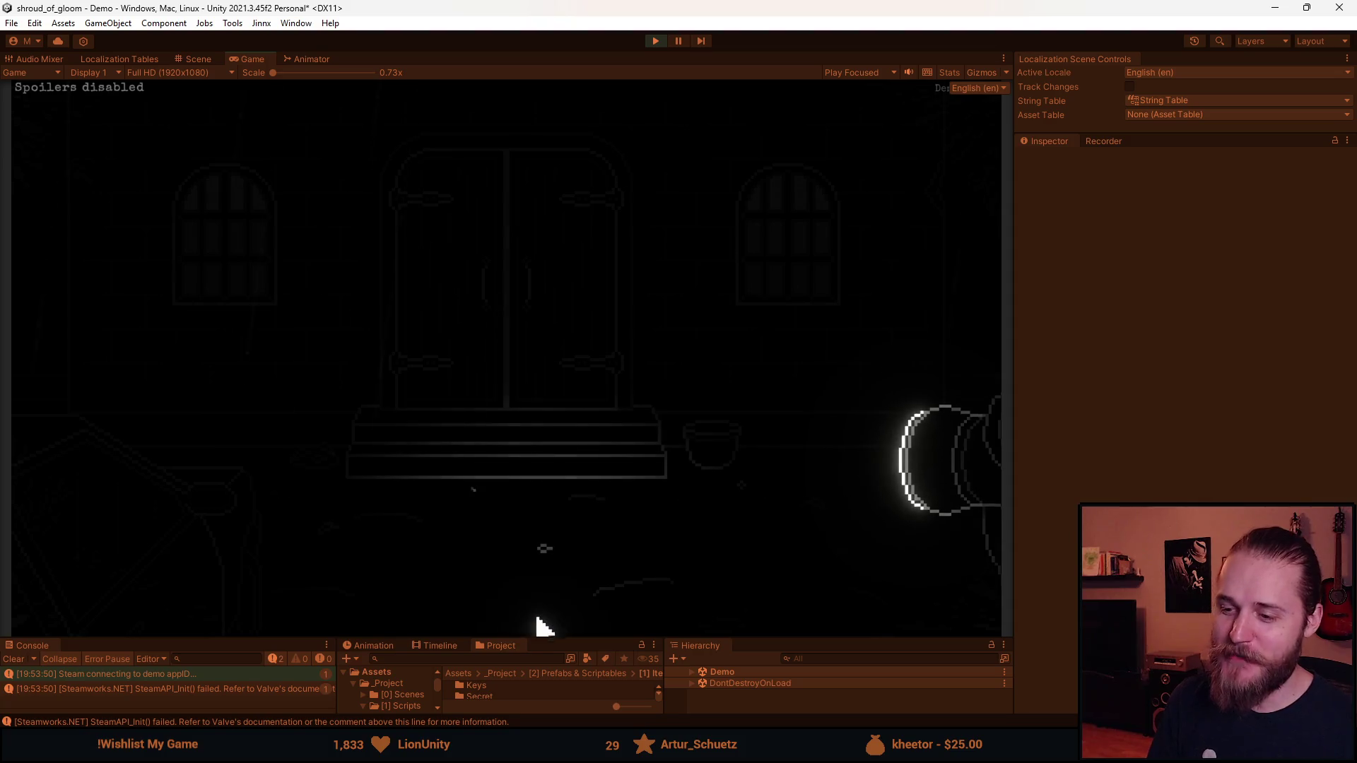
key("Escape")
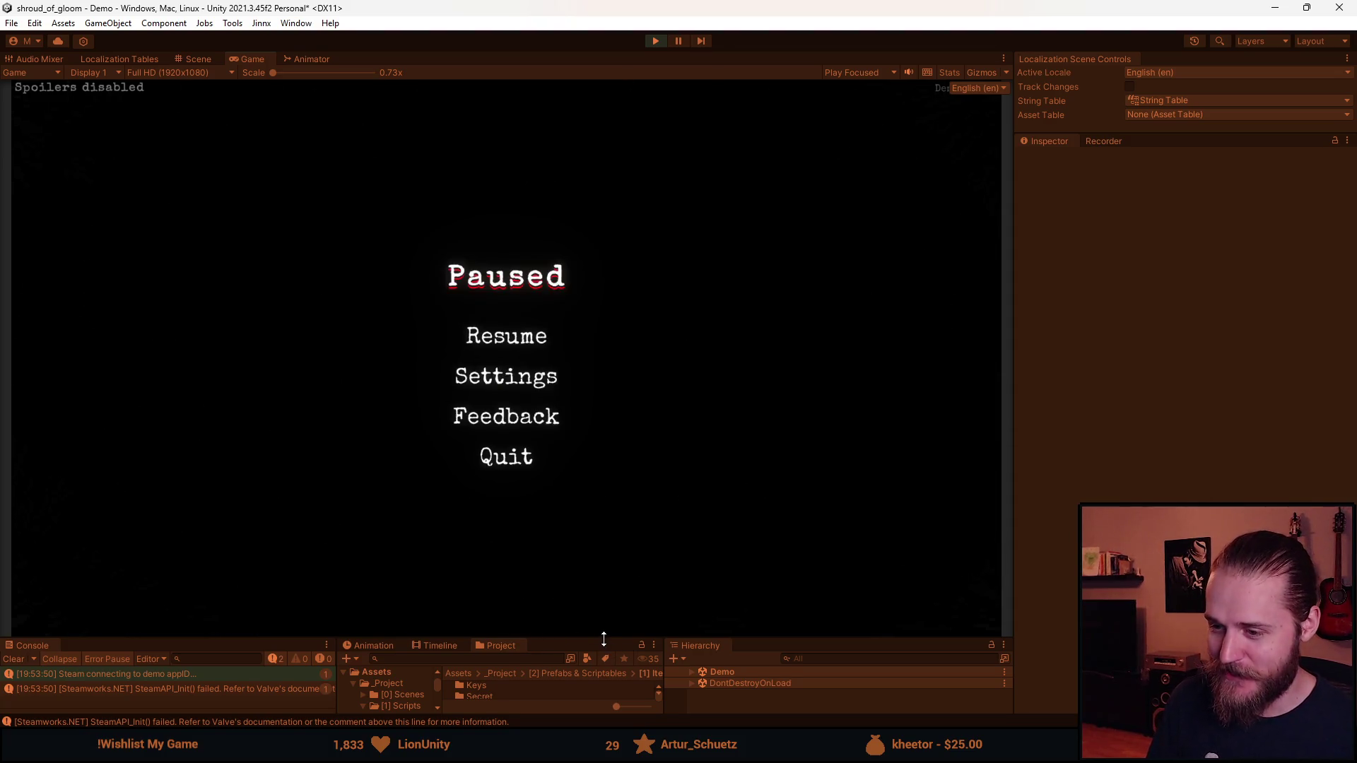
left_click_drag(606, 643, 603, 650)
left_click(511, 347)
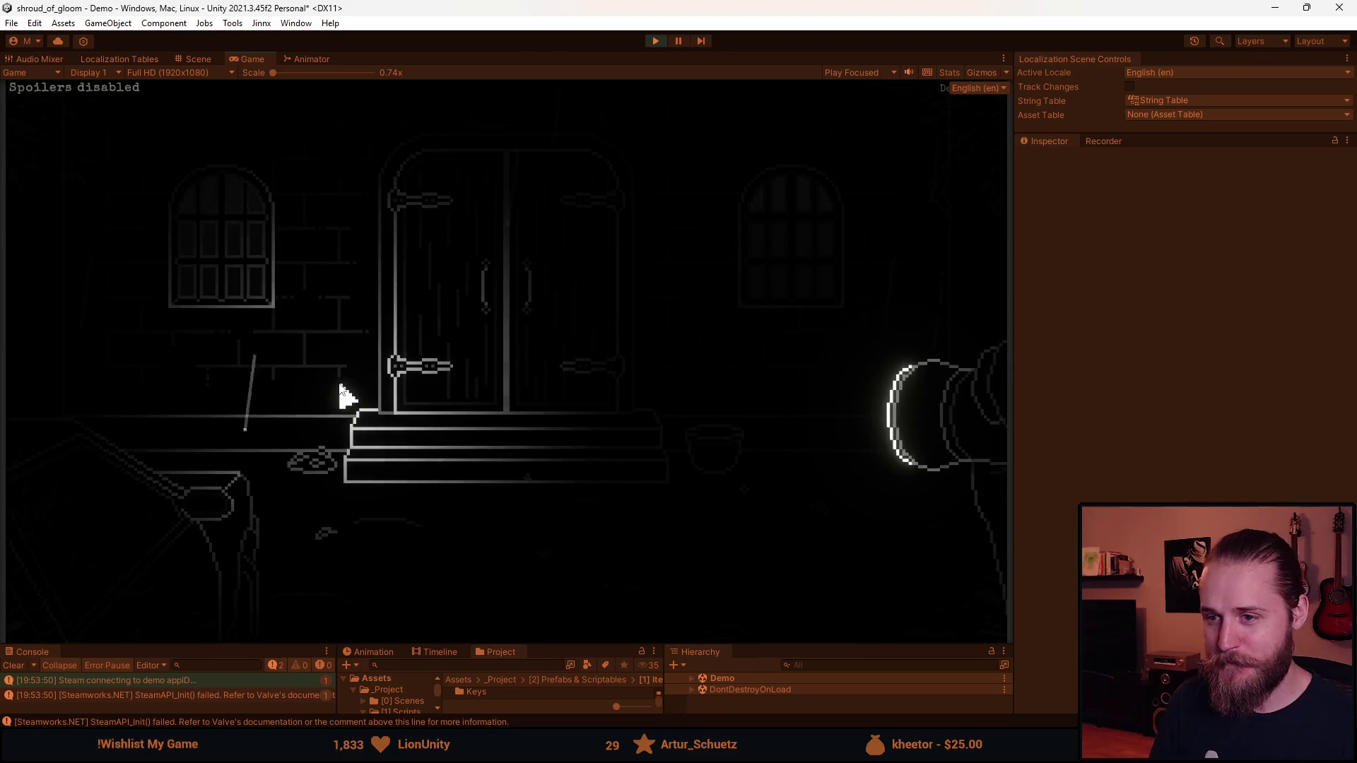
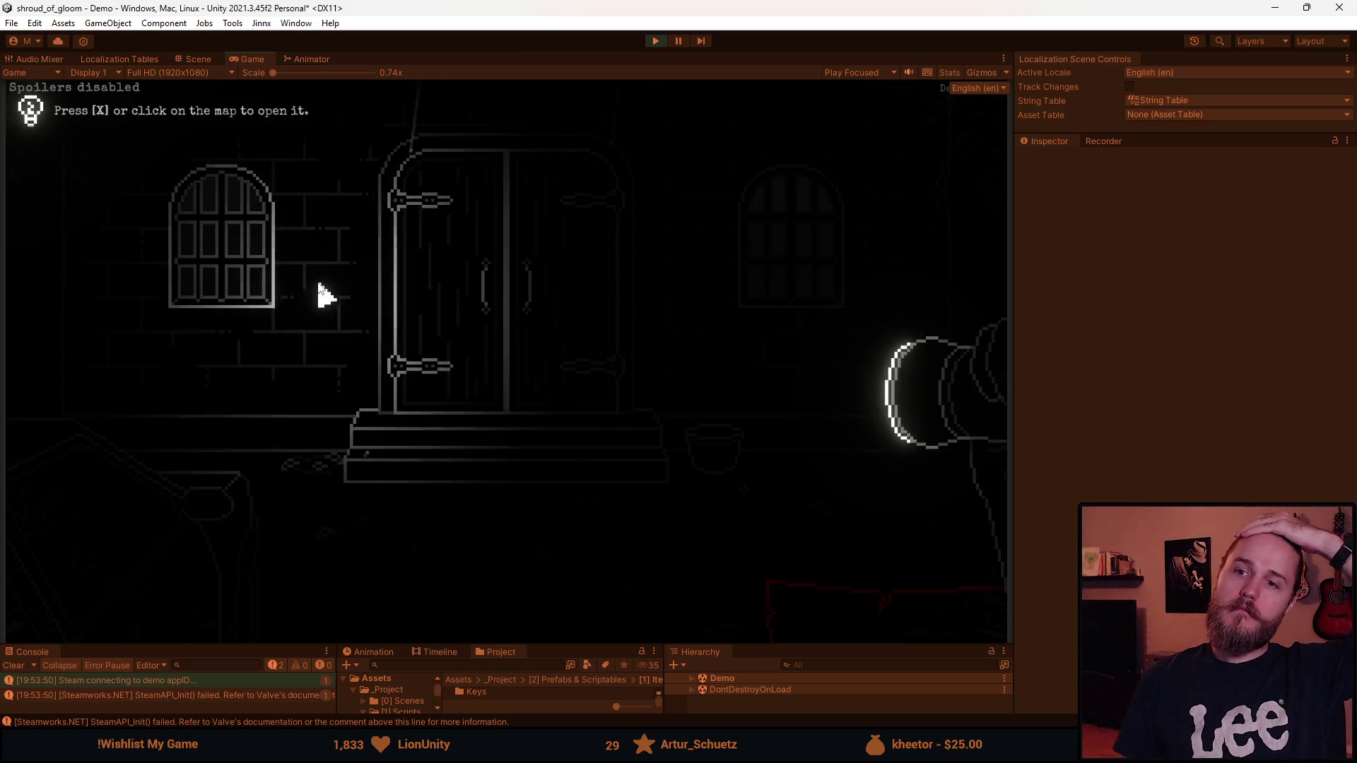
Open the in-game map and Journal page, reopen the Main Floor map, then pause with Esc
left_click(830, 606)
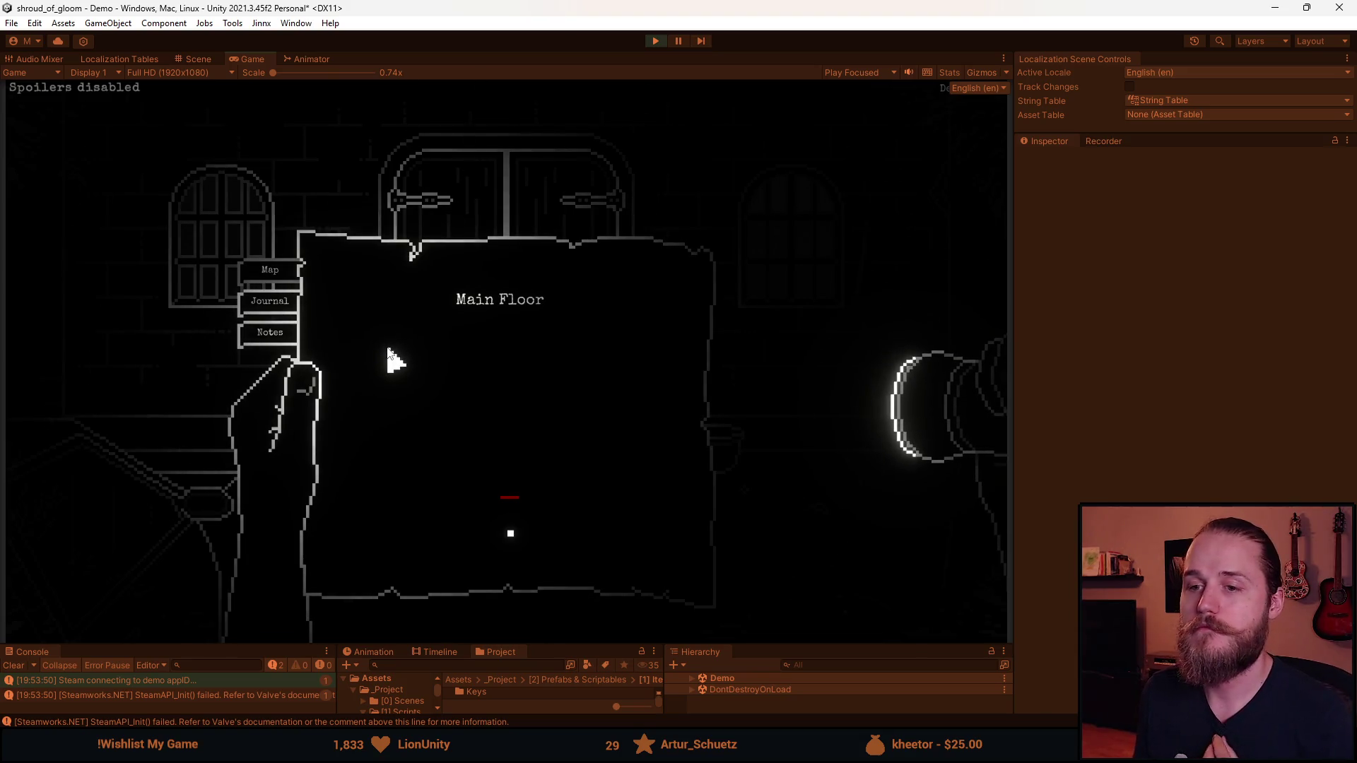
left_click(289, 316)
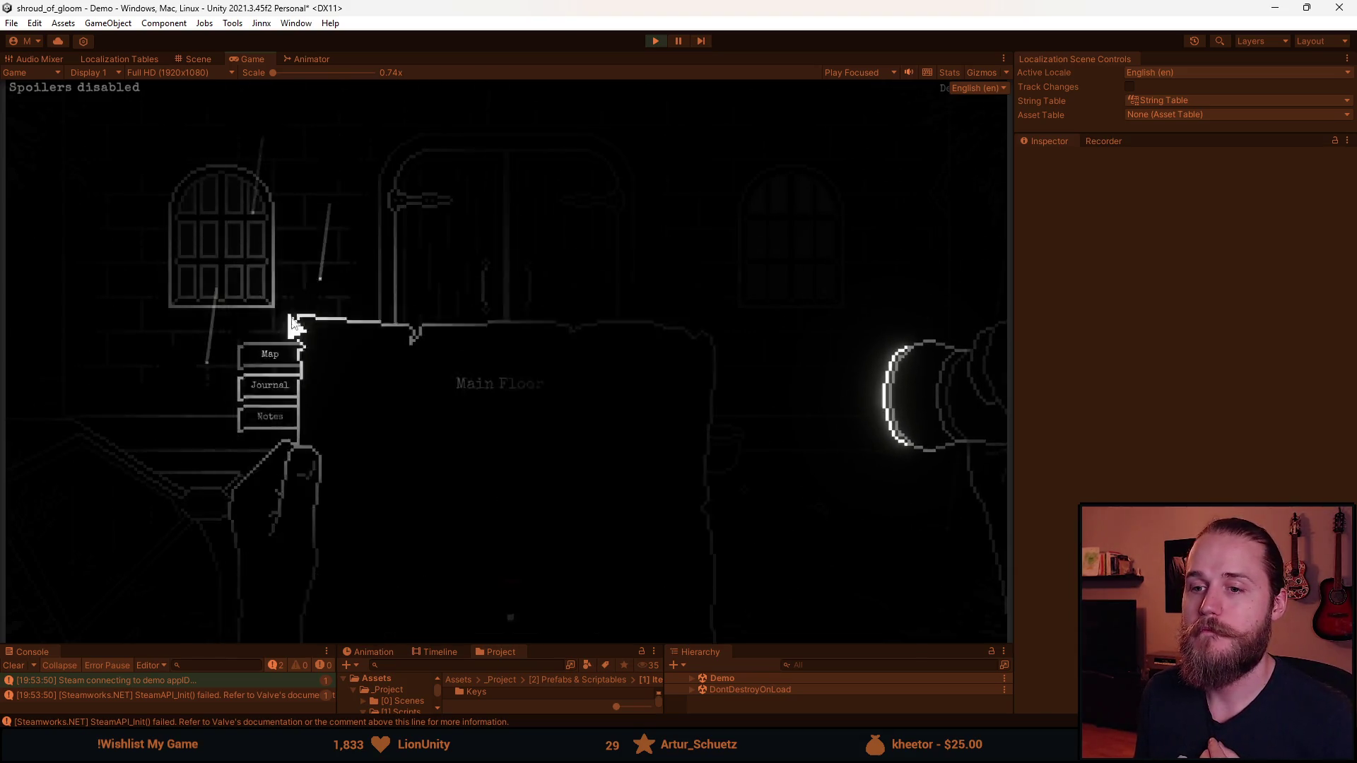
left_click(270, 341)
left_click(561, 427)
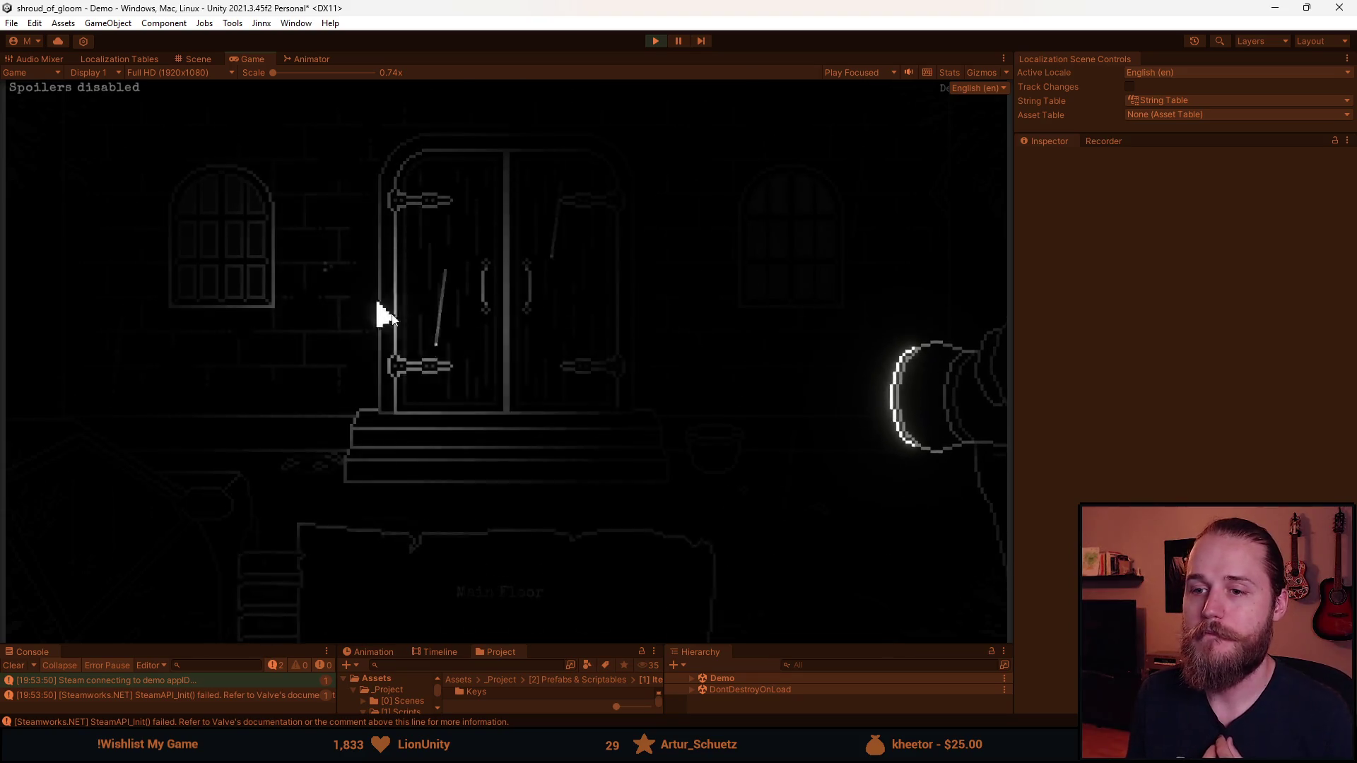
key("Tab")
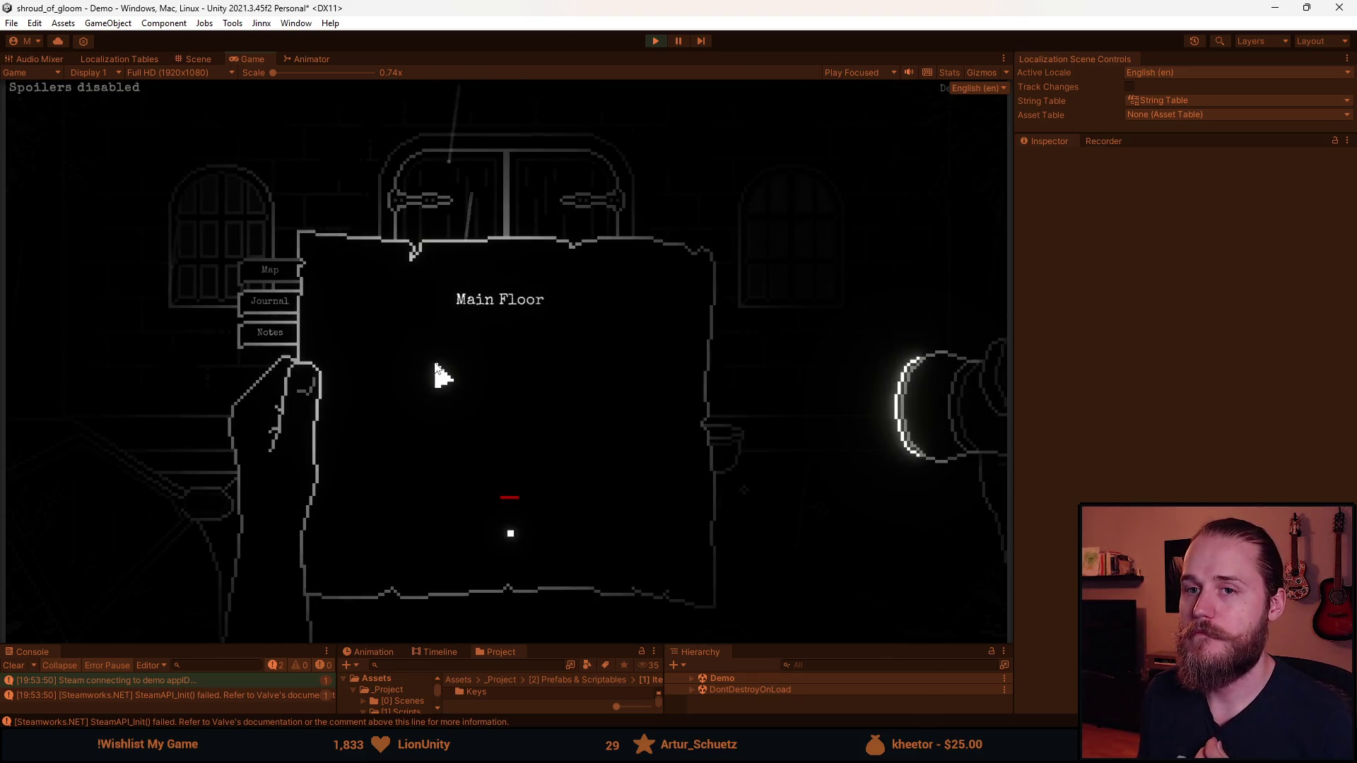
key("Escape")
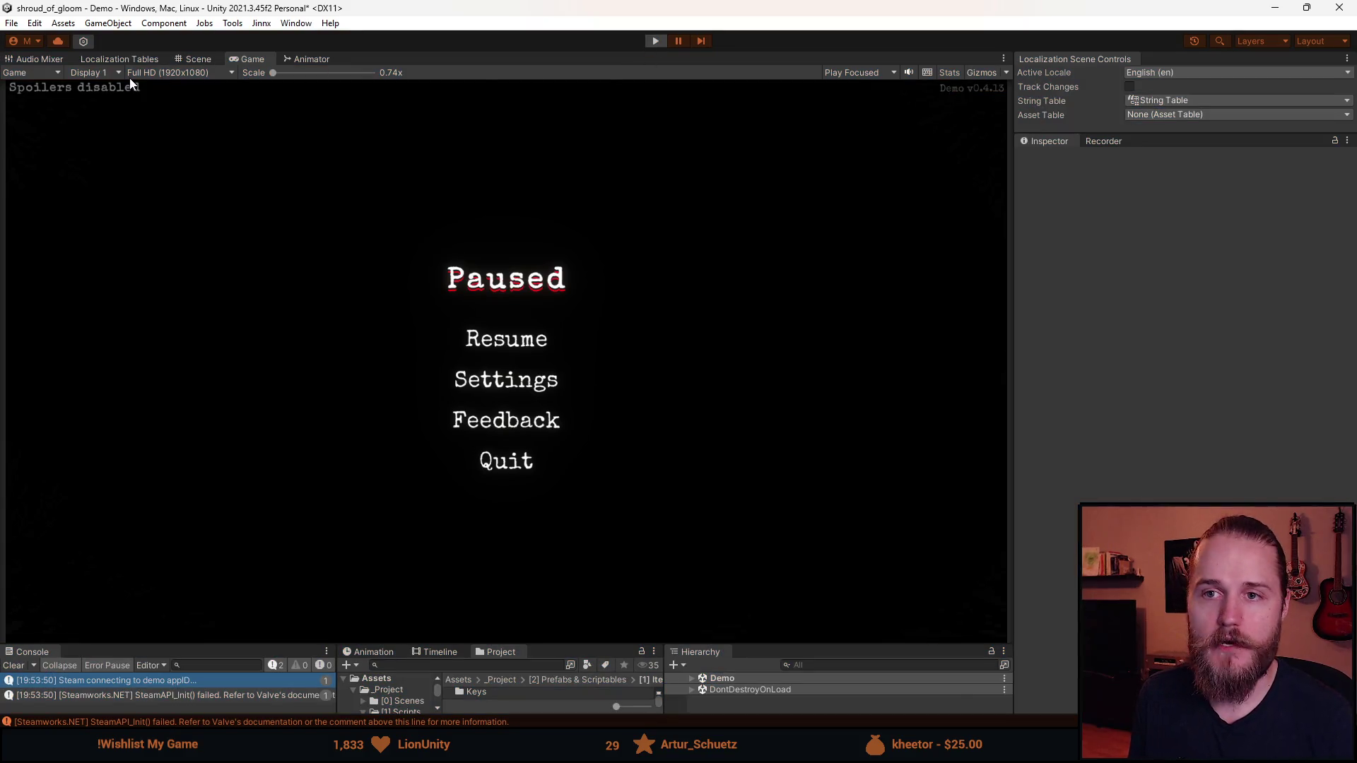
Stop play mode with Ctrl+P
key("ctrl+p")
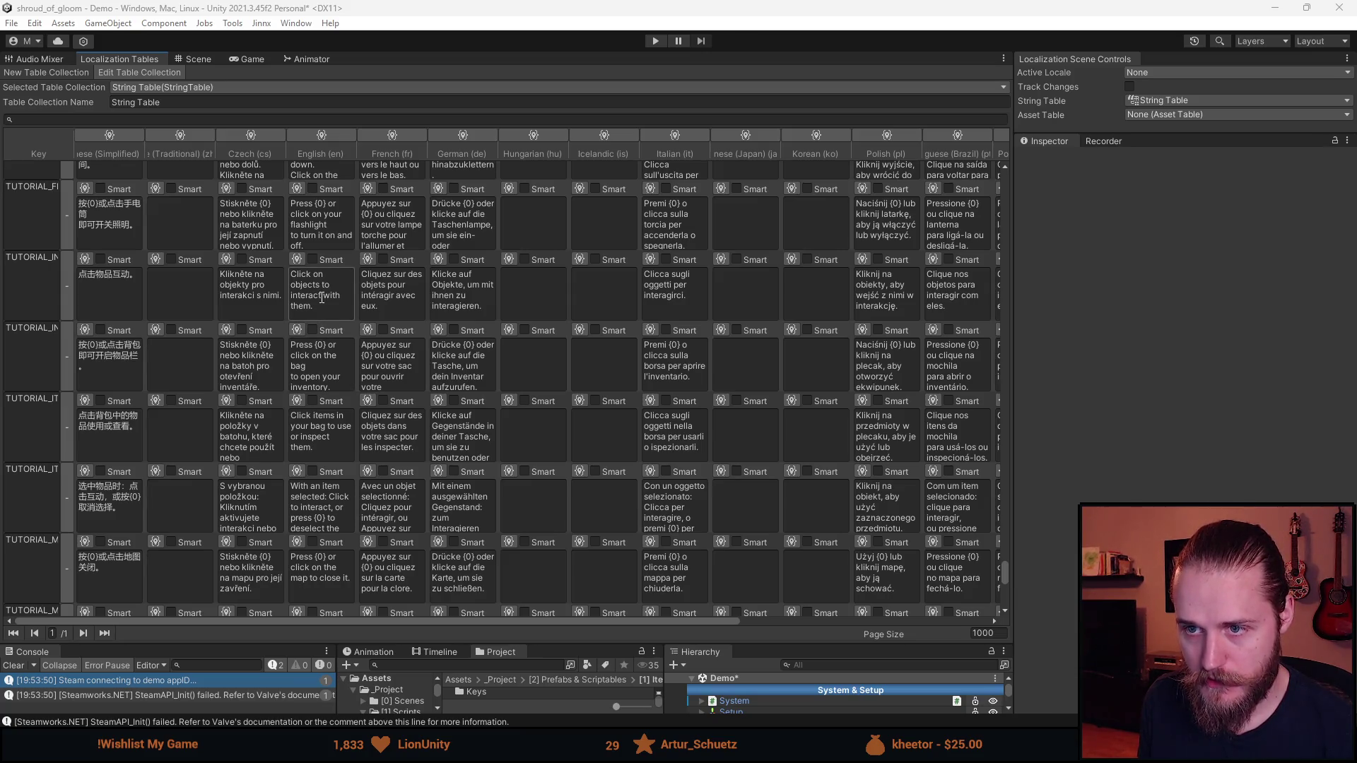
Edit the English map tip cell so it ends with 'map, journal and notes', then return to the Game view
scroll(324, 429, "down", 1)
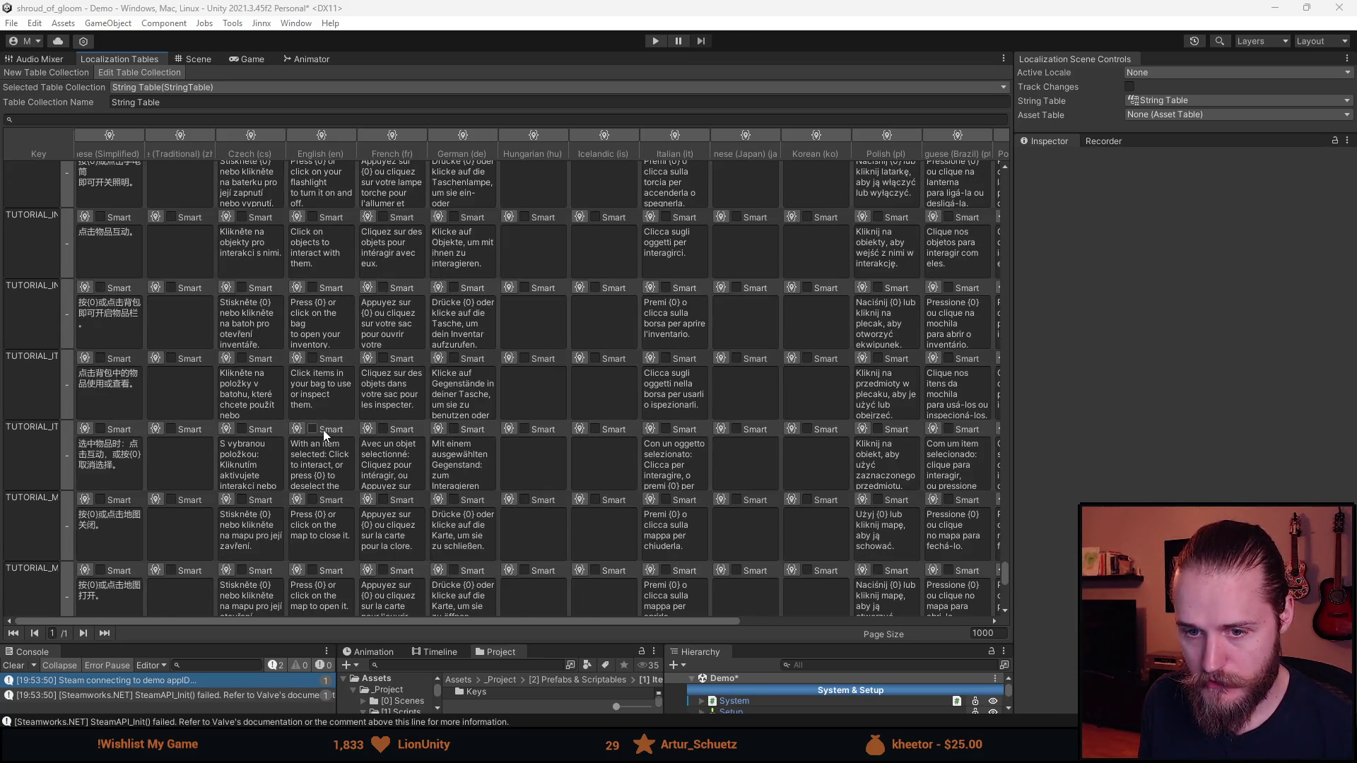
scroll(325, 460, "down", 1)
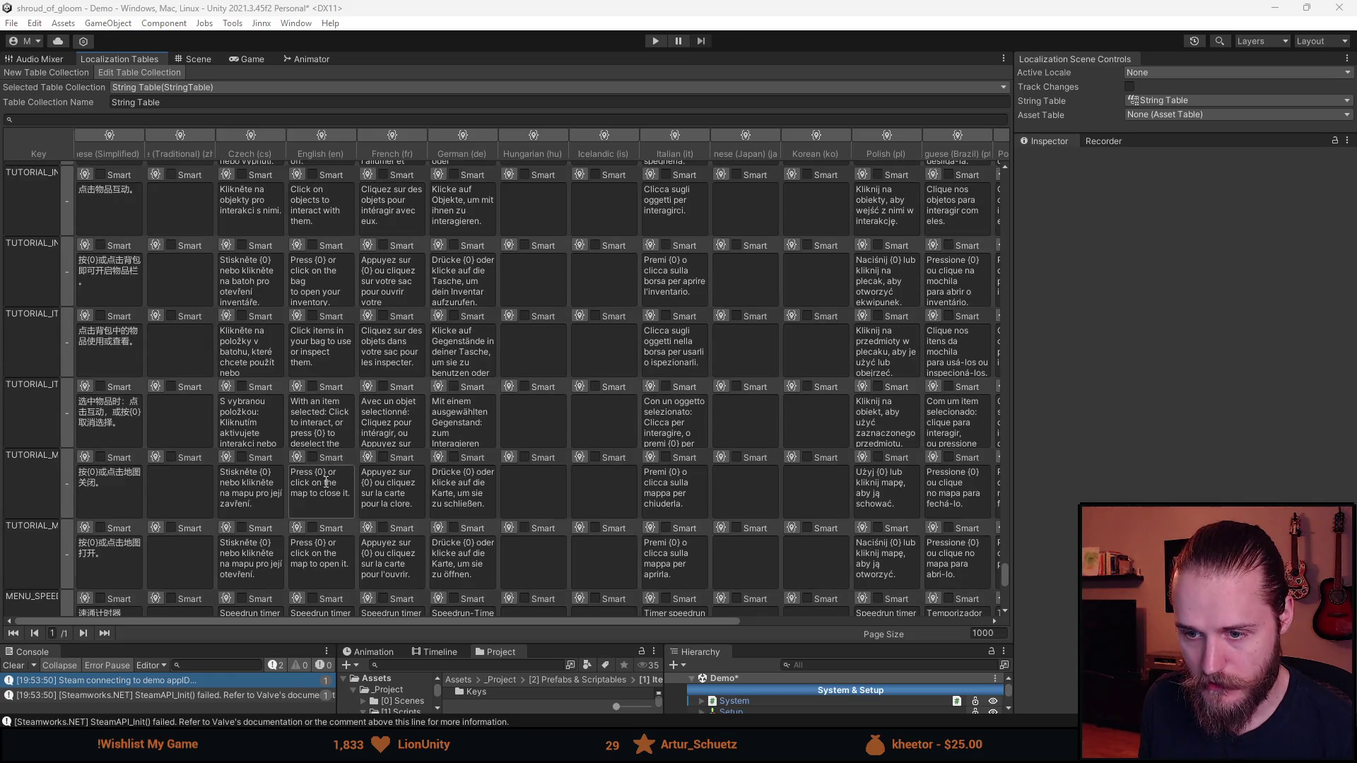
left_click(326, 554)
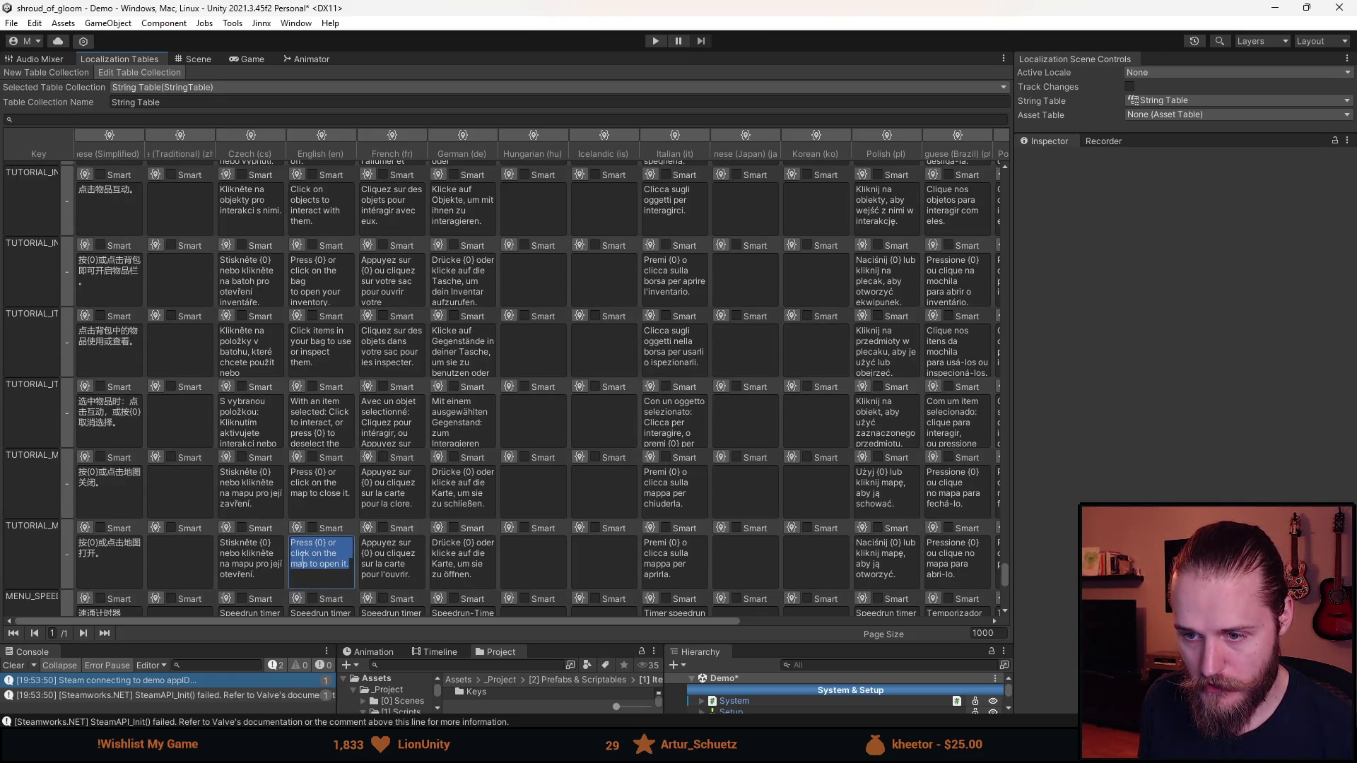
left_click(314, 567)
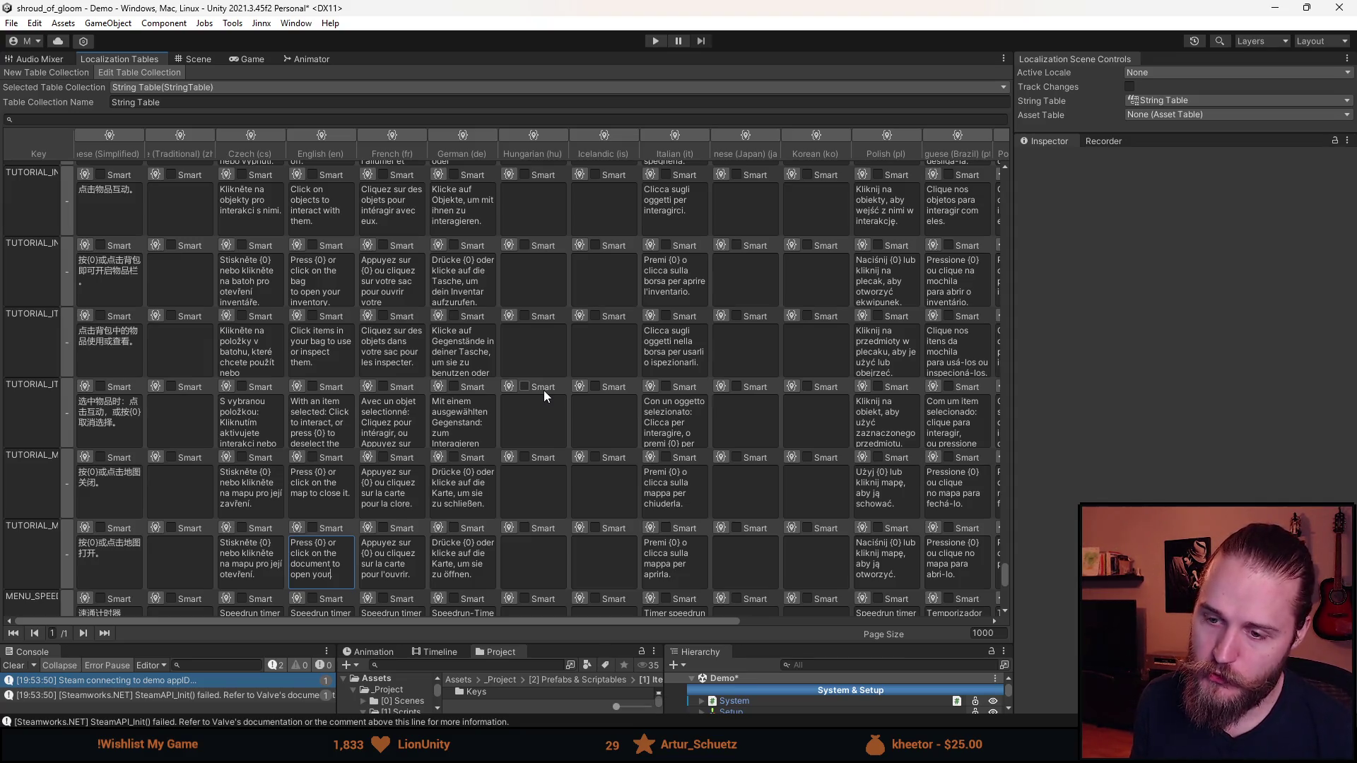
type("p.")
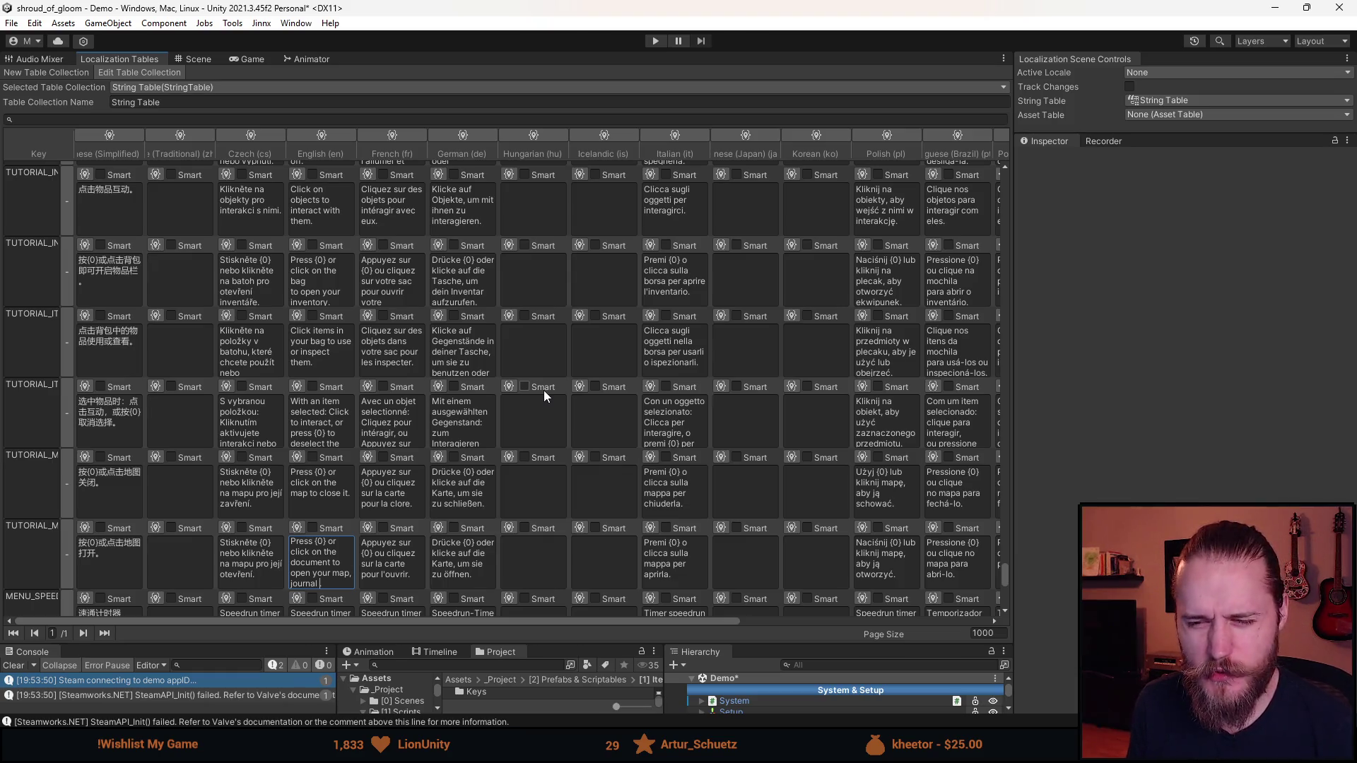
type("otes.")
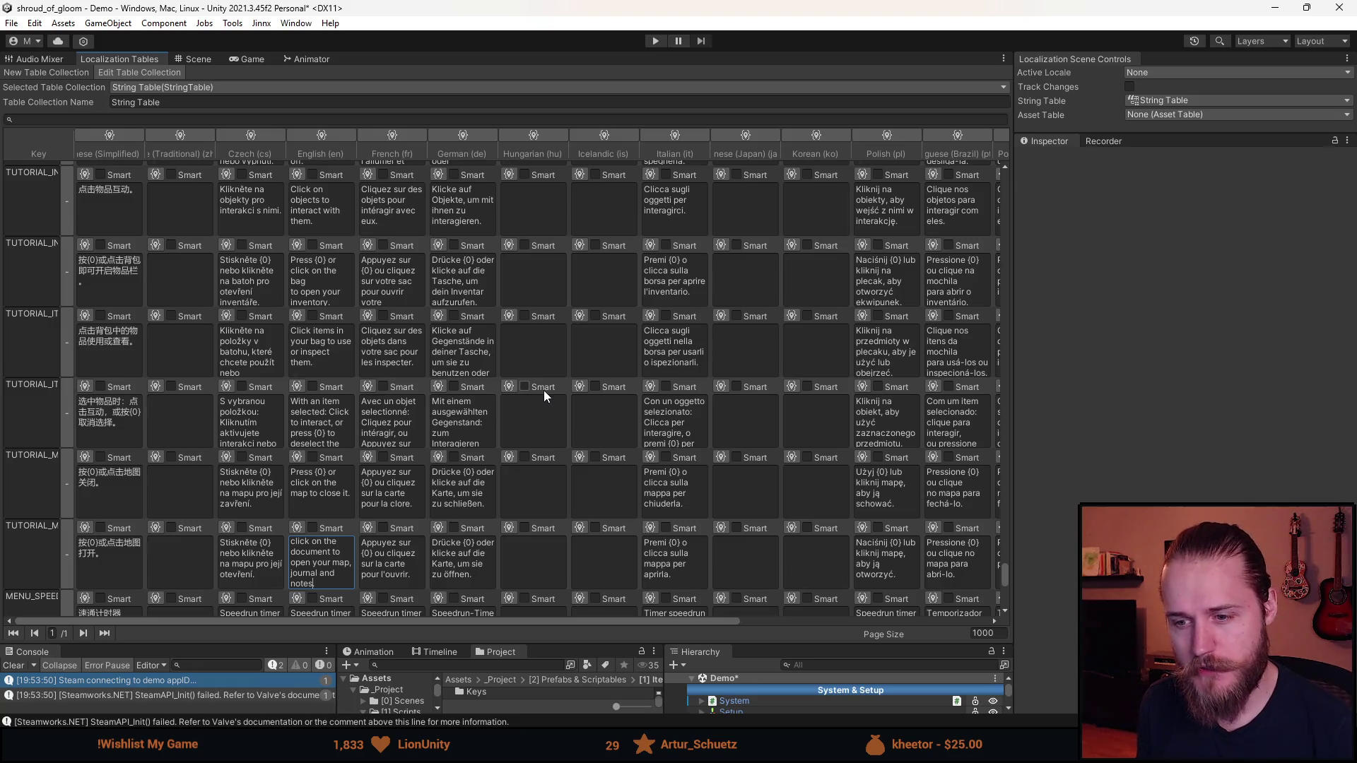
key("ctrl+BackSpace")
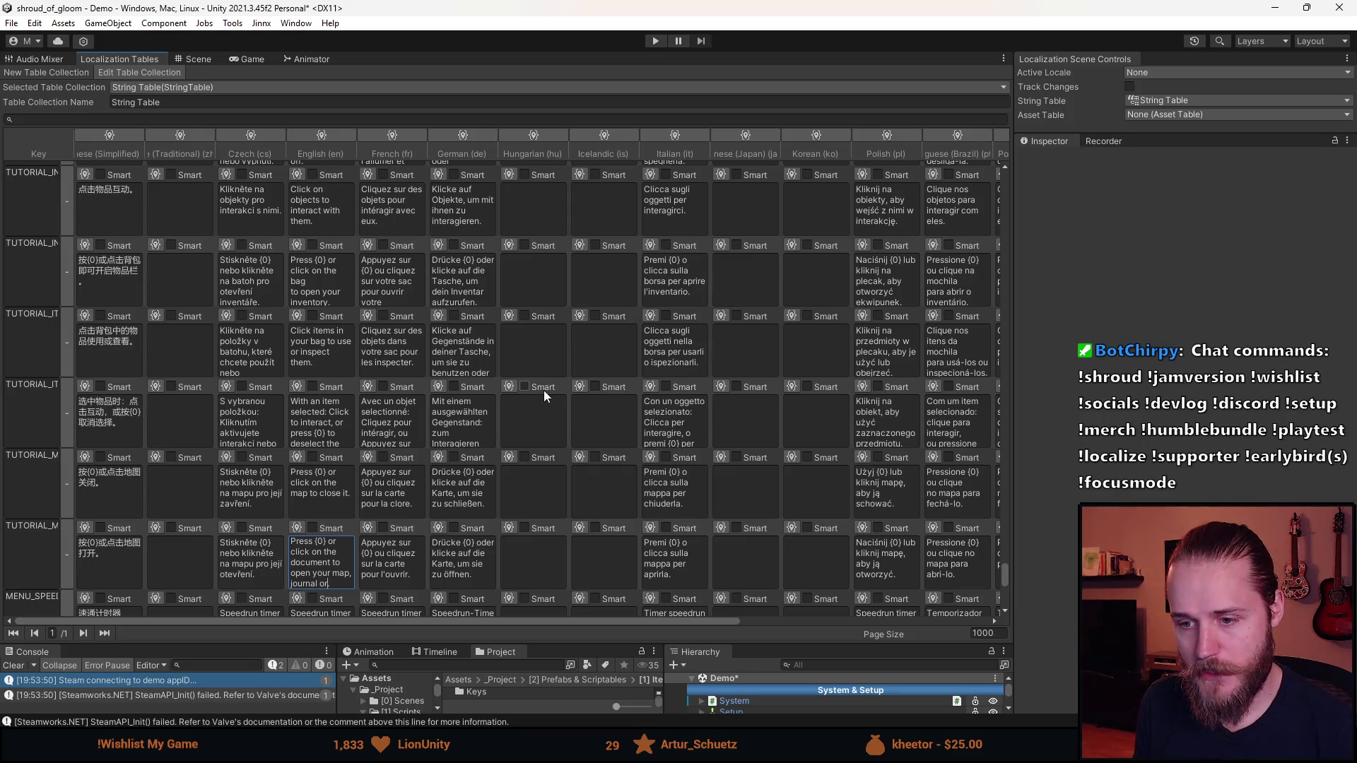
key("ctrl+BackSpace")
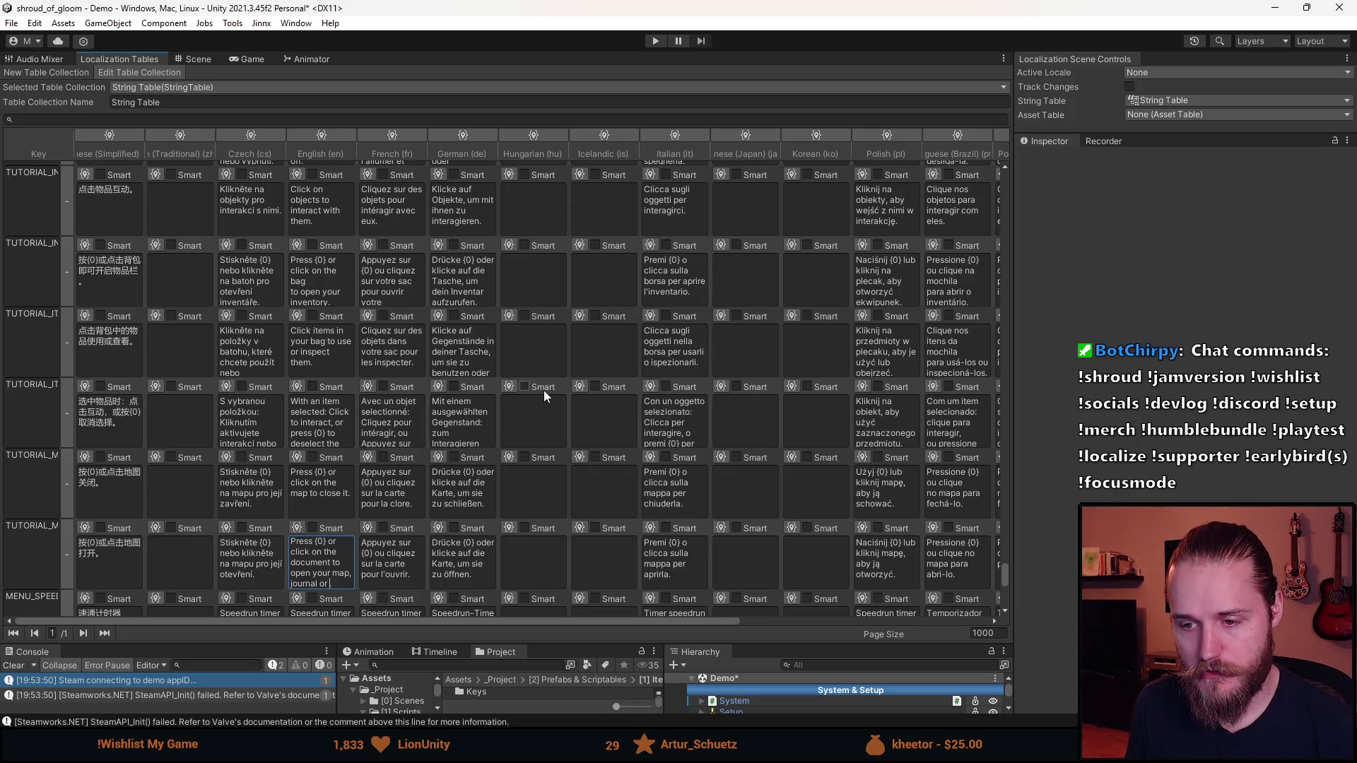
type("otes.")
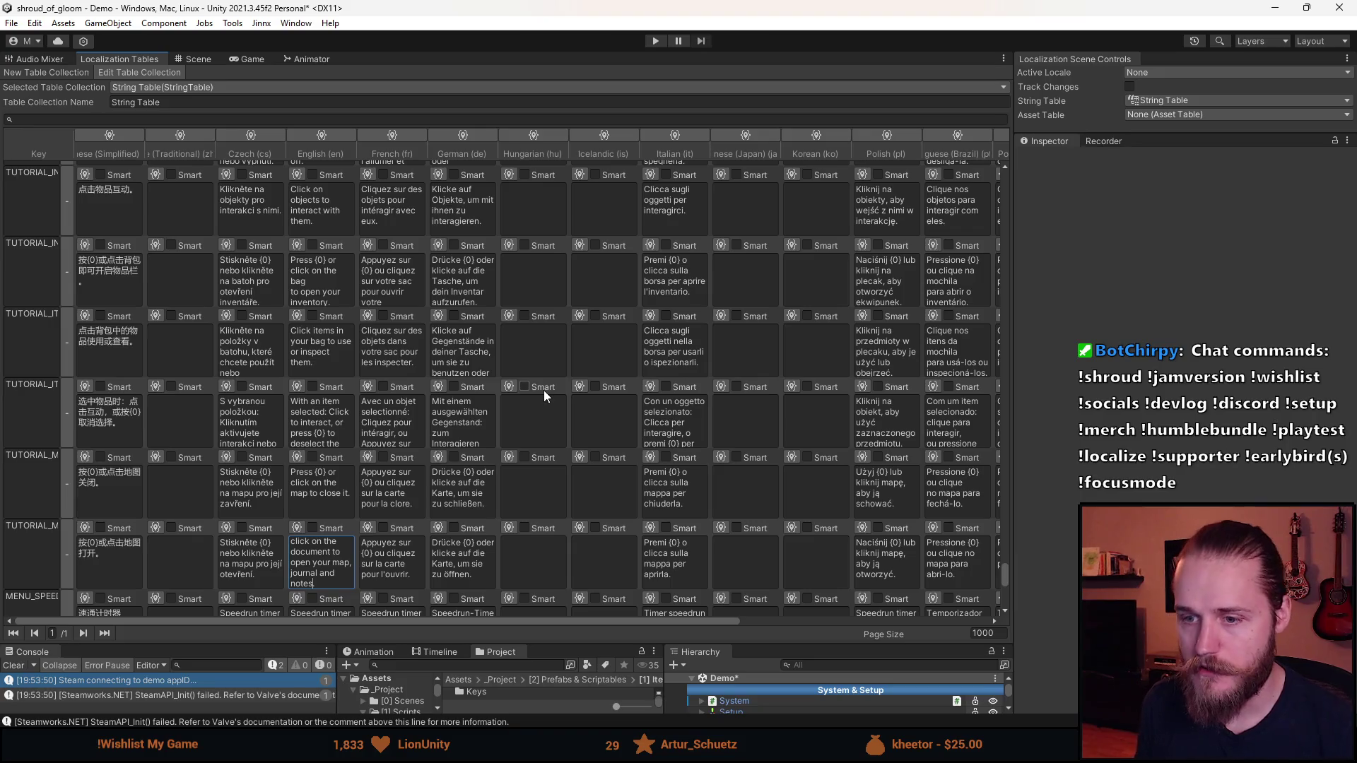
left_click(246, 59)
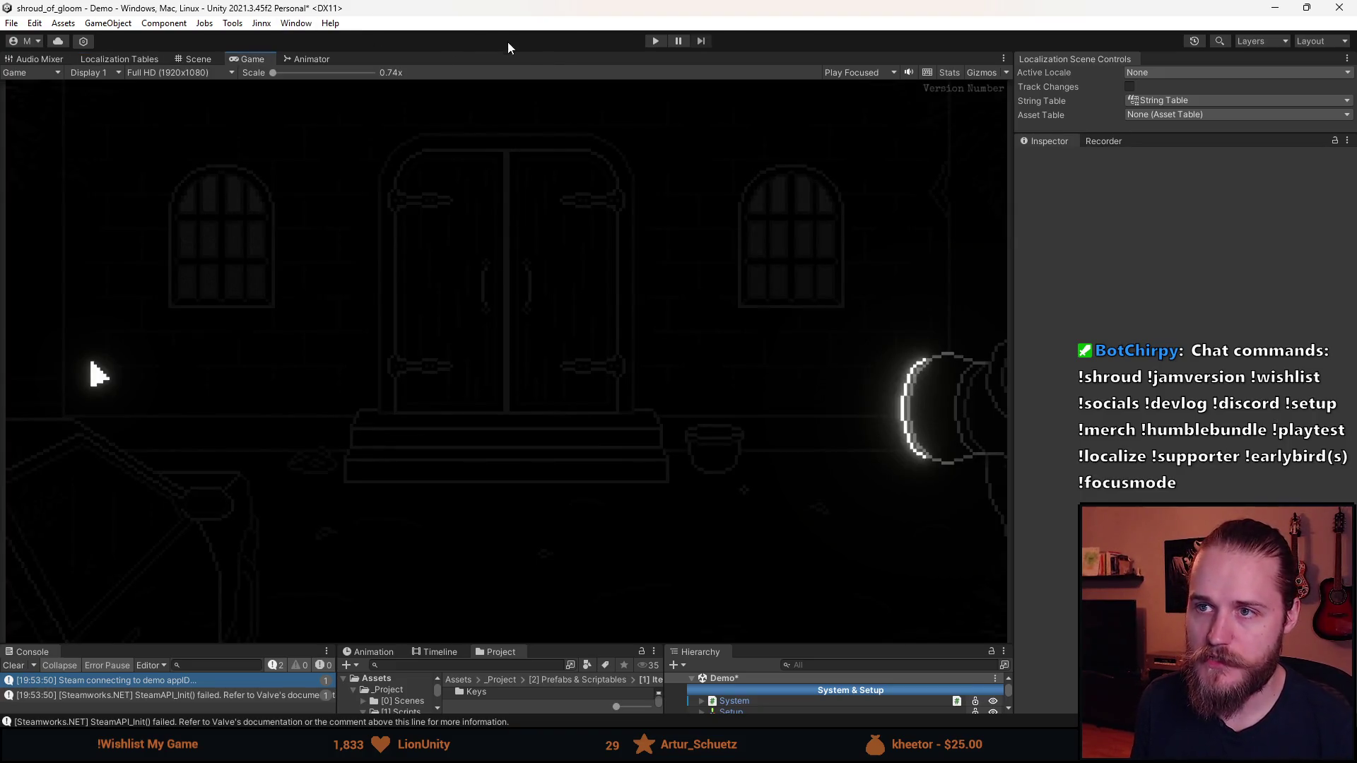
Enter Play mode to test the reworded map tip
left_click(657, 41)
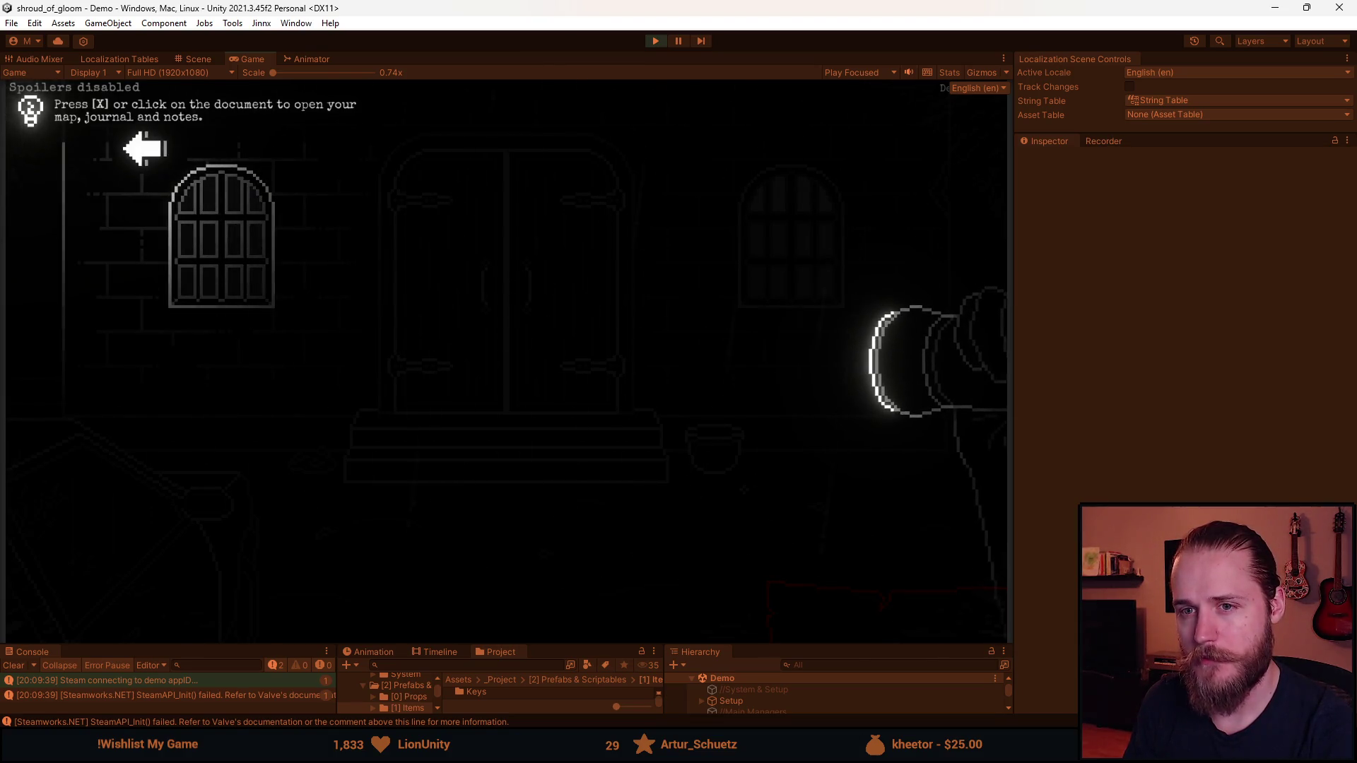
View the document's Journal, Notes and Main Floor map pages, close it, then pick up the Rosary Bead
left_click(869, 630)
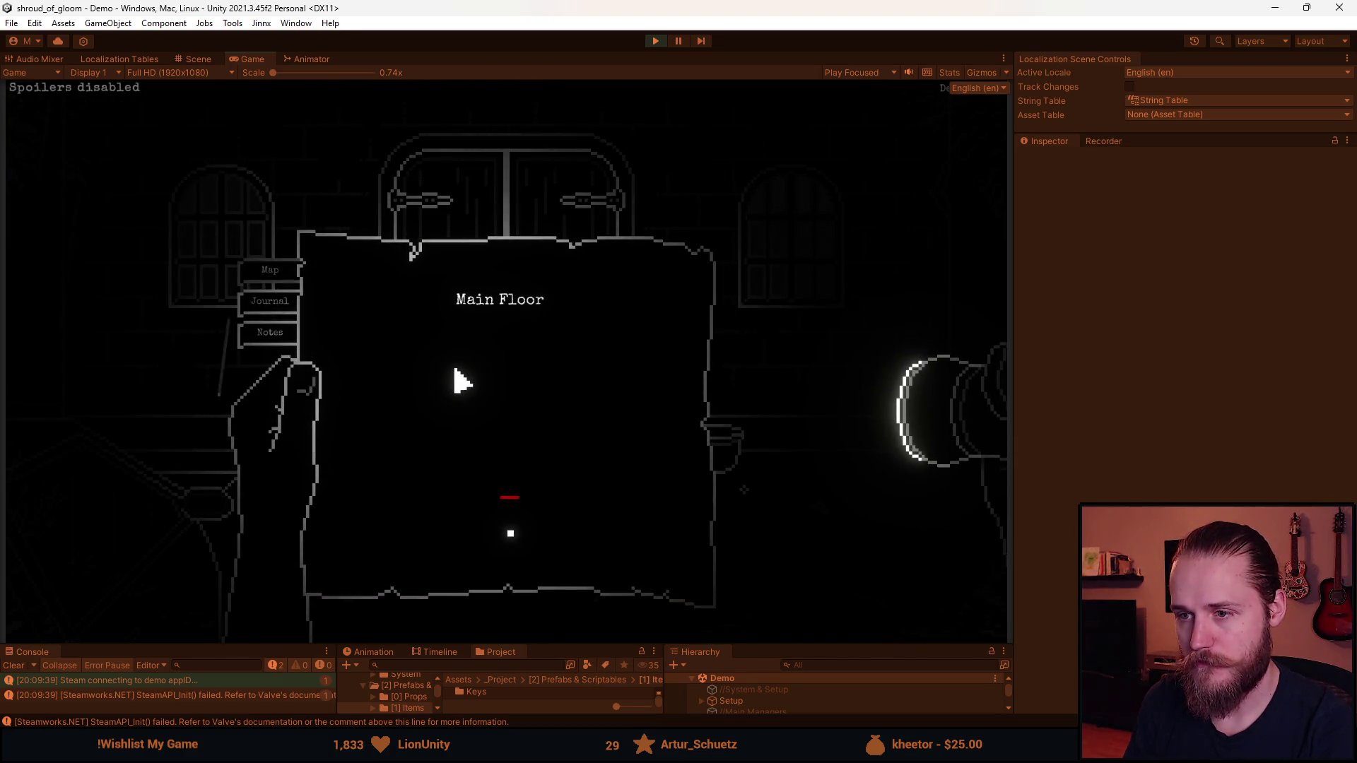
key("j")
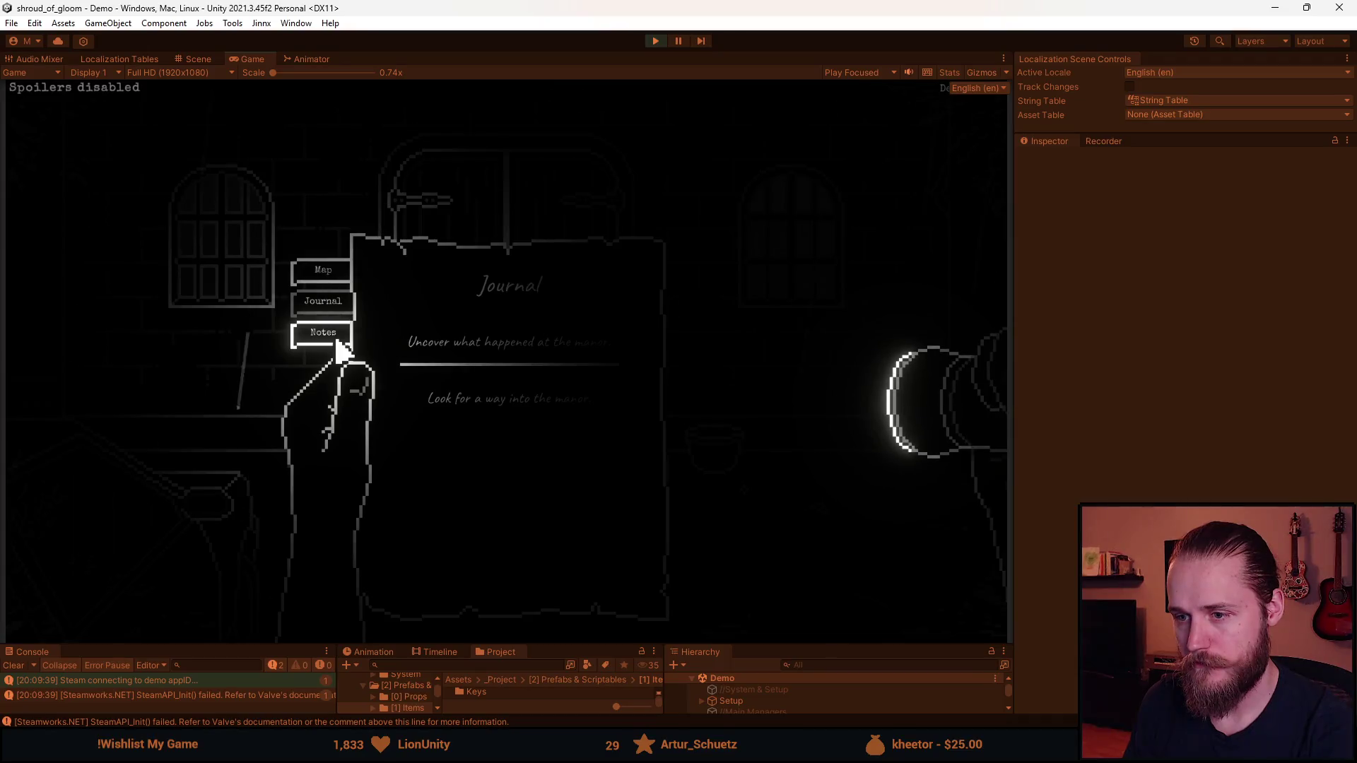
left_click(332, 338)
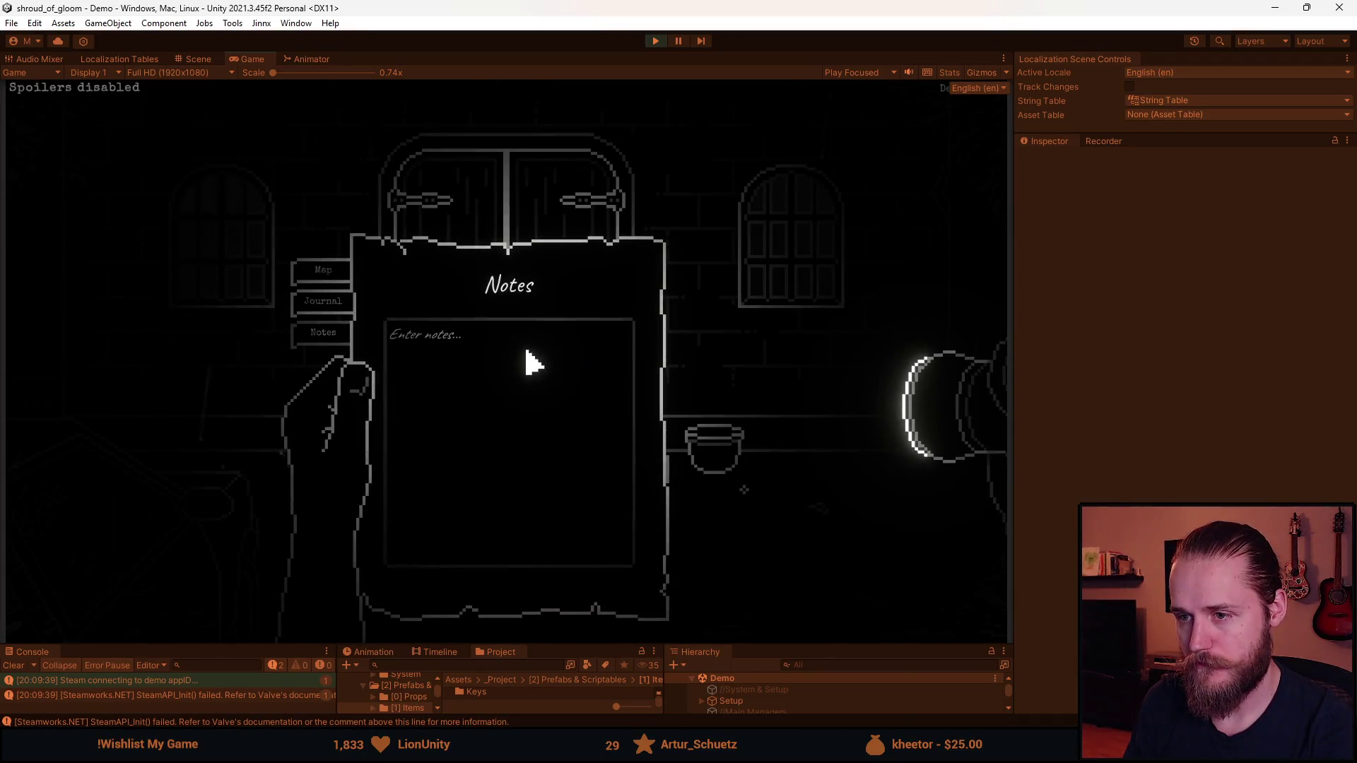
left_click(327, 271)
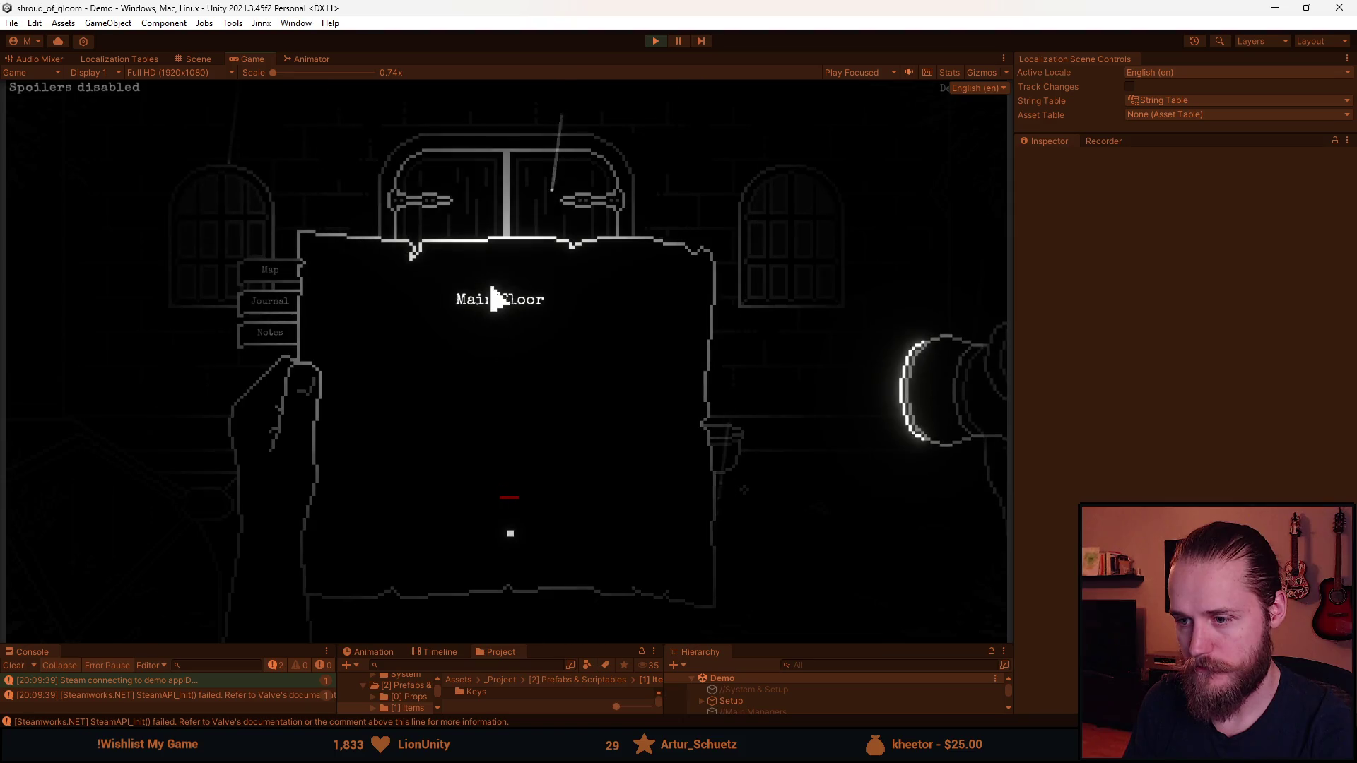
key("Escape")
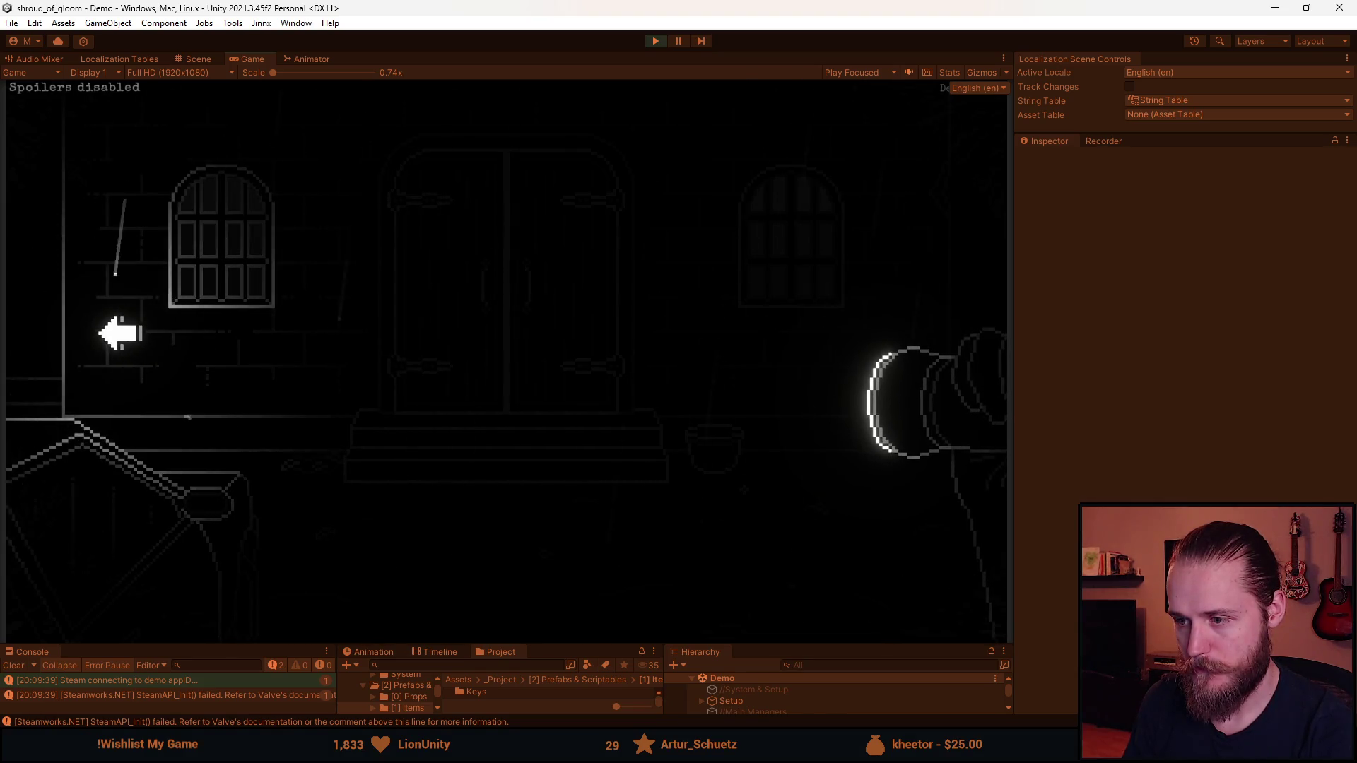
left_click(744, 487)
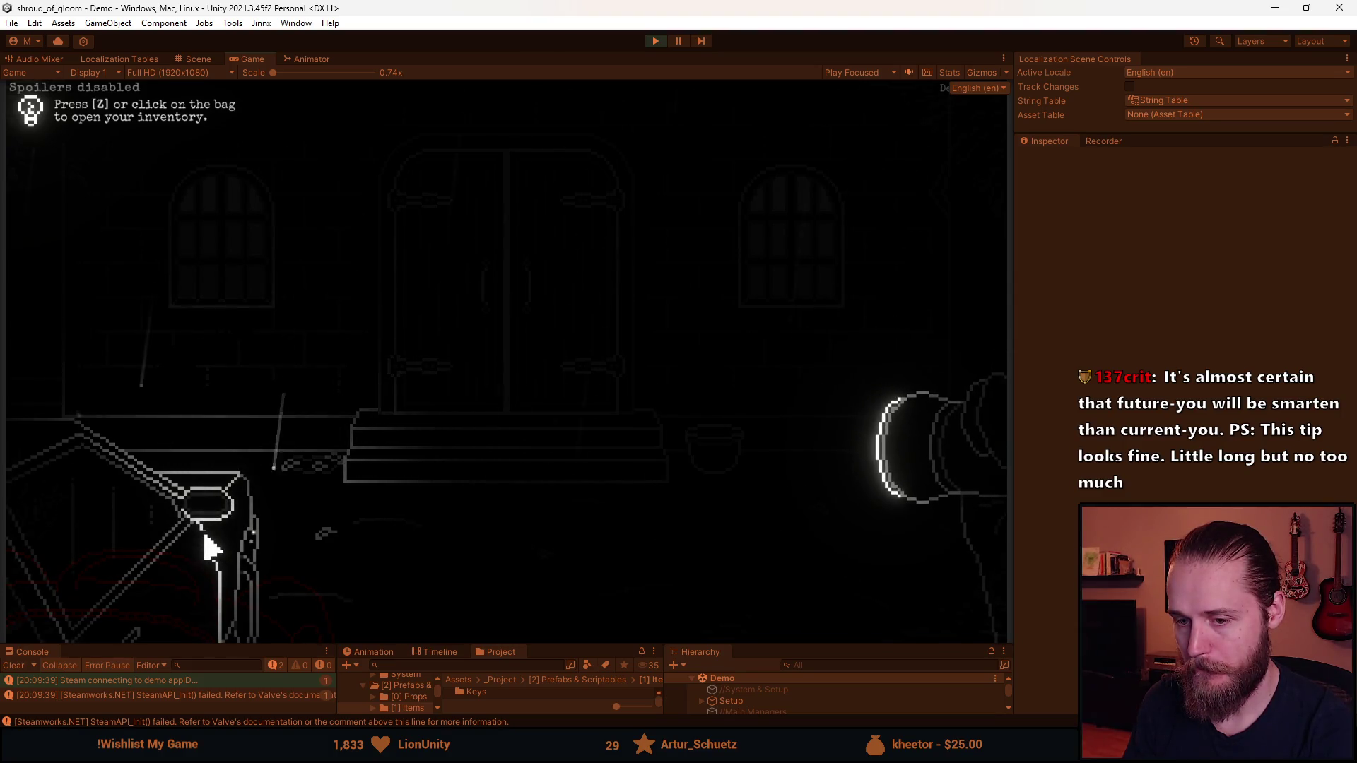
Open the bag, select the Rosary Bead and use it on the left window
left_click(159, 620)
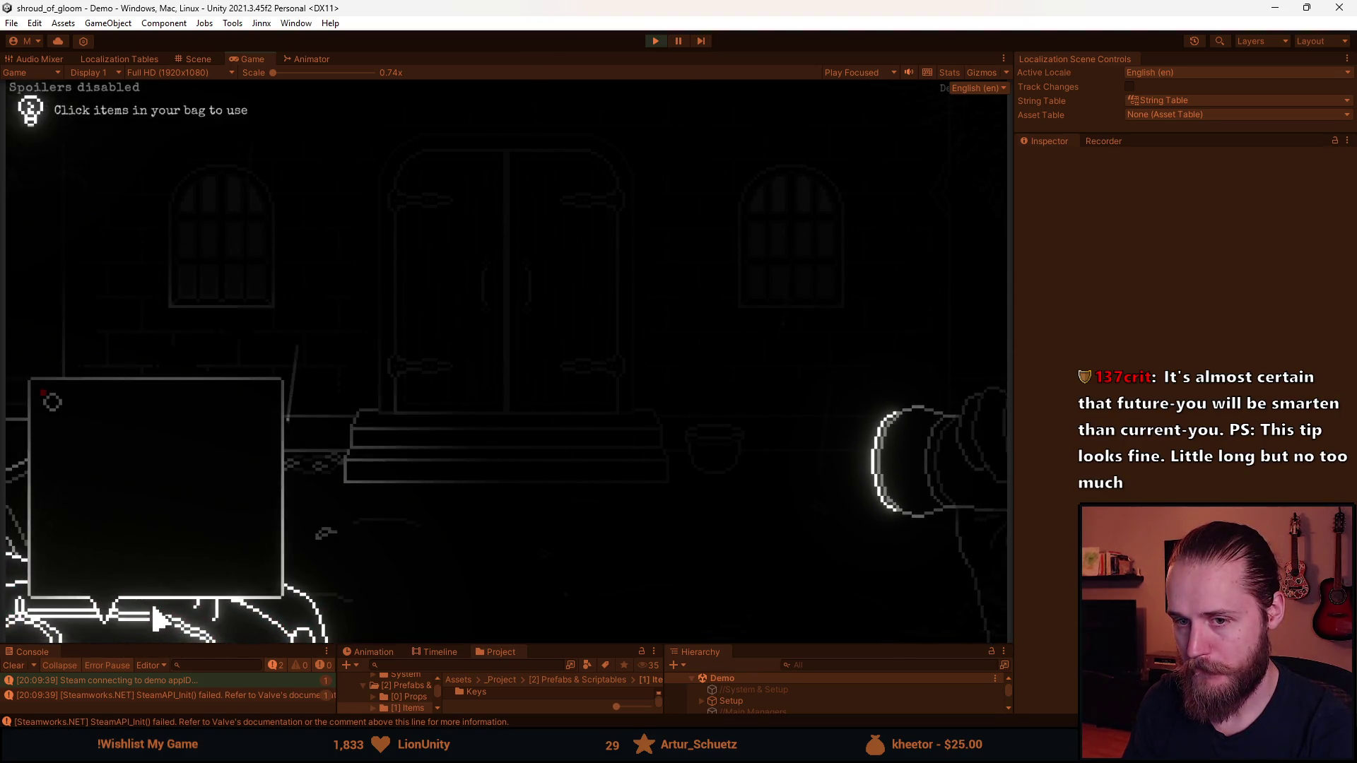
left_click(60, 412)
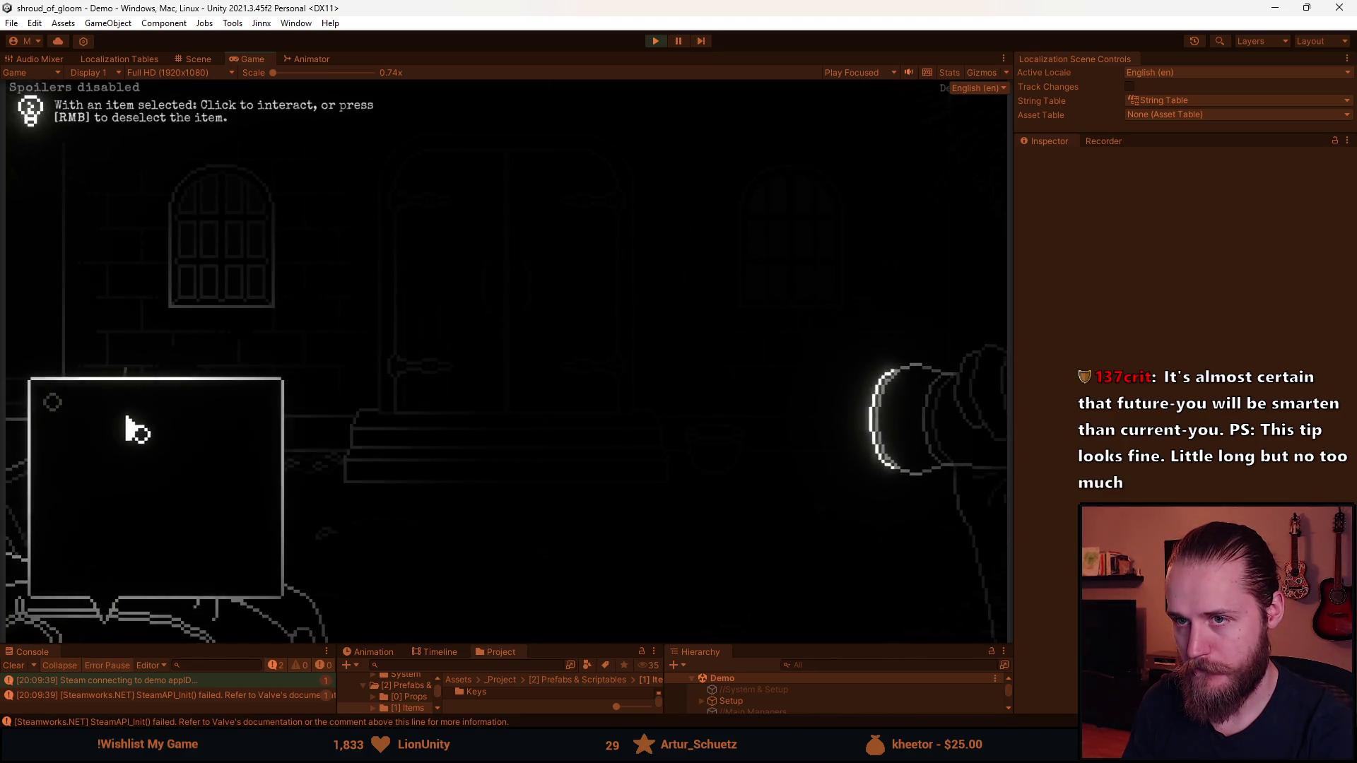
left_click(230, 285)
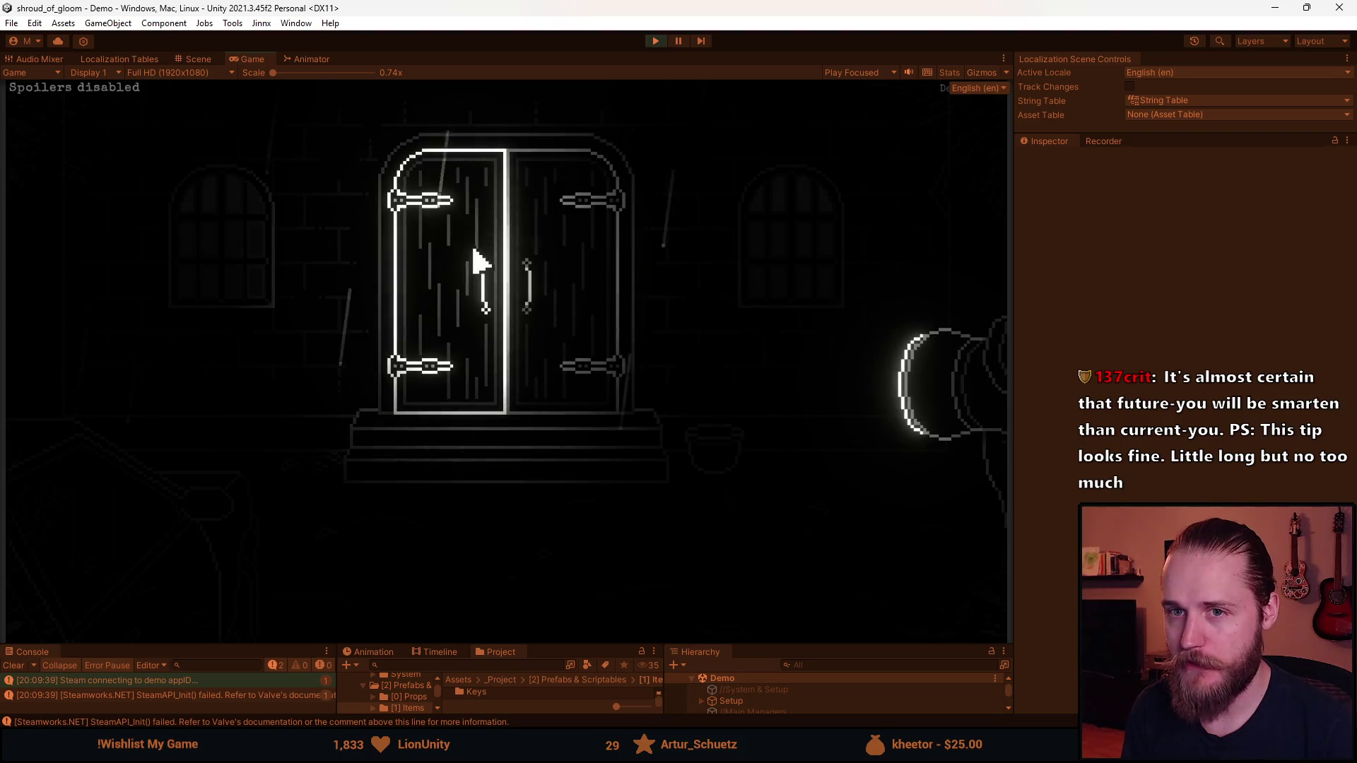
Quit to the main menu from the pause menu, confirm, and start a new game
key("Escape")
left_click(509, 467)
left_click(513, 424)
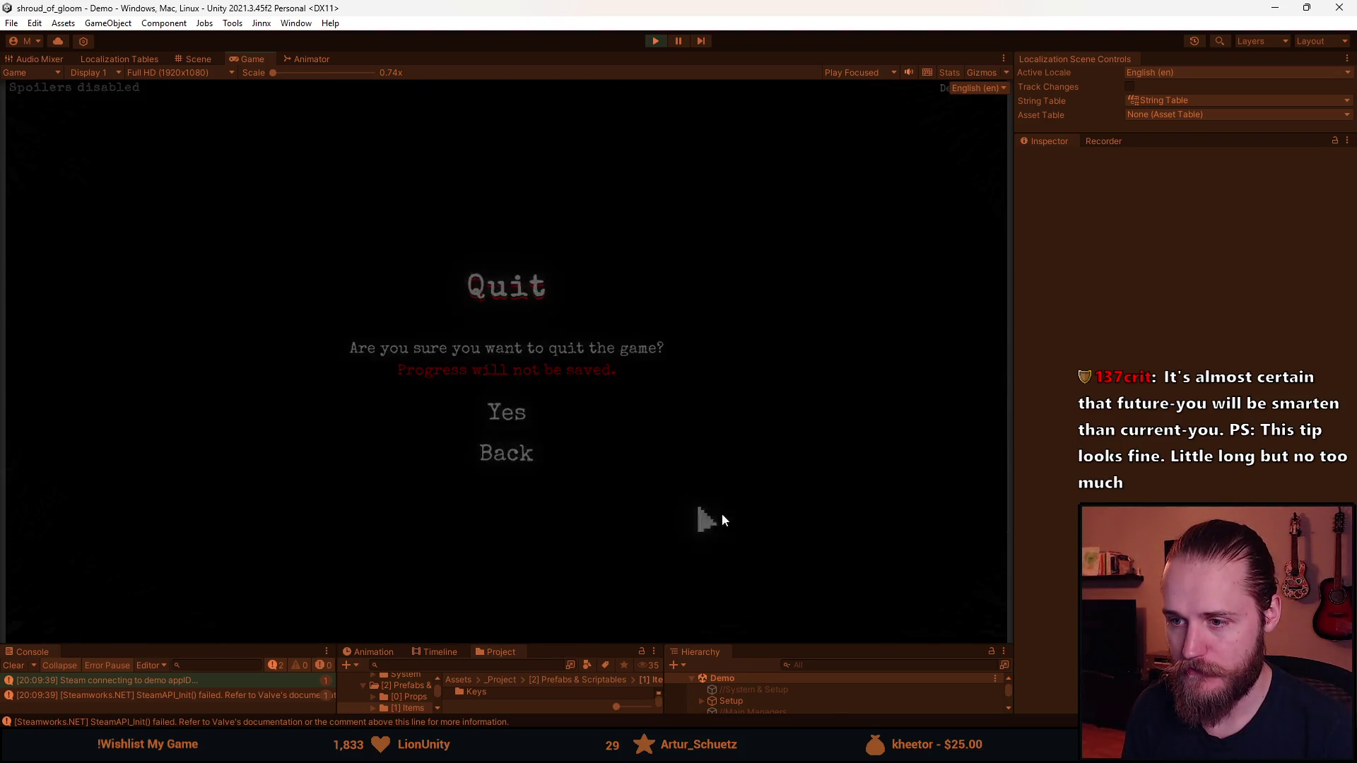
left_click(247, 364)
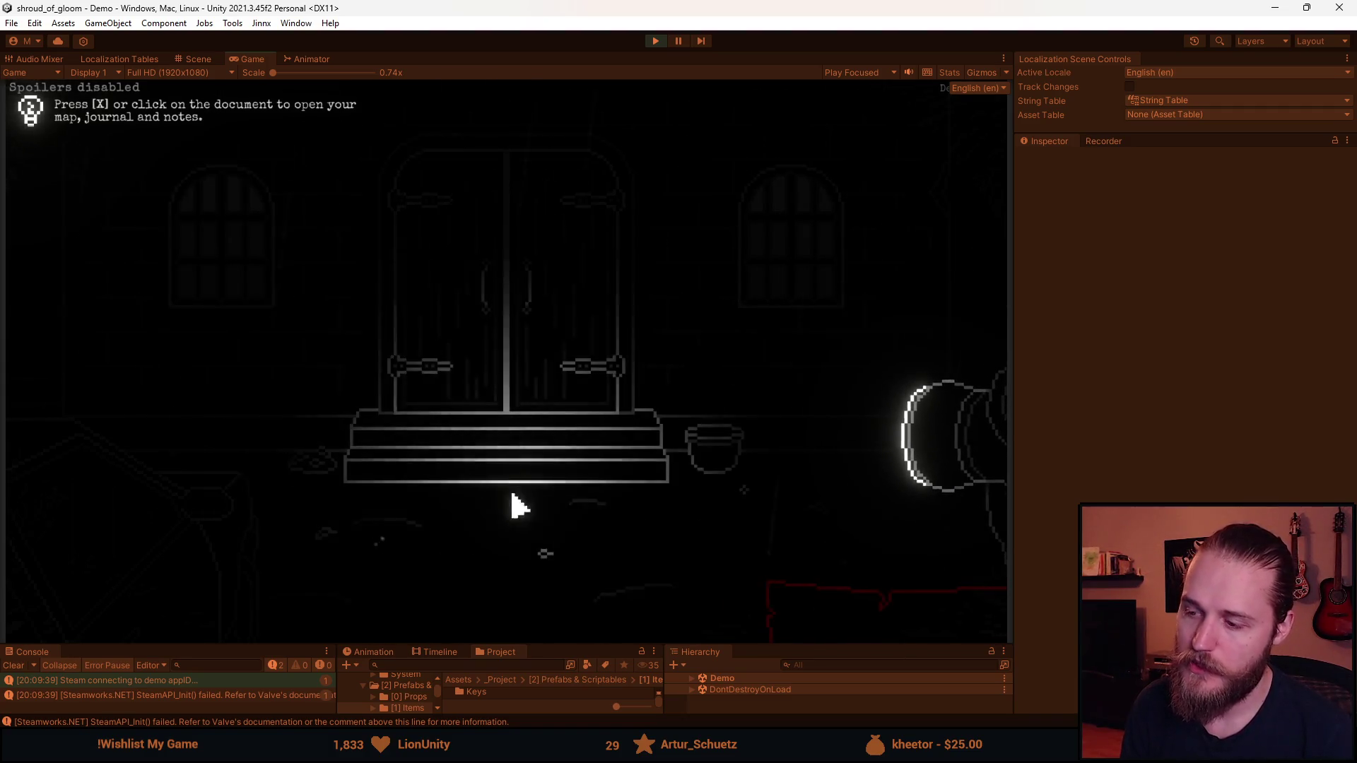
Open the map document in the hall scene
left_click(833, 621)
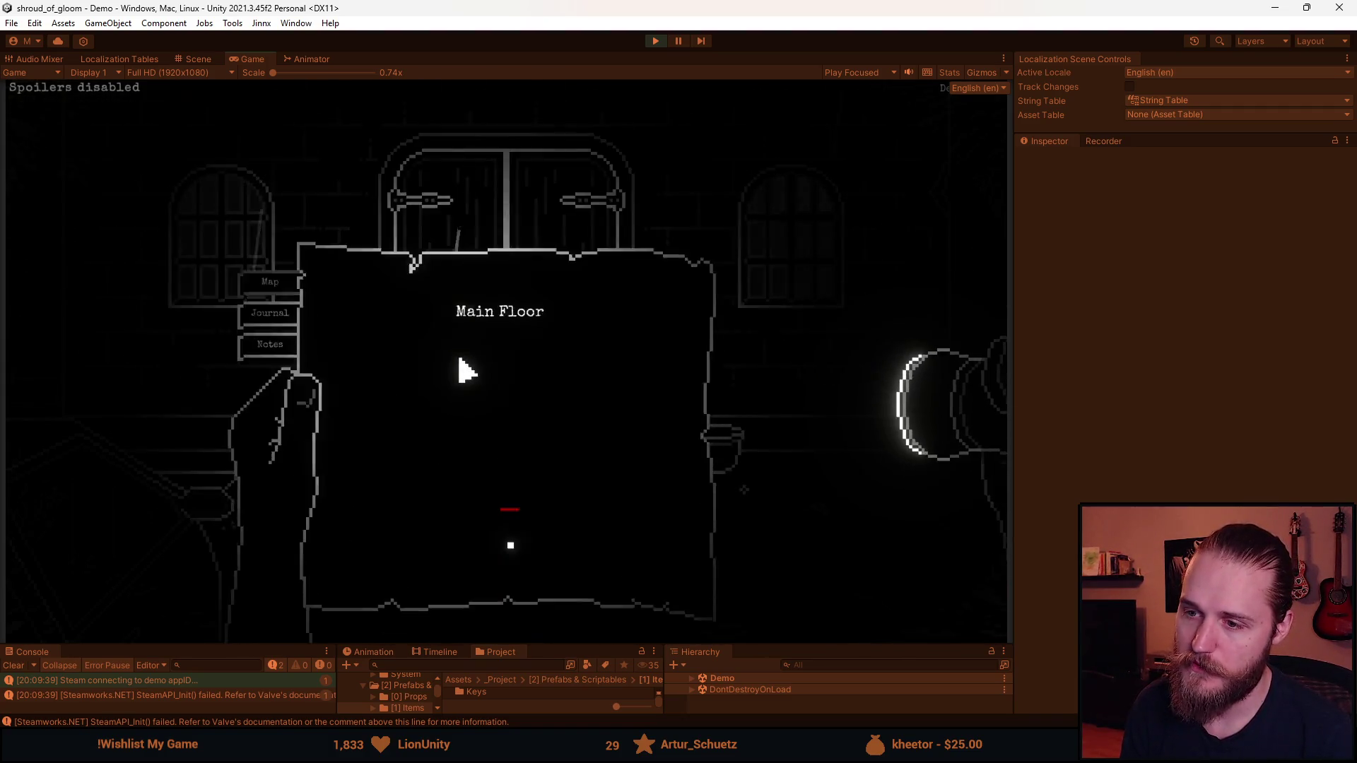
Close the map, open the bag and try the Rosary Bead in the room
right_click(494, 342)
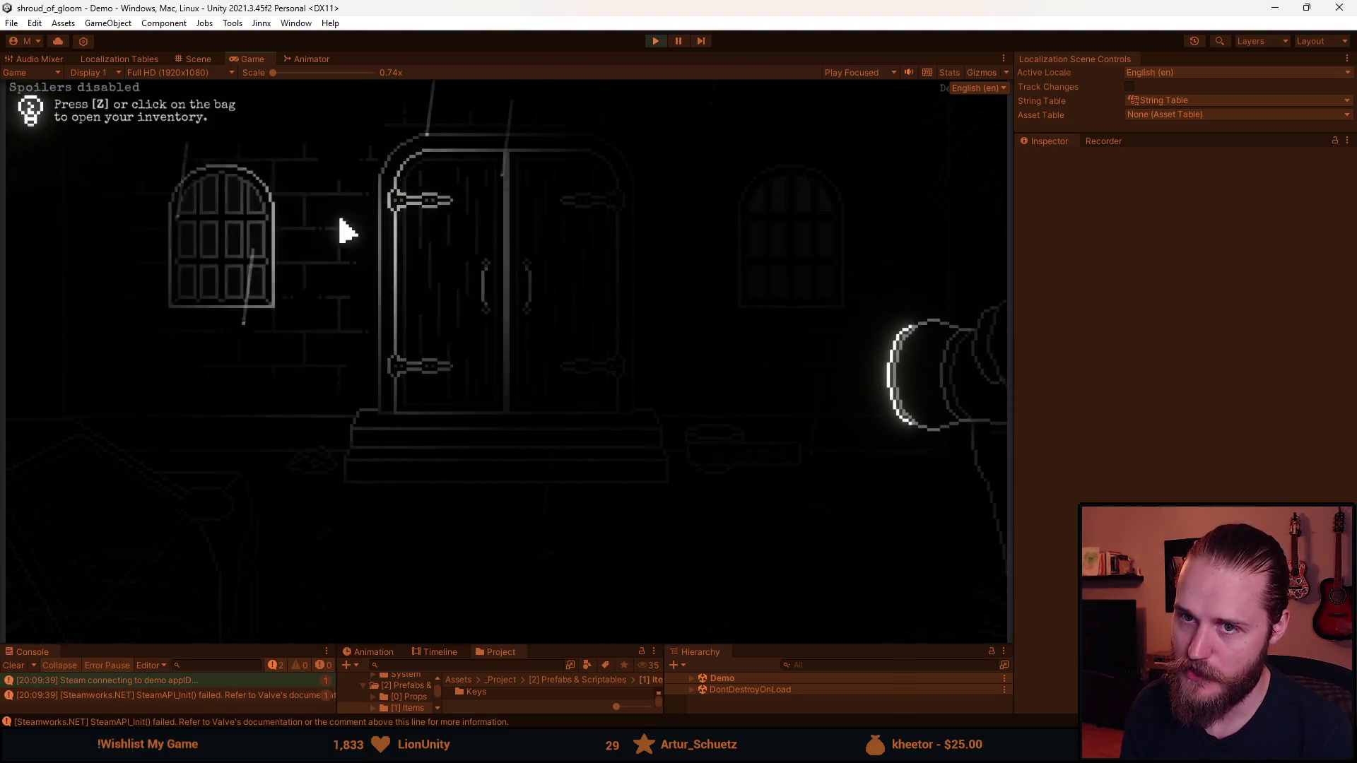
left_click(240, 449)
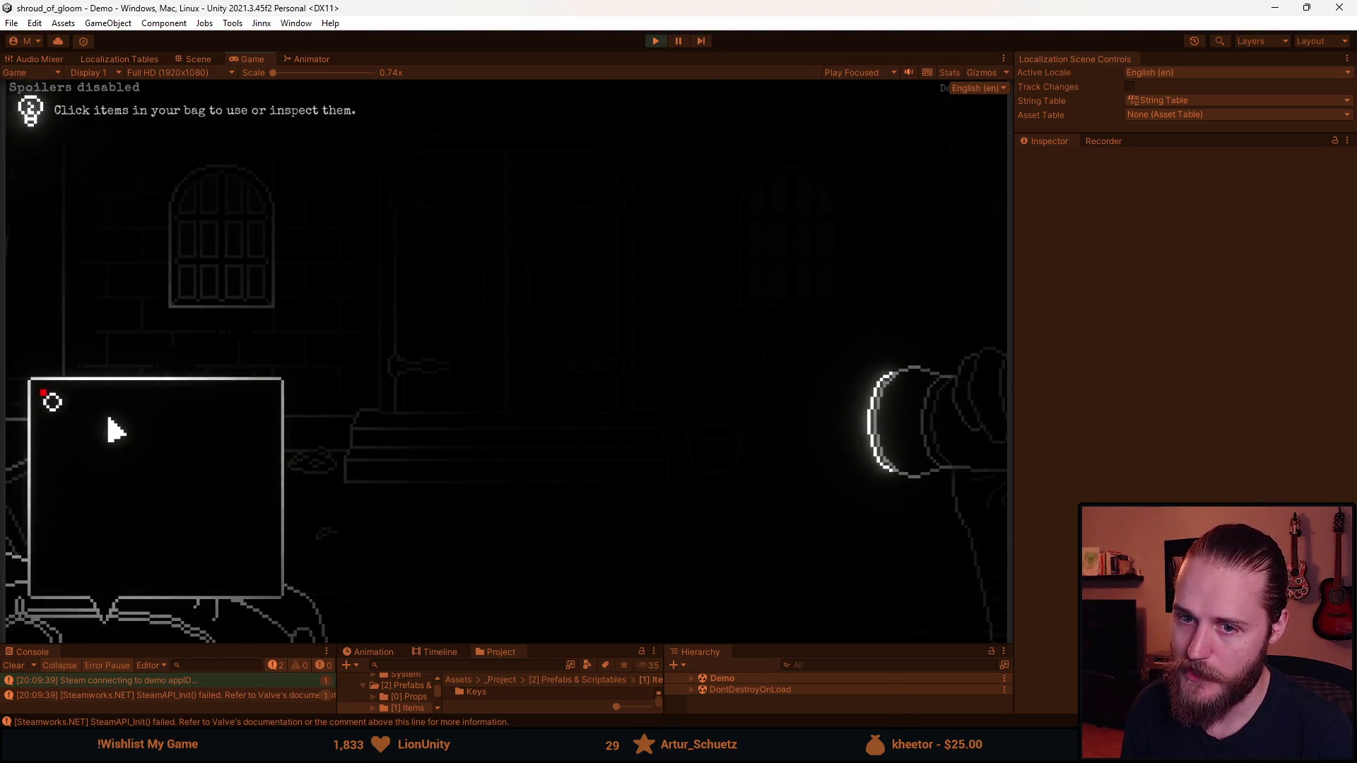
left_click(67, 429)
left_click(230, 269)
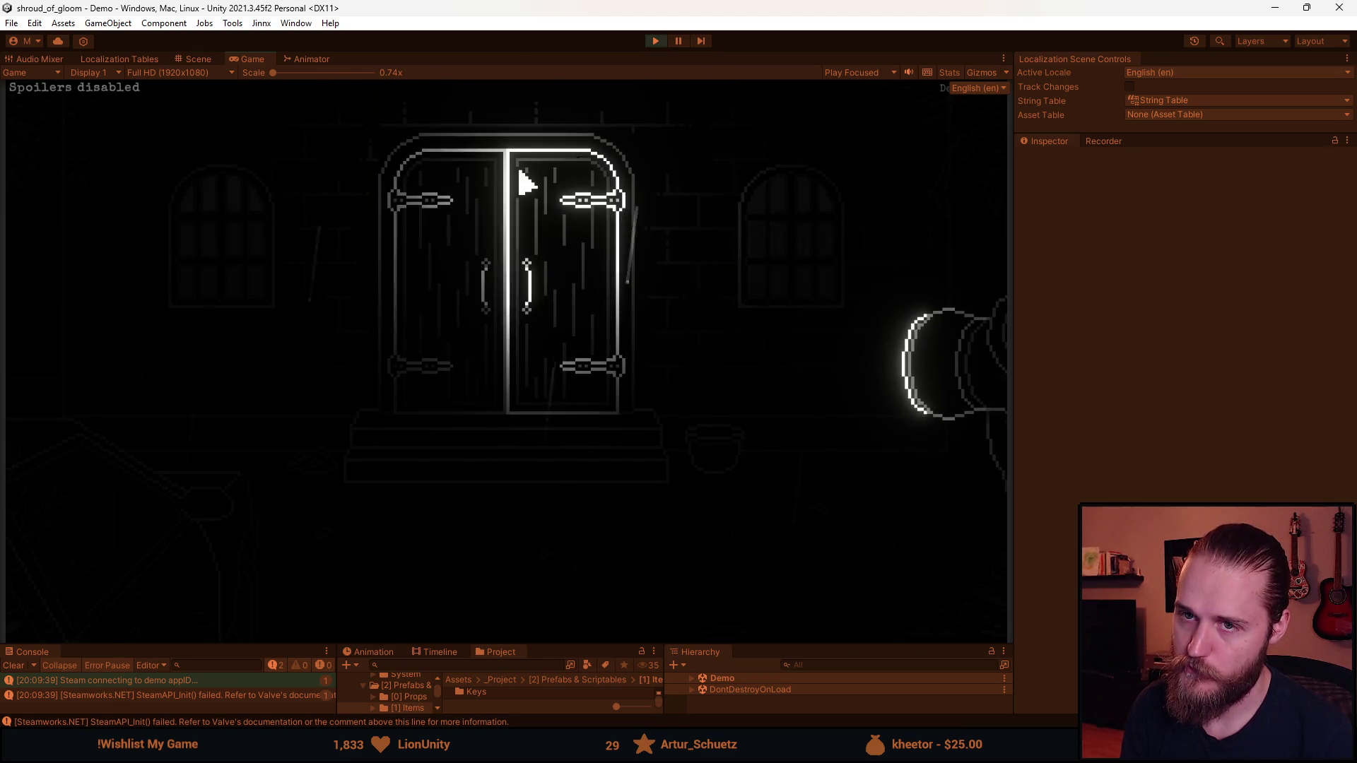
Walk through several rooms via their exits and return to the double-door room
left_click(494, 190)
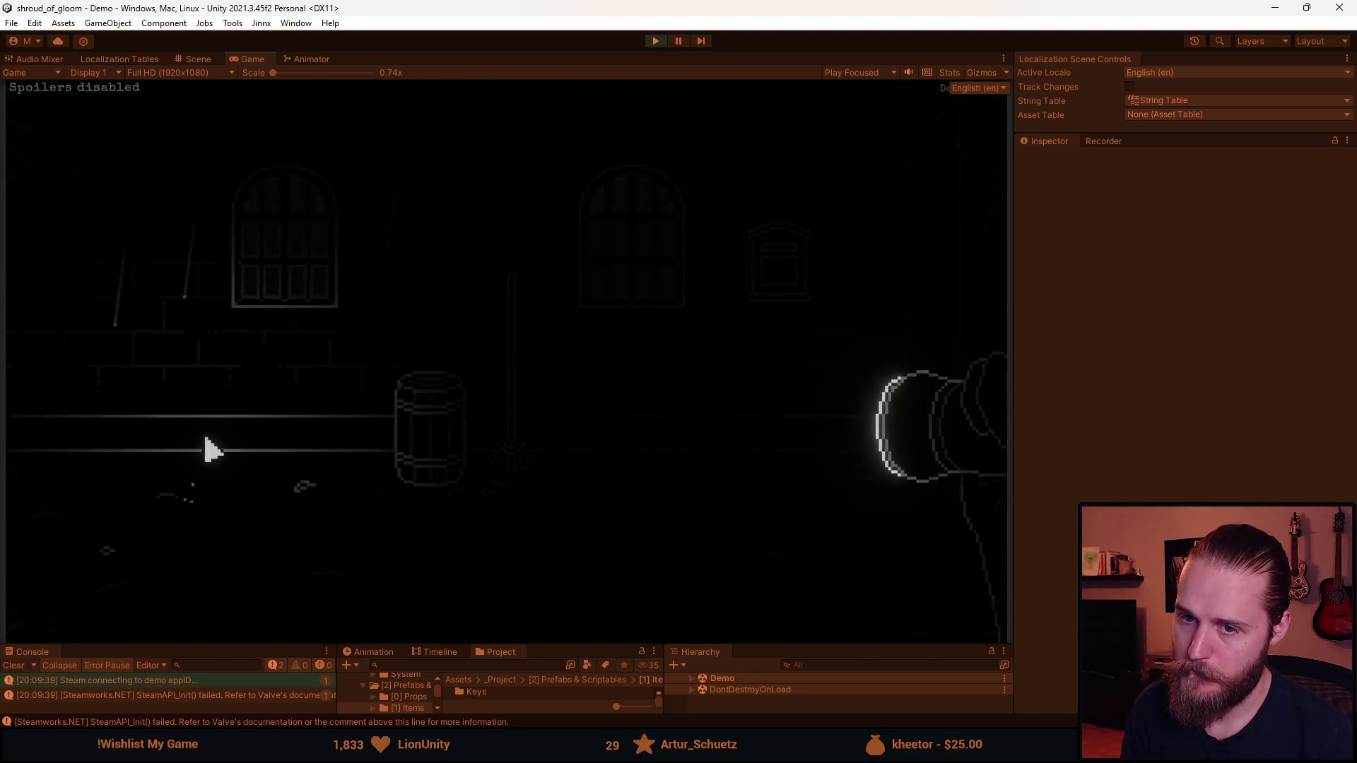
left_click(189, 451)
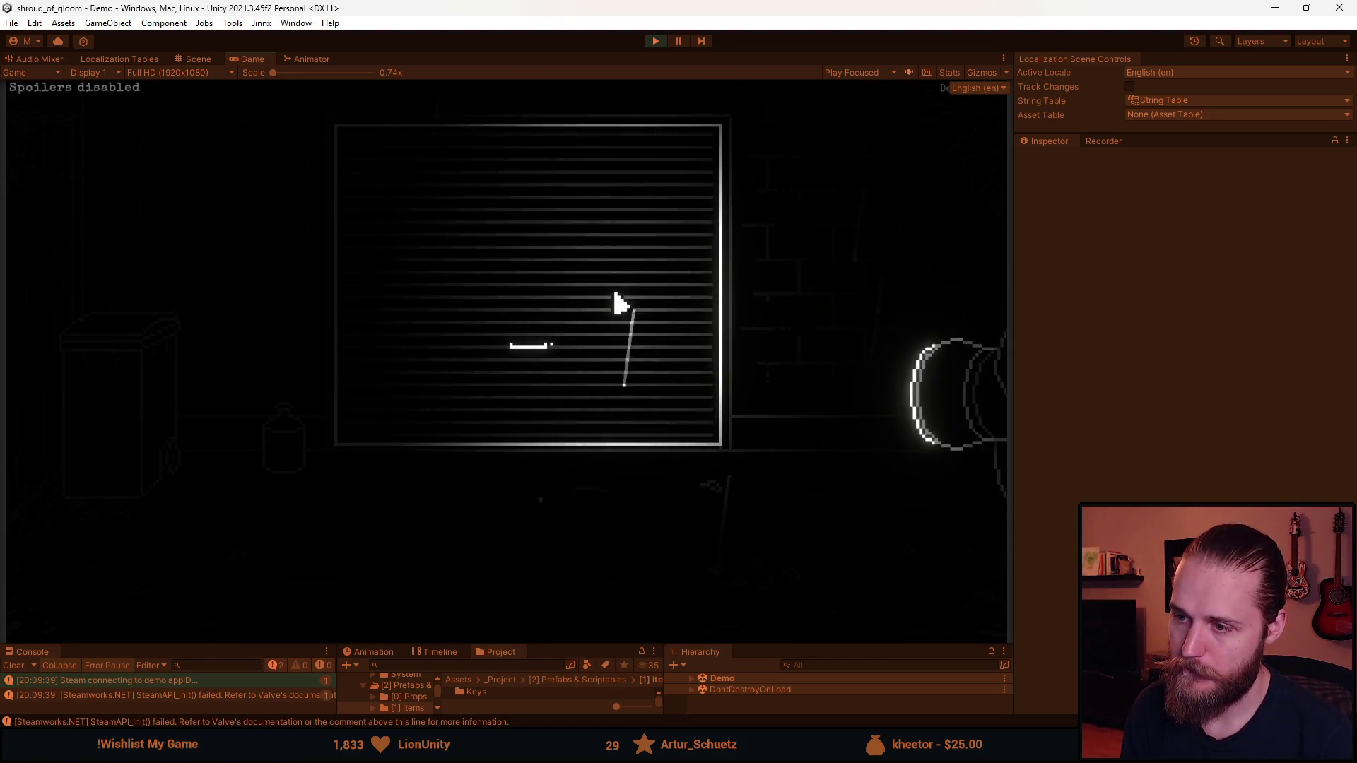
left_click(960, 288)
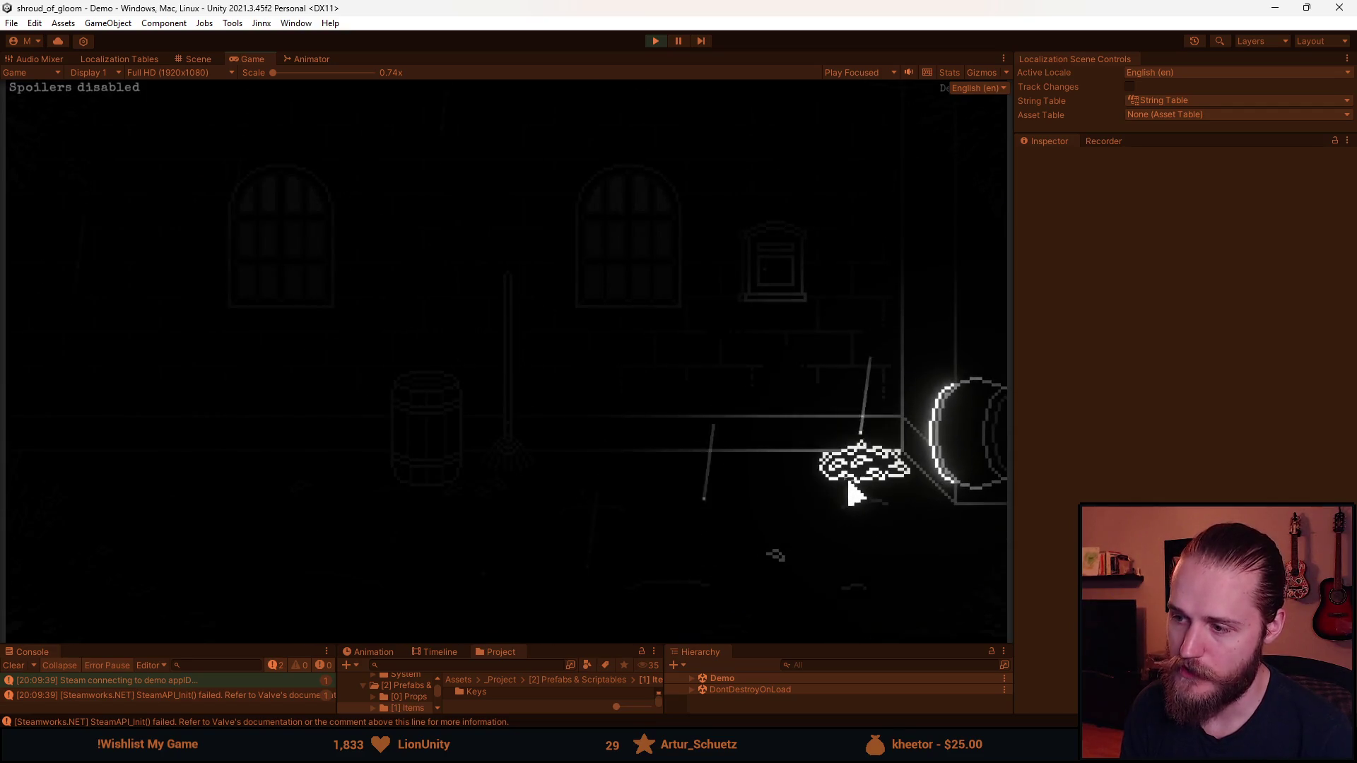
left_click(812, 460)
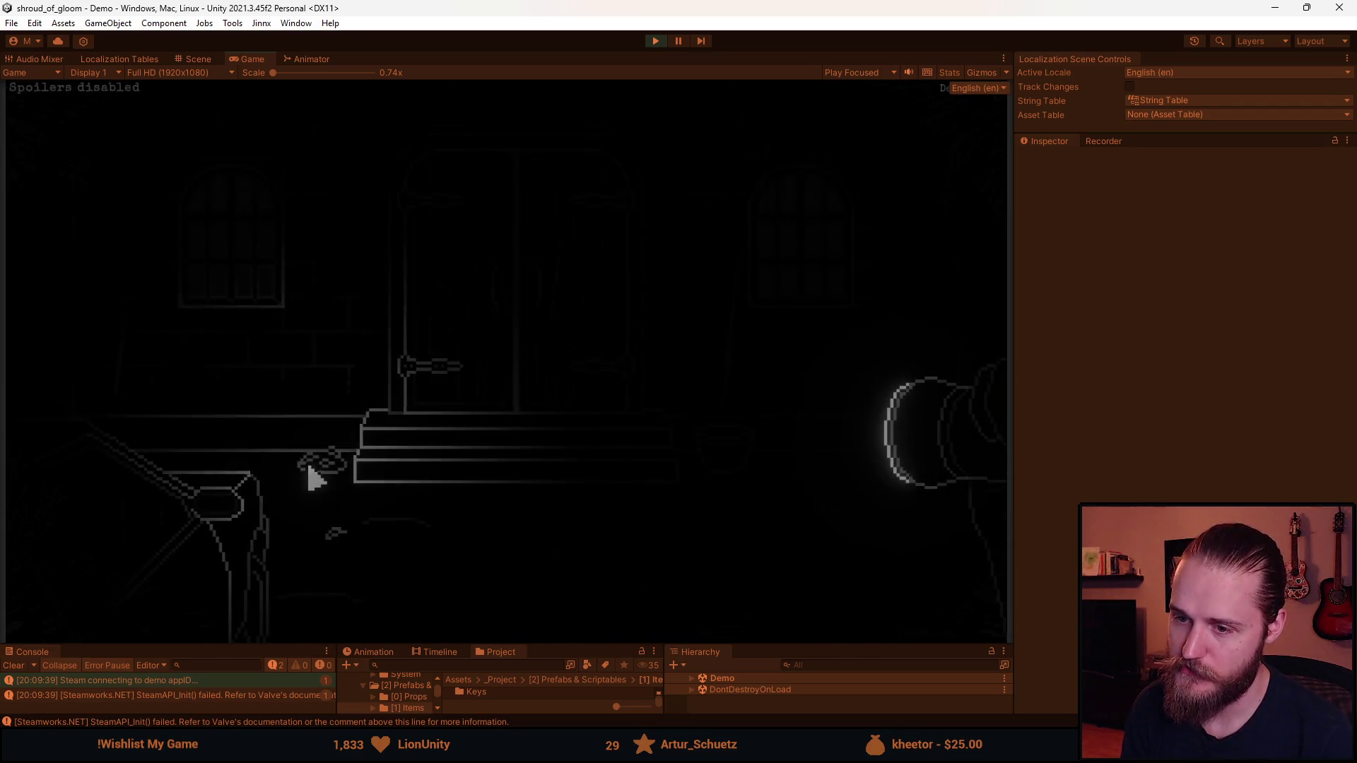
left_click(858, 348)
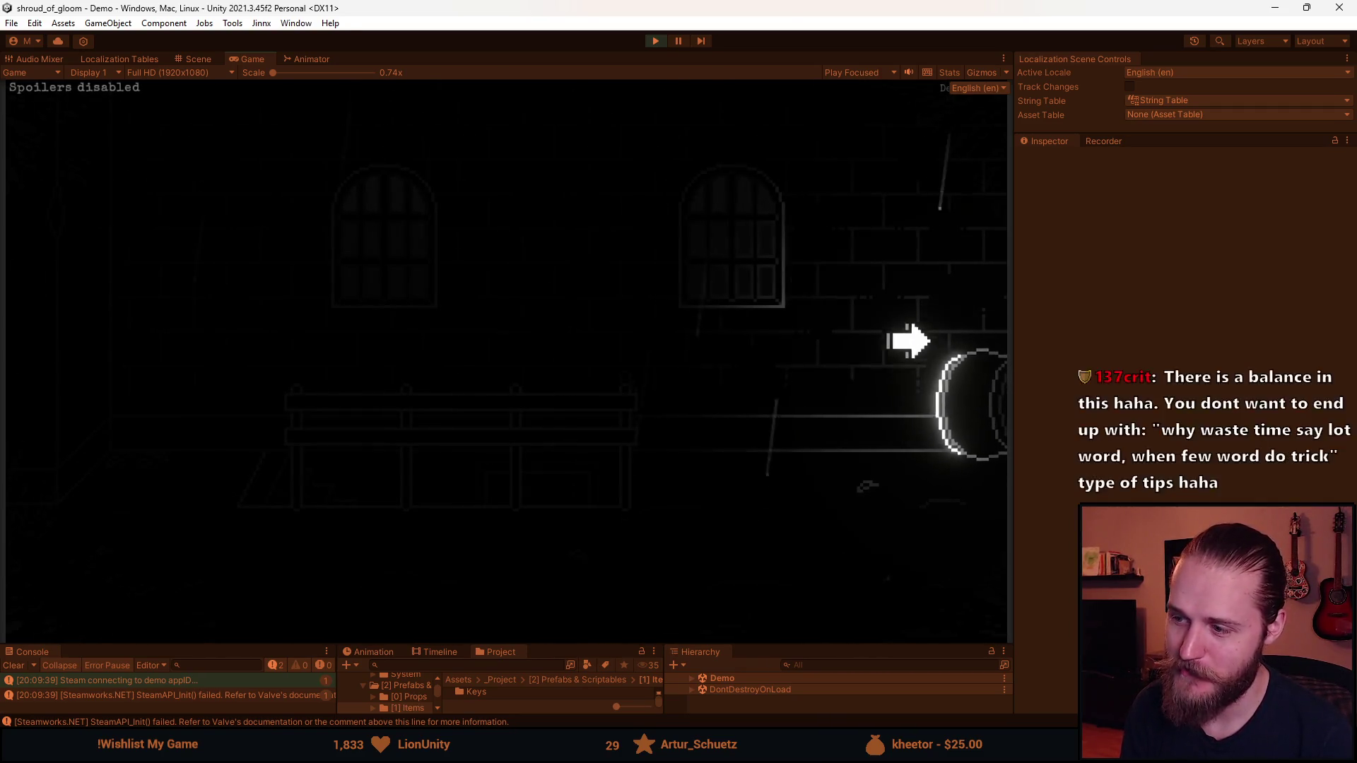
left_click(940, 290)
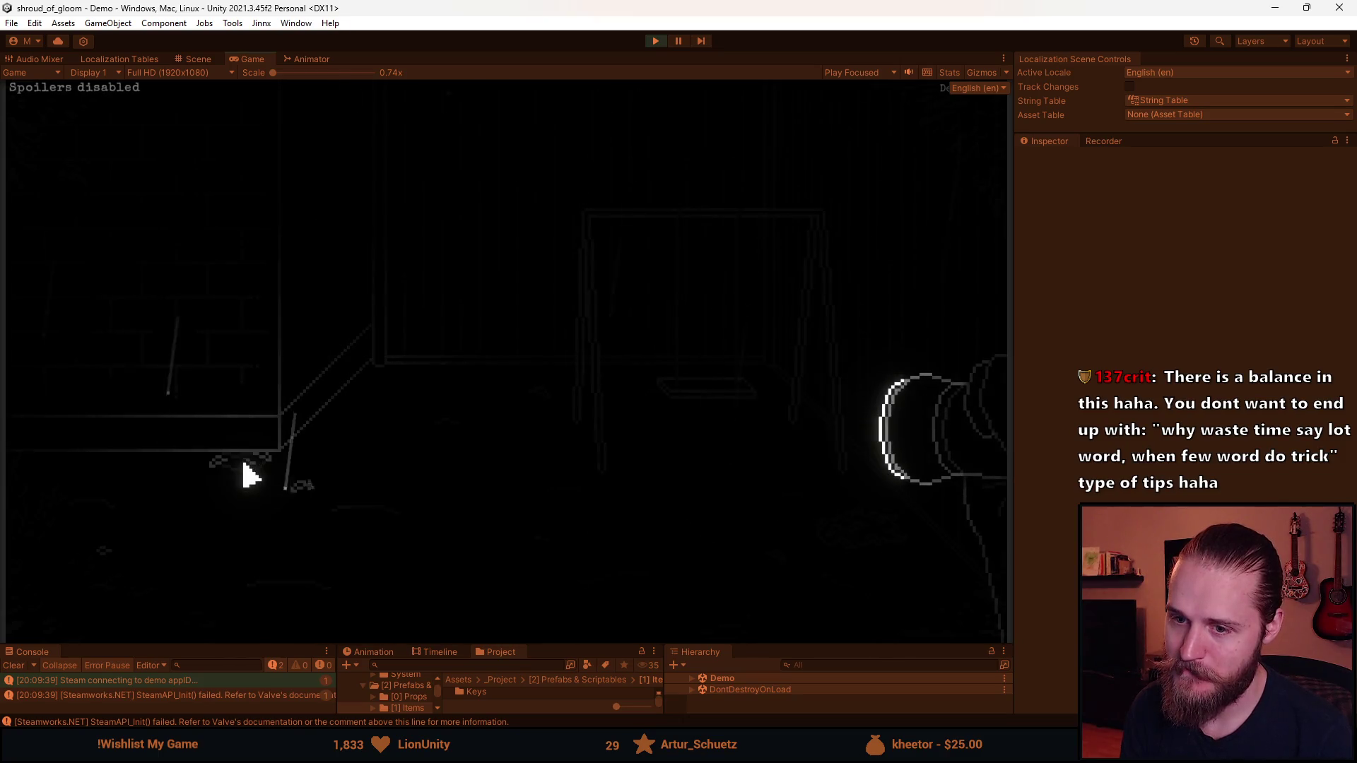
left_click(94, 339)
left_click(84, 339)
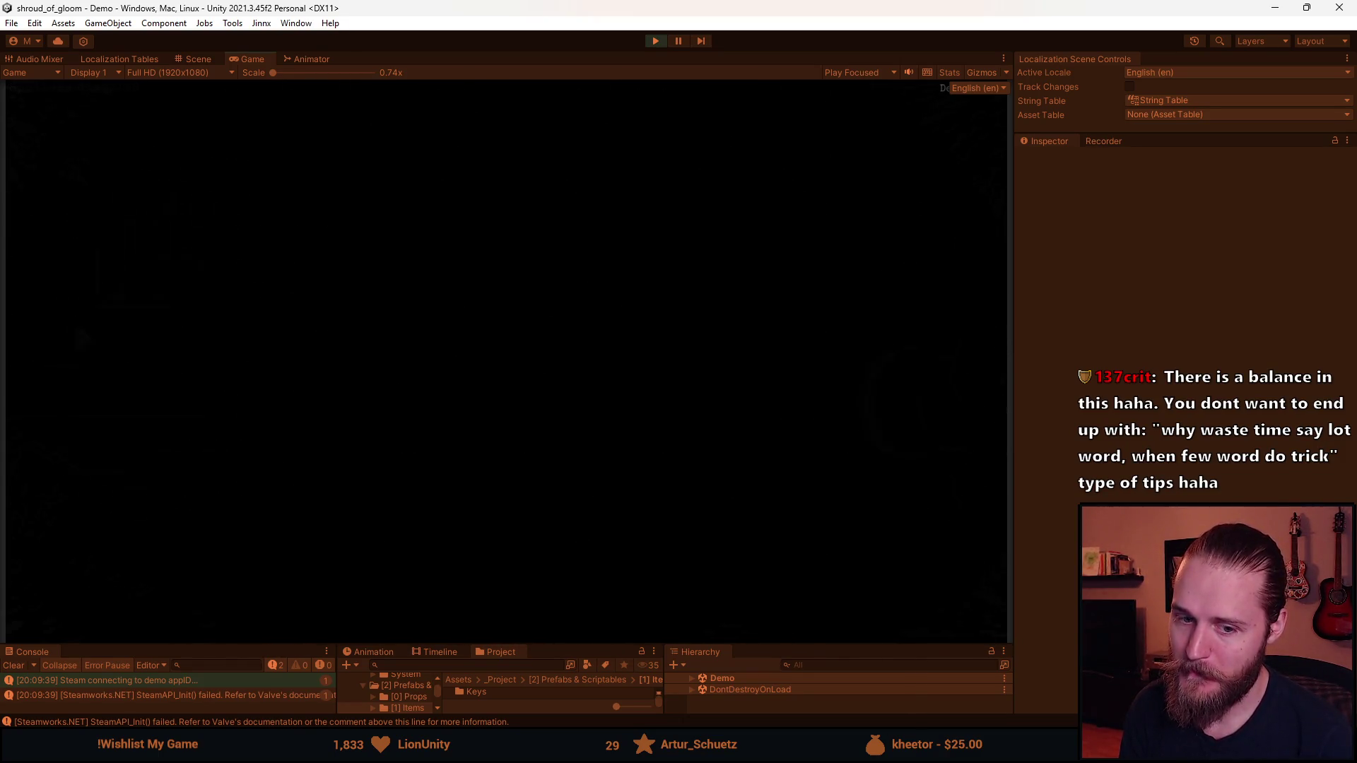
left_click(205, 303)
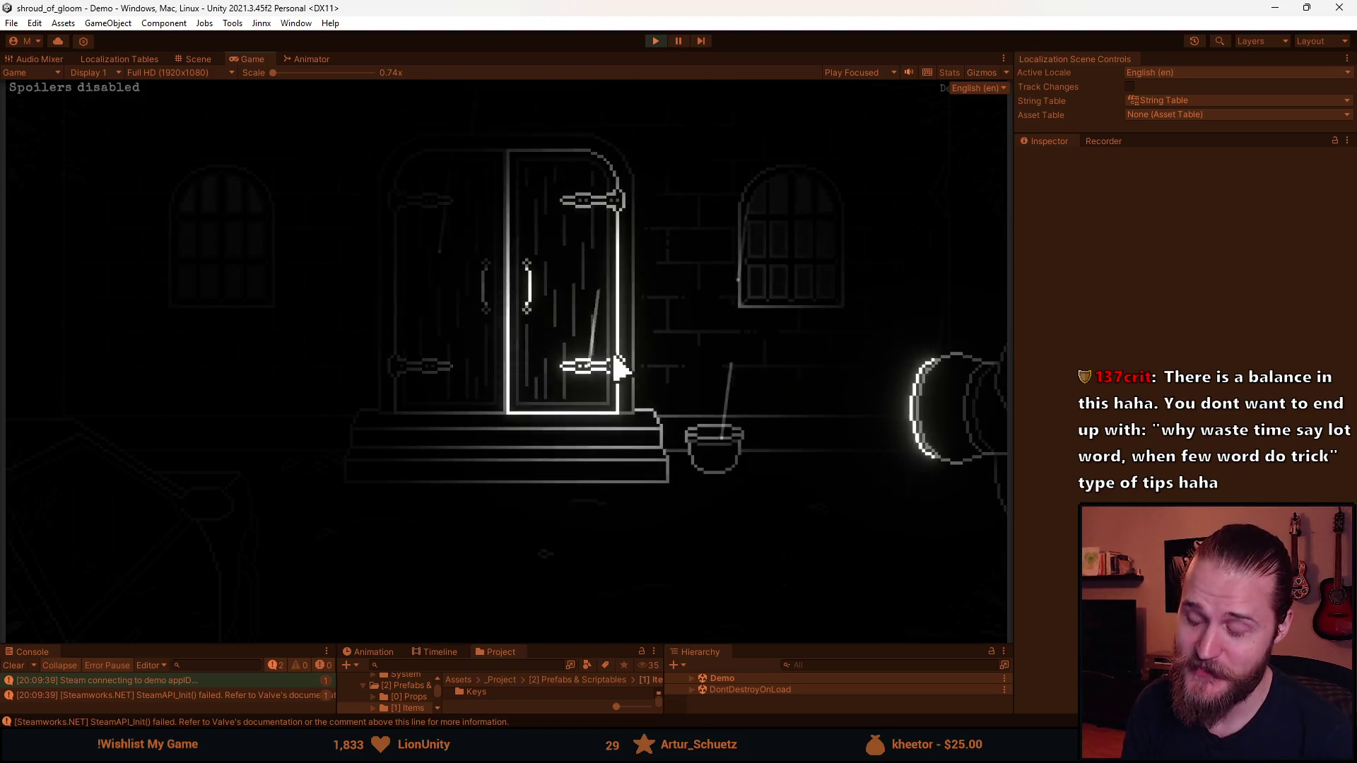
Reopen the map document and switch from the Journal to the Notes page
left_click(833, 606)
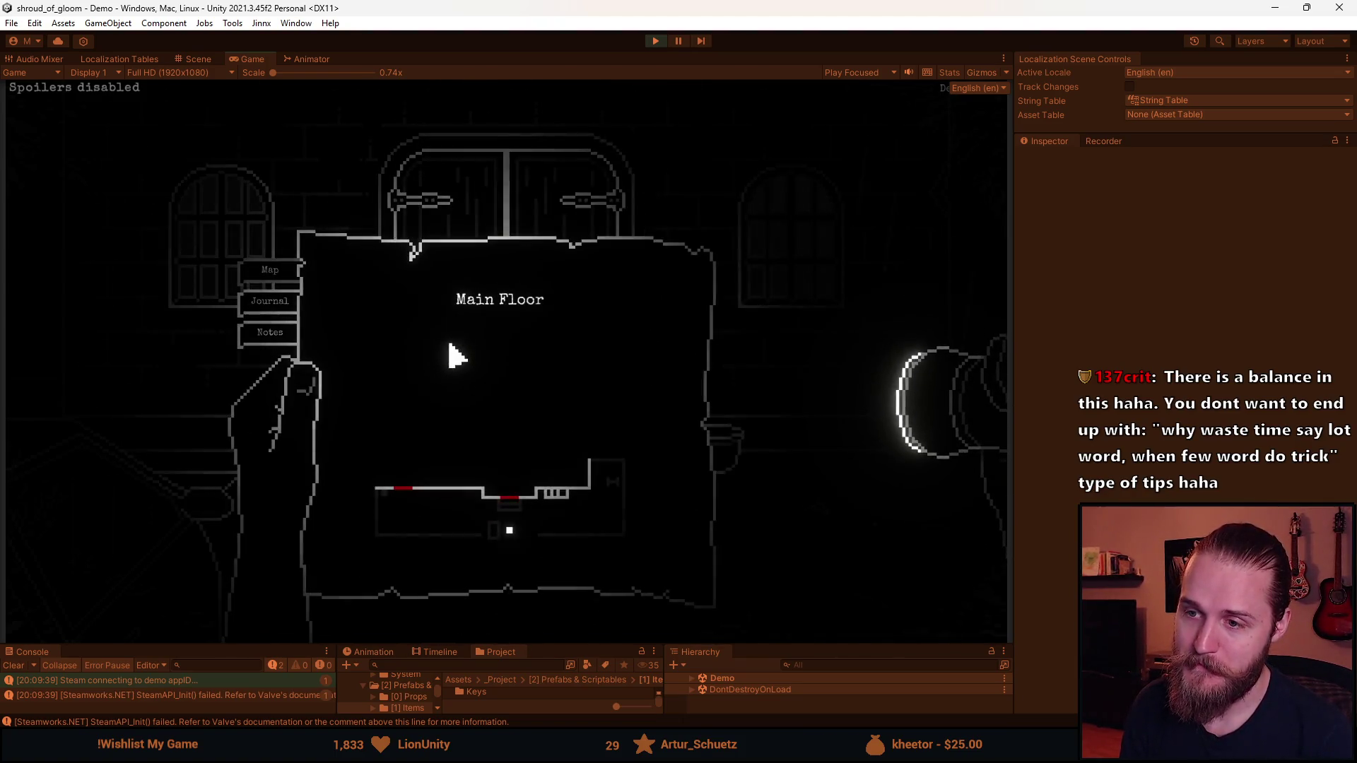
right_click(424, 348)
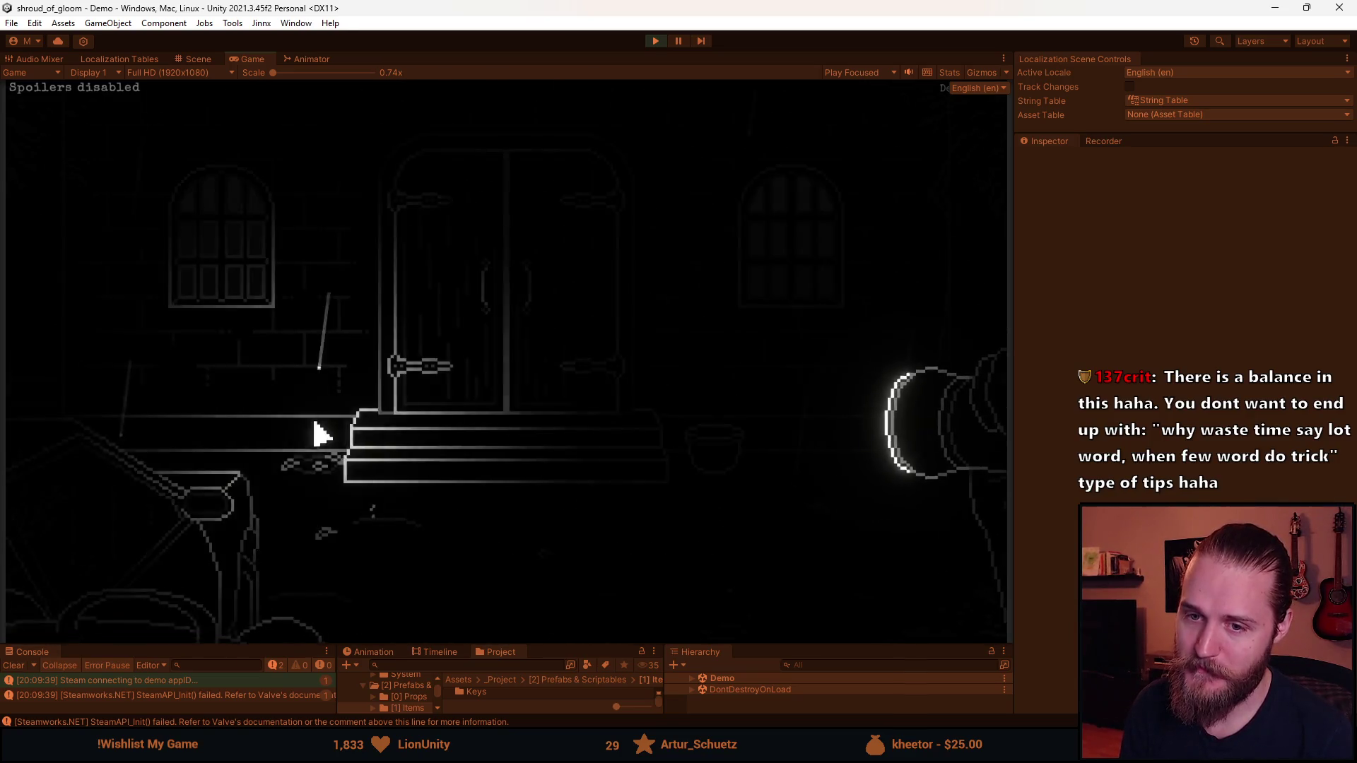
right_click(410, 313)
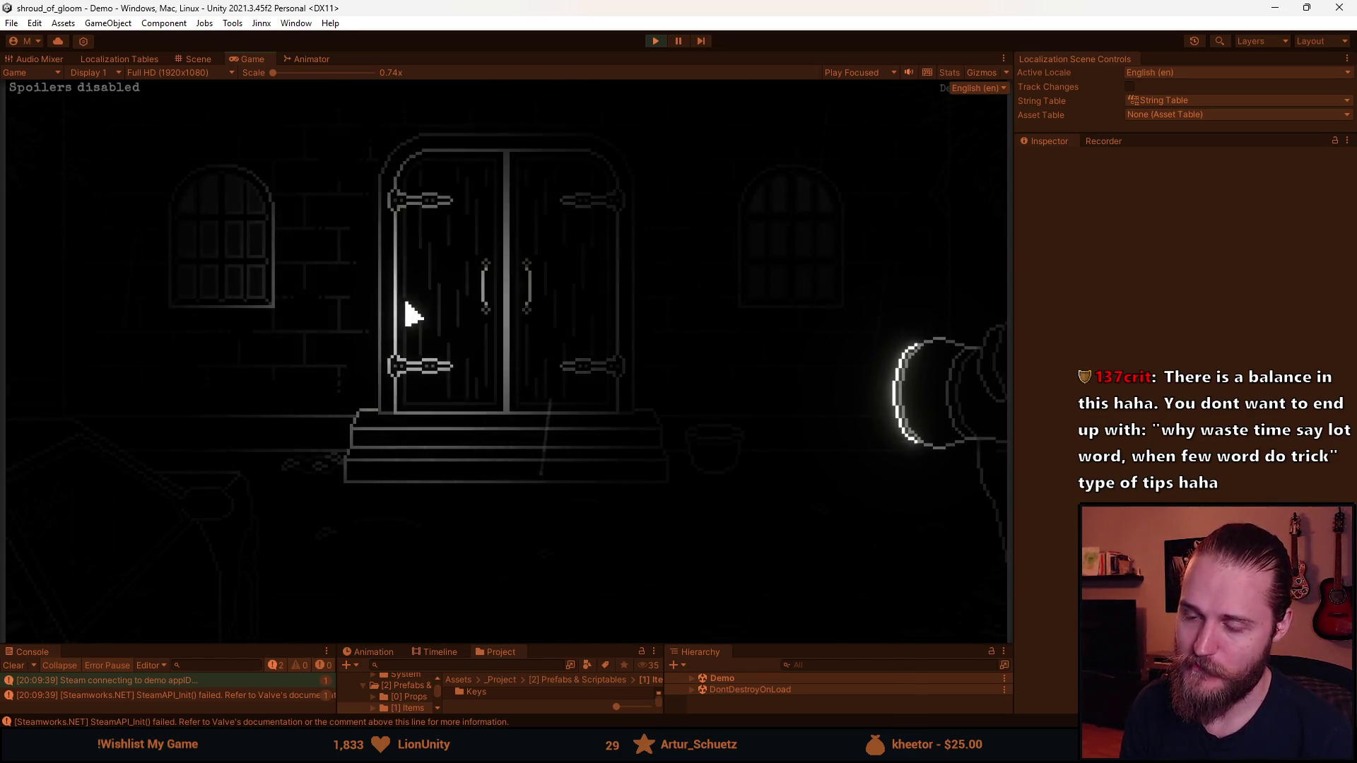
left_click(301, 305)
left_click(320, 332)
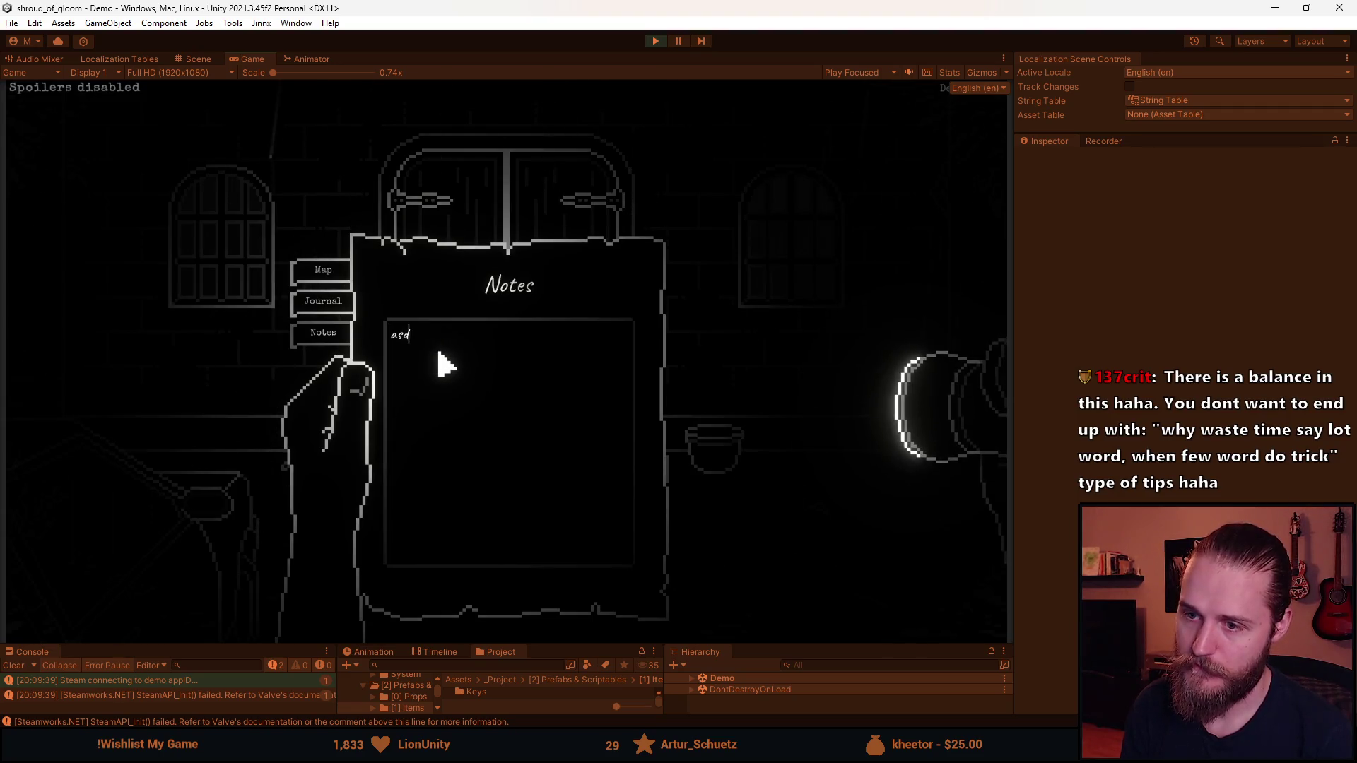
Type test text 'asdasdasd' in the Notes field, then delete it so Notes stays empty
left_click_drag(452, 353, 375, 354)
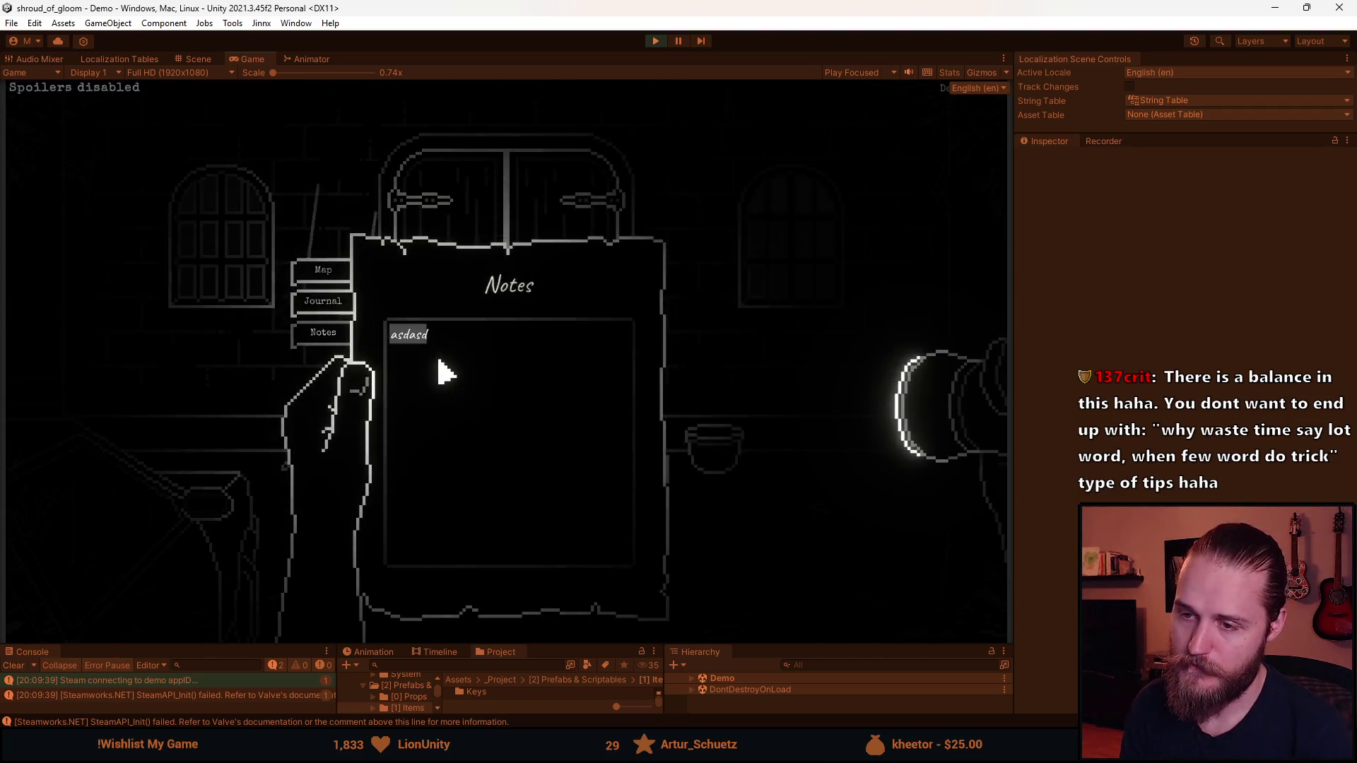
key("Escape")
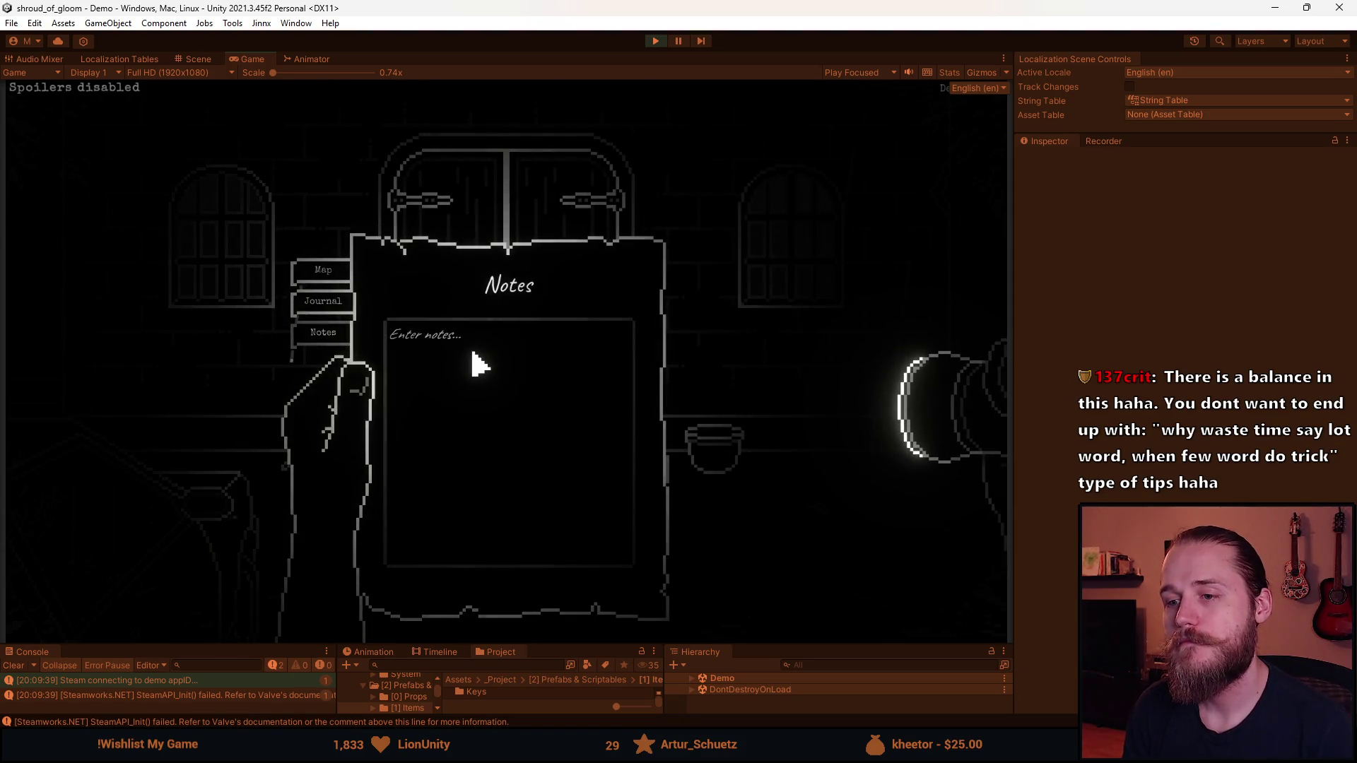
type("asdasdasd")
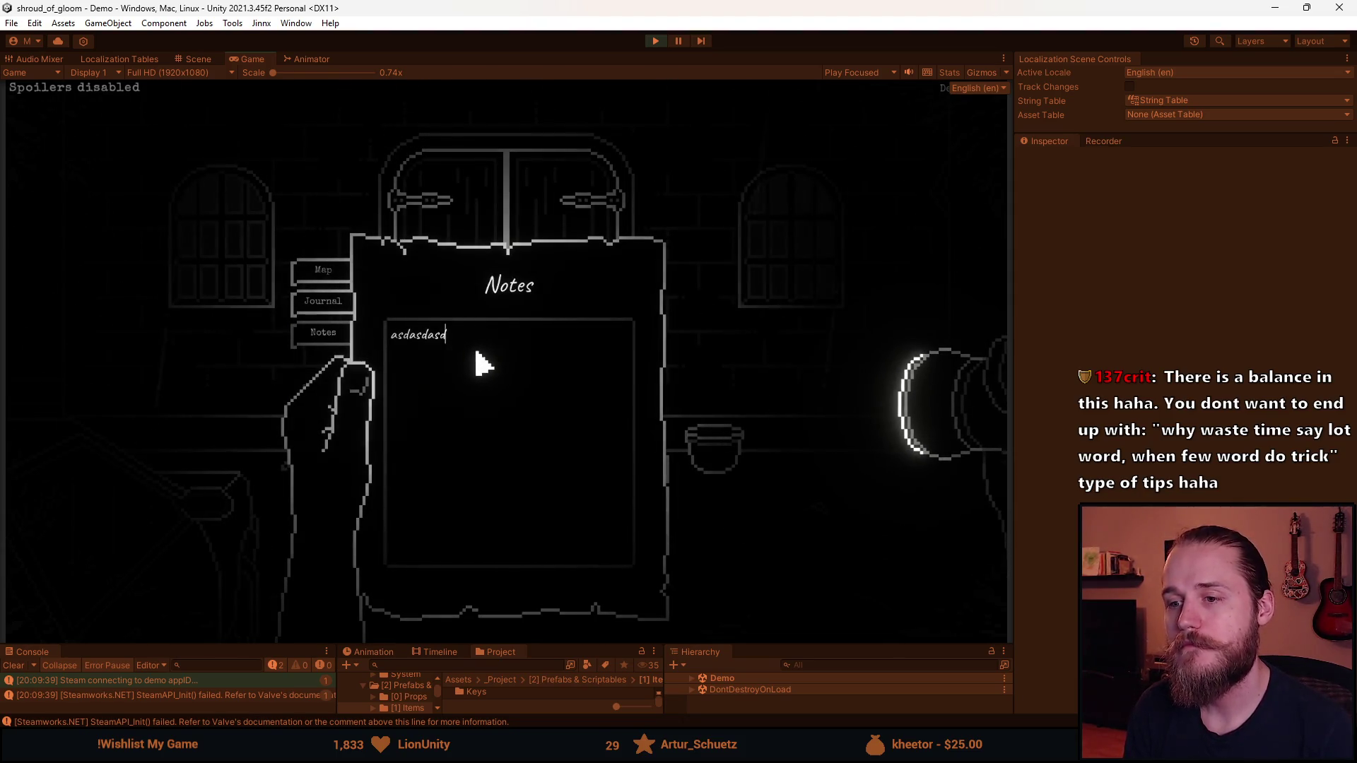
left_click_drag(485, 364, 386, 357)
key("BackSpace")
Flip between the Map and Journal pages, then put the journal away
left_click(333, 281)
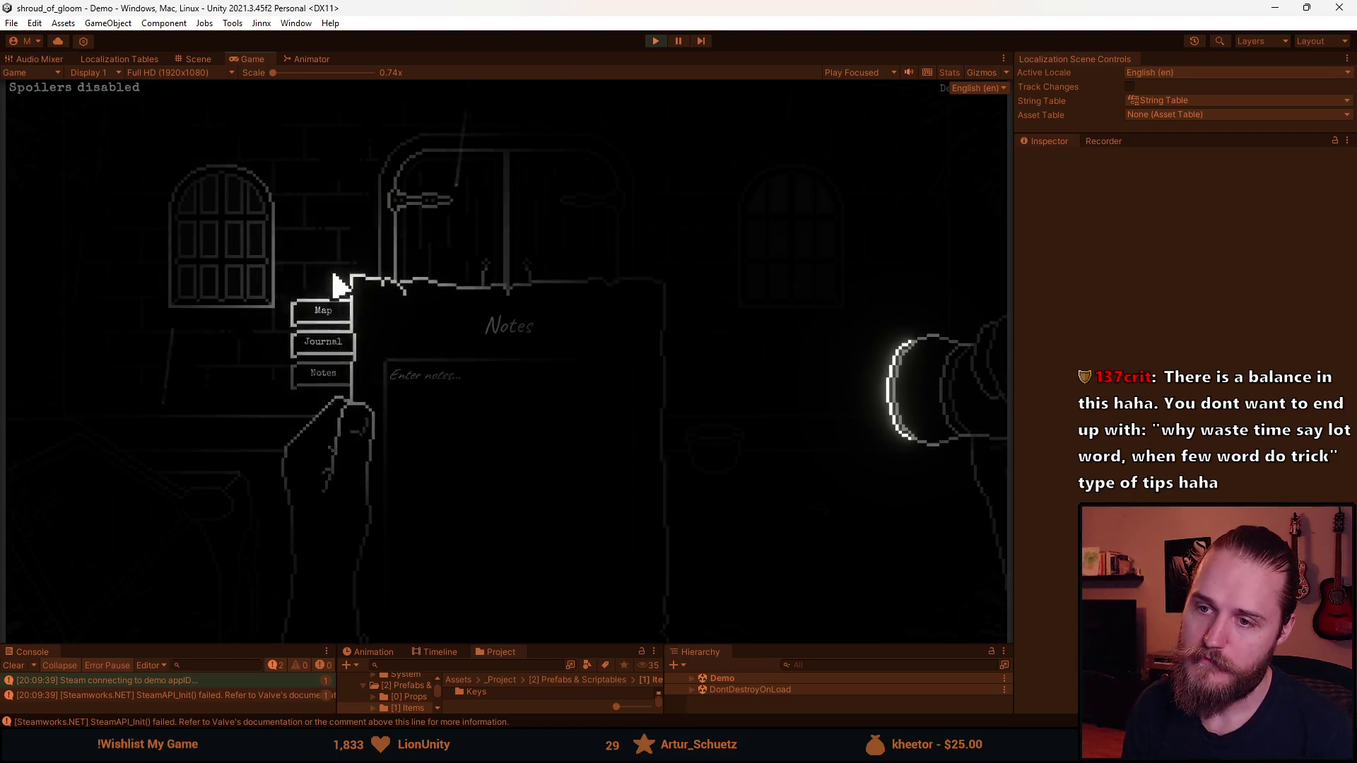
left_click(284, 305)
key("Escape")
key("Escape")
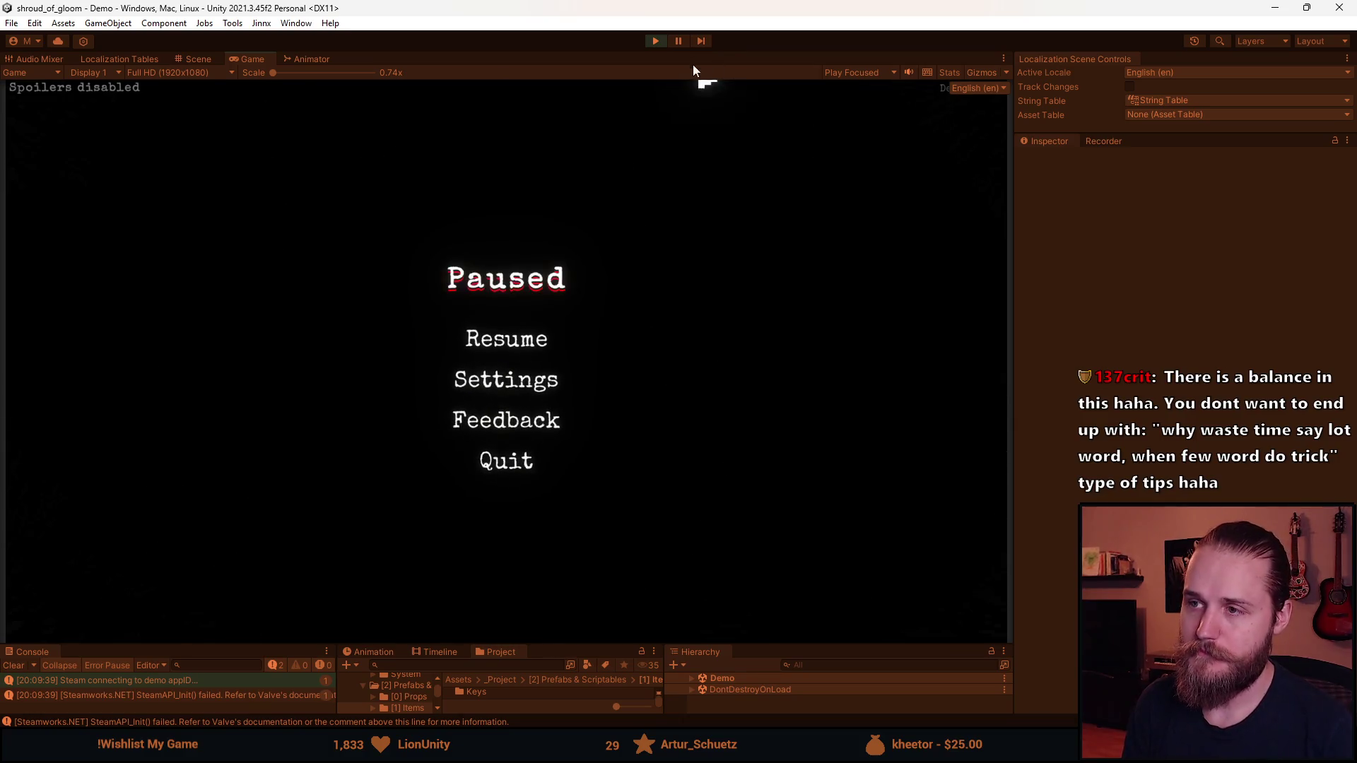
Exit play mode, make the lower panels taller, and switch to Visual Studio
left_click(658, 41)
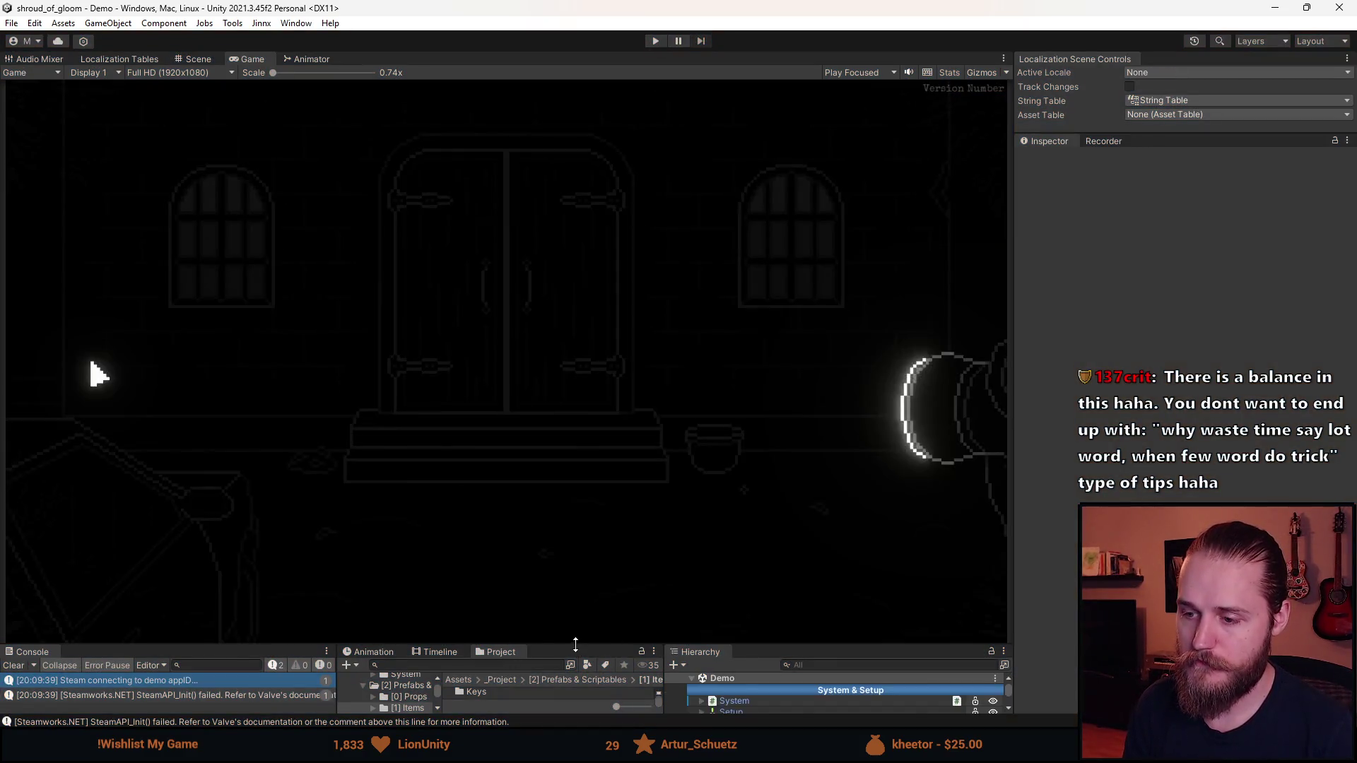
left_click_drag(642, 643, 566, 416)
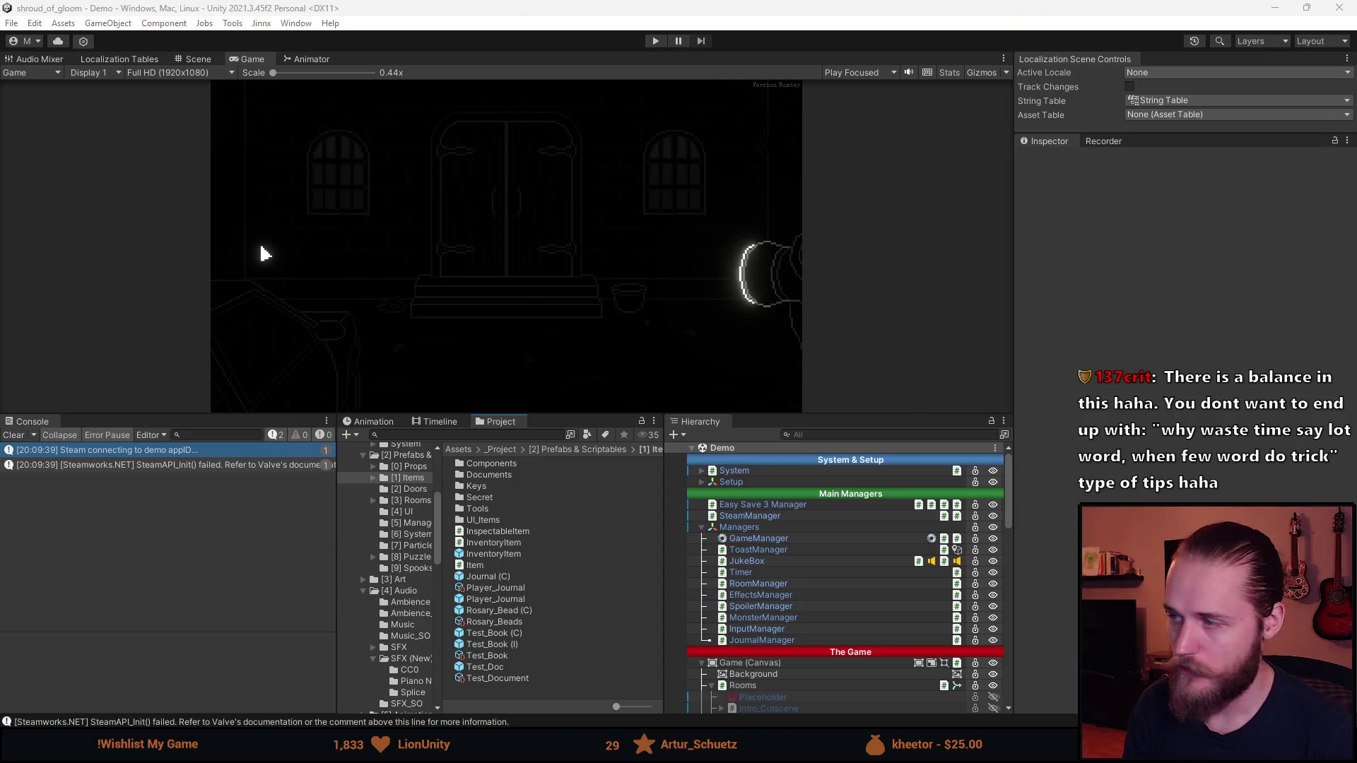
key("alt+Tab")
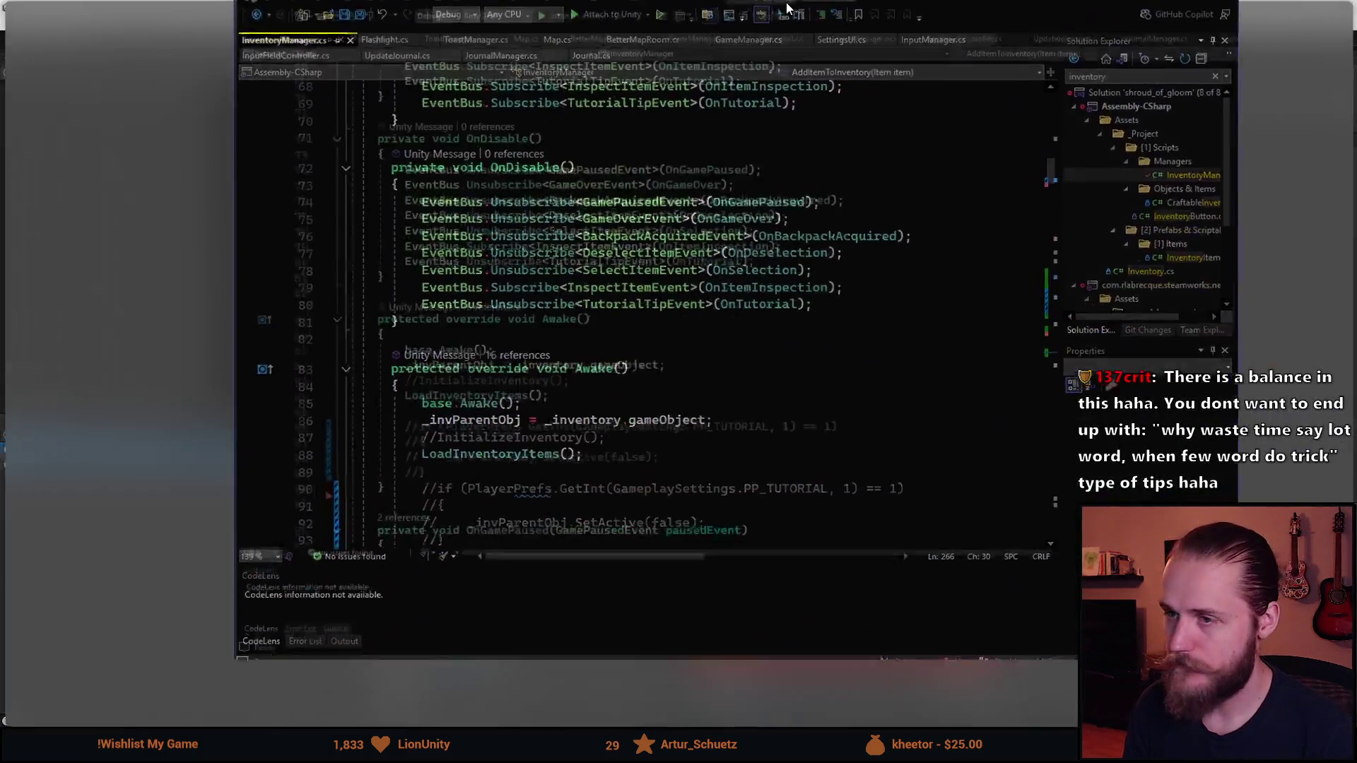
Select the commented-out FlashlightTT condition on line 185 of InventoryManager.cs
scroll(288, 351, "down", 20)
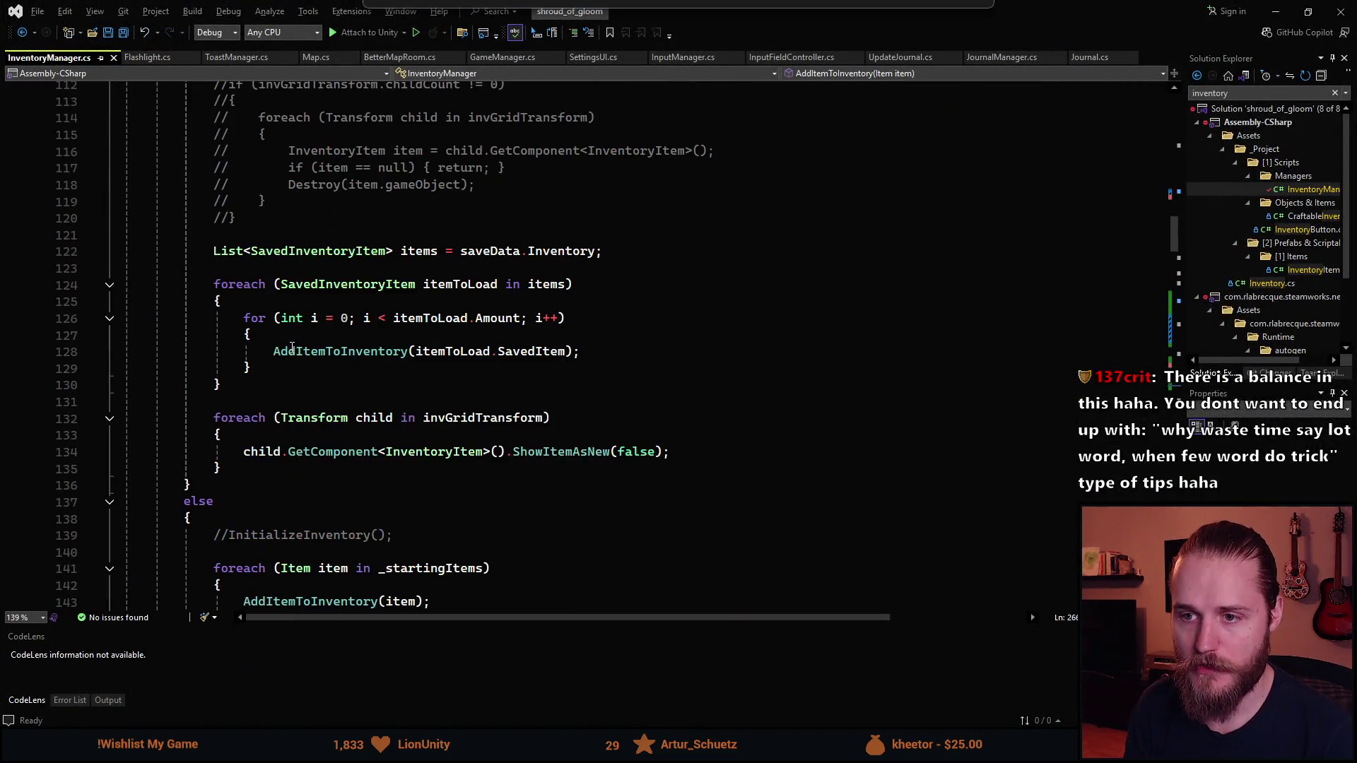
scroll(276, 341, "down", 10)
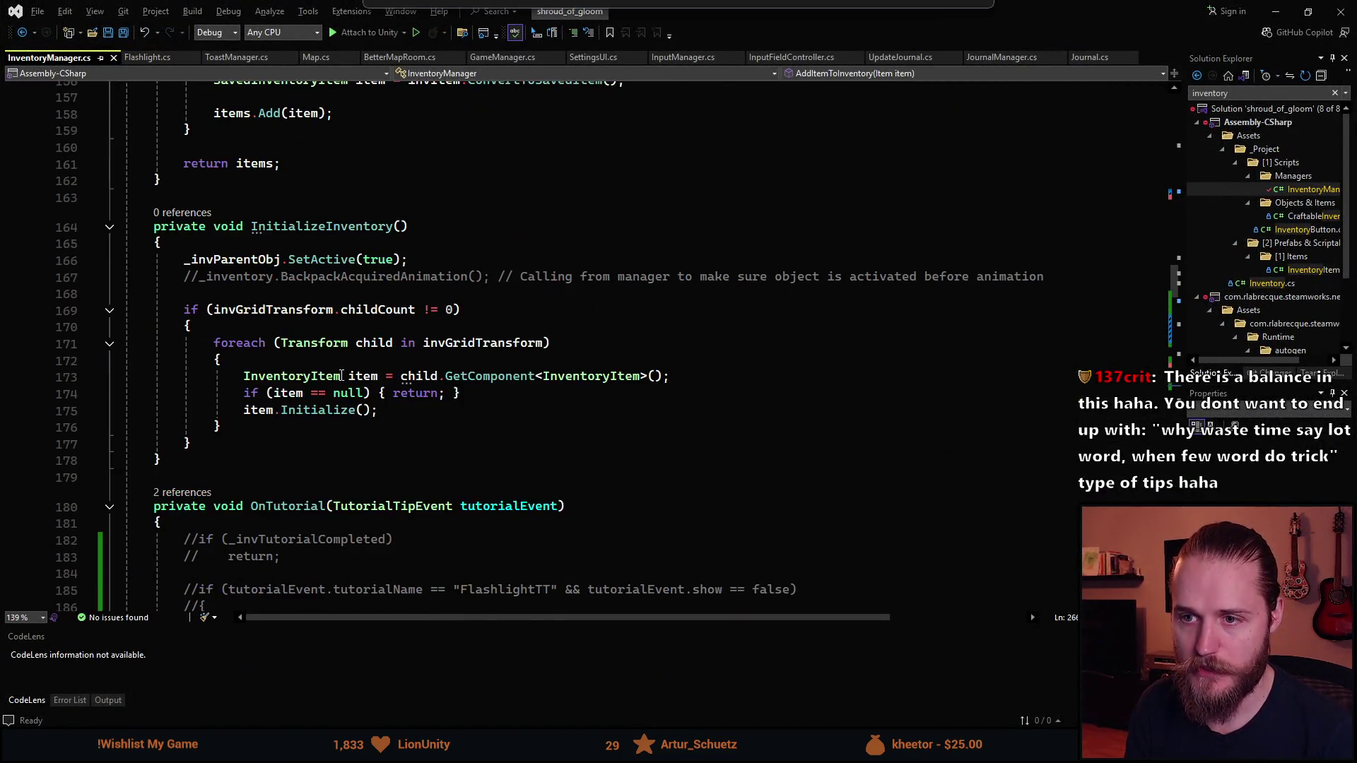
scroll(342, 376, "down", 4)
scroll(324, 229, "up", 1)
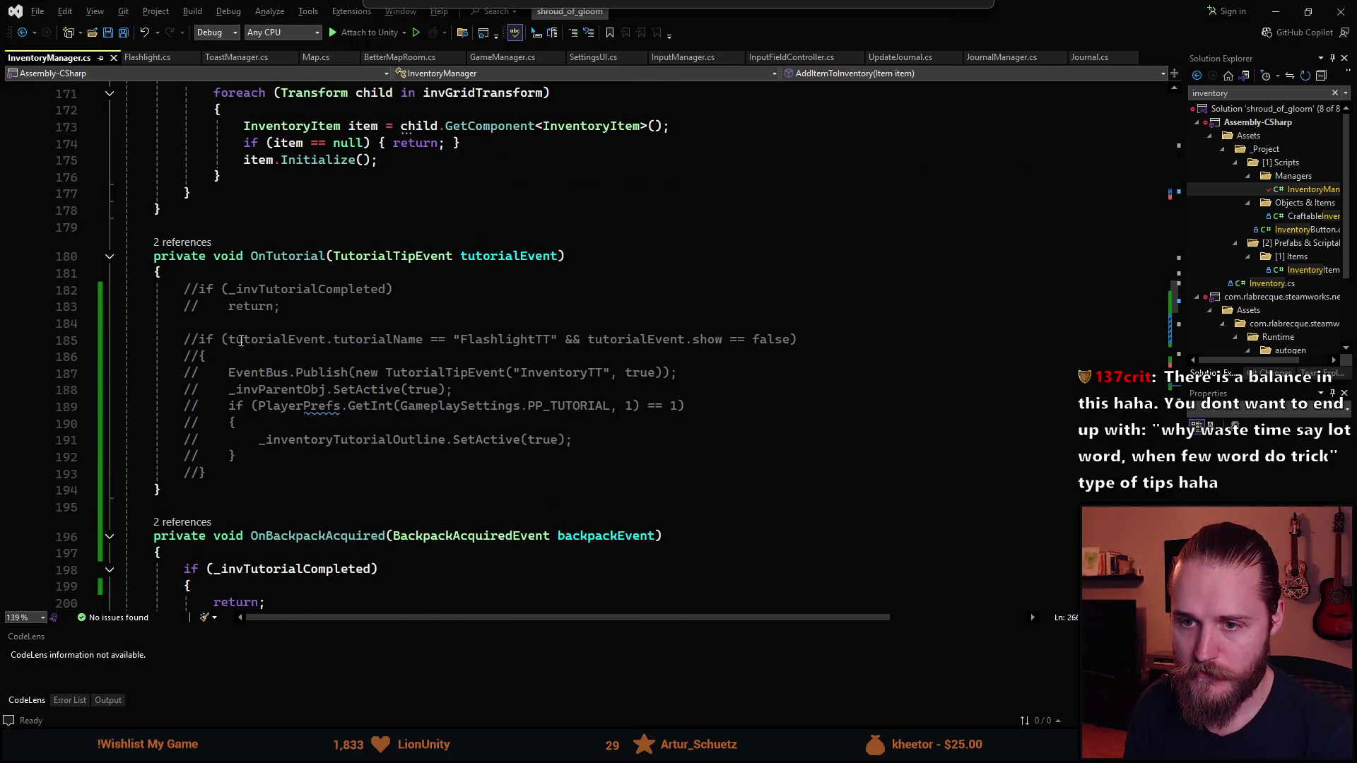
left_click_drag(202, 342, 802, 339)
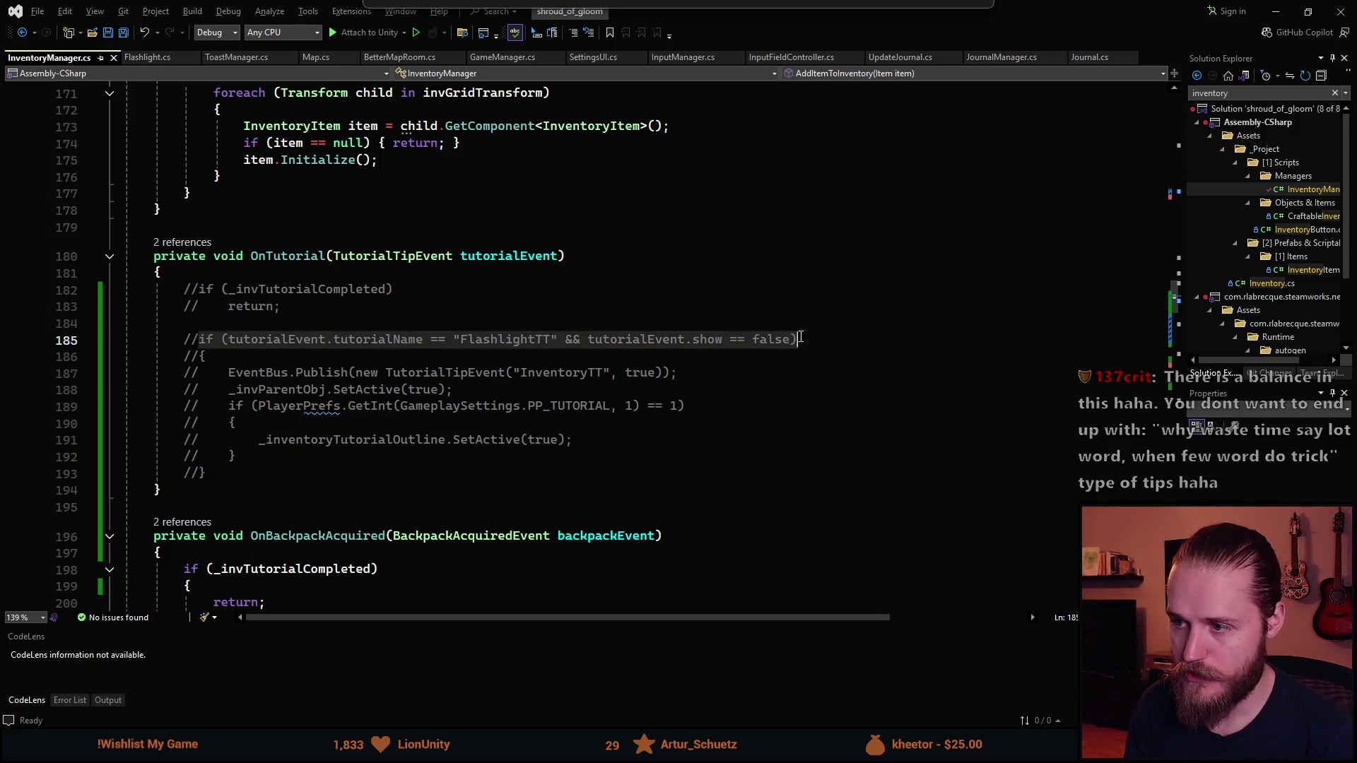
Search the solution files for 'mapm' and highlight MapManager.cs in the results
key("ctrl+semicolon")
type("mapm")
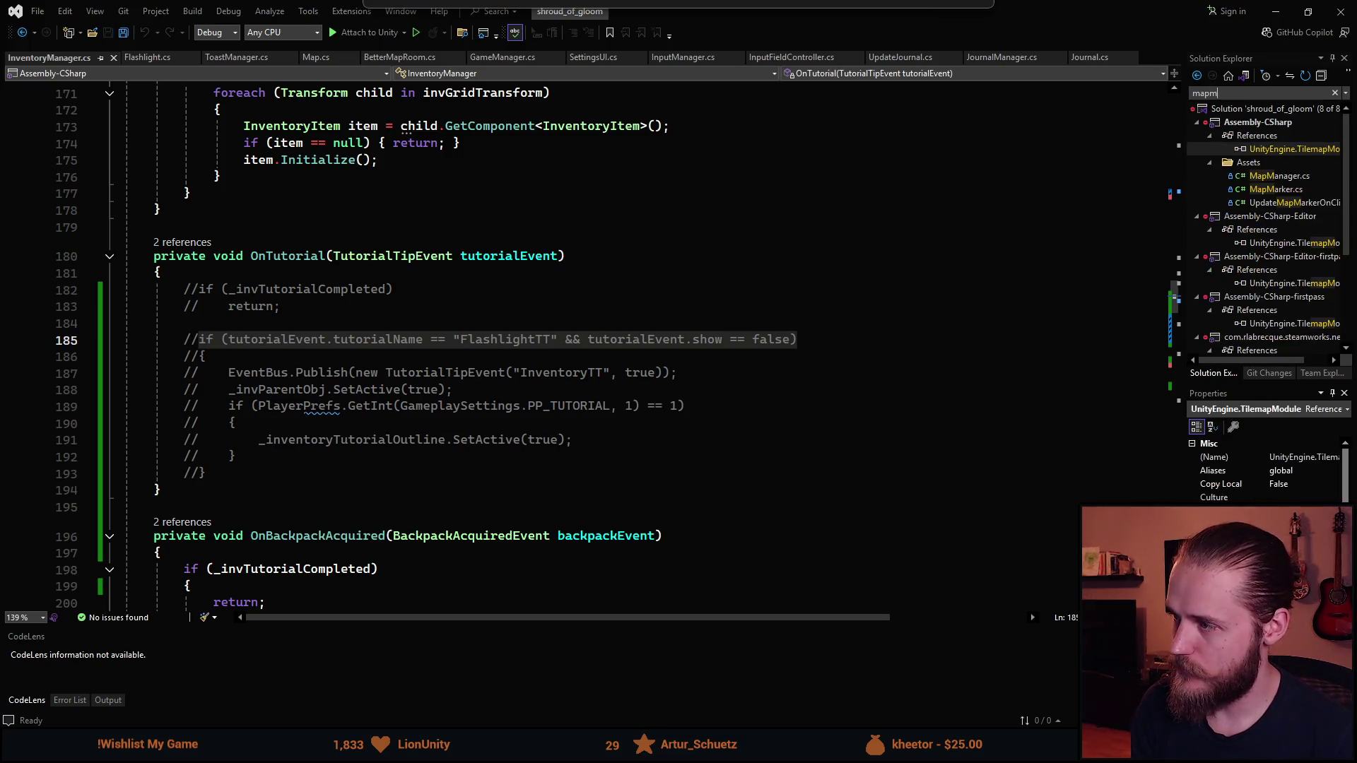
key("Down")
key("Down")
Open MapManager.cs and inspect OnMapAcquired and its GetComponent call
key("Return")
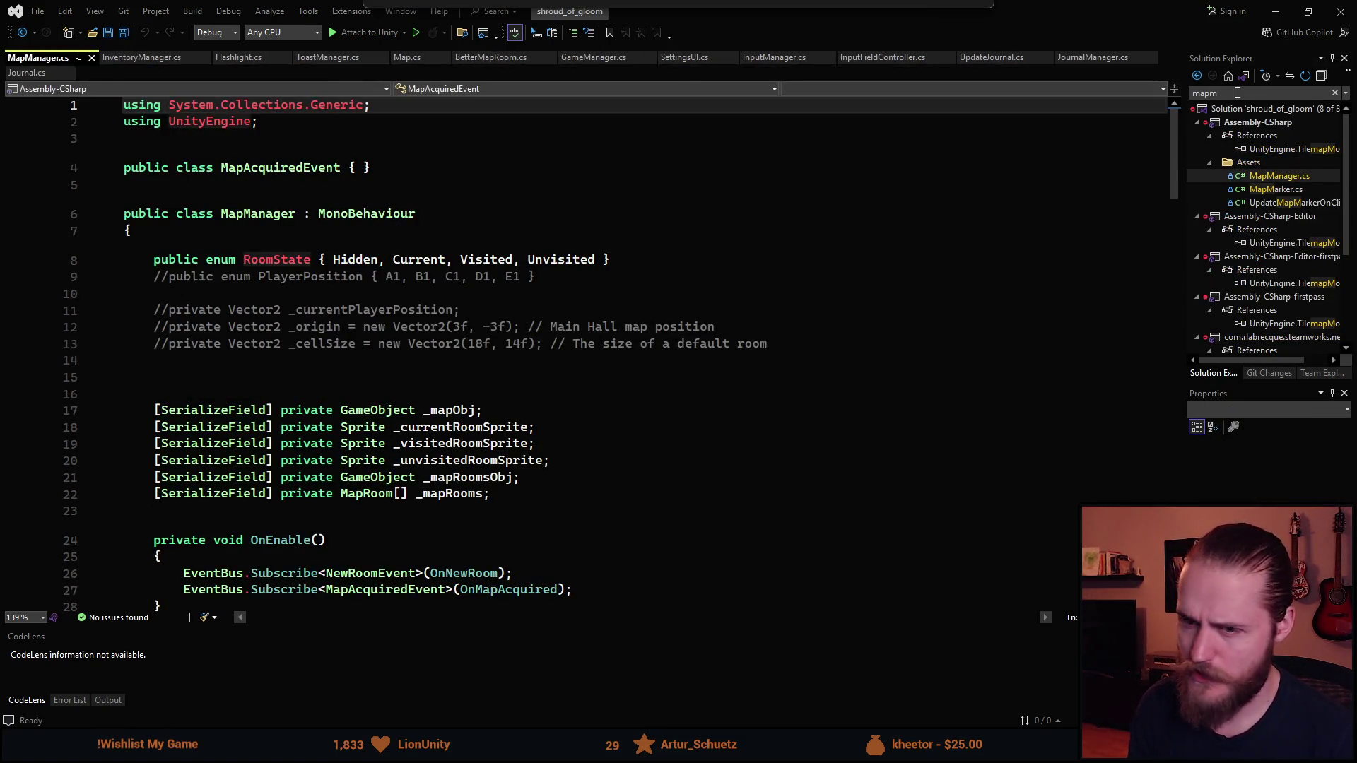
scroll(475, 307, "down", 9)
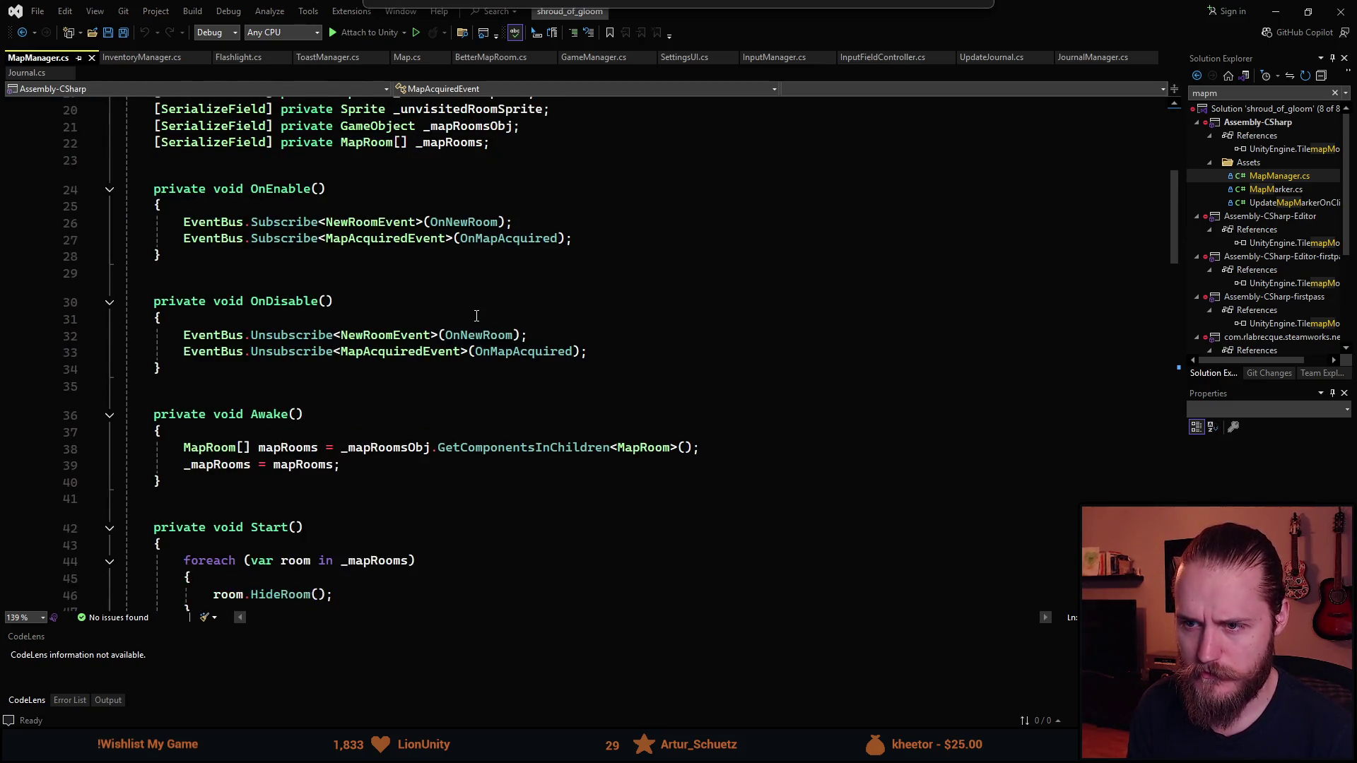
scroll(477, 316, "down", 7)
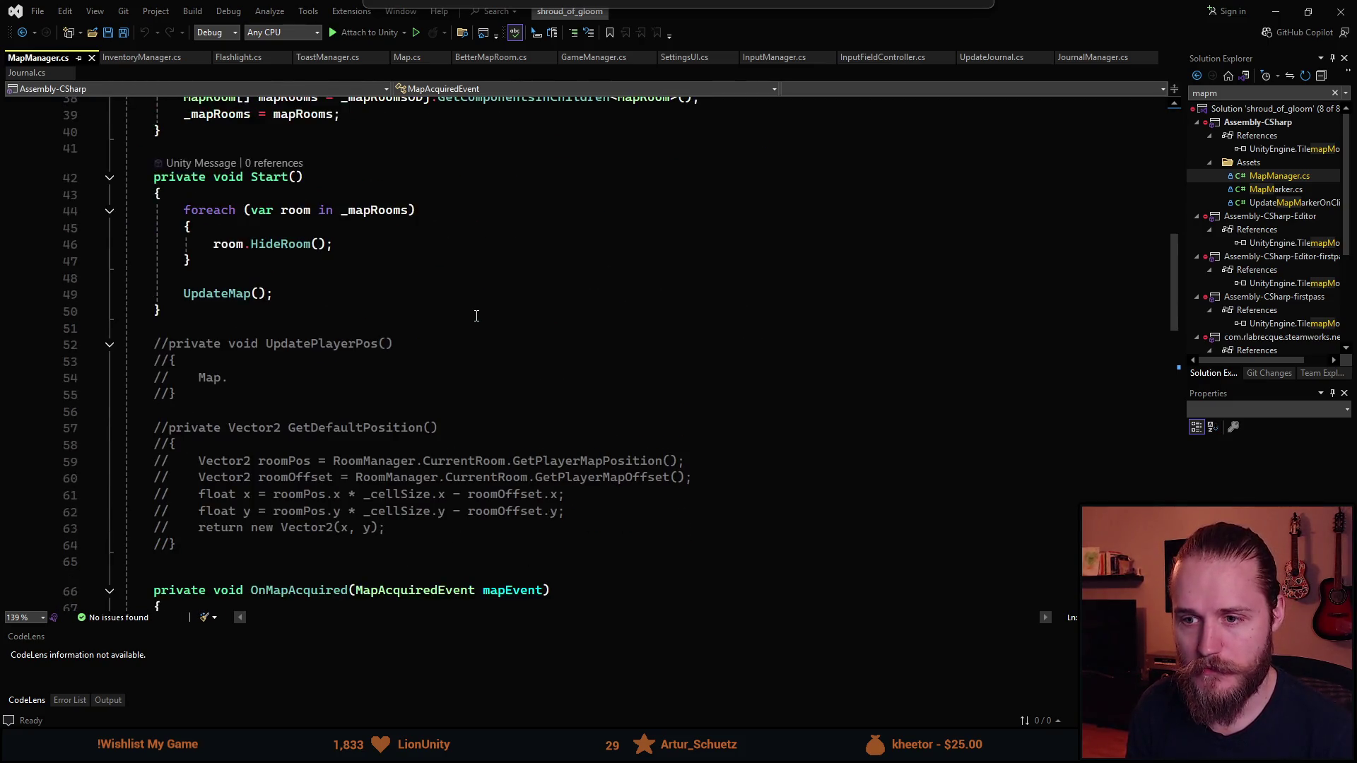
scroll(477, 316, "down", 3)
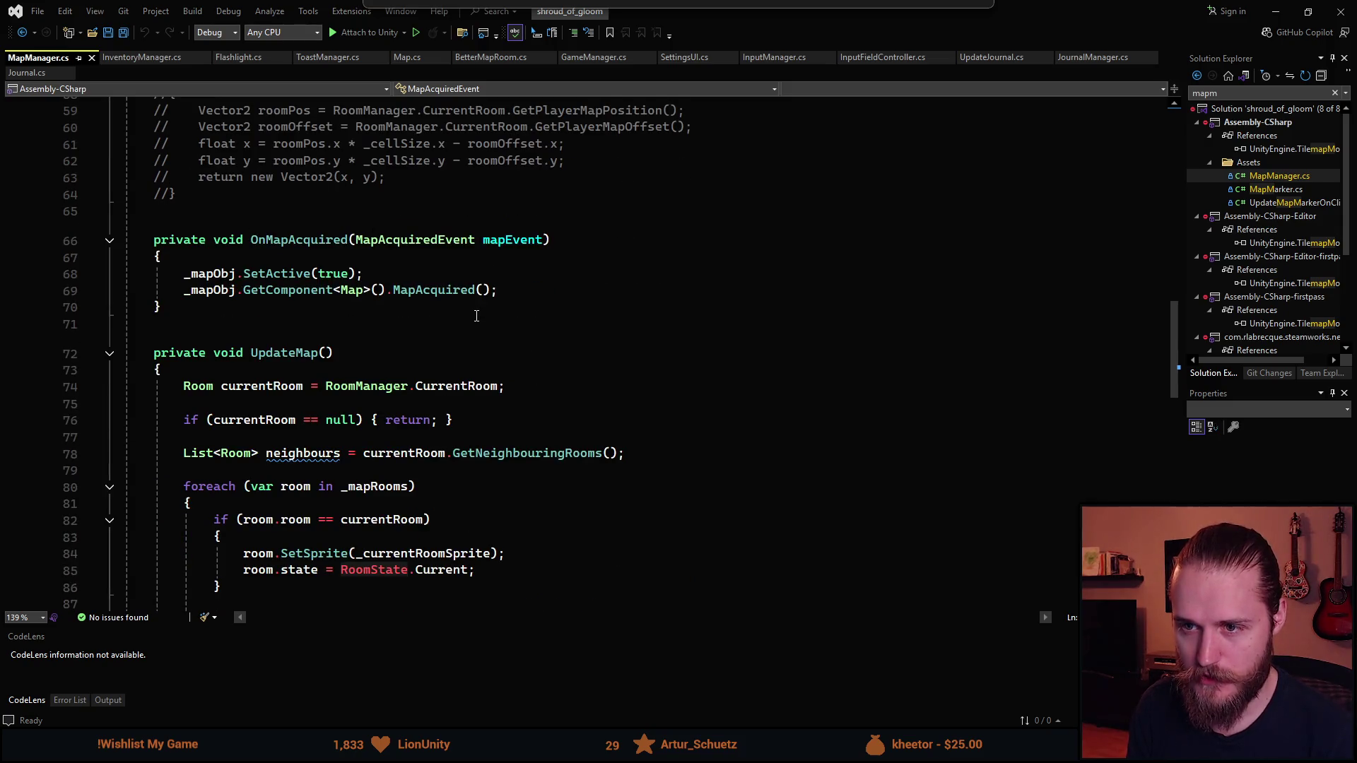
left_click(265, 239)
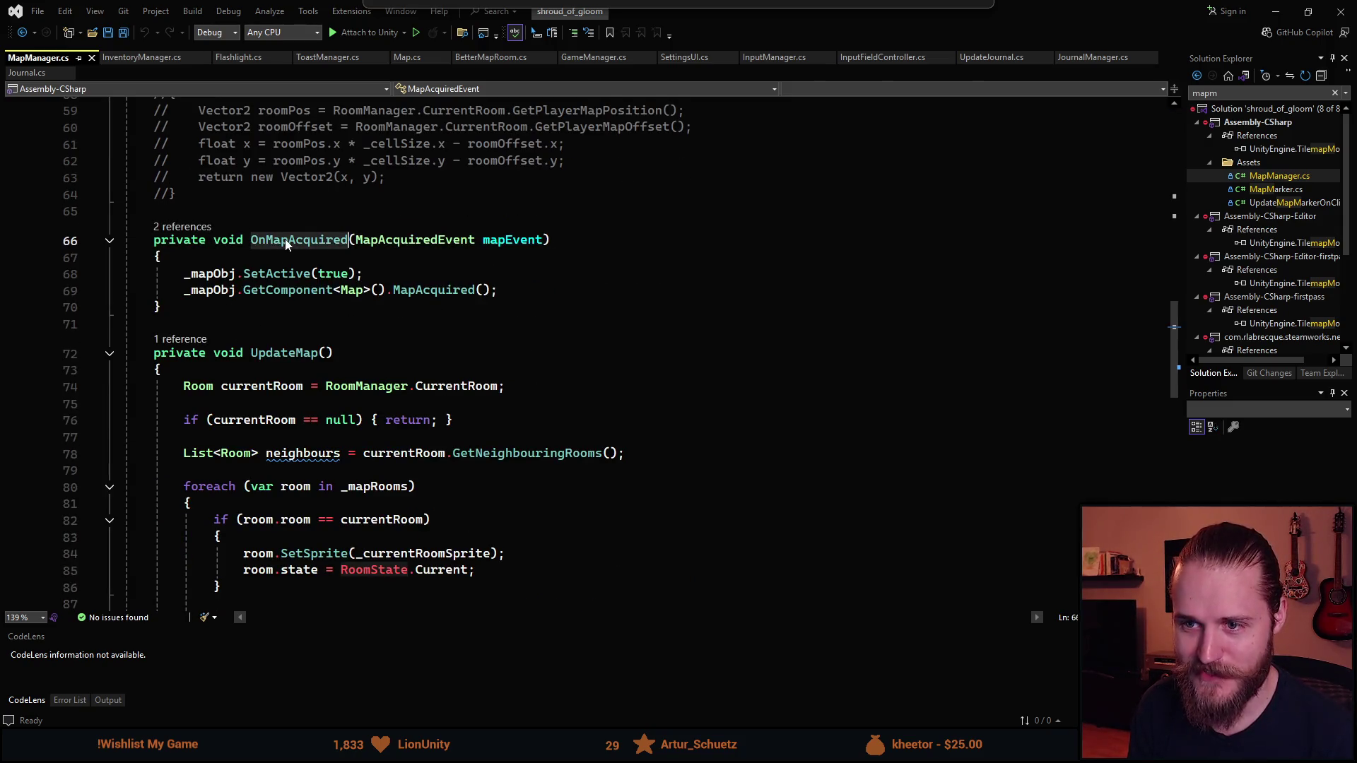
left_click(258, 291)
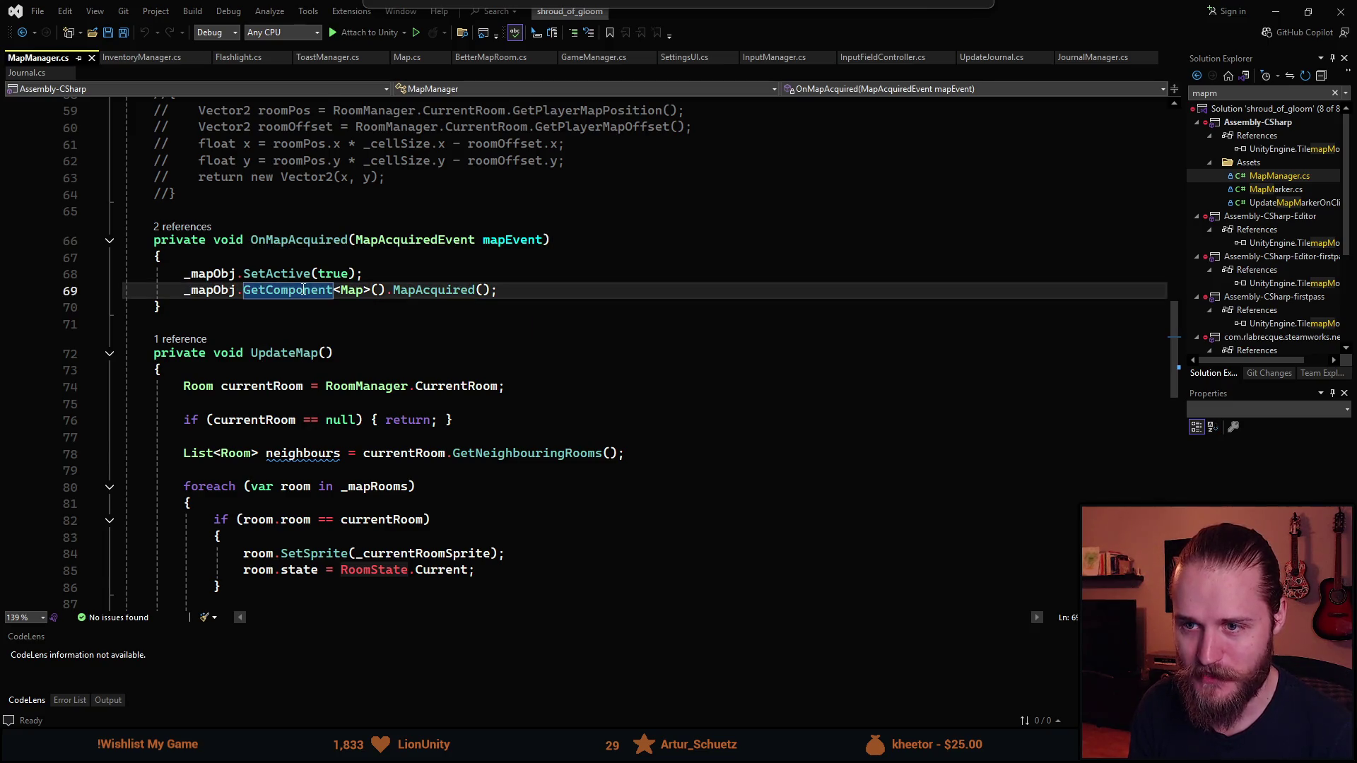
Review the UpdateMap method and place the cursor after OnDisable's closing brace
scroll(303, 290, "down", 2)
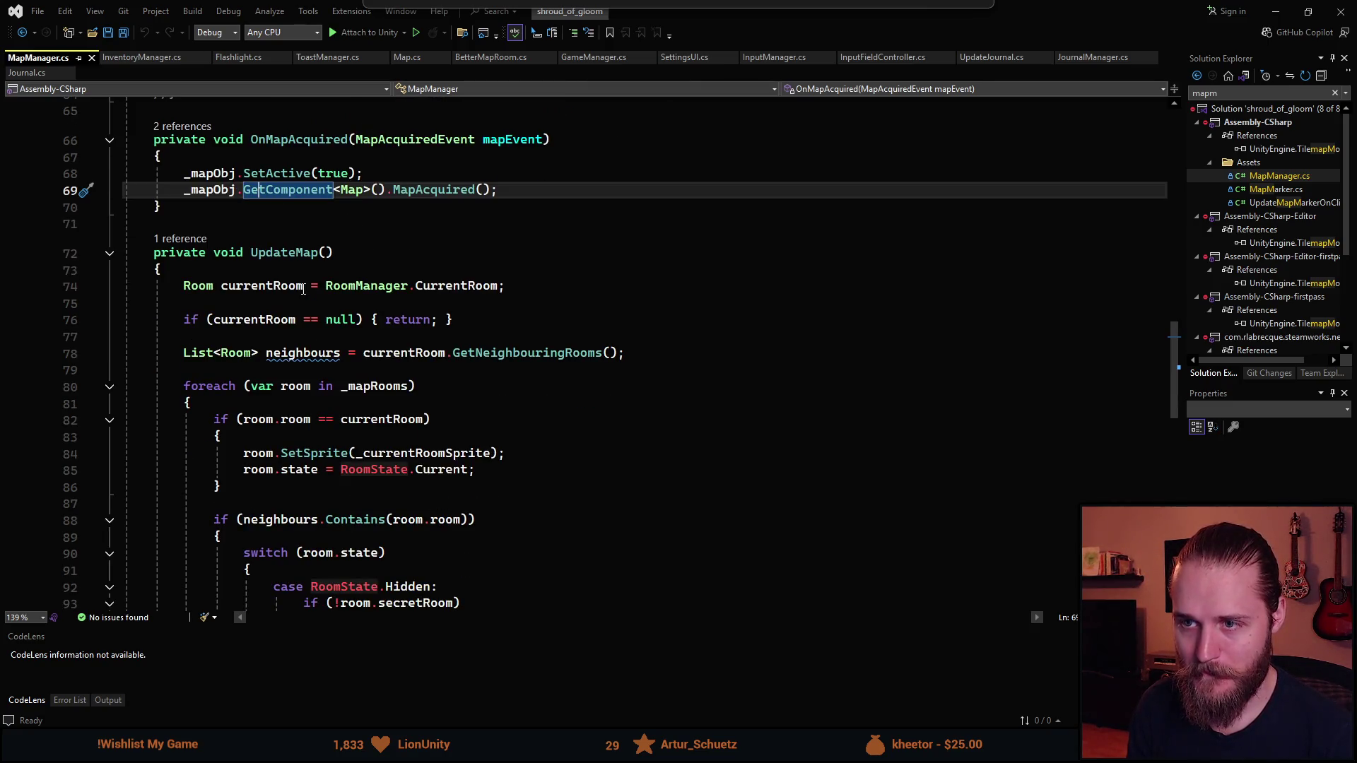
scroll(303, 290, "down", 1)
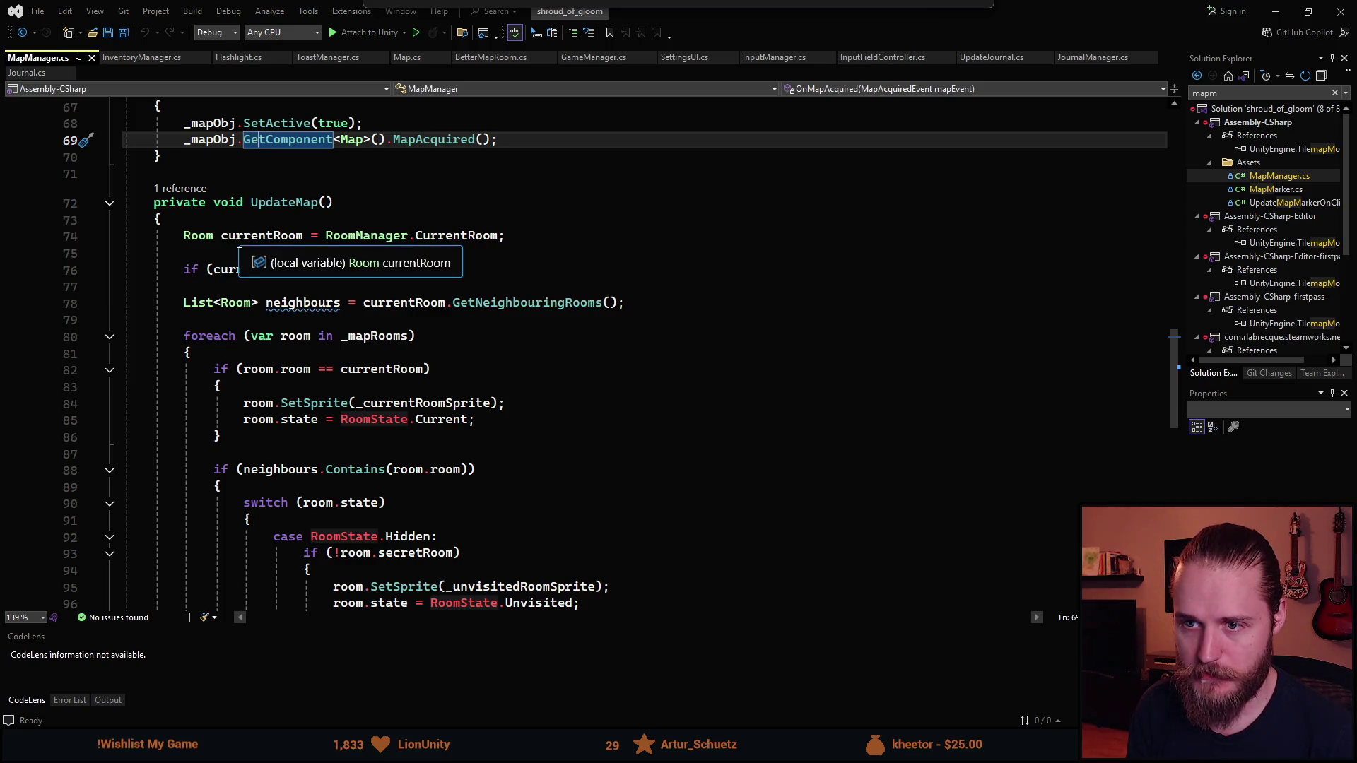
scroll(241, 254, "down", 1)
scroll(319, 230, "down", 5)
scroll(318, 230, "down", 4)
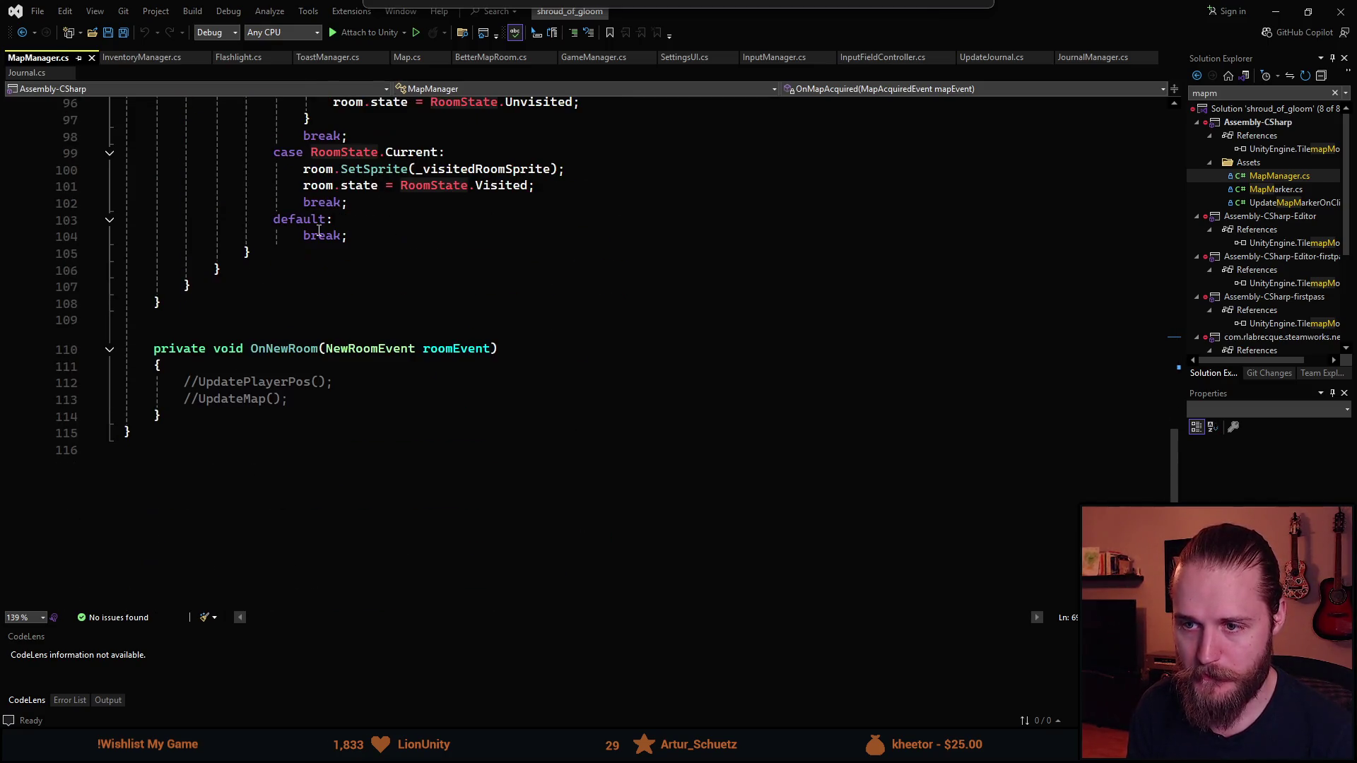
scroll(336, 432, "up", 13)
scroll(337, 424, "down", 8)
scroll(339, 420, "up", 3)
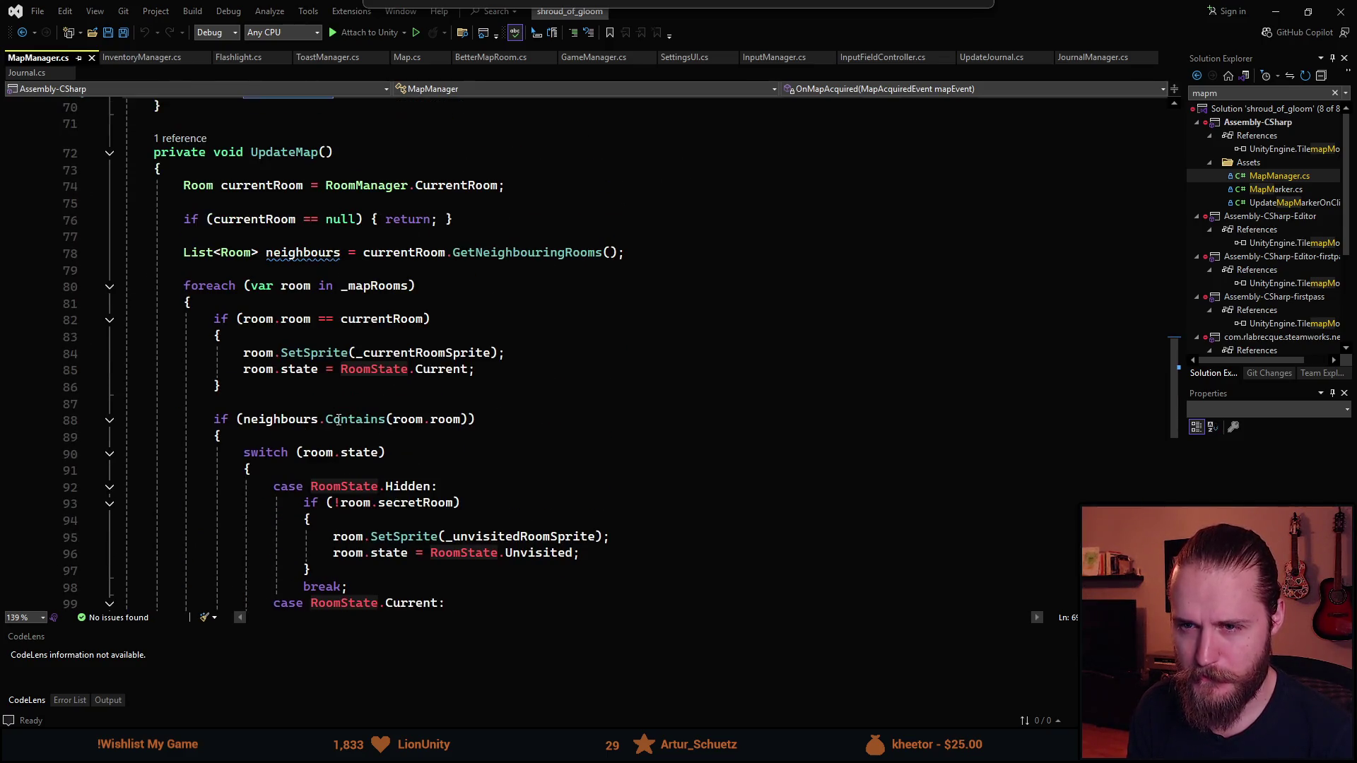
scroll(307, 241, "up", 10)
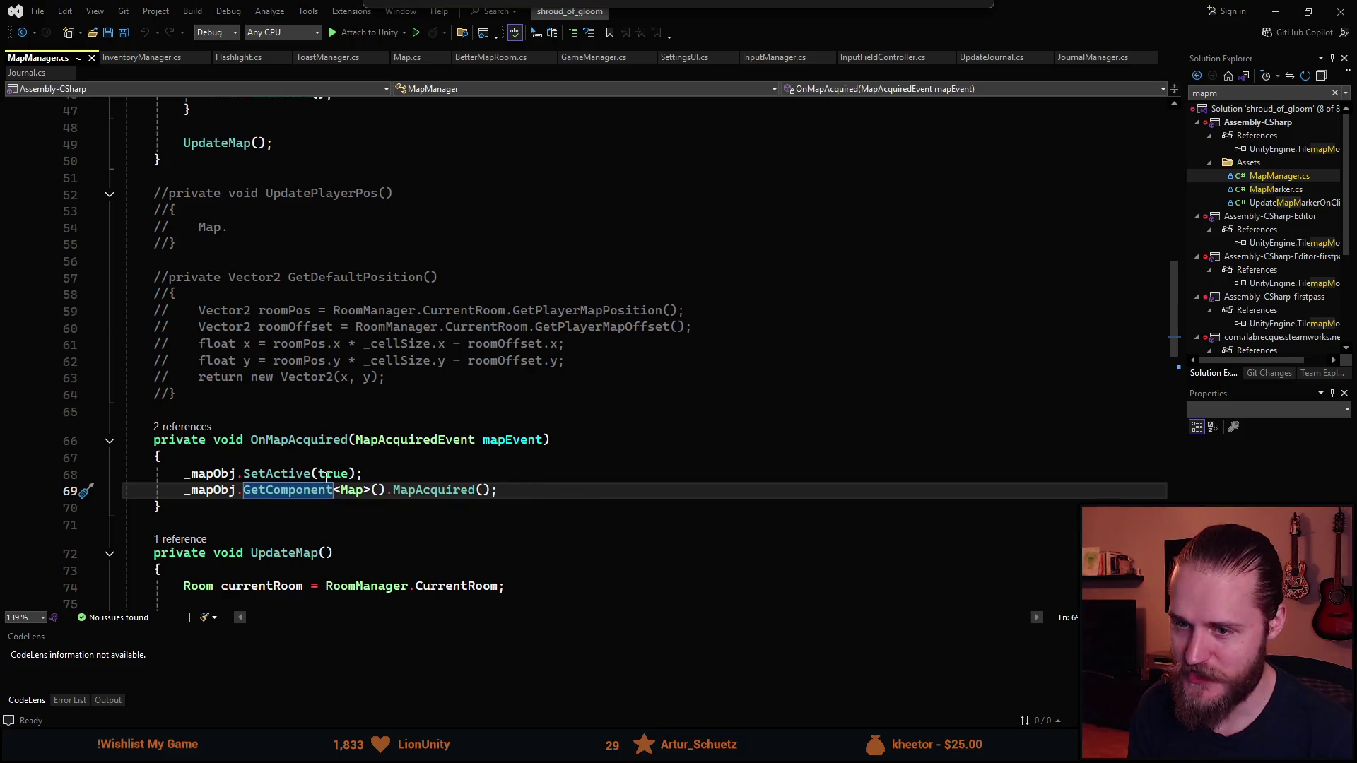
scroll(346, 453, "up", 6)
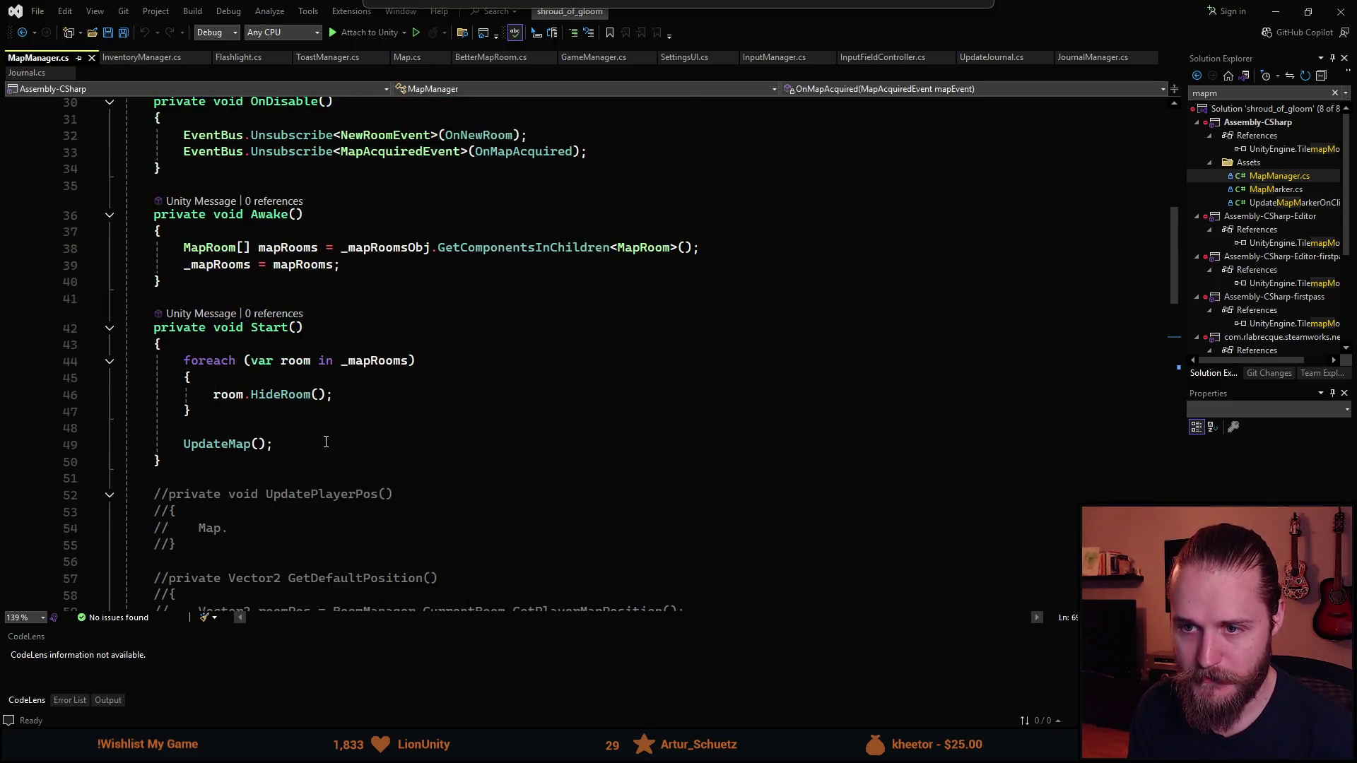
scroll(326, 442, "up", 1)
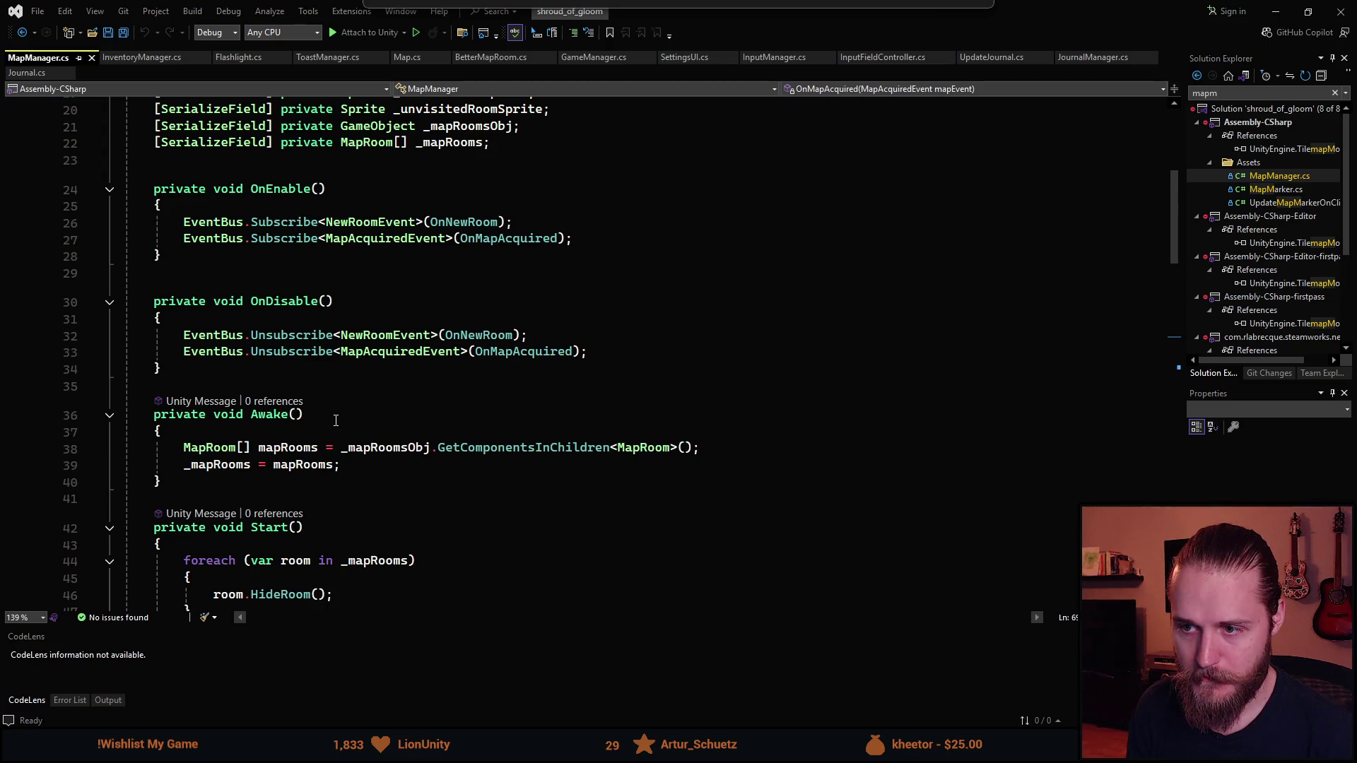
left_click(290, 368)
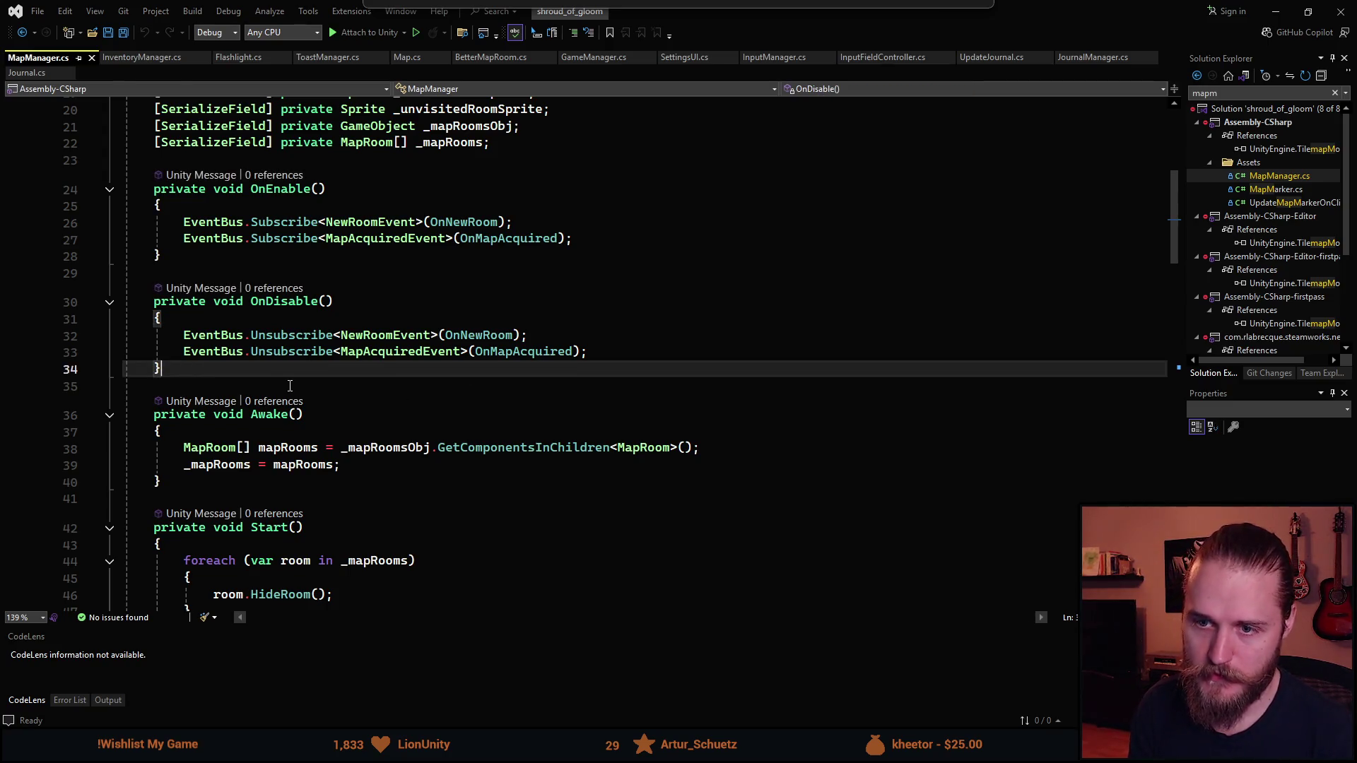
Add an OnTutorialTip(TutorialTipEvent) method with an if for FlashlightTT's show being false
key("Return")
key("Return")
type("private void ")
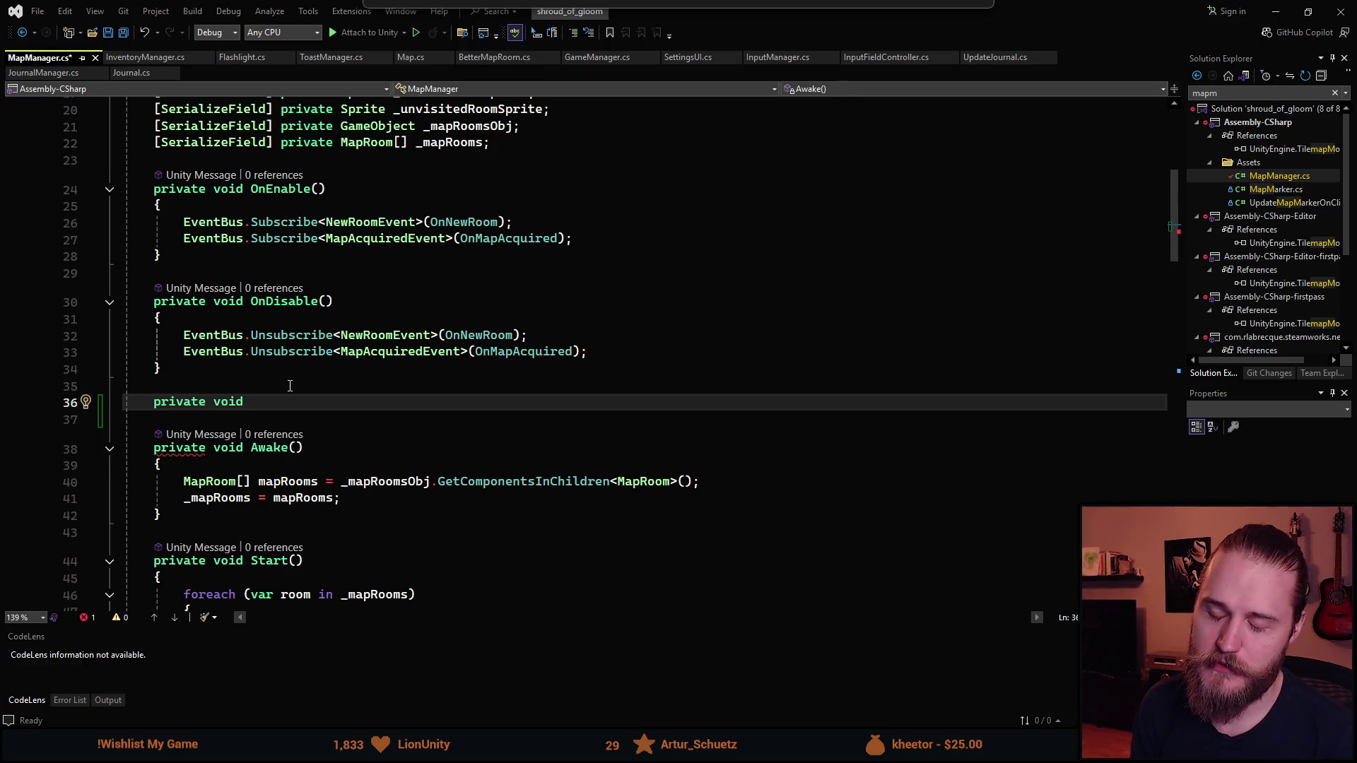
type("OnTutorialTip")
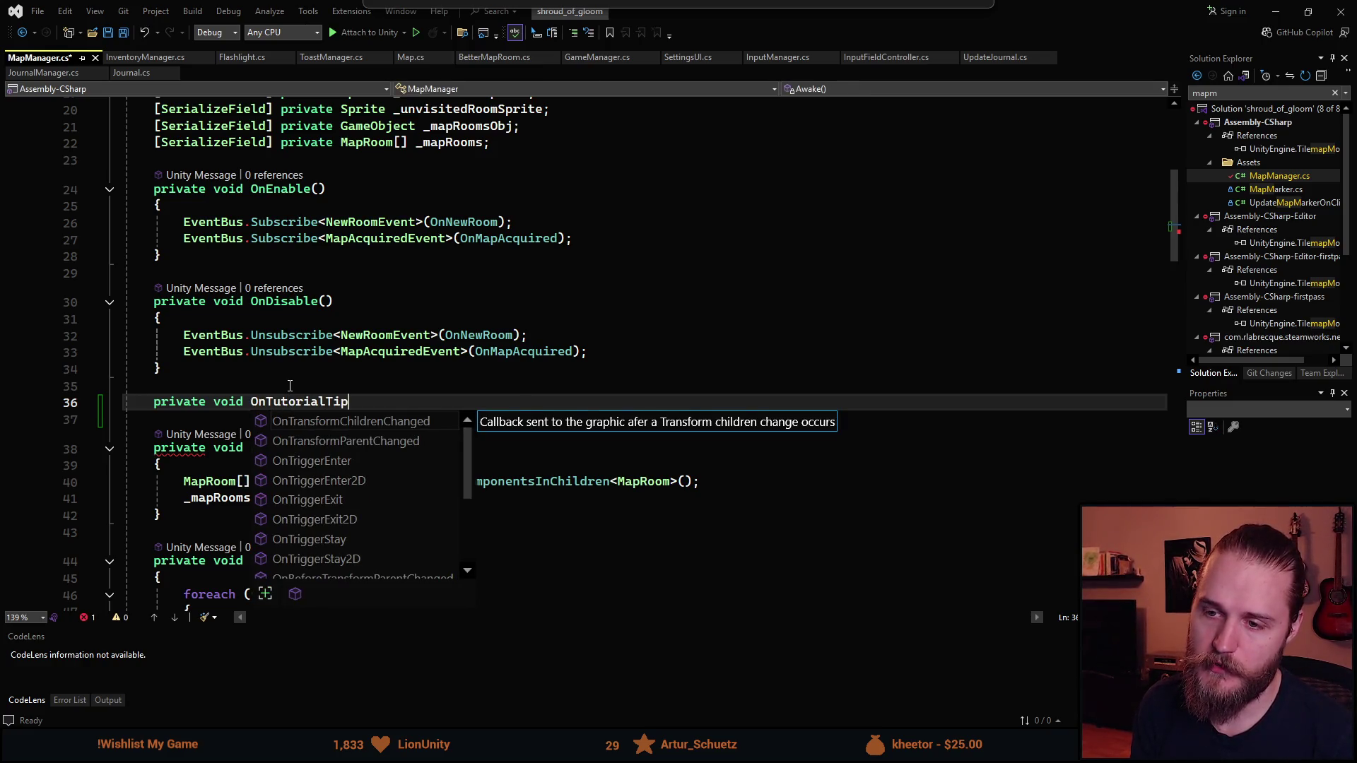
type("(TutorialTipEvent")
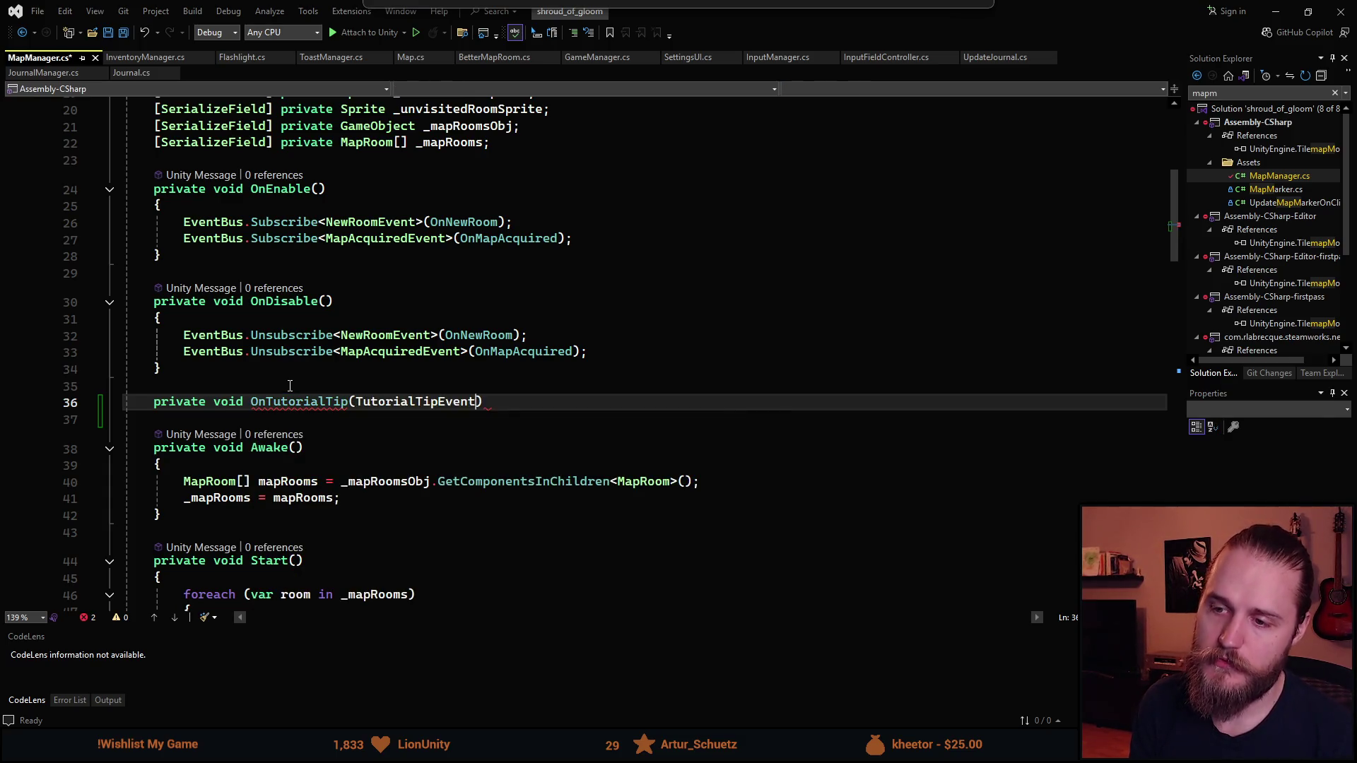
type(" tutorialEvent")
key("Return")
type("{")
key("Return")
type("if (tutorialEvent.tutorialName == \"FlashlightTT\" && tutorialEvent.show == false)")
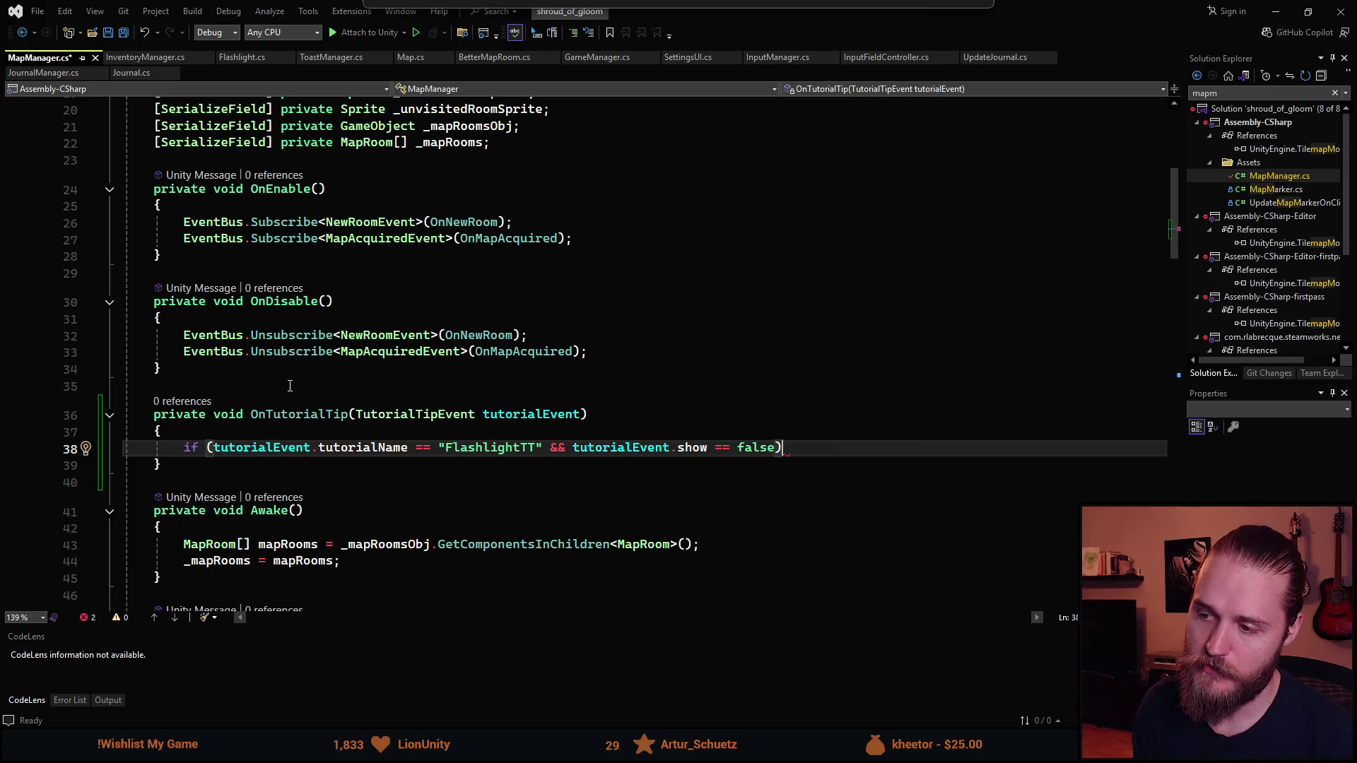
key("Return")
type("{")
key("Return")
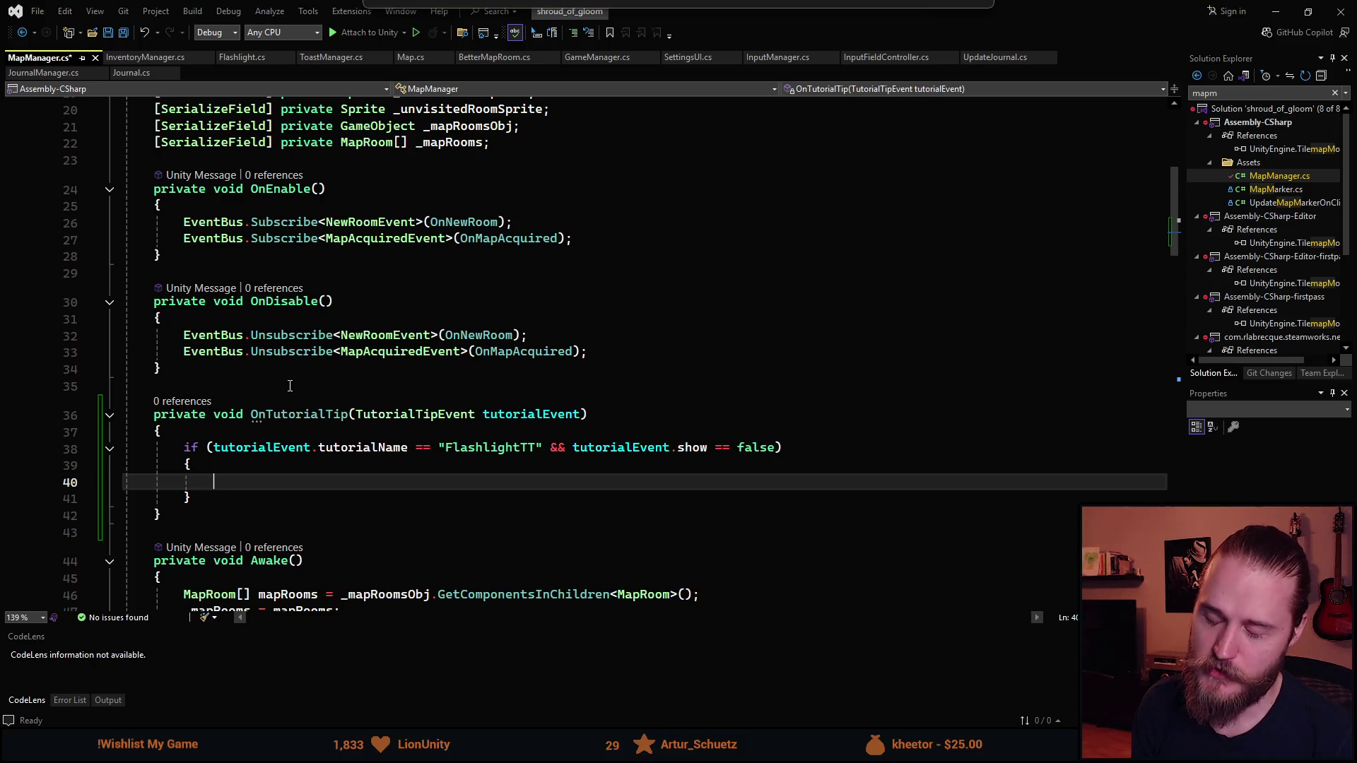
Inside the if, publish a new TutorialTipEvent("MapTT", true)
scroll(311, 417, "down", 2)
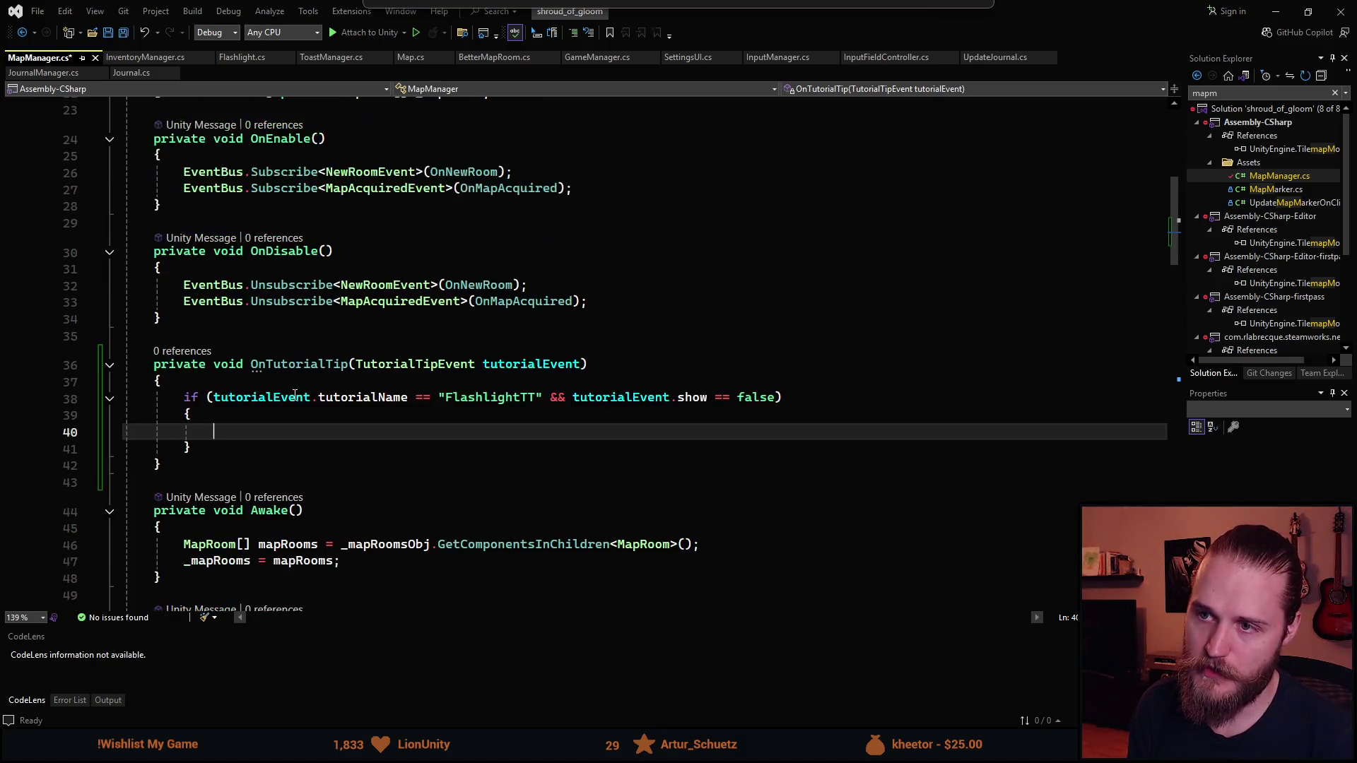
scroll(345, 425, "up", 2)
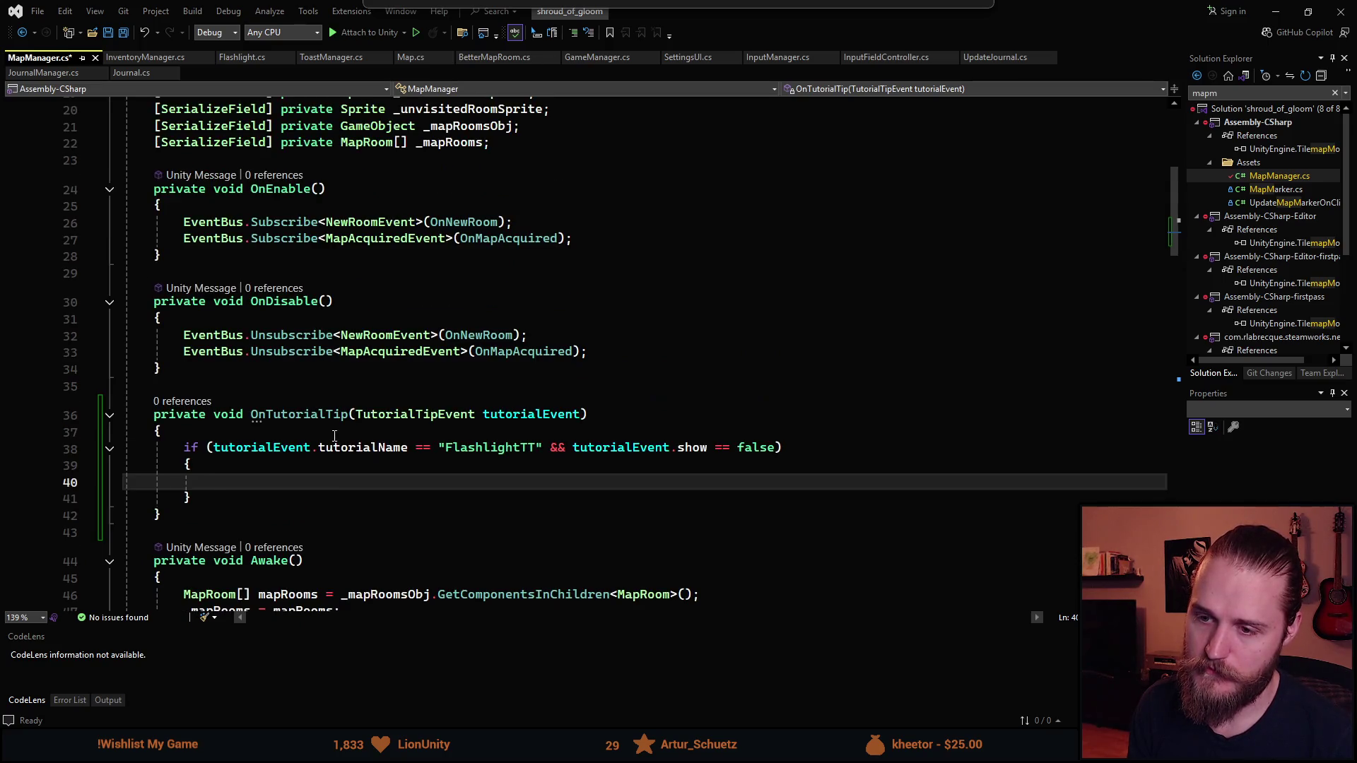
type("epub")
key("Tab")
key("Tab")
key("BackSpace")
key("BackSpace")
key("BackSpace")
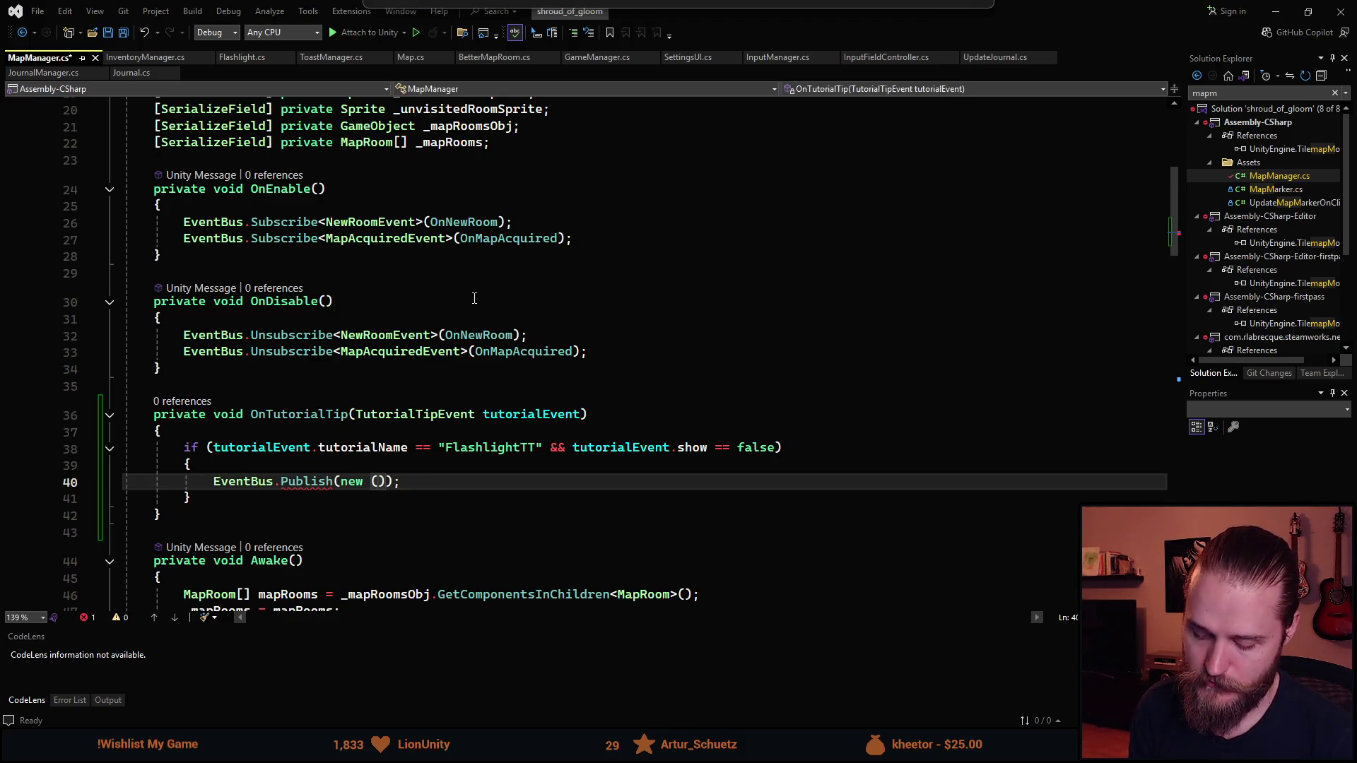
type("TutEv")
key("Tab")
key("Right")
type("\"MapT")
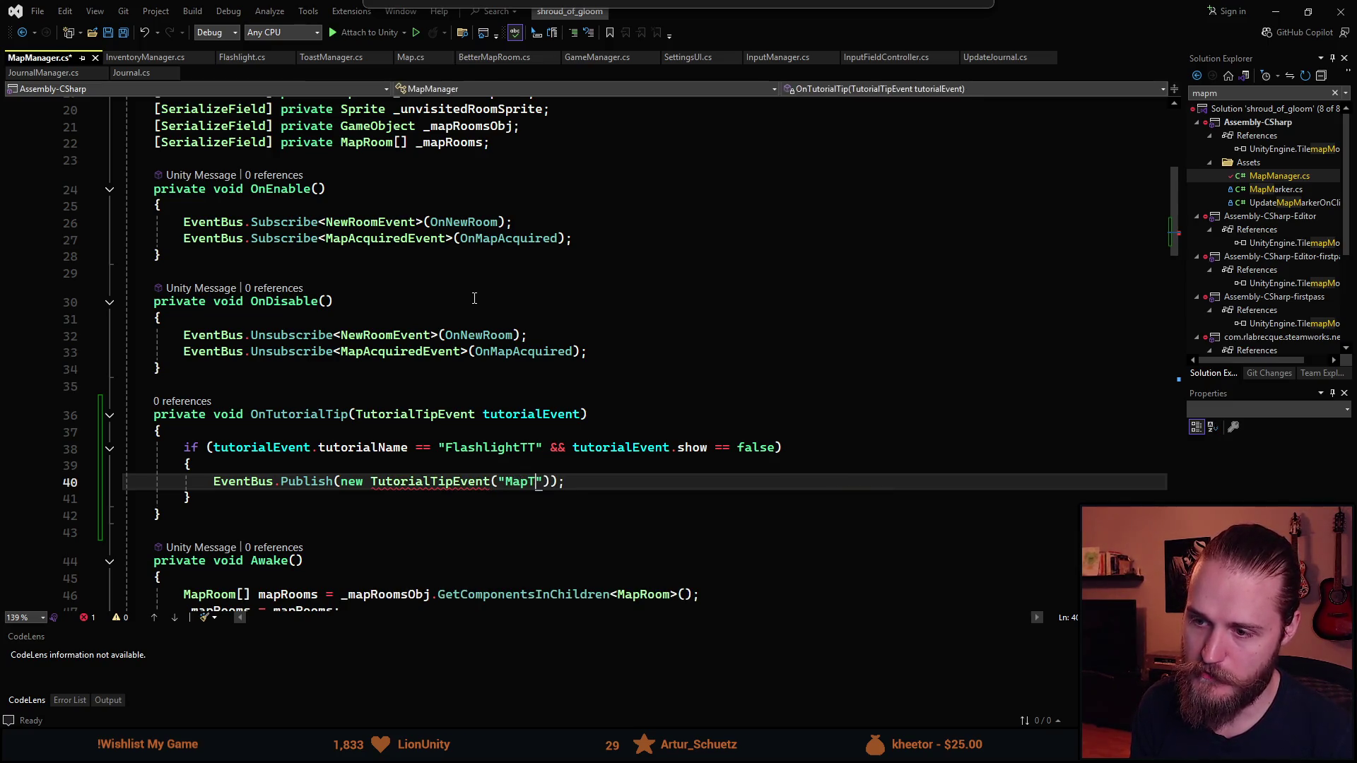
type("T\", true")
key("Right")
key("Right")
key("Right")
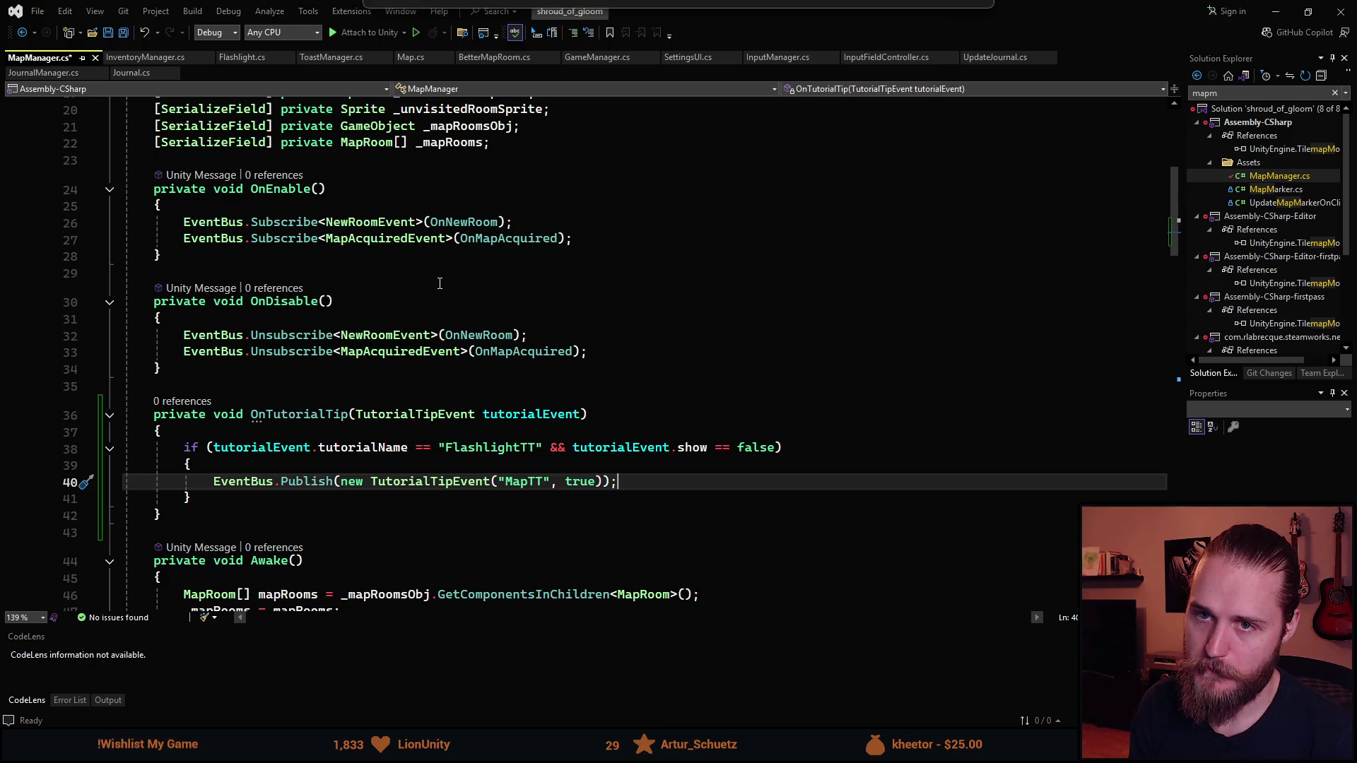
Review the finished OnTutorialTip method, then open Map.cs to check its tutorial code
scroll(432, 278, "down", 3)
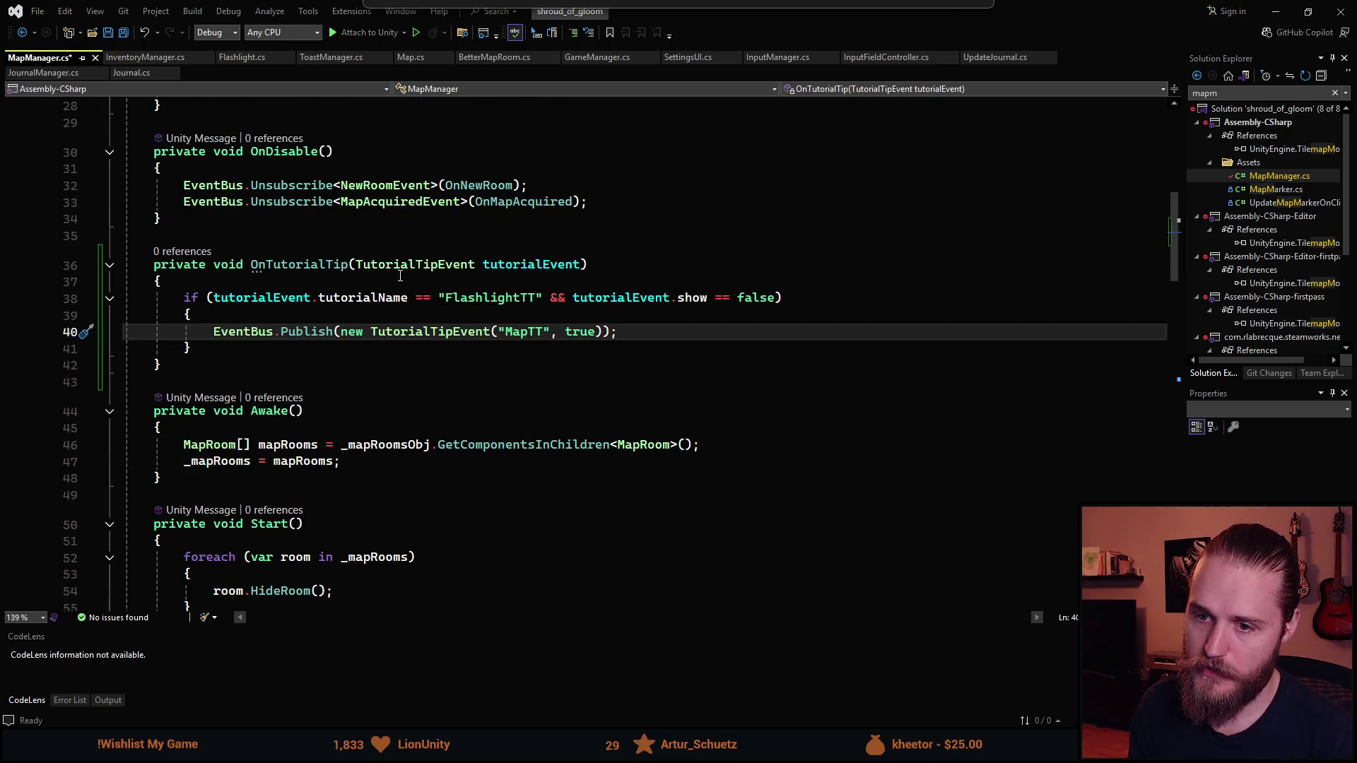
scroll(401, 276, "down", 10)
scroll(397, 316, "down", 8)
scroll(420, 340, "up", 9)
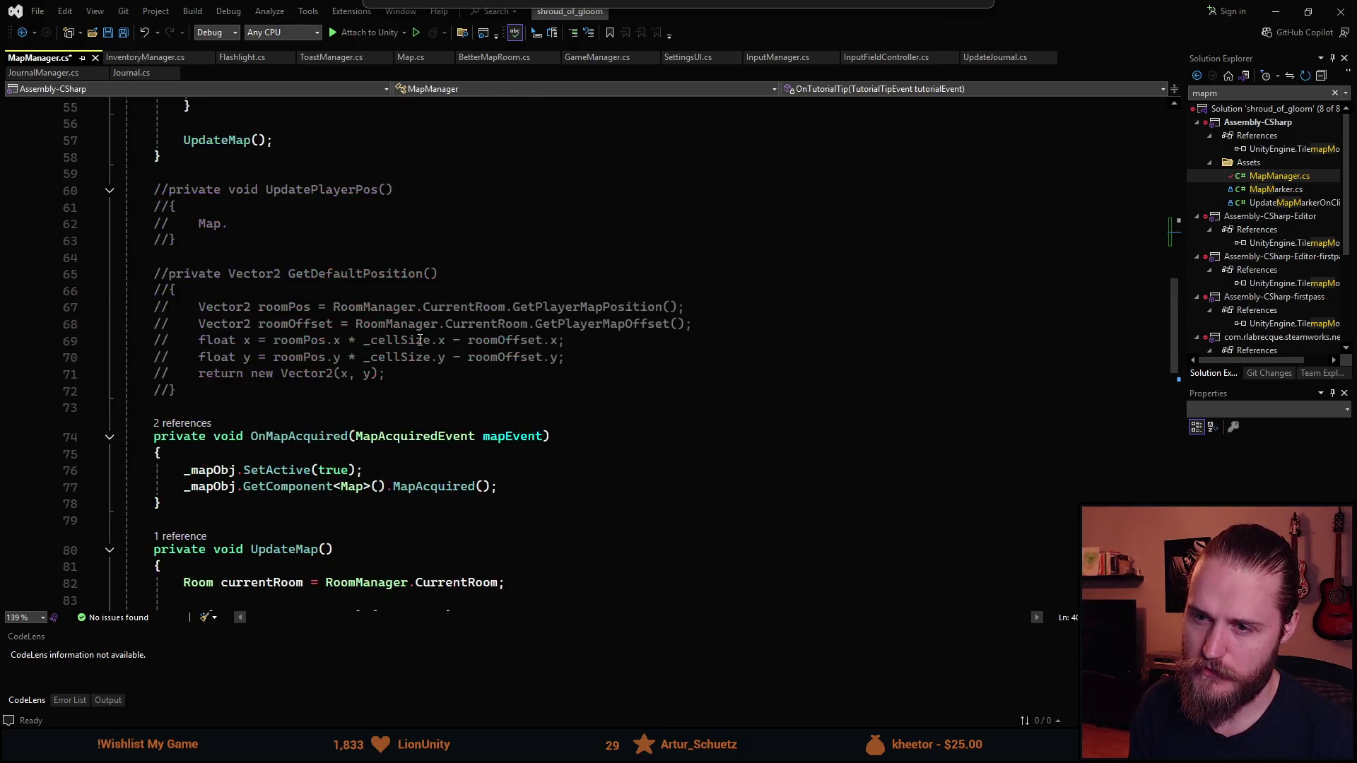
scroll(420, 340, "up", 13)
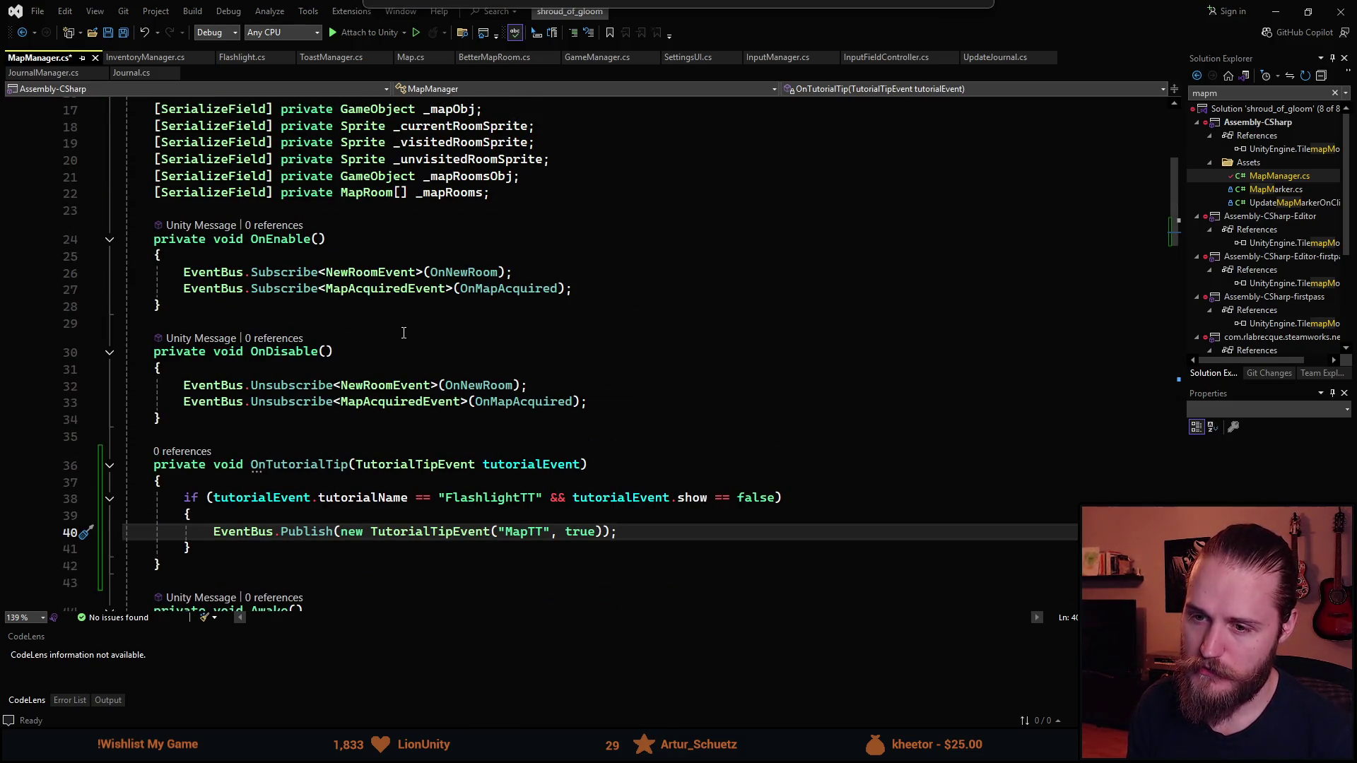
scroll(404, 333, "up", 4)
scroll(404, 333, "down", 5)
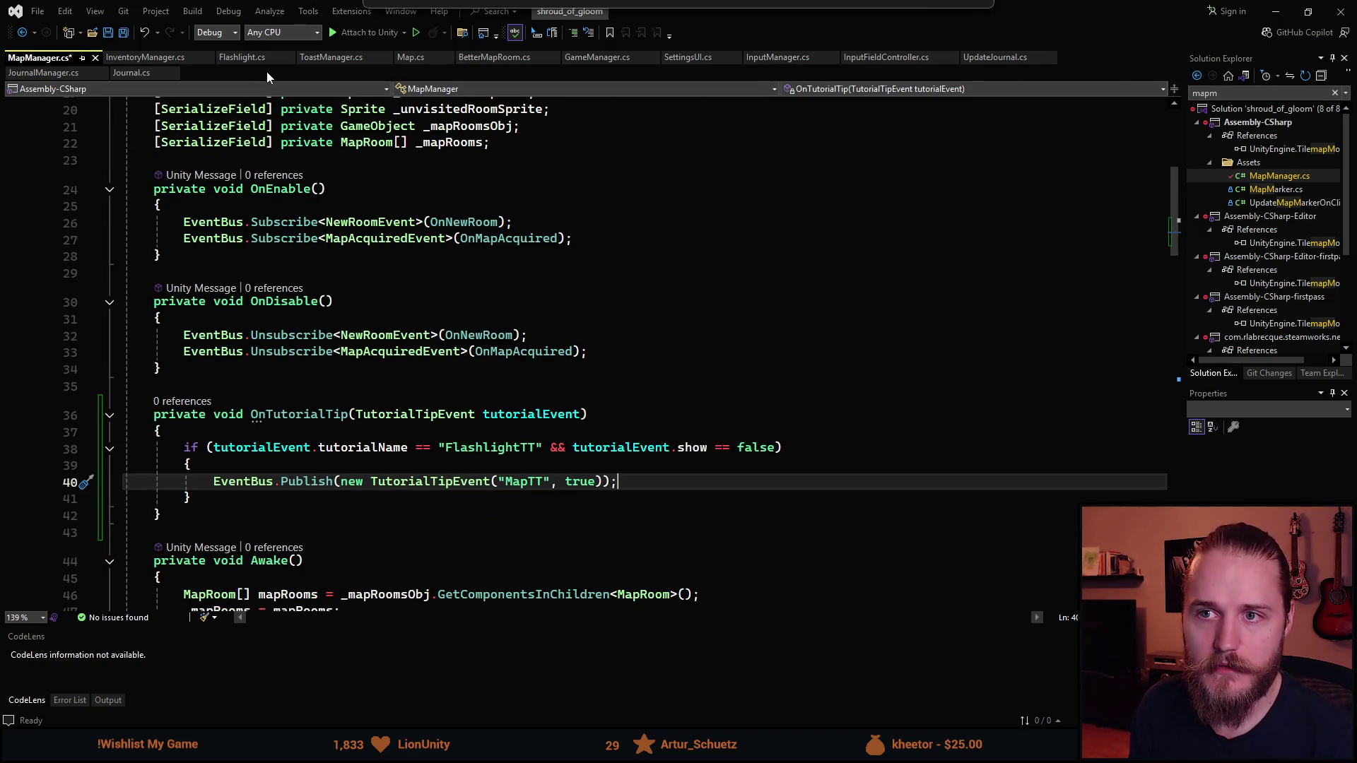
left_click(422, 59)
scroll(396, 371, "up", 20)
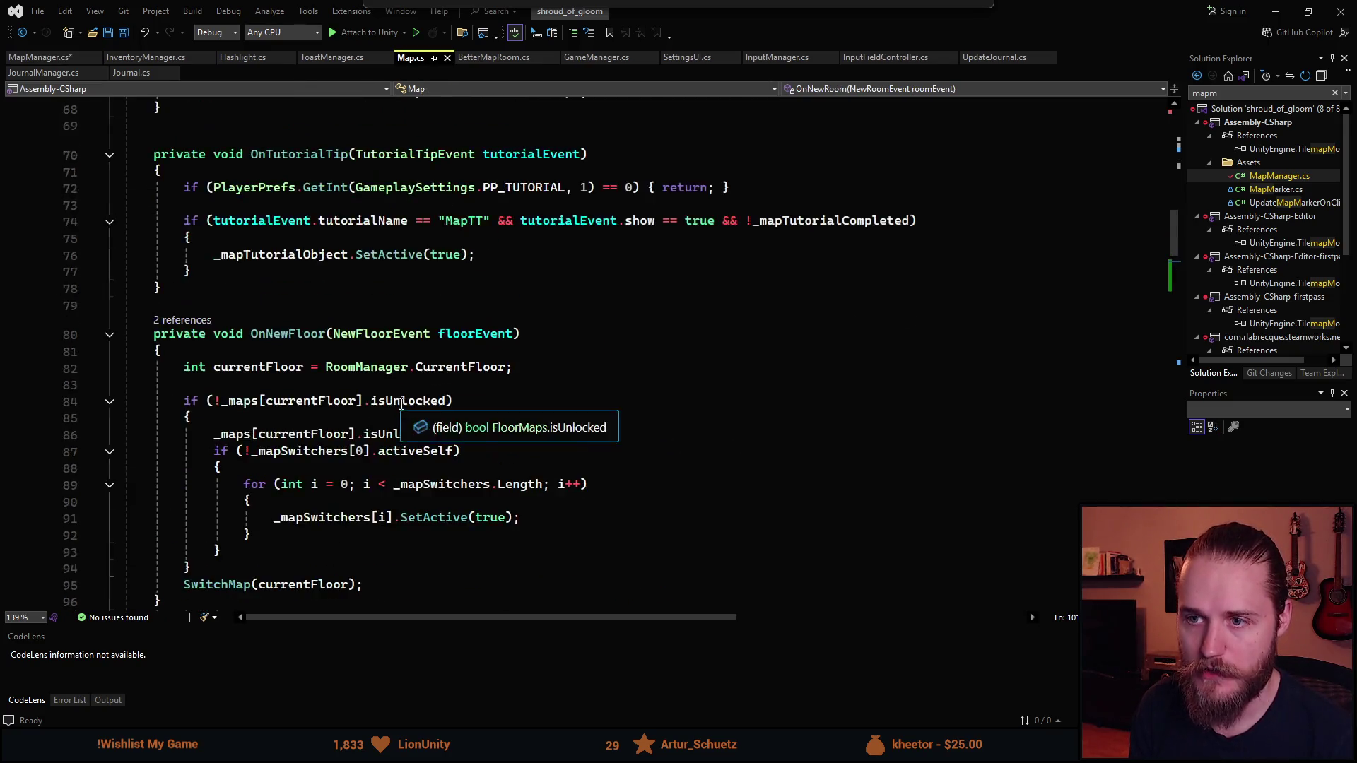
scroll(392, 406, "up", 3)
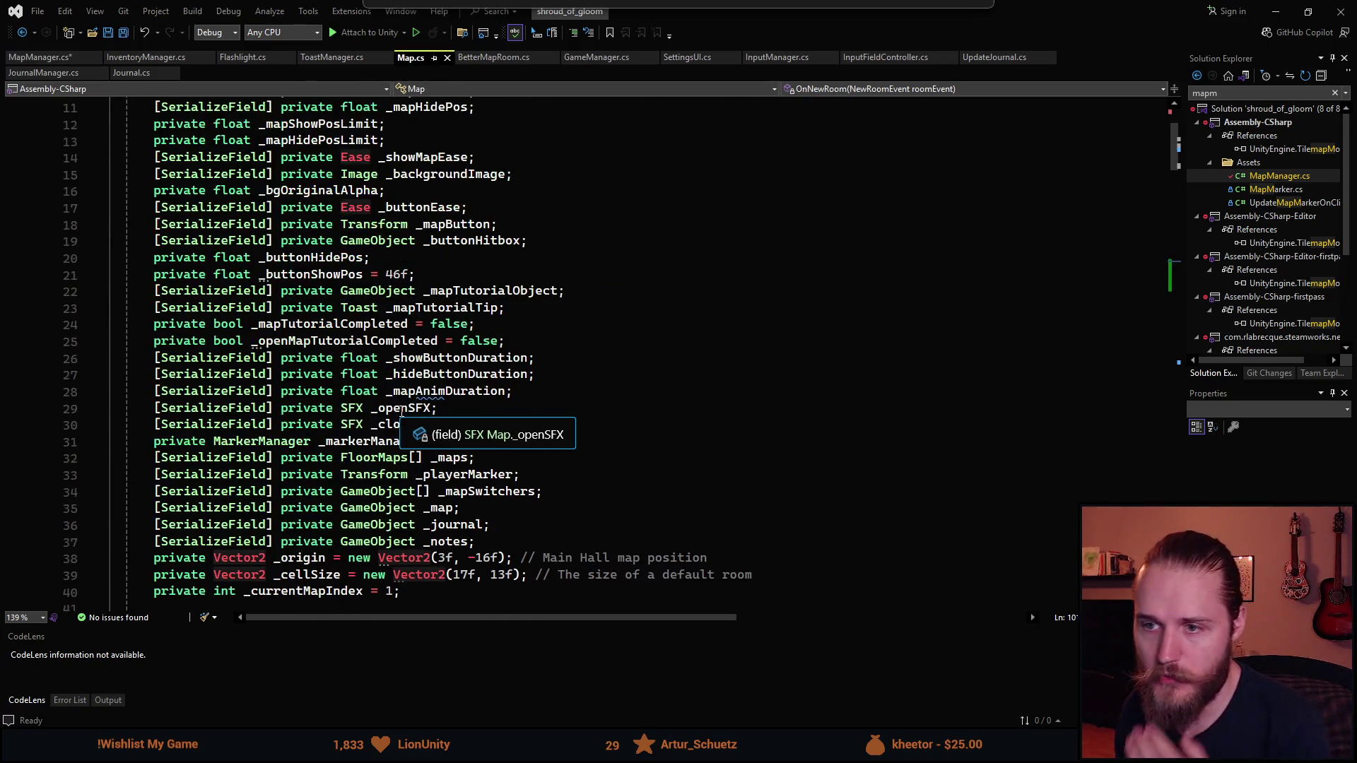
left_click(470, 342)
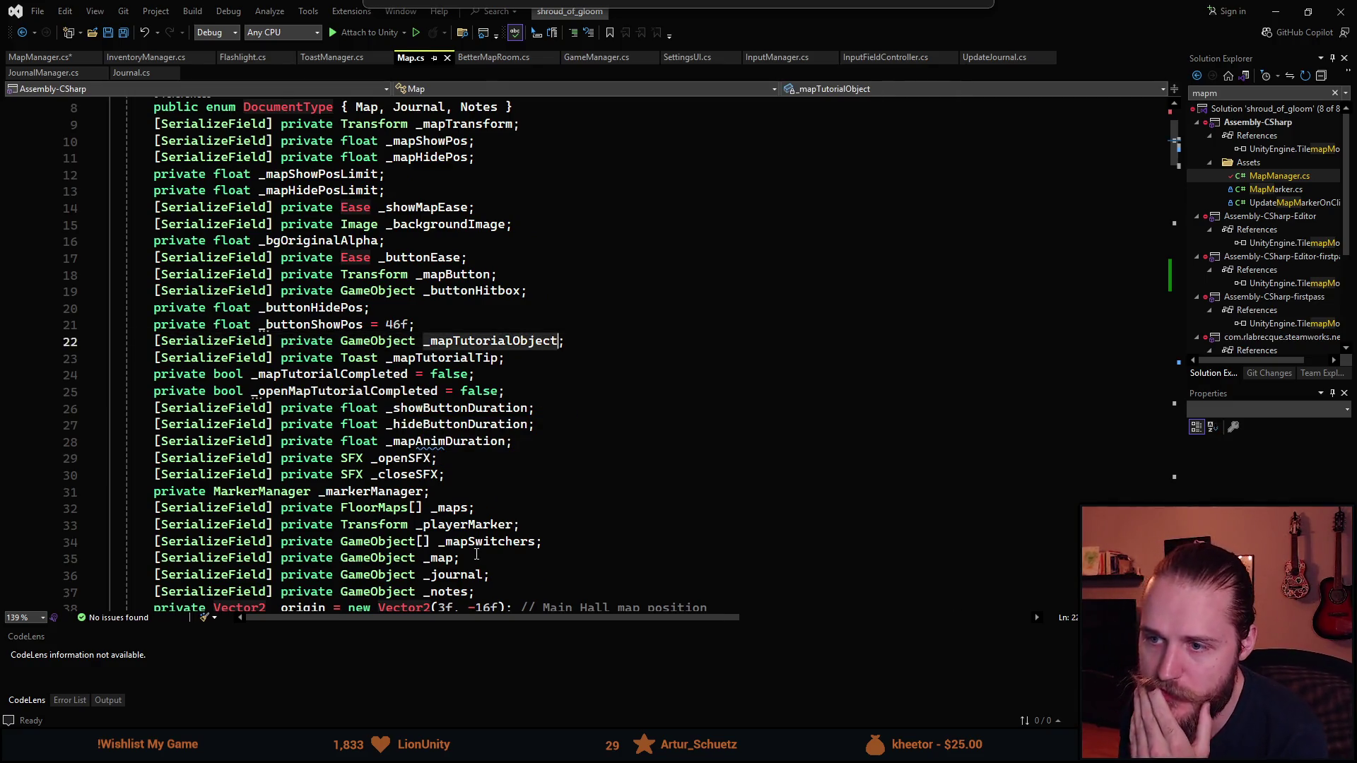
scroll(470, 365, "down", 19)
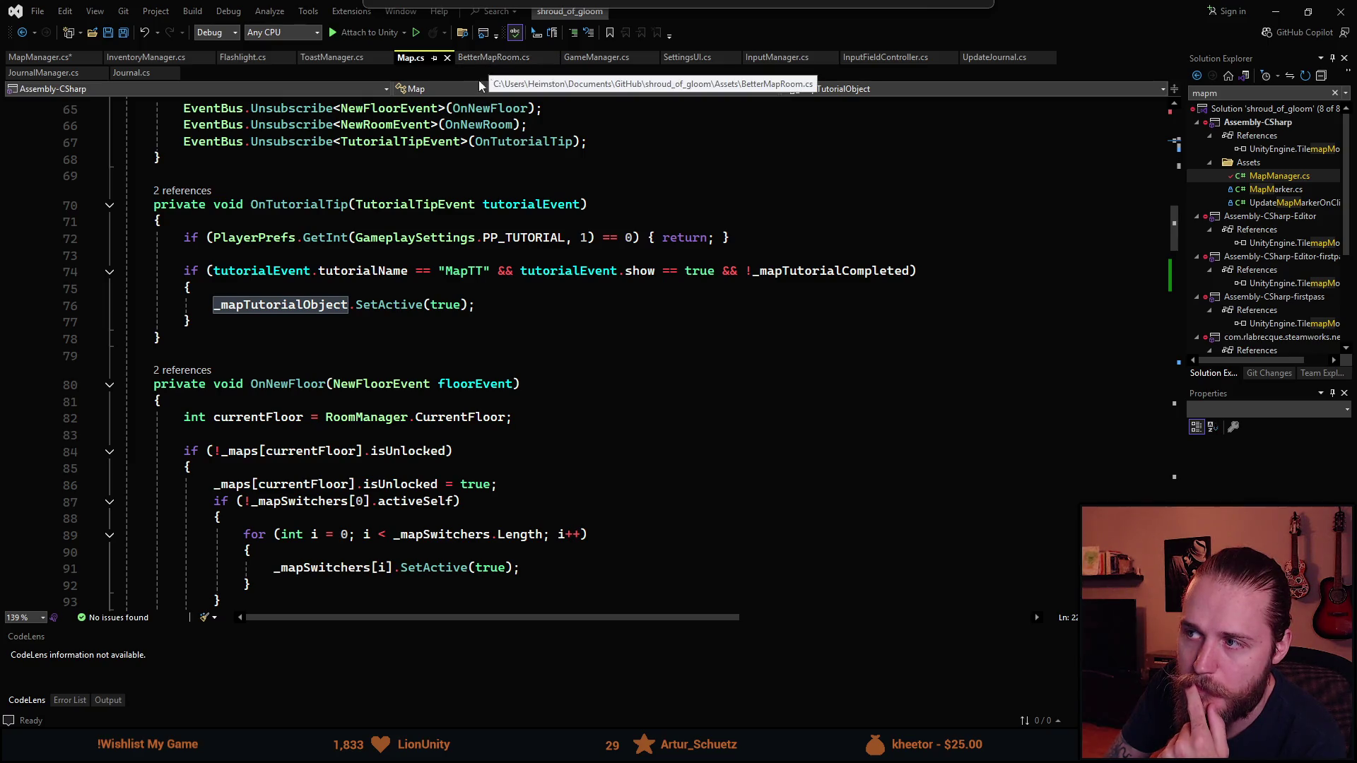
left_click(38, 57)
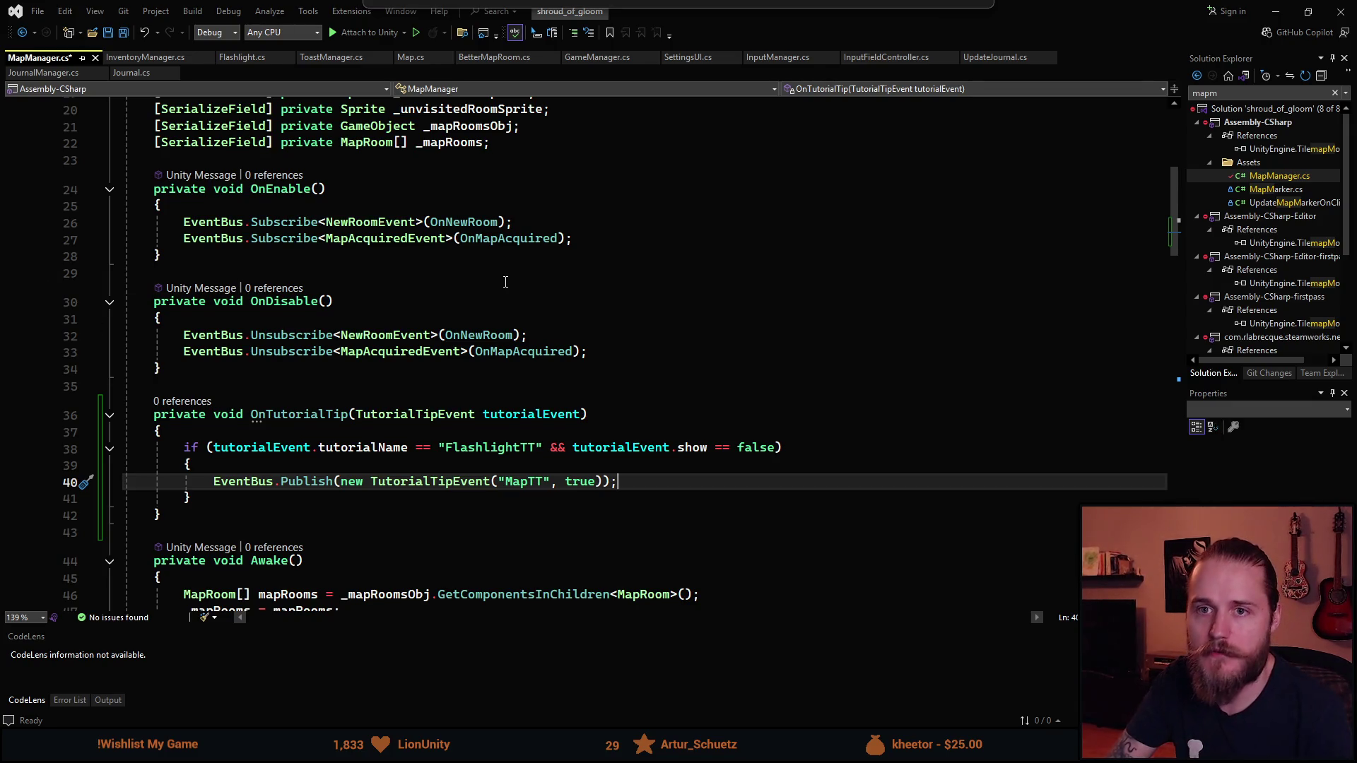
Subscribe OnTutorialTip to TutorialTipEvent via EventBus in OnEnable
key("ctrl+s")
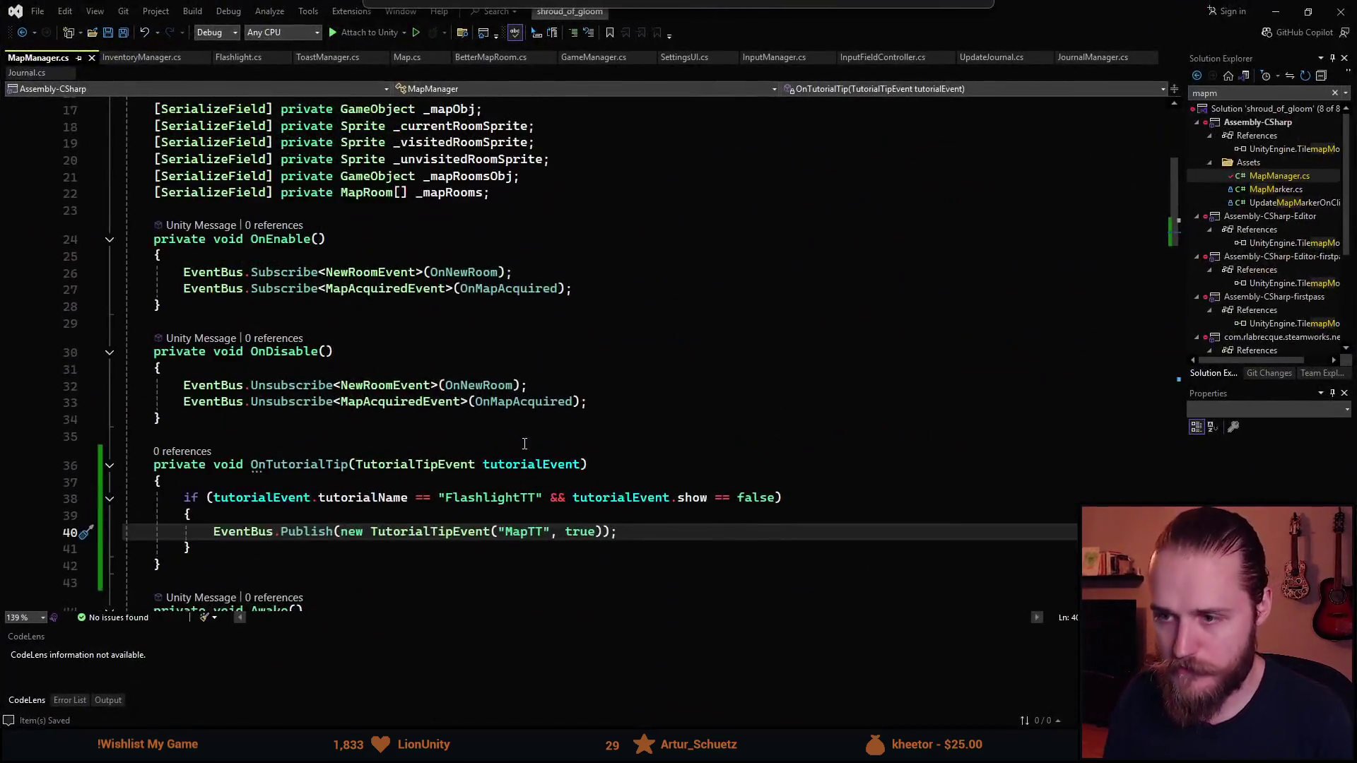
scroll(618, 337, "up", 3)
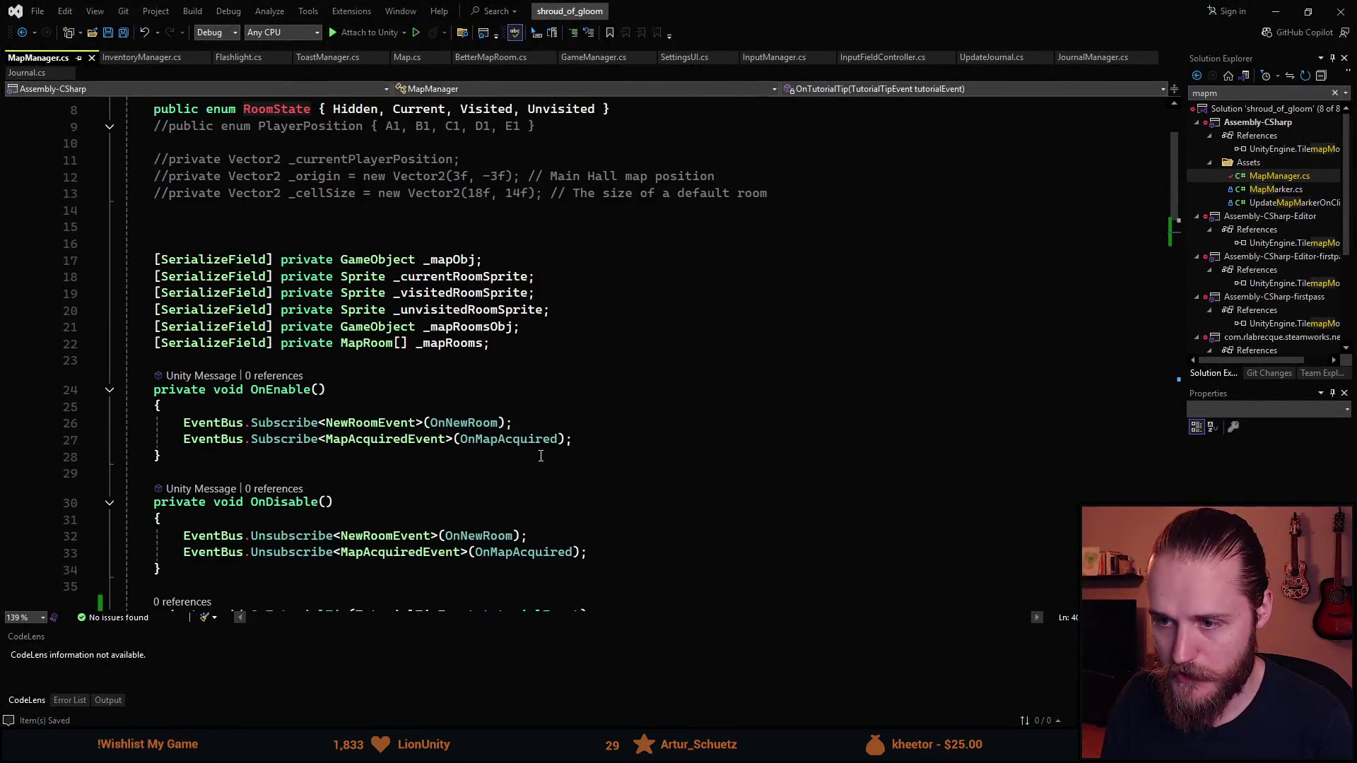
scroll(618, 336, "down", 2)
left_click(618, 336)
key("Return")
type("EventBus.Subscribe<>();")
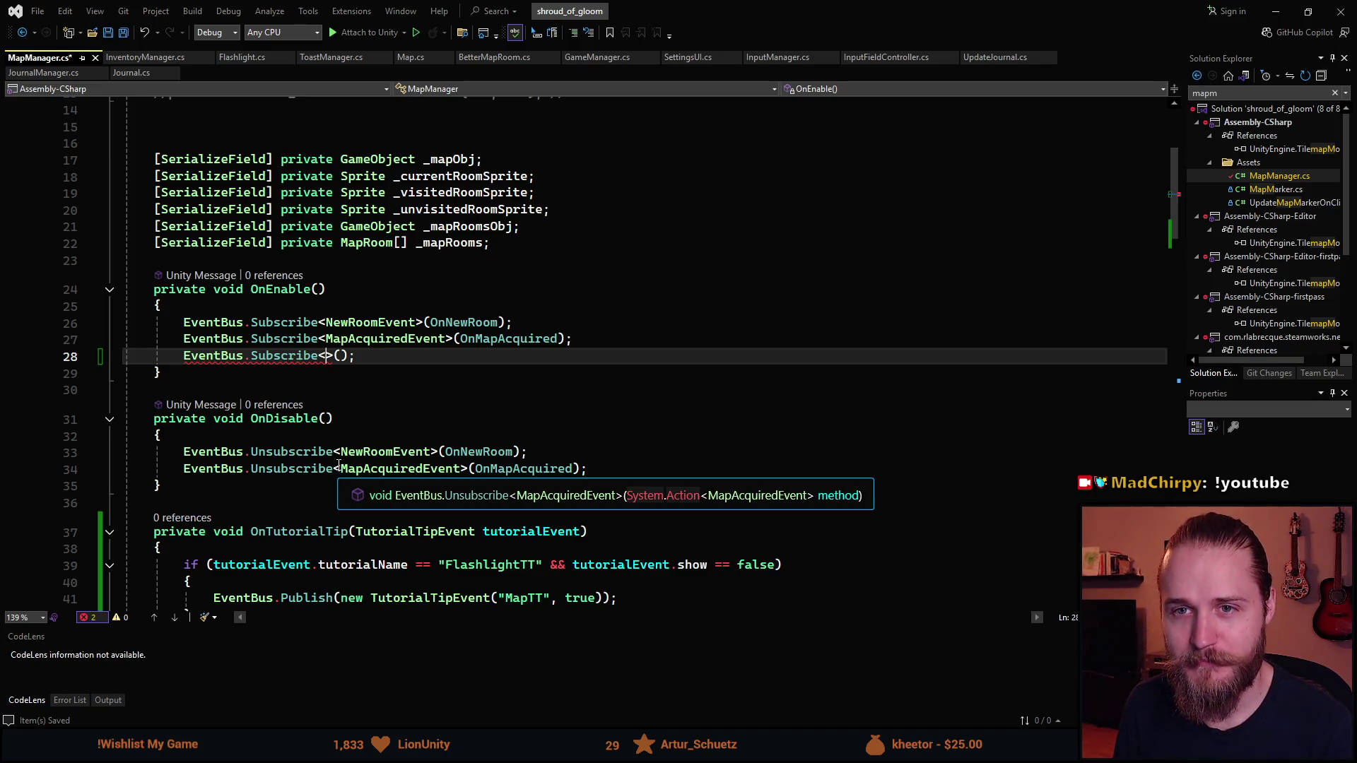
type("TutorialTip")
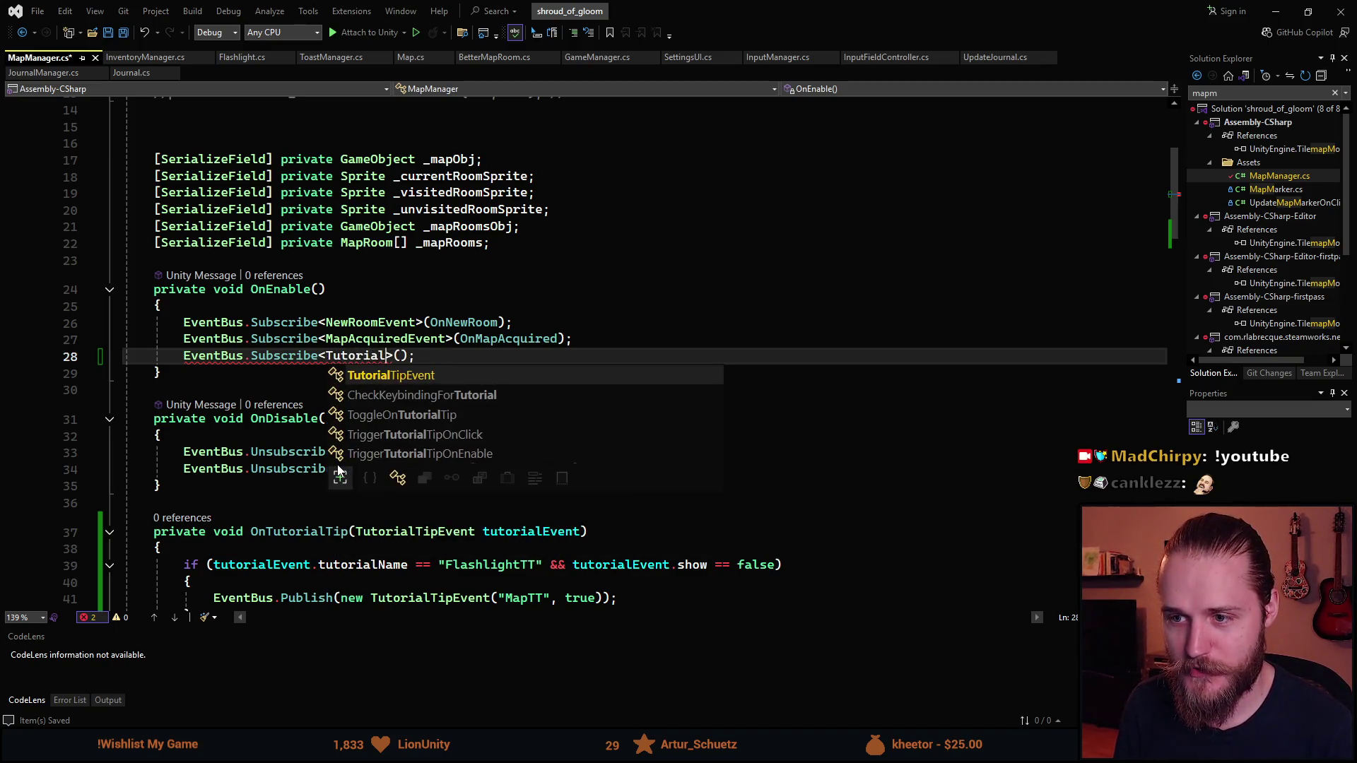
key("Tab")
key("Right")
key("Right")
type("OnTuy")
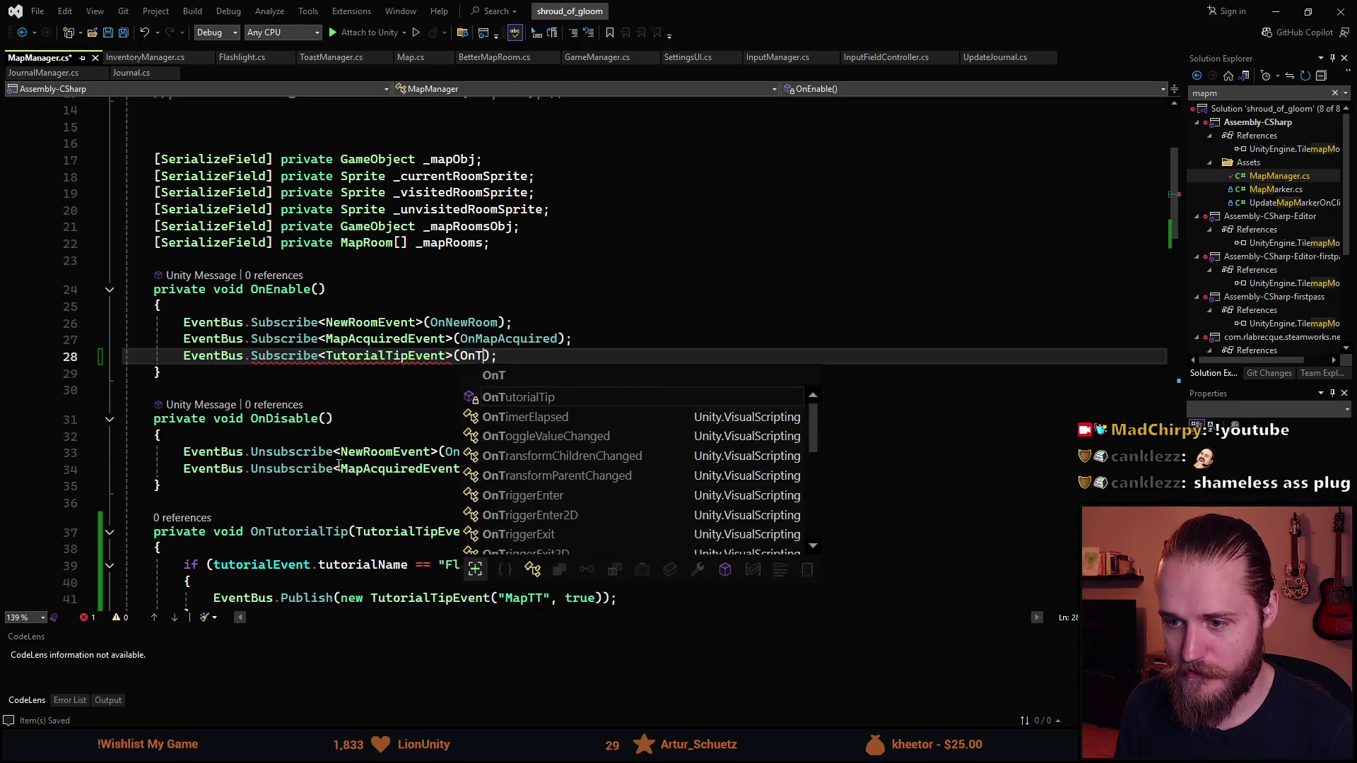
key("BackSpace")
key("Tab")
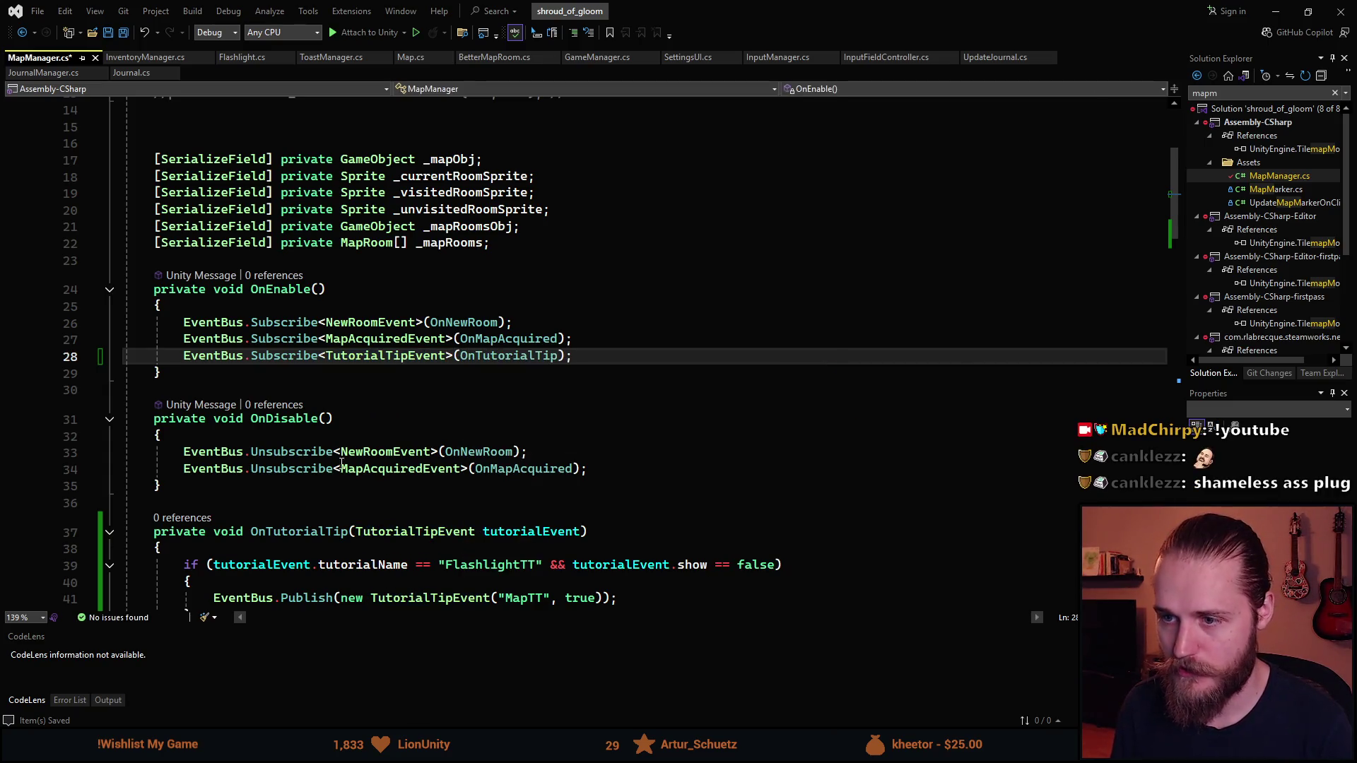
Add an EventBus Unsubscribe call in OnDisable using the TutorialTipEvent type
left_click(589, 470)
key("Return")
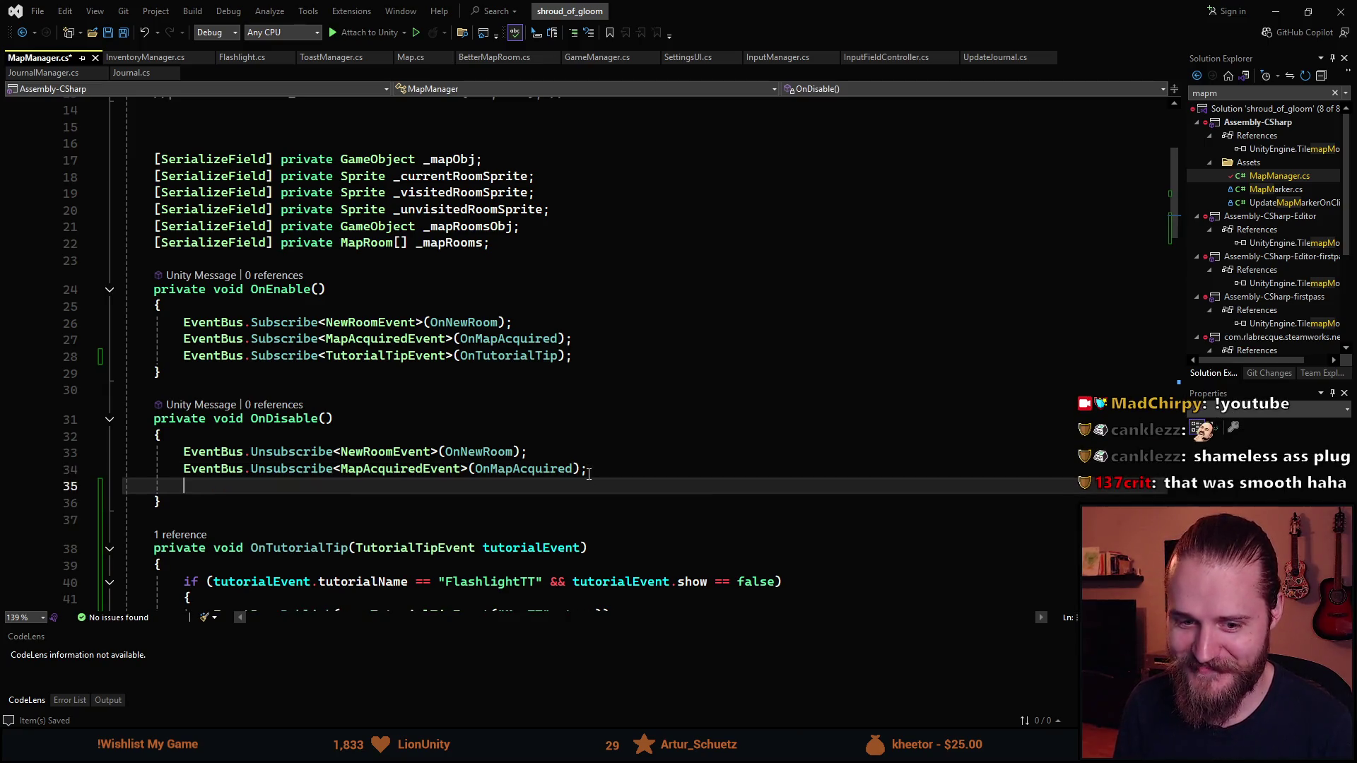
type("euns")
key("Tab")
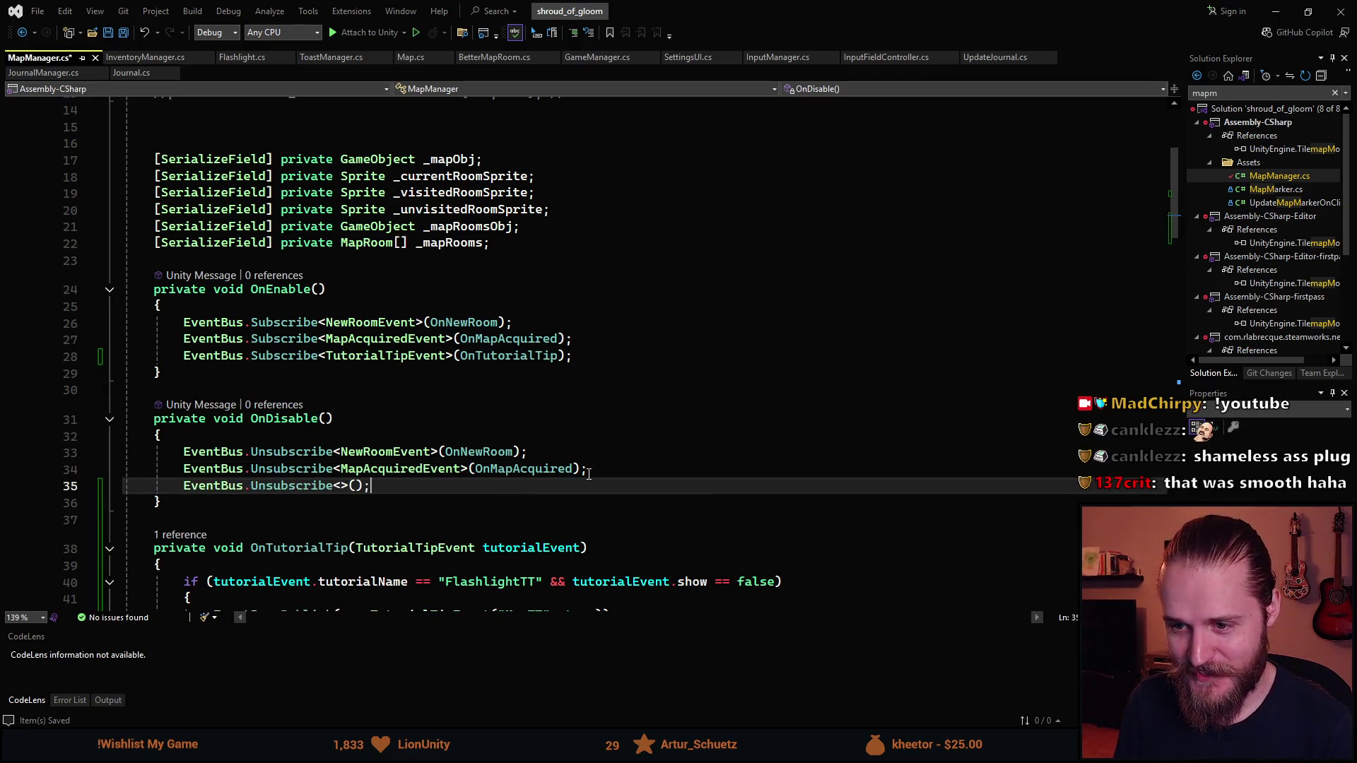
left_click(448, 356)
key("ctrl+shift+Left")
key("ctrl+c")
left_click(340, 485)
key("ctrl+v")
Set OnTutorialTip as the Unsubscribe handler, save MapManager.cs, and return to Unity
key("ctrl+minus")
key("ctrl+shift+Right")
key("ctrl+c")
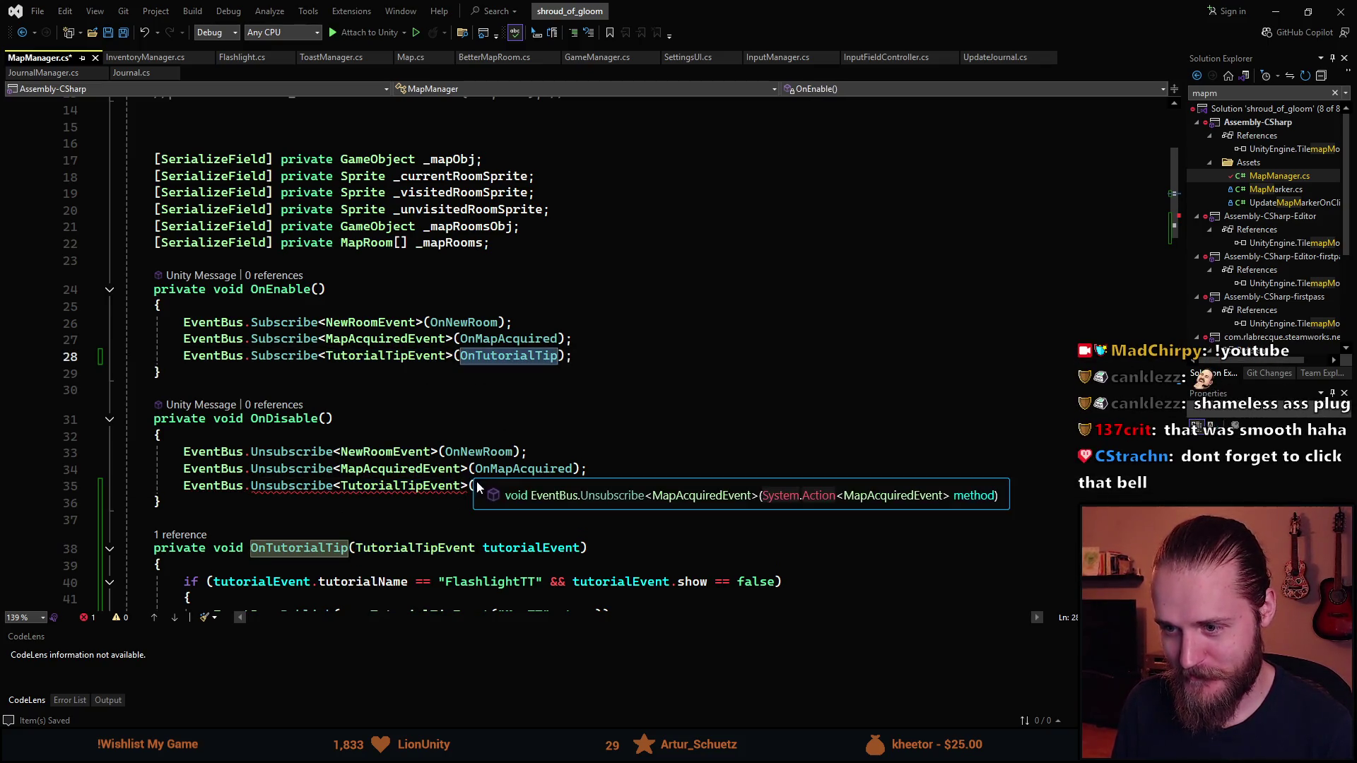
left_click(474, 486)
key("ctrl+v")
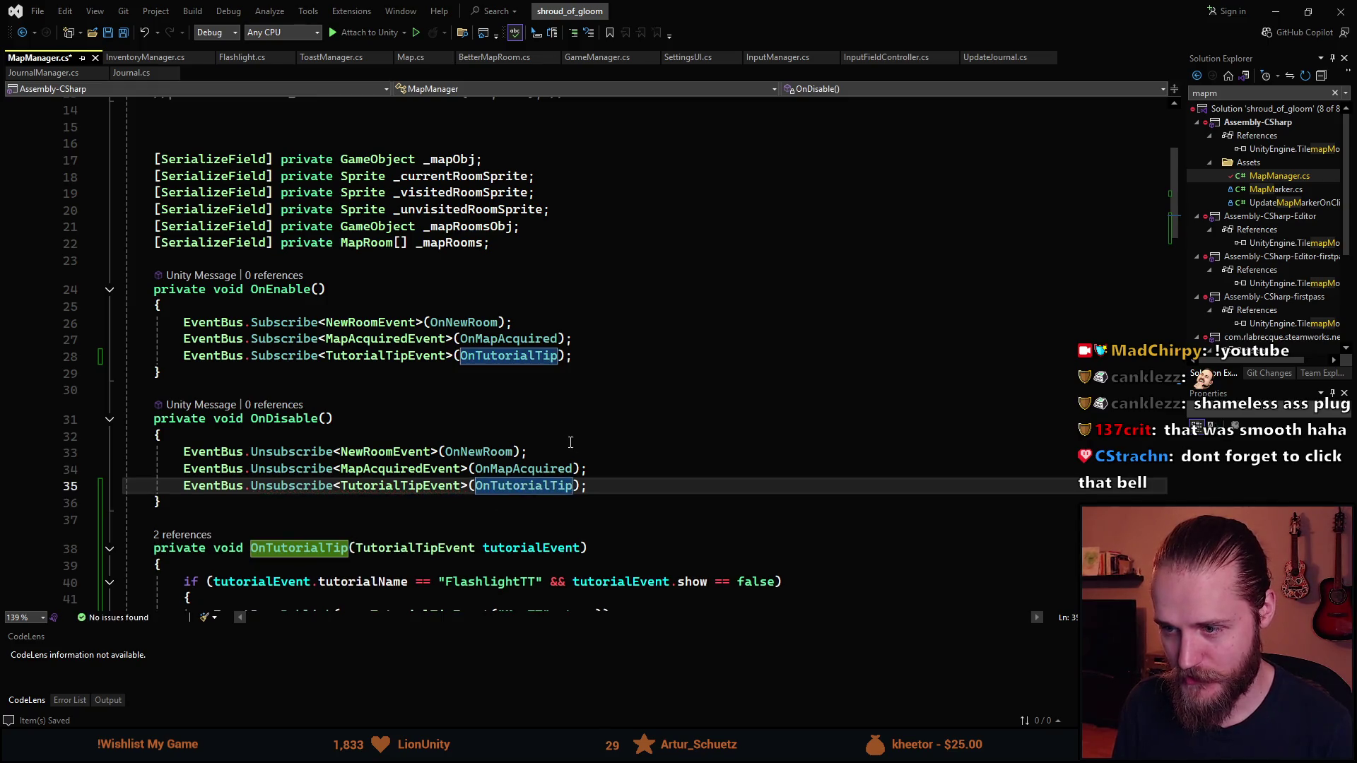
key("ctrl+s")
key("alt+Tab")
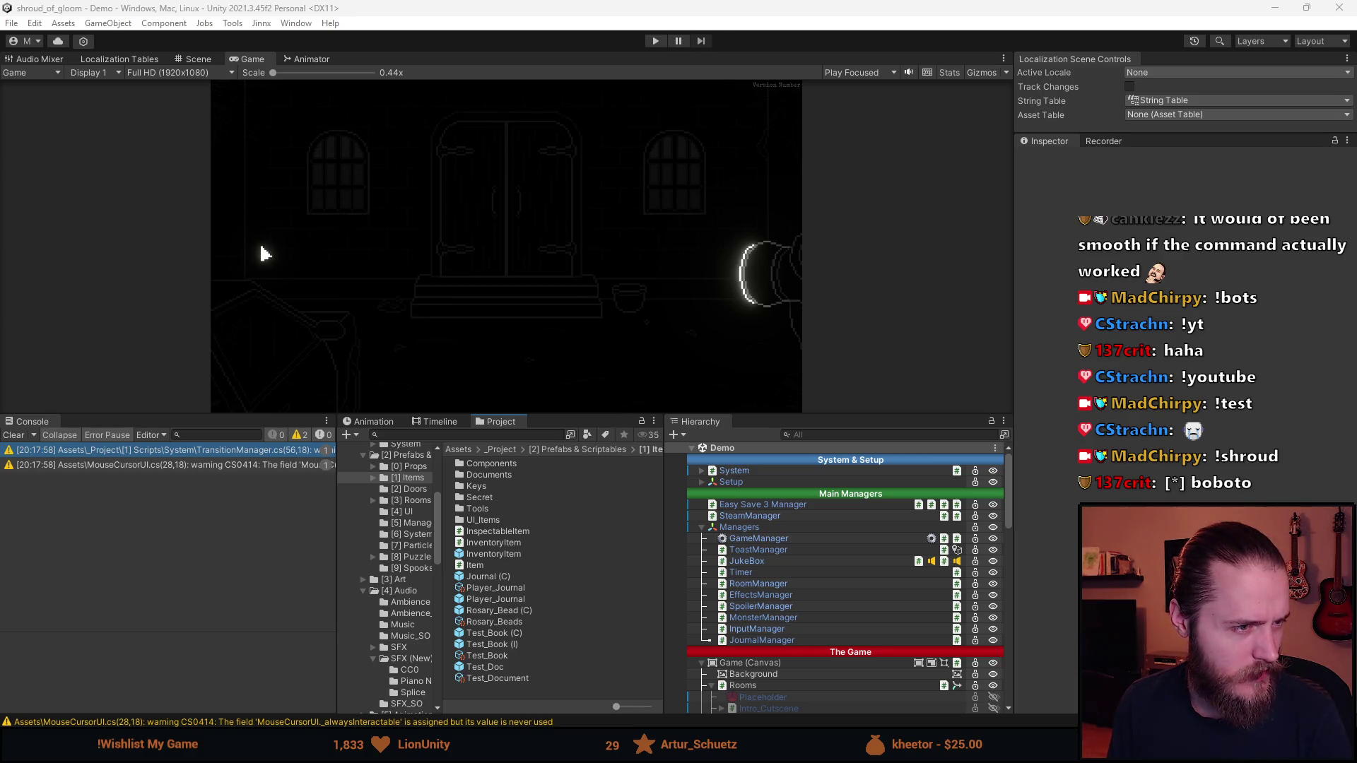
Drag the Streamer.bot window from the left edge to screen centre, then return to Unity
mouse_move(0, 201)
left_mouse_down()
mouse_move(746, 198)
mouse_move(685, 195)
left_mouse_up()
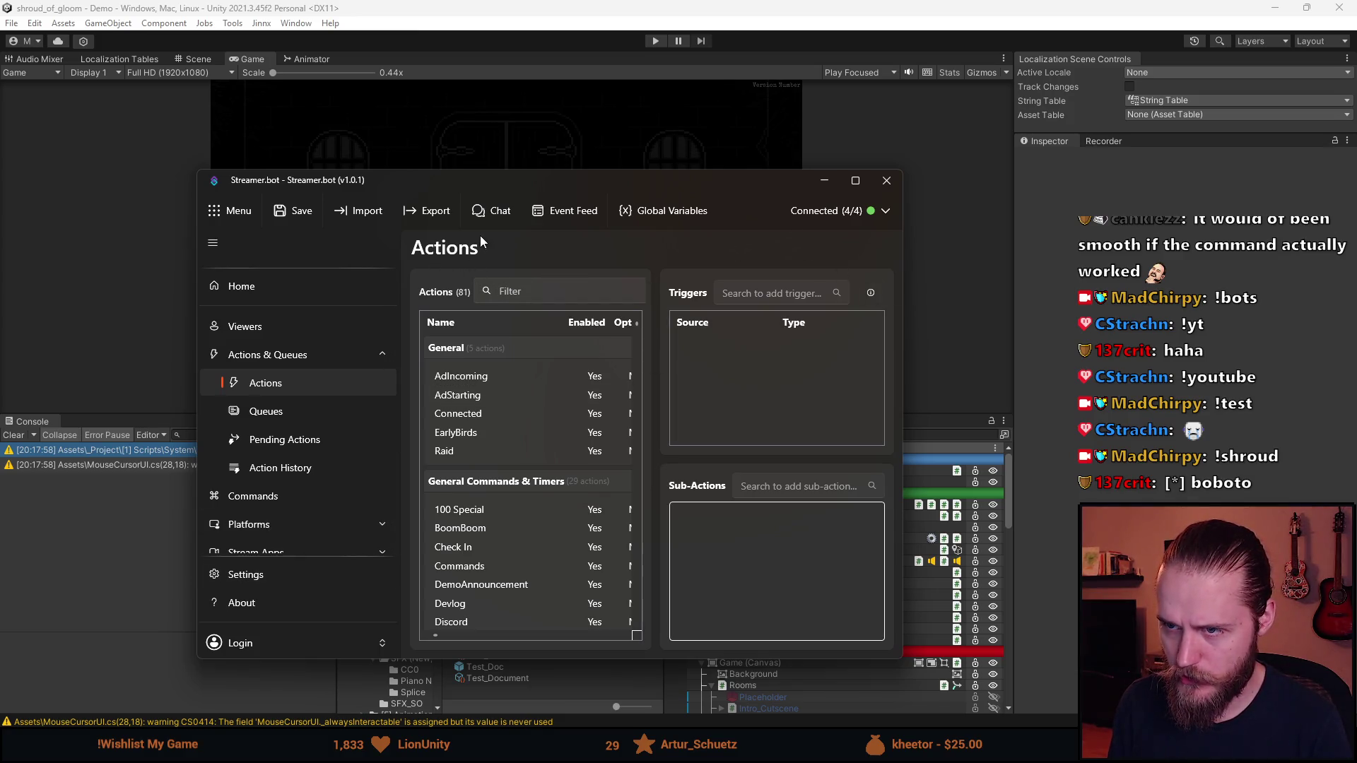
left_click(265, 254)
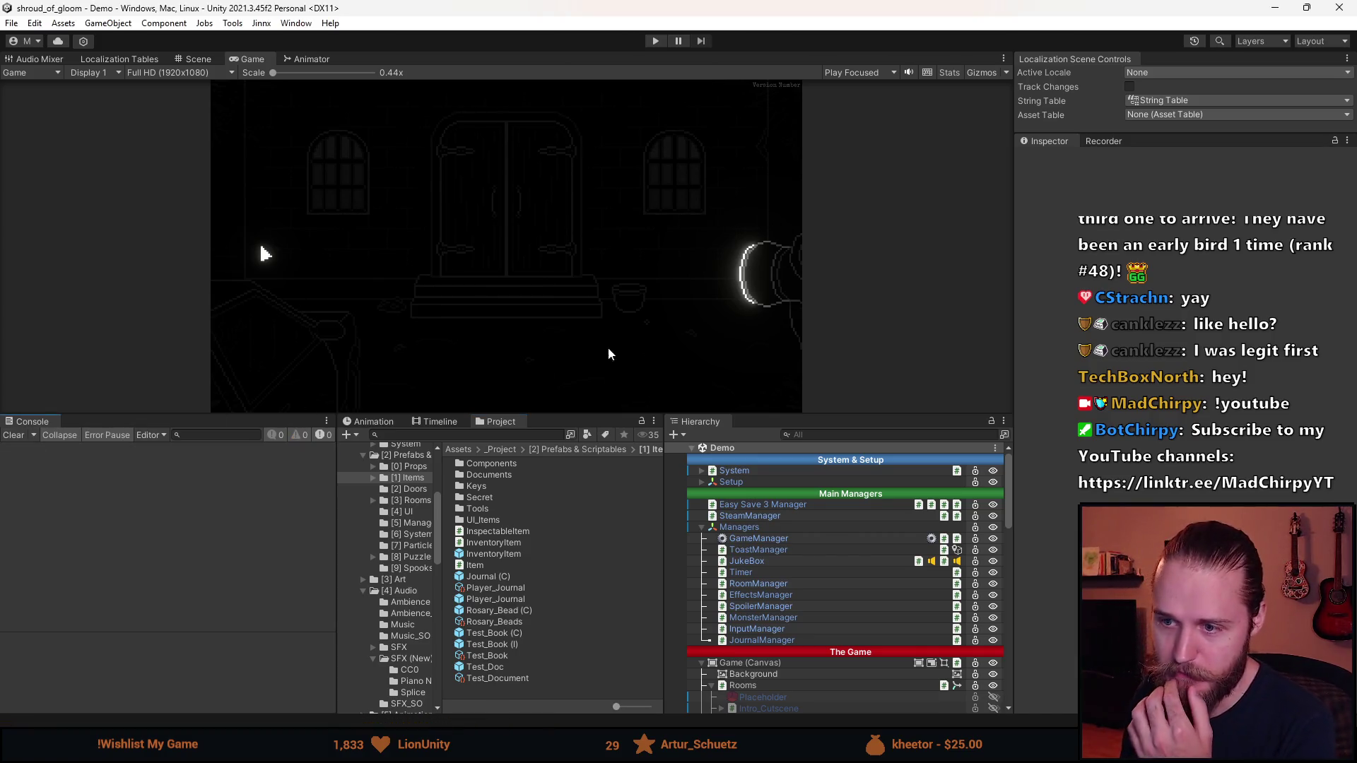
Drag the bottom-panel splitter down to enlarge the Game view, ease it back up, and play
left_click_drag(545, 415, 545, 645)
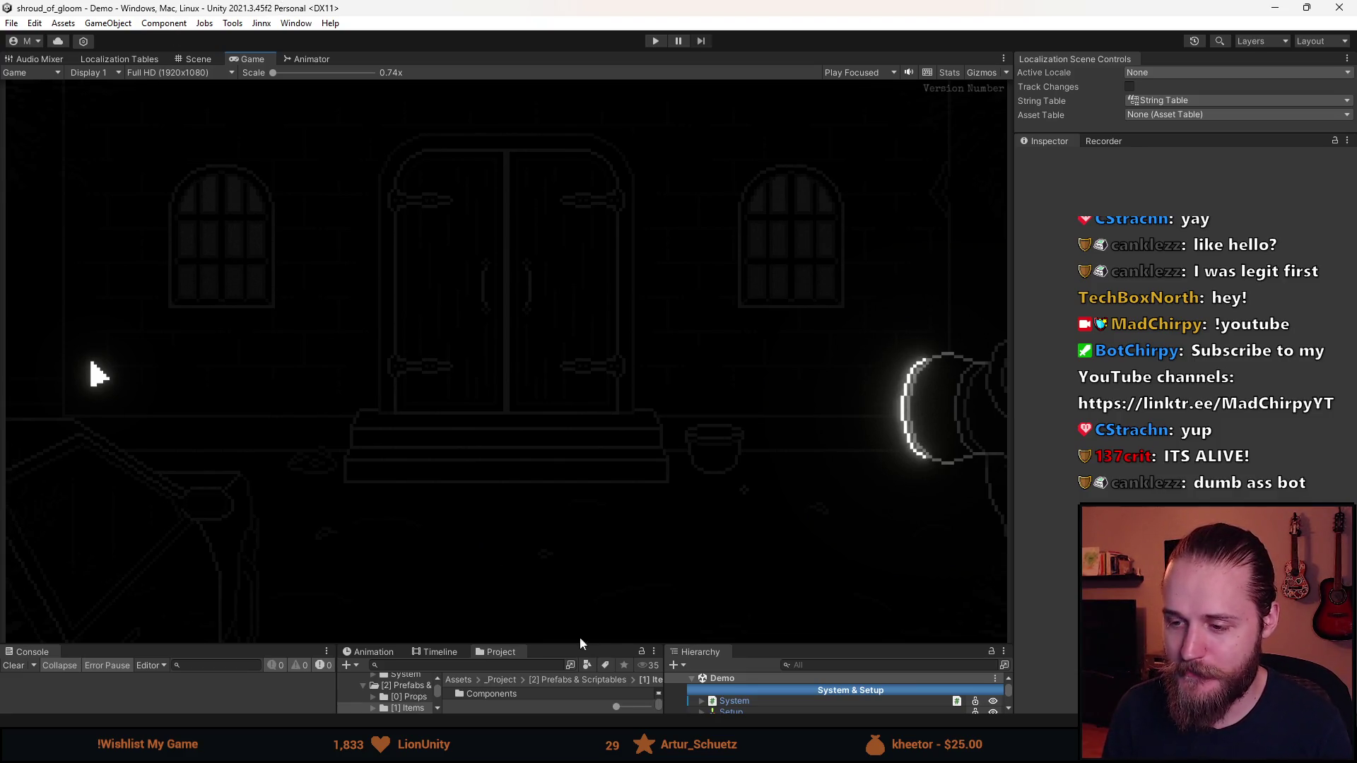
left_click_drag(582, 640, 582, 584)
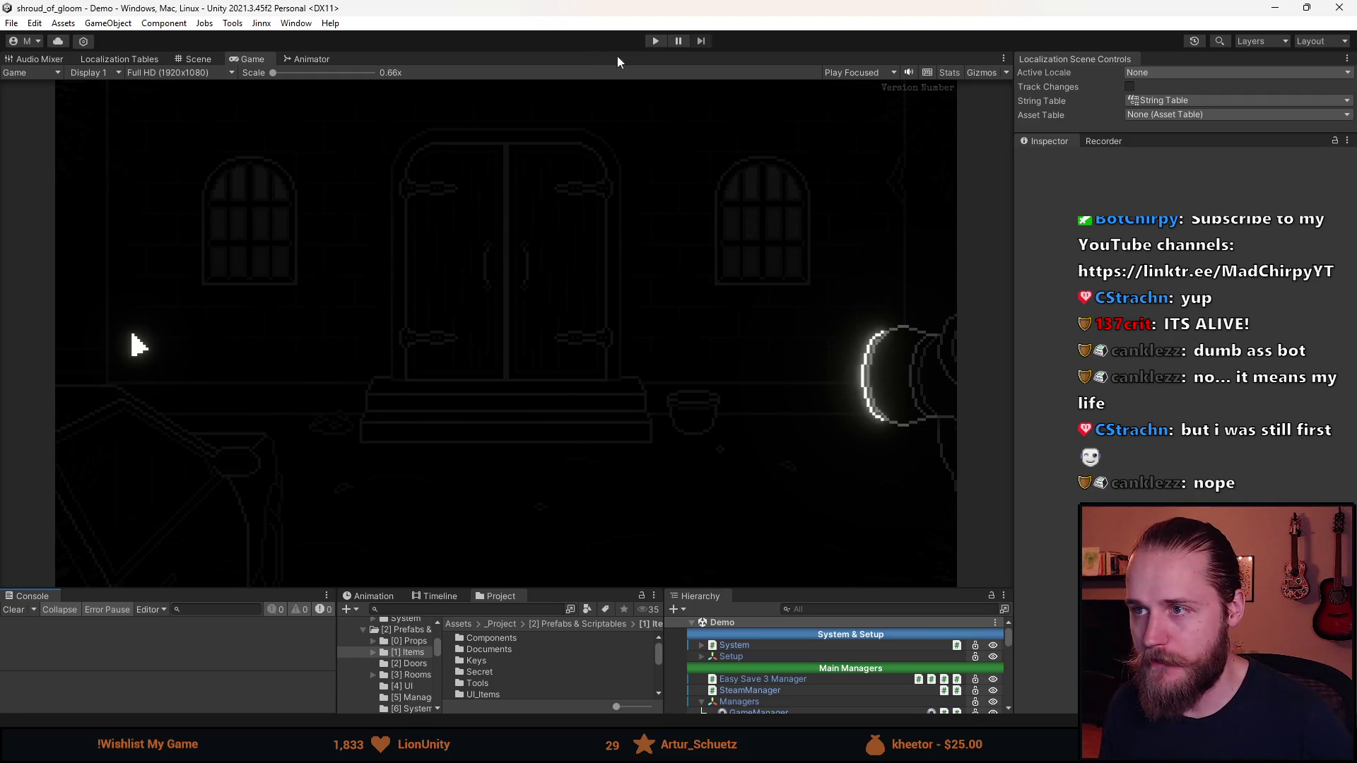
left_click(655, 42)
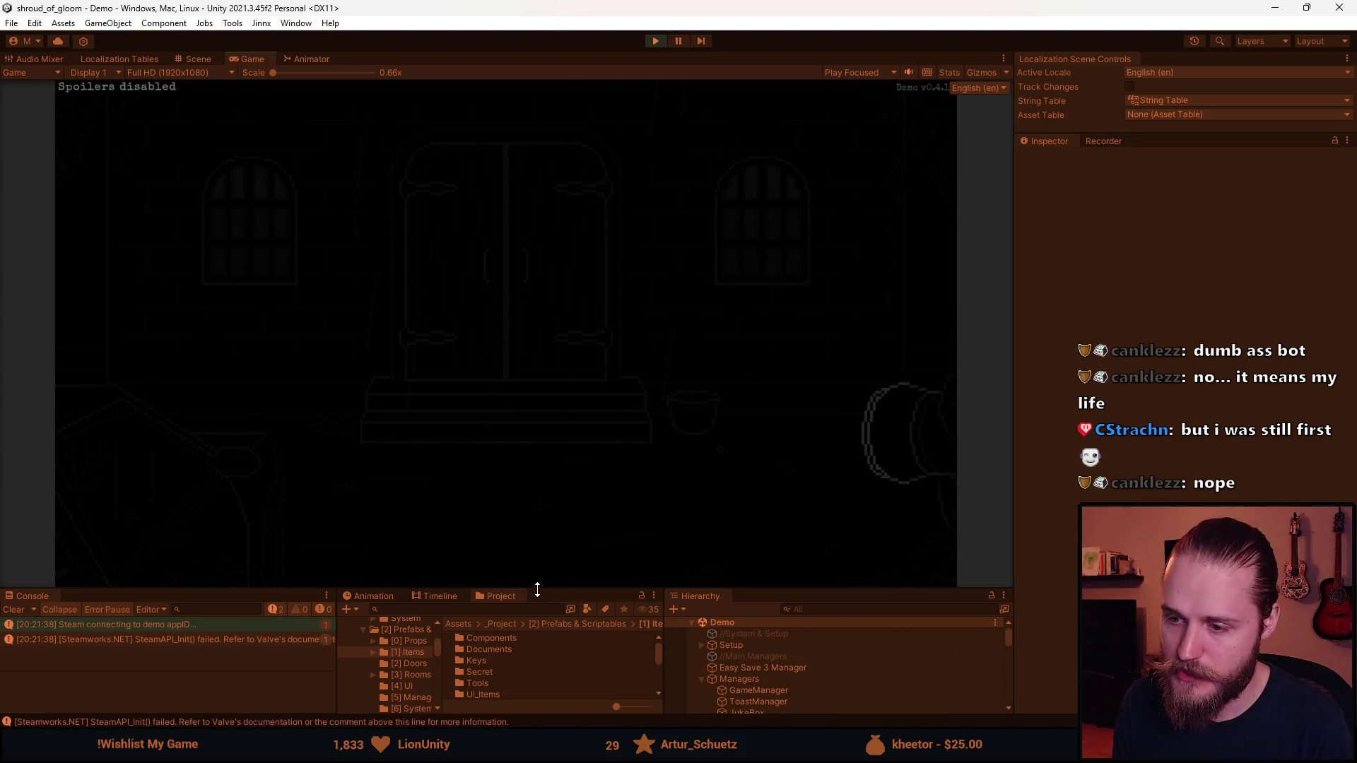
Quit the running game to the main menu and stop Play mode
key("Escape")
left_click(519, 498)
key("Return")
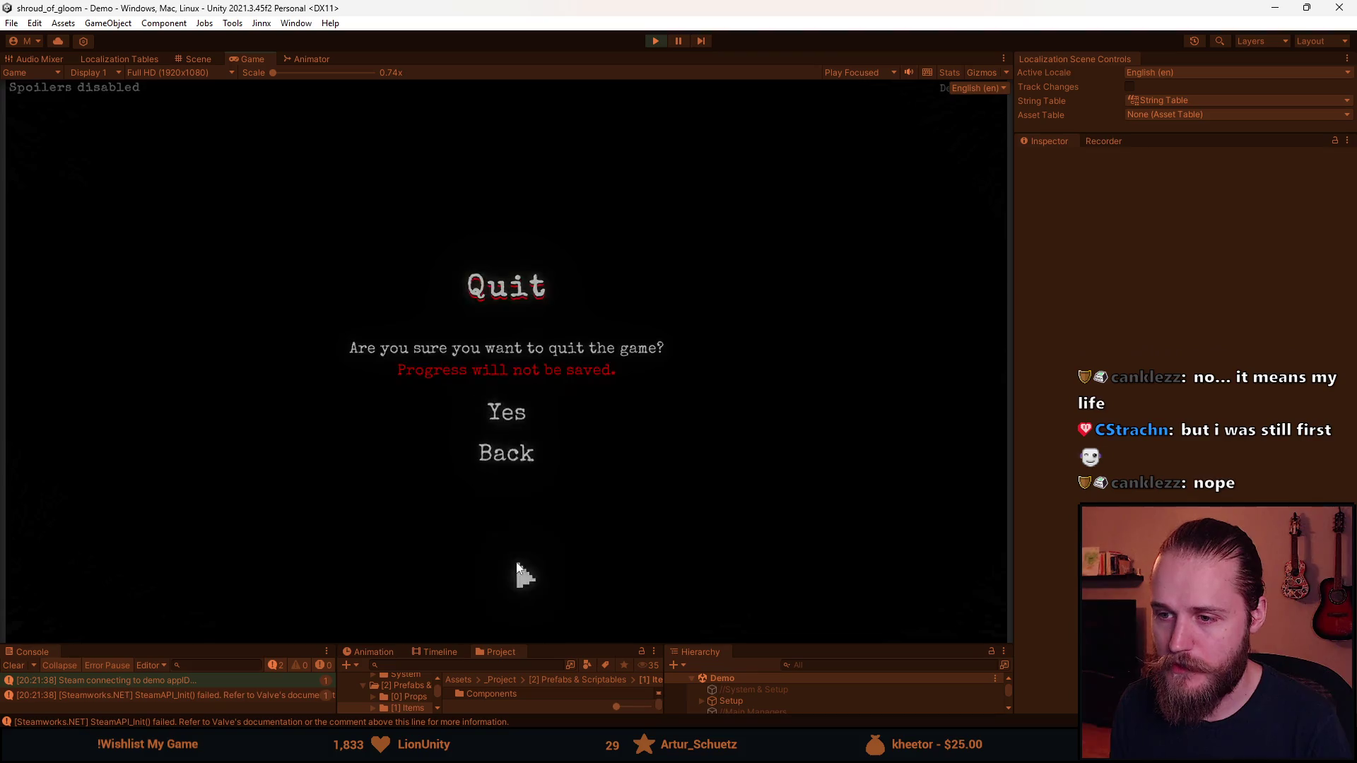
left_click(655, 41)
Toggle the active room object in the Hierarchy, save the scene, and play again
left_click_drag(557, 648, 558, 451)
scroll(776, 667, "down", 5)
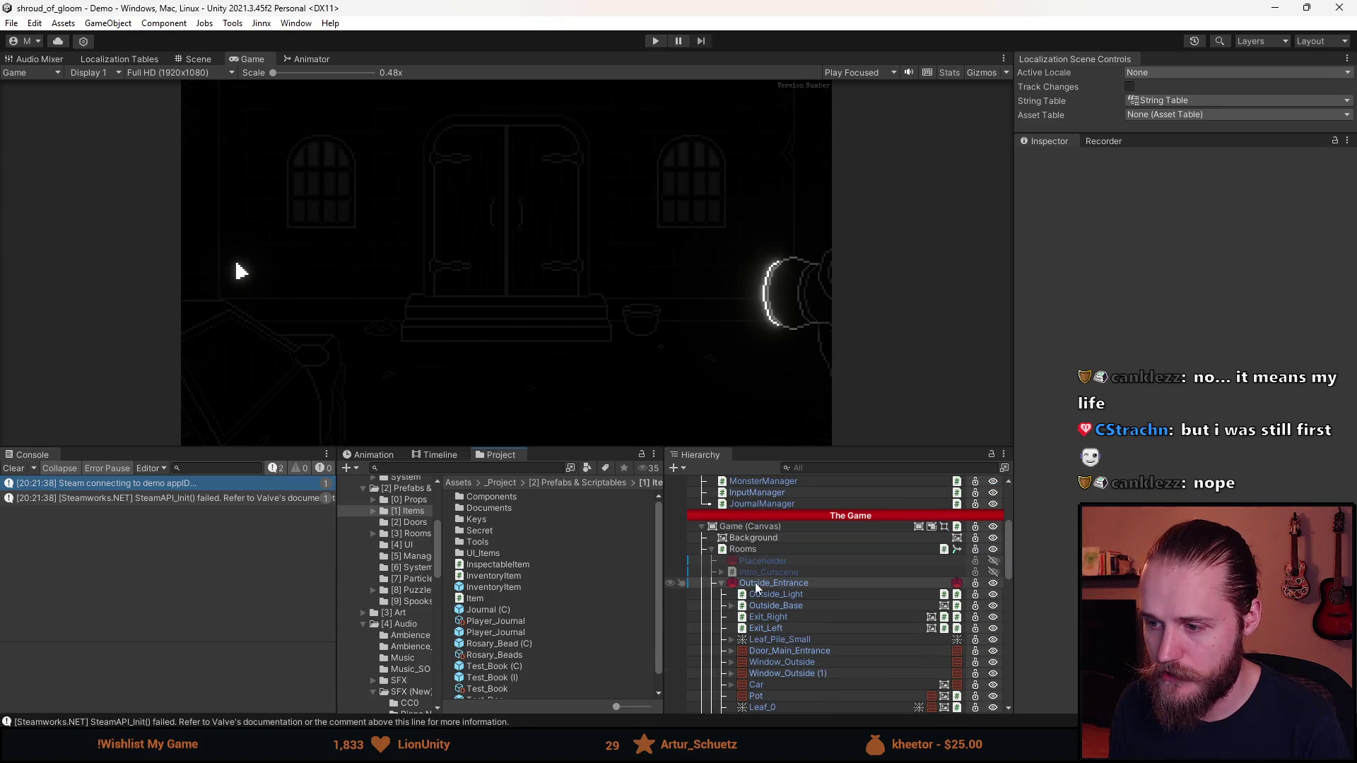
key("shift+a")
key("shift+a")
key("ctrl+s")
left_click(656, 41)
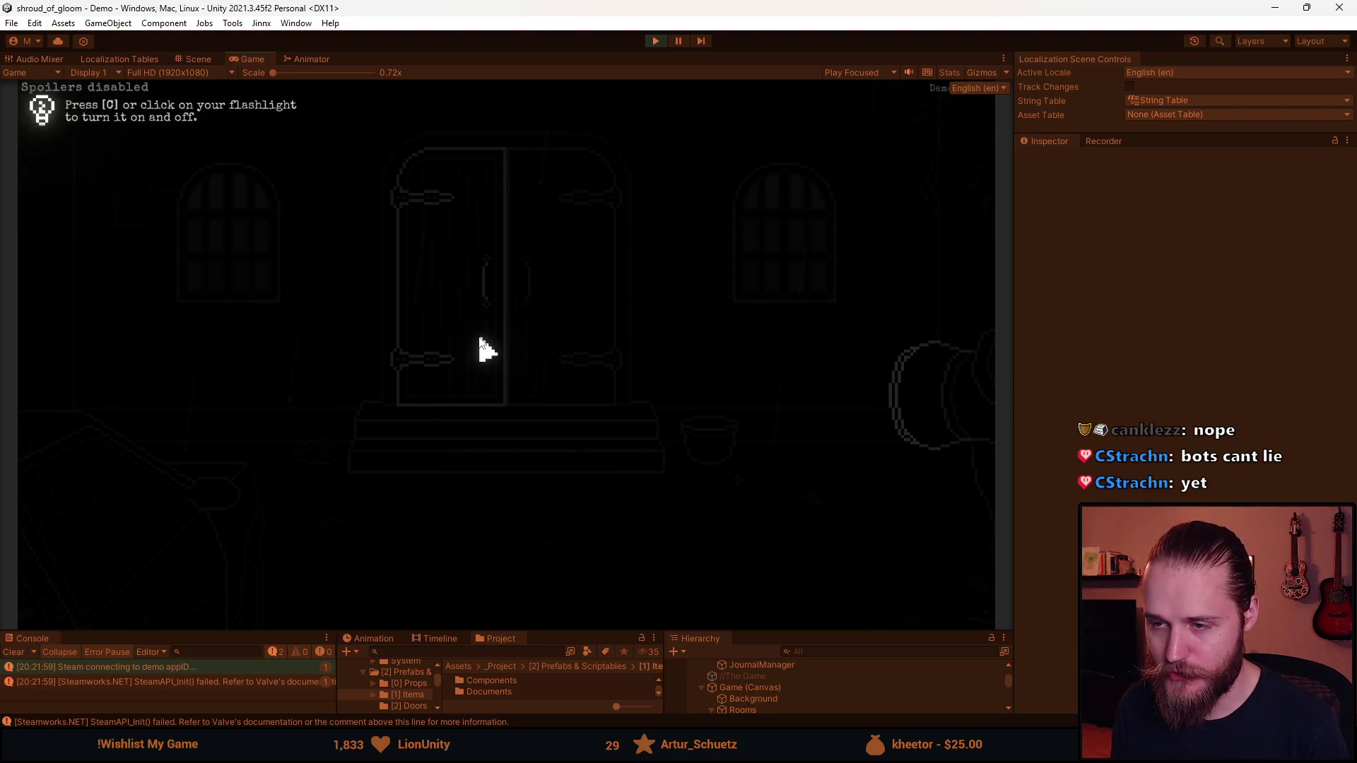
Toggle the flashlight, then flip through the journal's Journal, Notes and Map pages and close it
key("c")
key("c")
key("c")
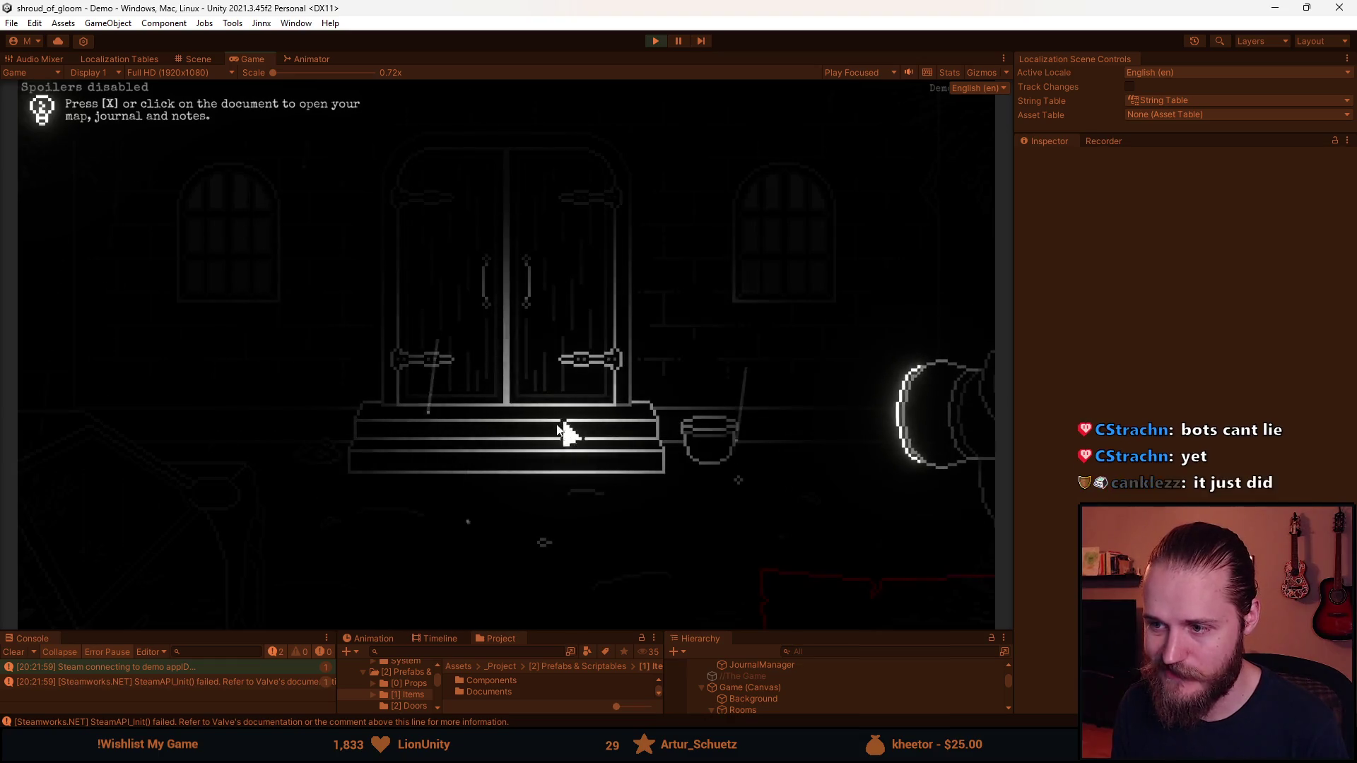
left_click(849, 613)
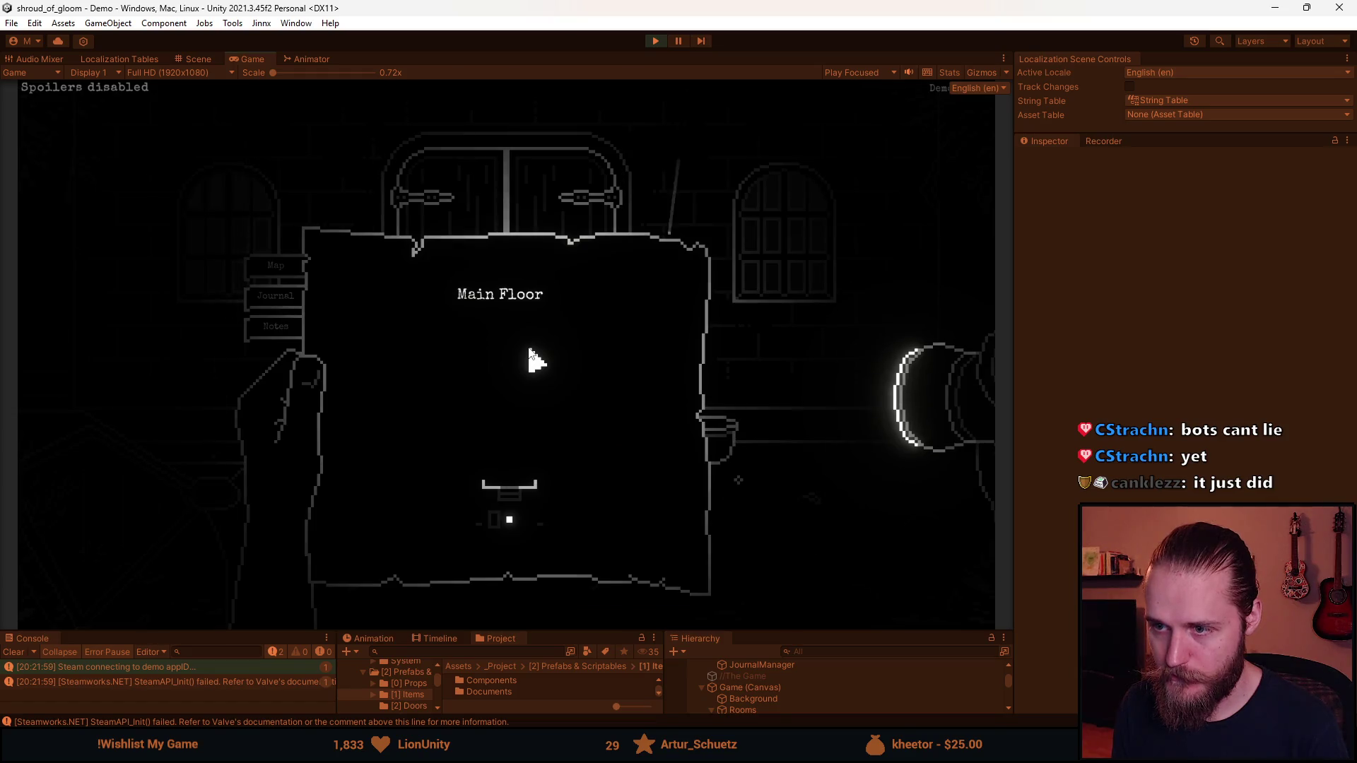
left_click(277, 295)
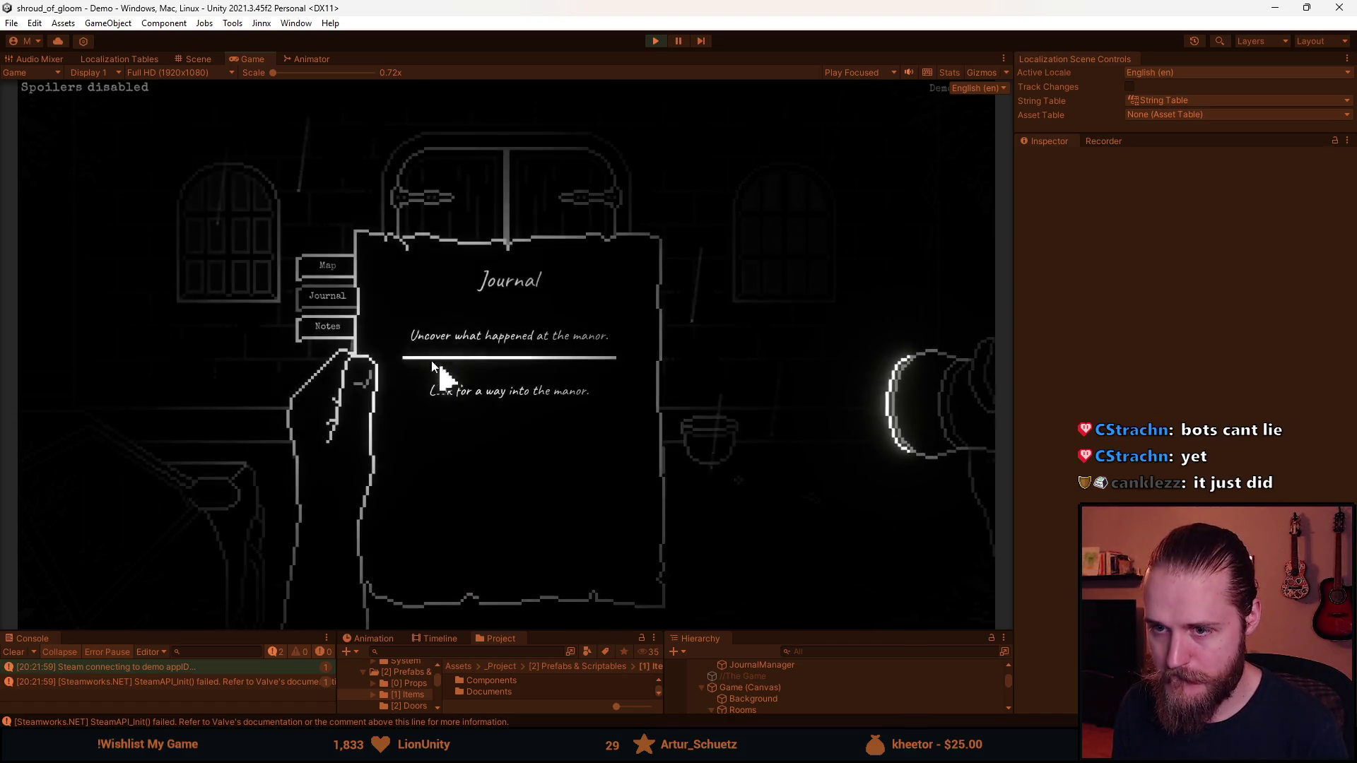
left_click(331, 325)
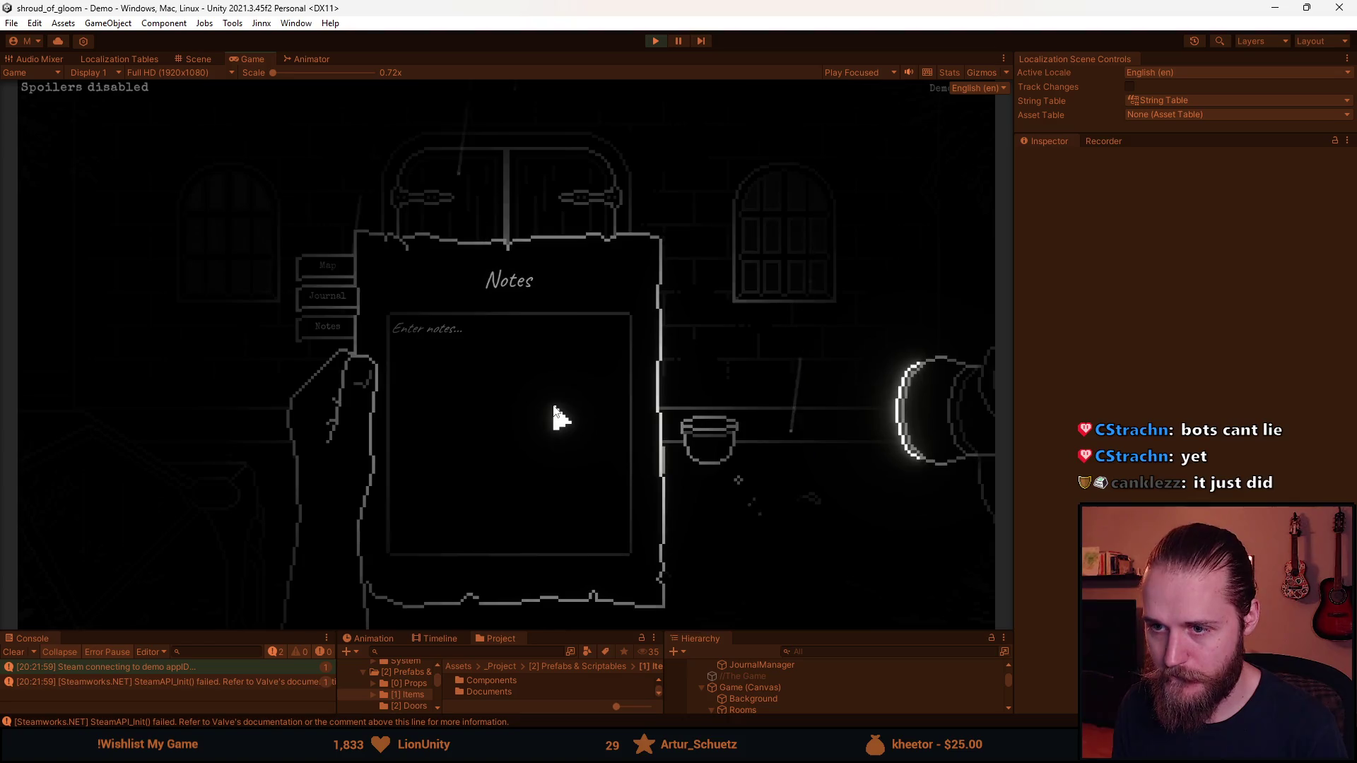
left_click(326, 297)
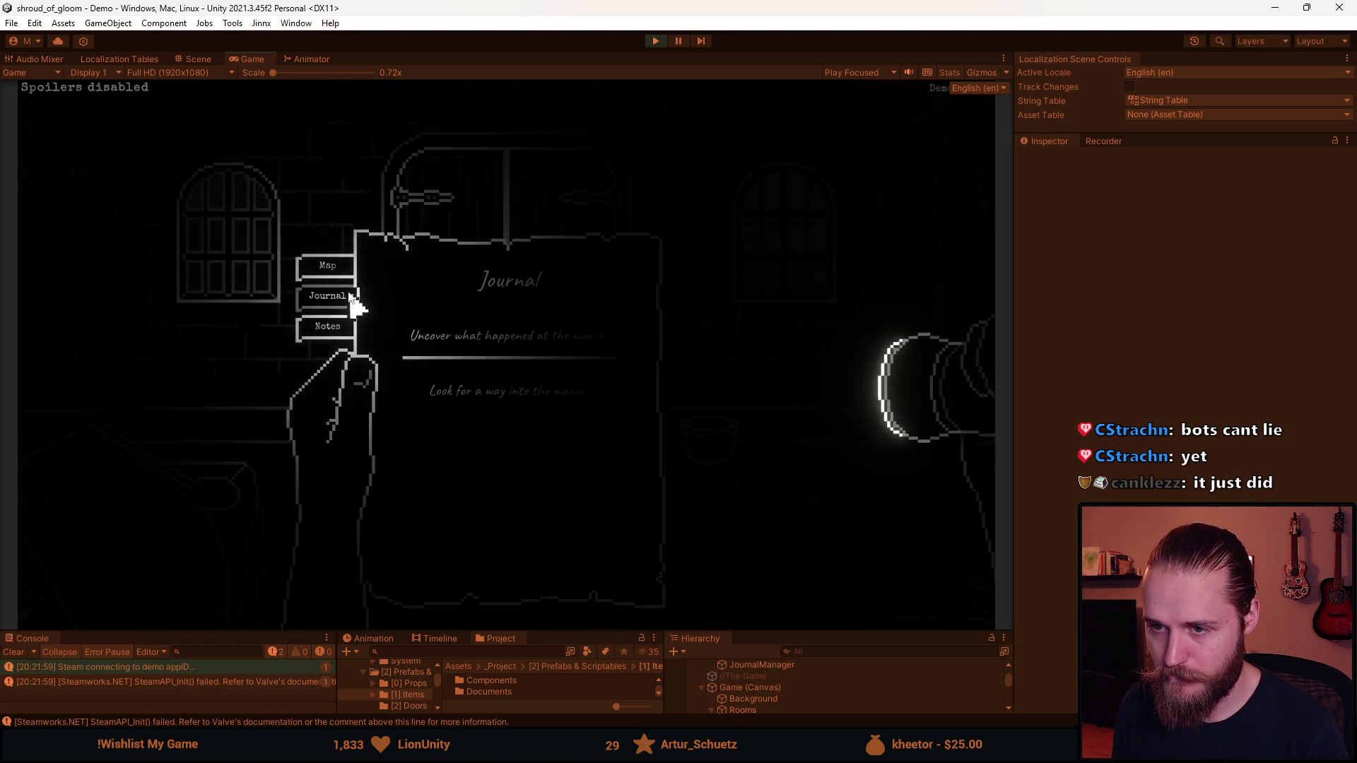
left_click(341, 270)
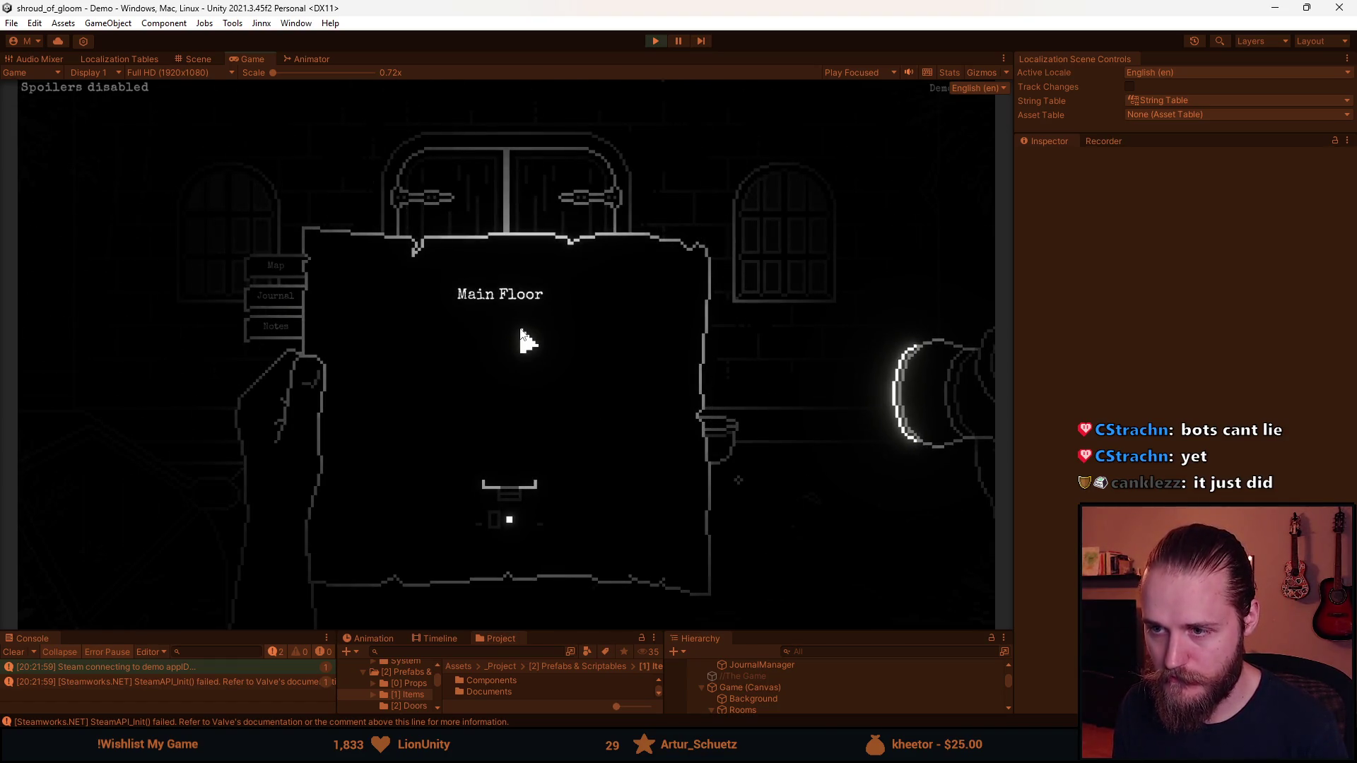
key("Escape")
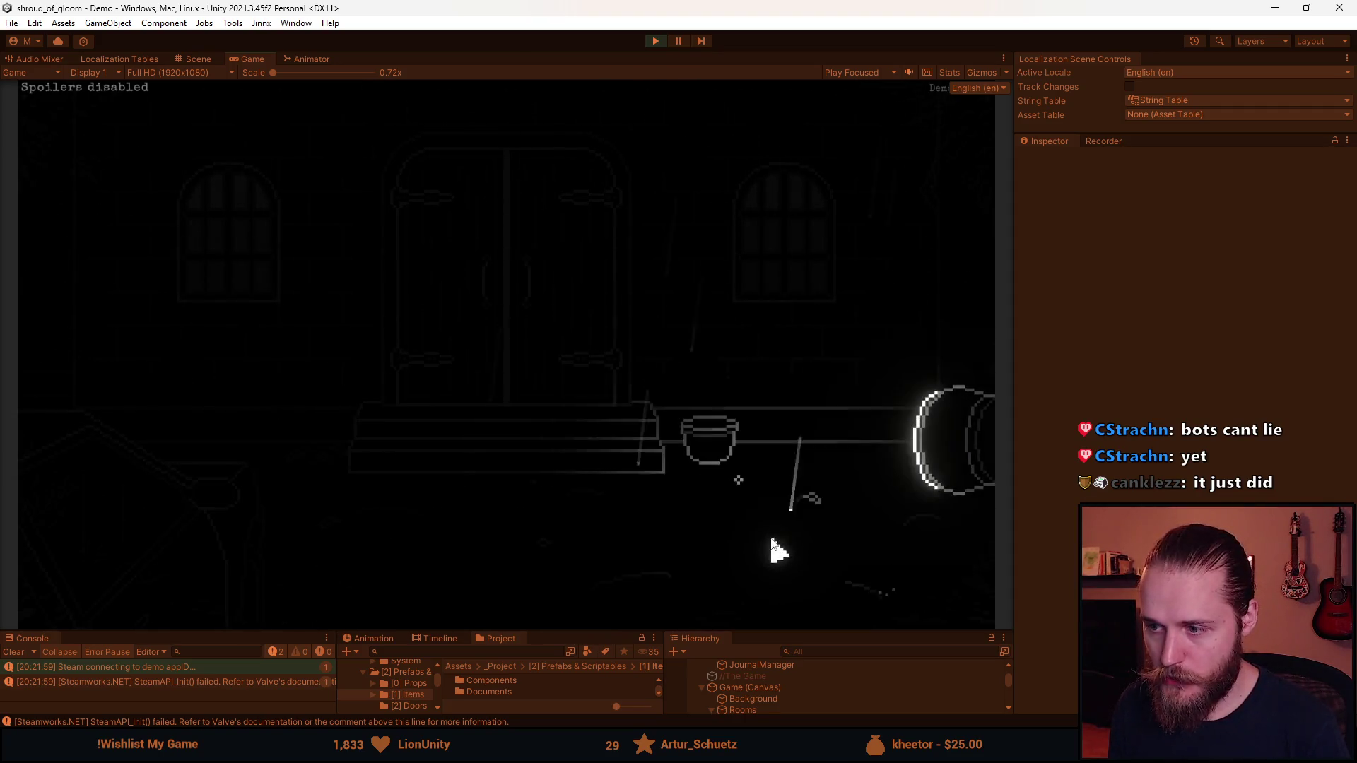
Pick up the item from the pot, open the inventory with Z, and try it on the door
left_click(727, 473)
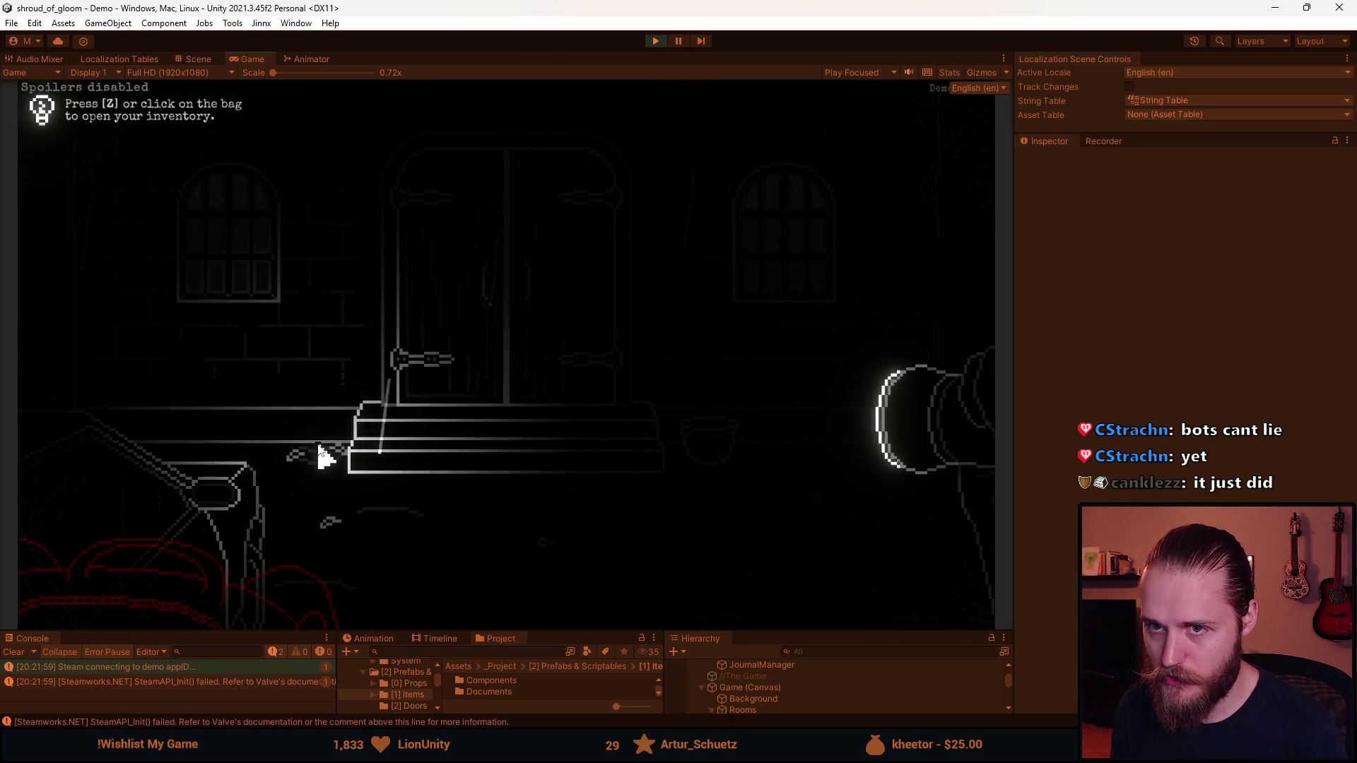
key("z")
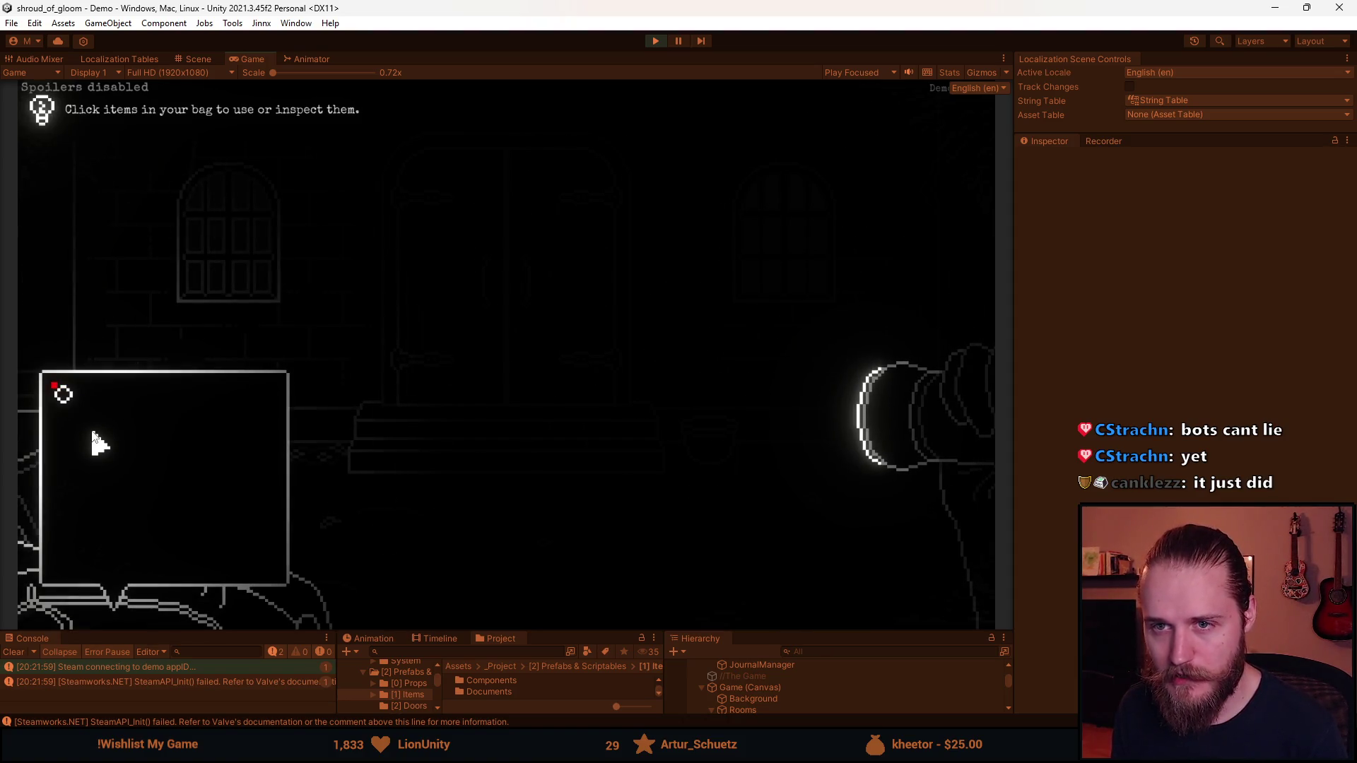
left_click(62, 393)
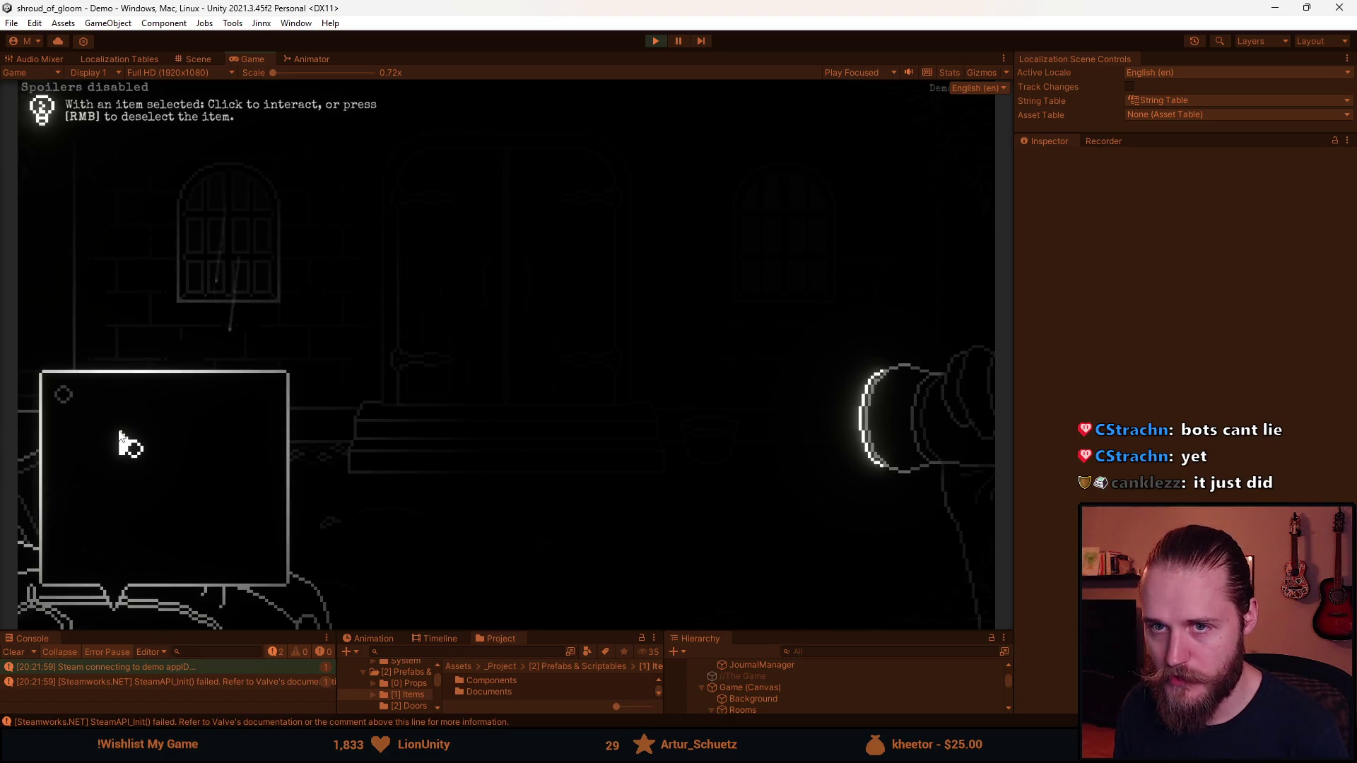
right_click(162, 429)
left_click(63, 396)
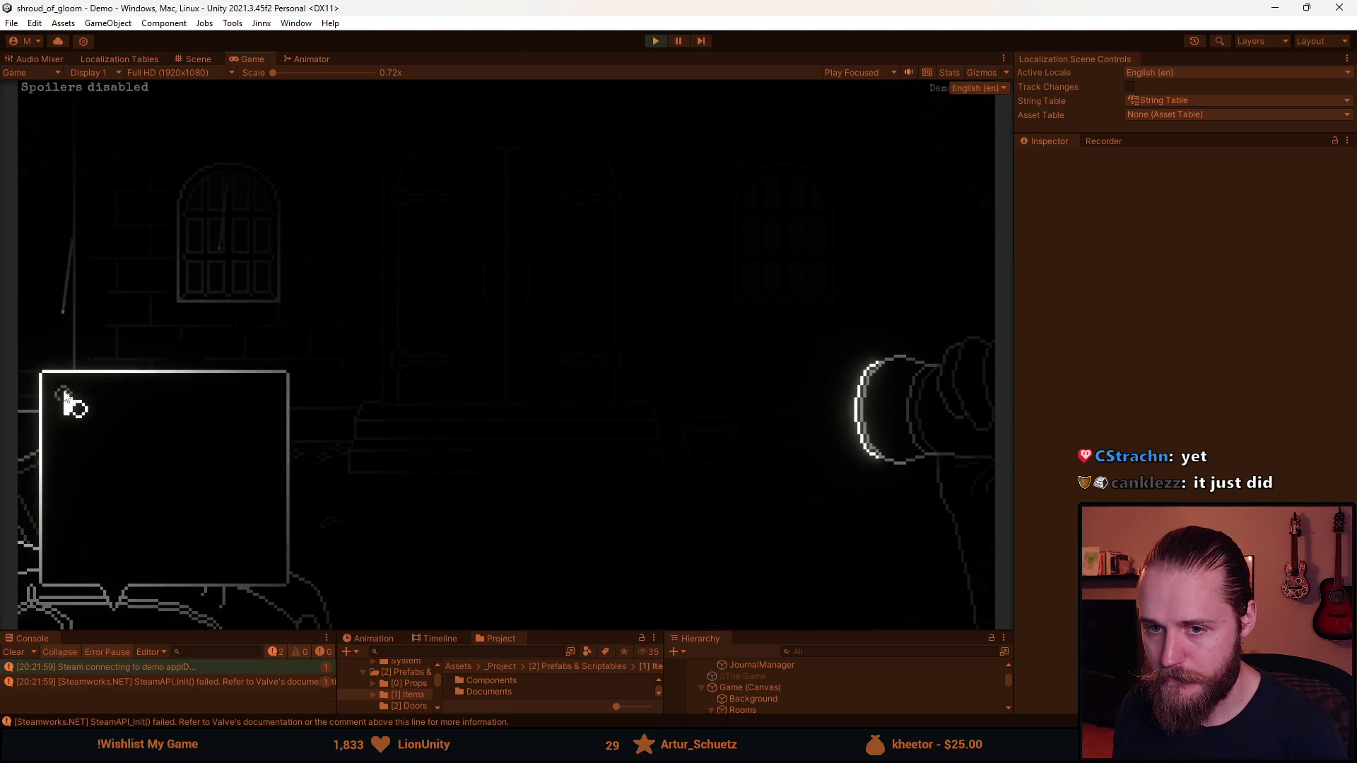
left_click(422, 456)
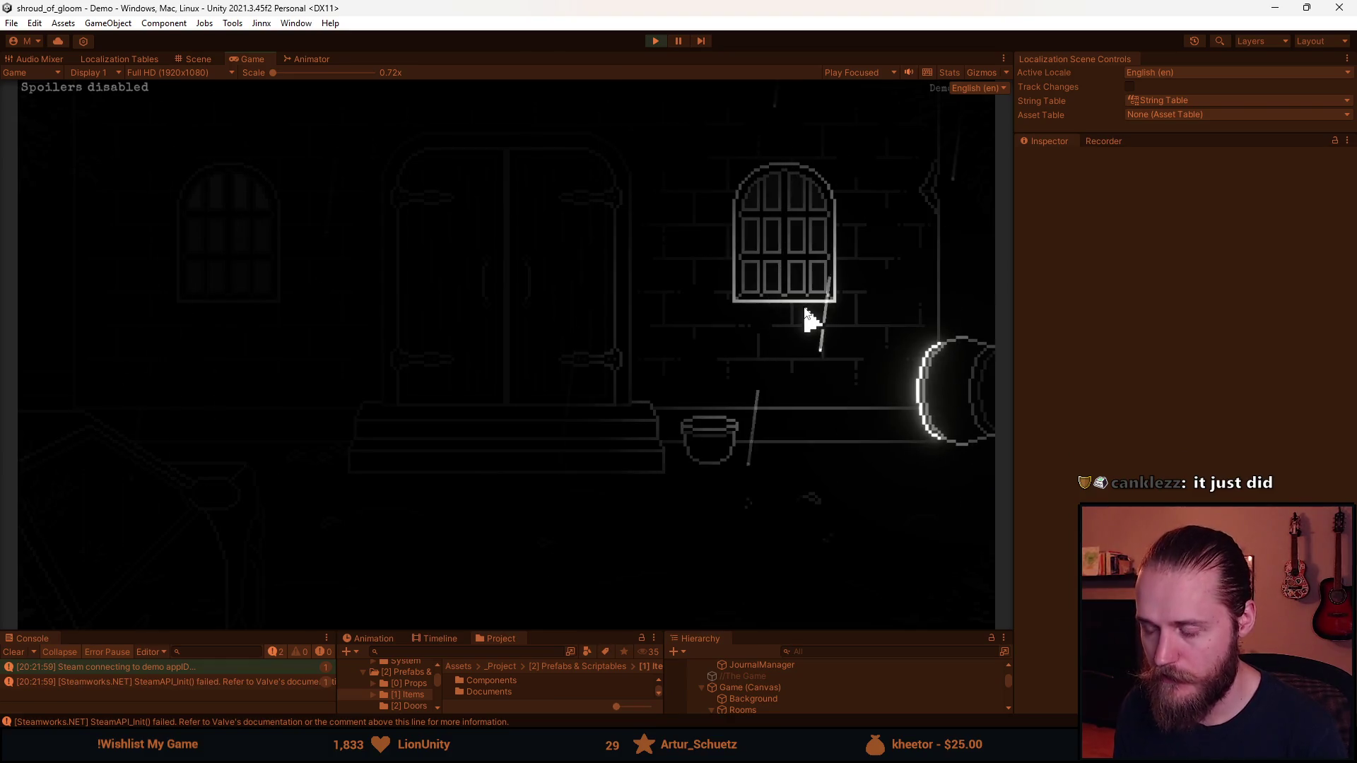
Back out of the quit prompt, resume, move to the neighbouring room, then stop play mode
left_click(551, 310)
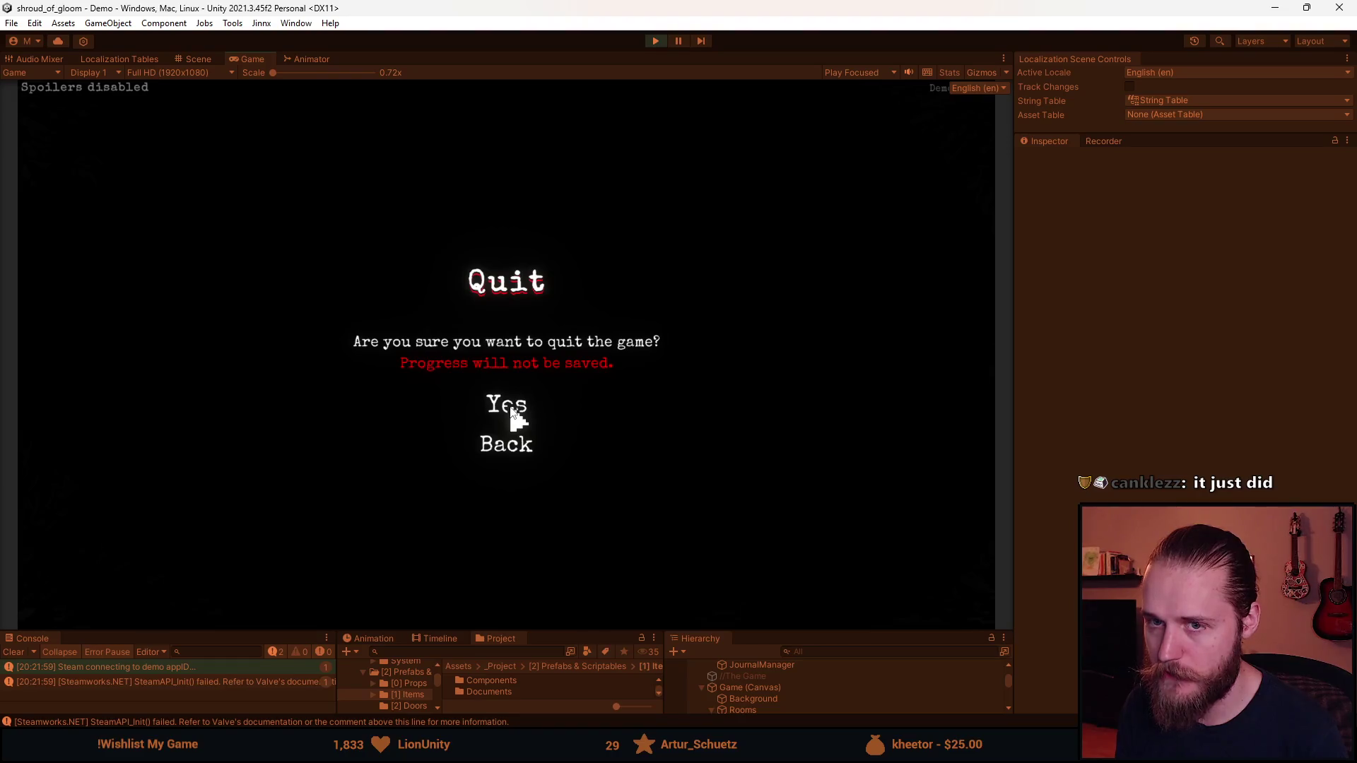
left_click(509, 448)
left_click(506, 324)
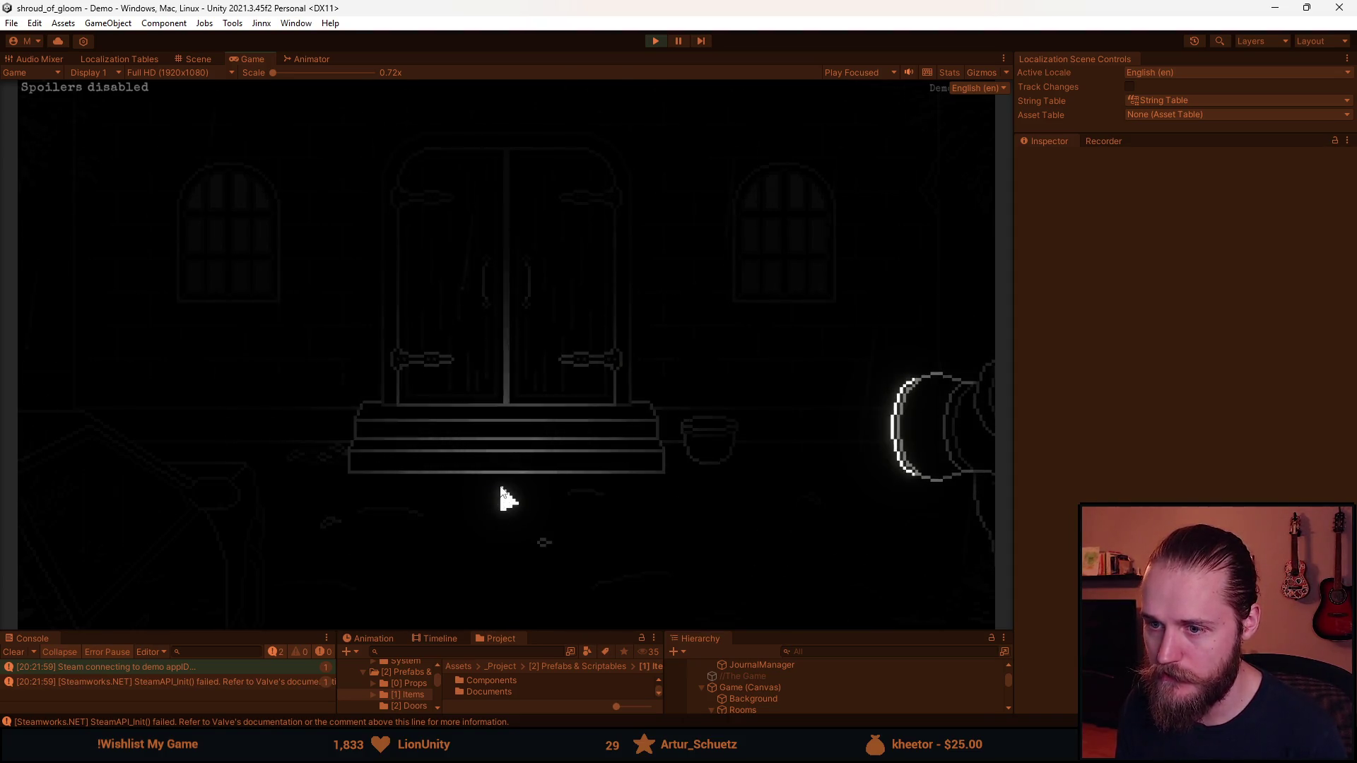
left_click(109, 327)
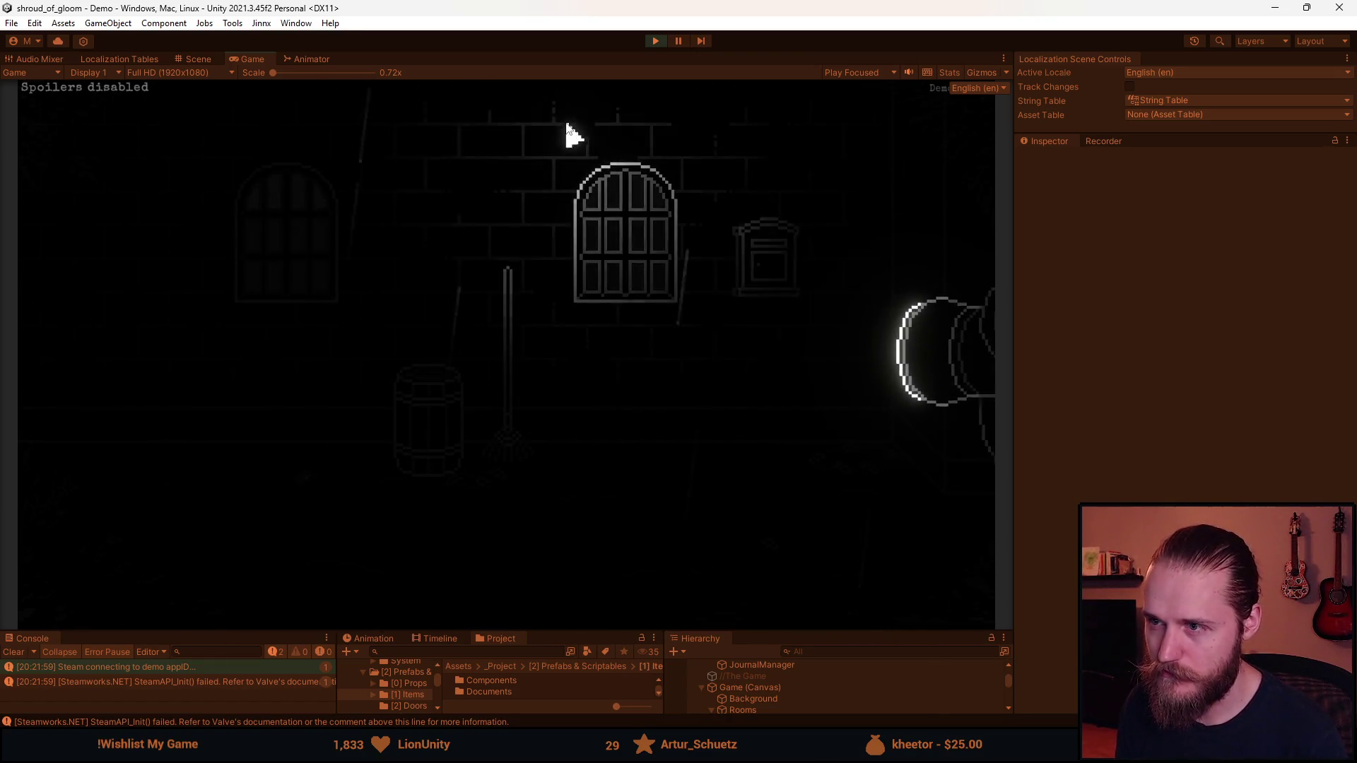
left_click(654, 43)
left_click(654, 42)
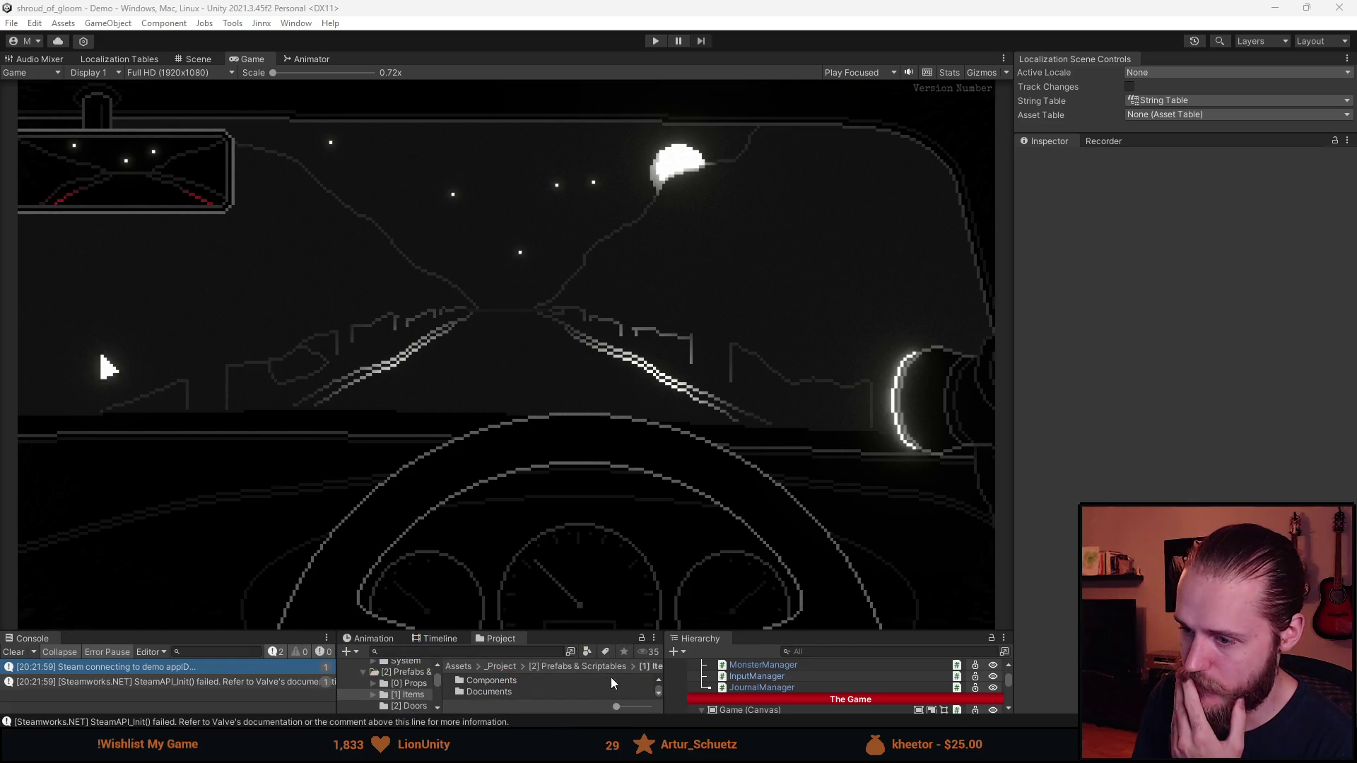
Tick the 'Disable the inventory…' to-do, drag it up under Fix Map, then return to Unity
key("alt+Tab")
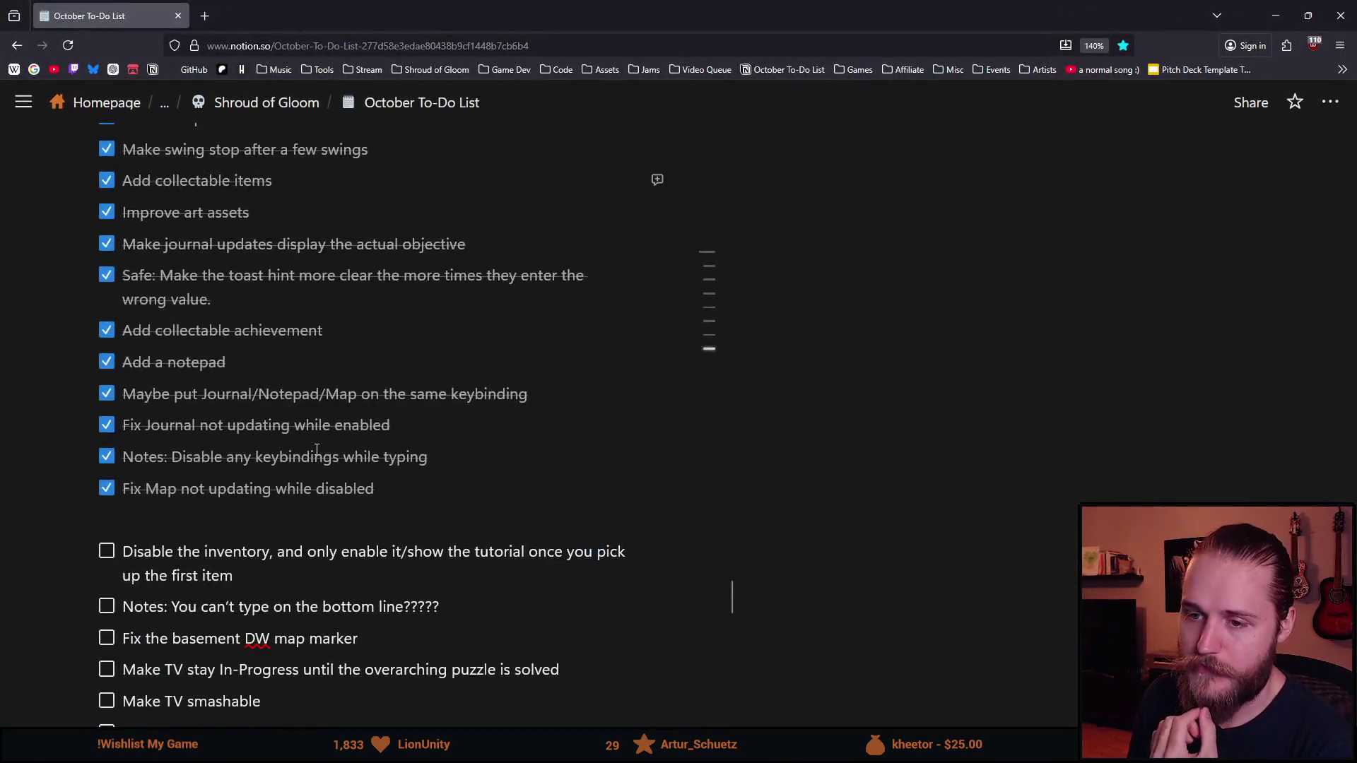
left_click_drag(610, 536, 707, 537)
left_click(926, 539)
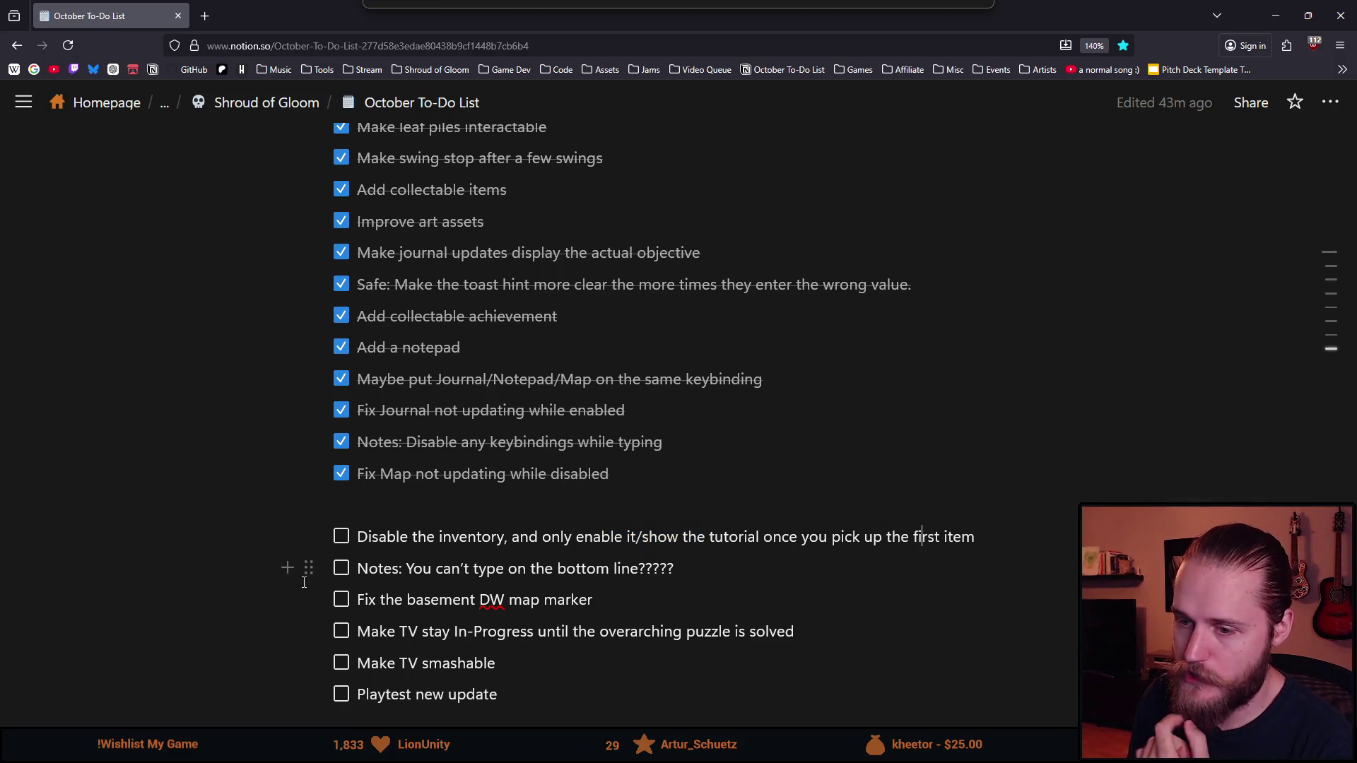
left_click(342, 536)
left_click_drag(308, 538, 308, 494)
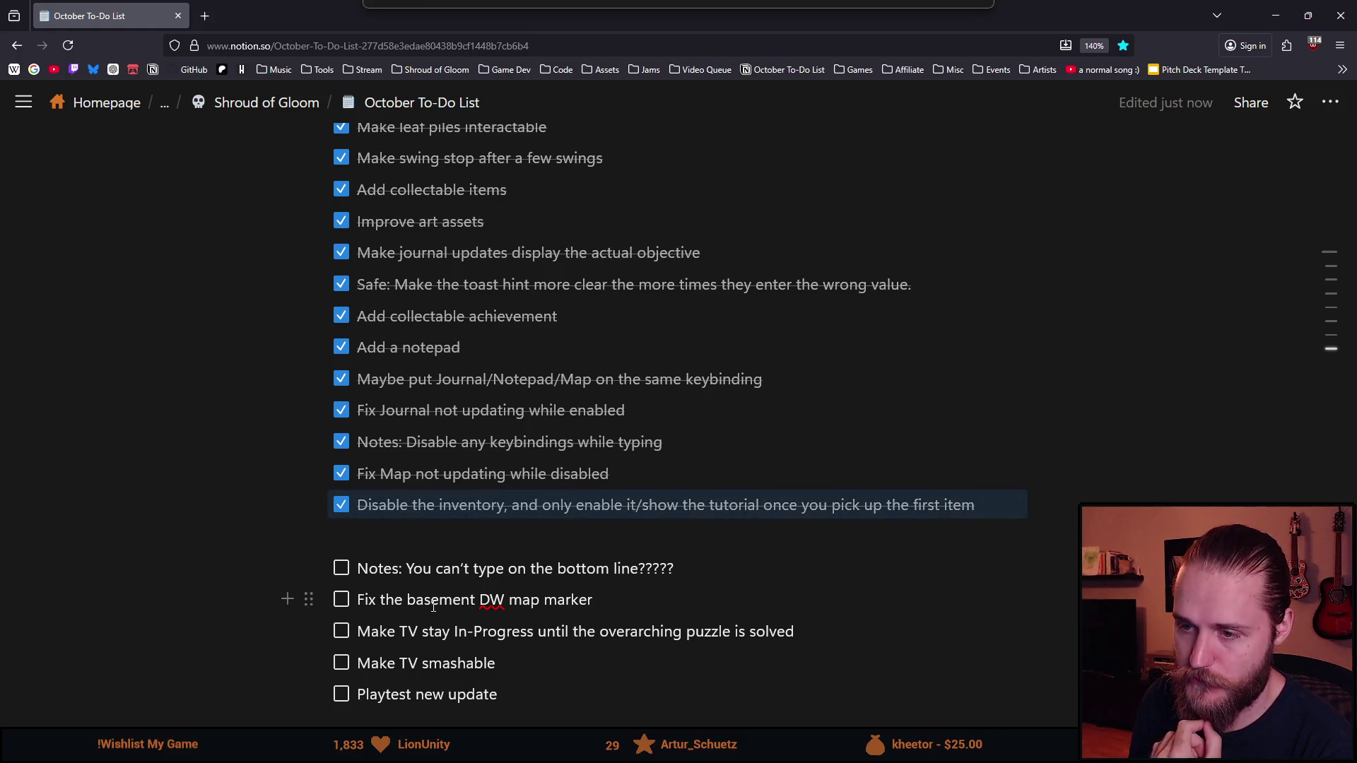
scroll(433, 608, "down", 3)
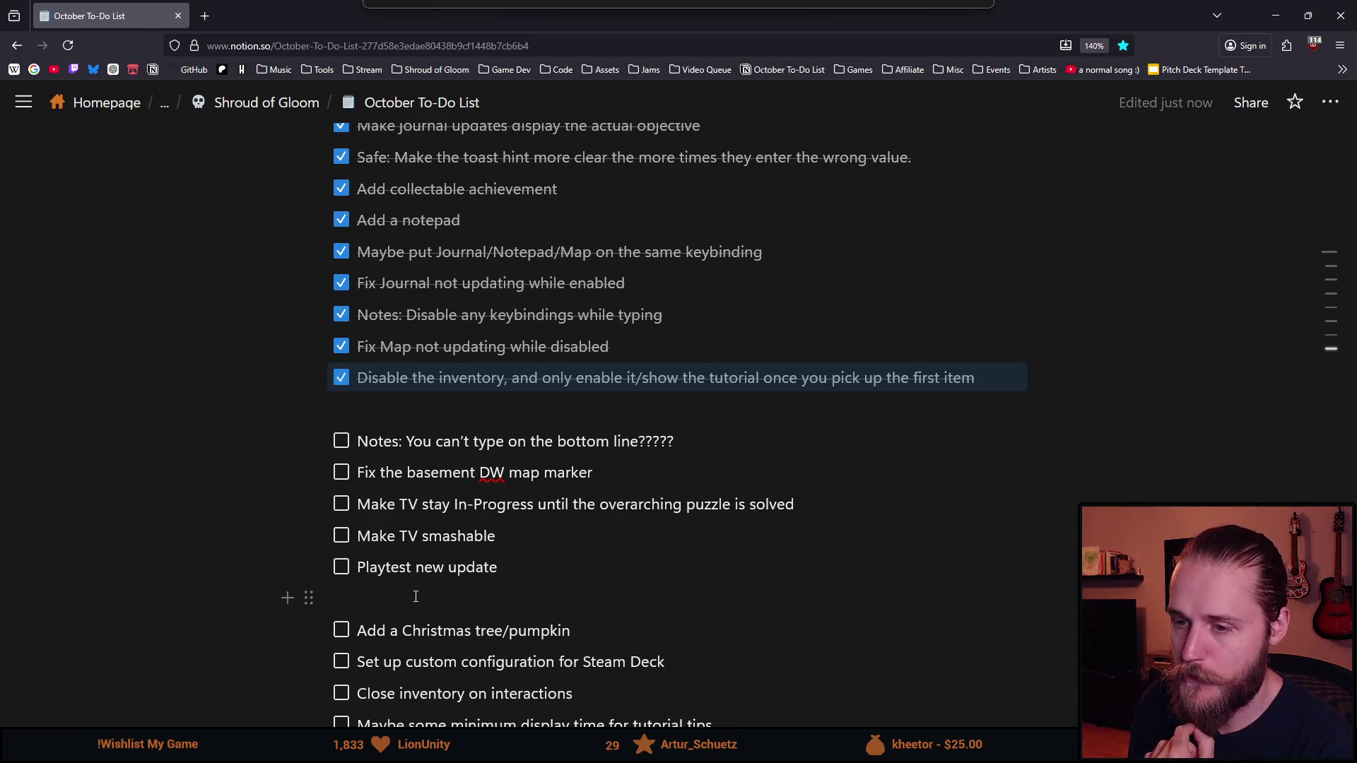
key("alt+Tab")
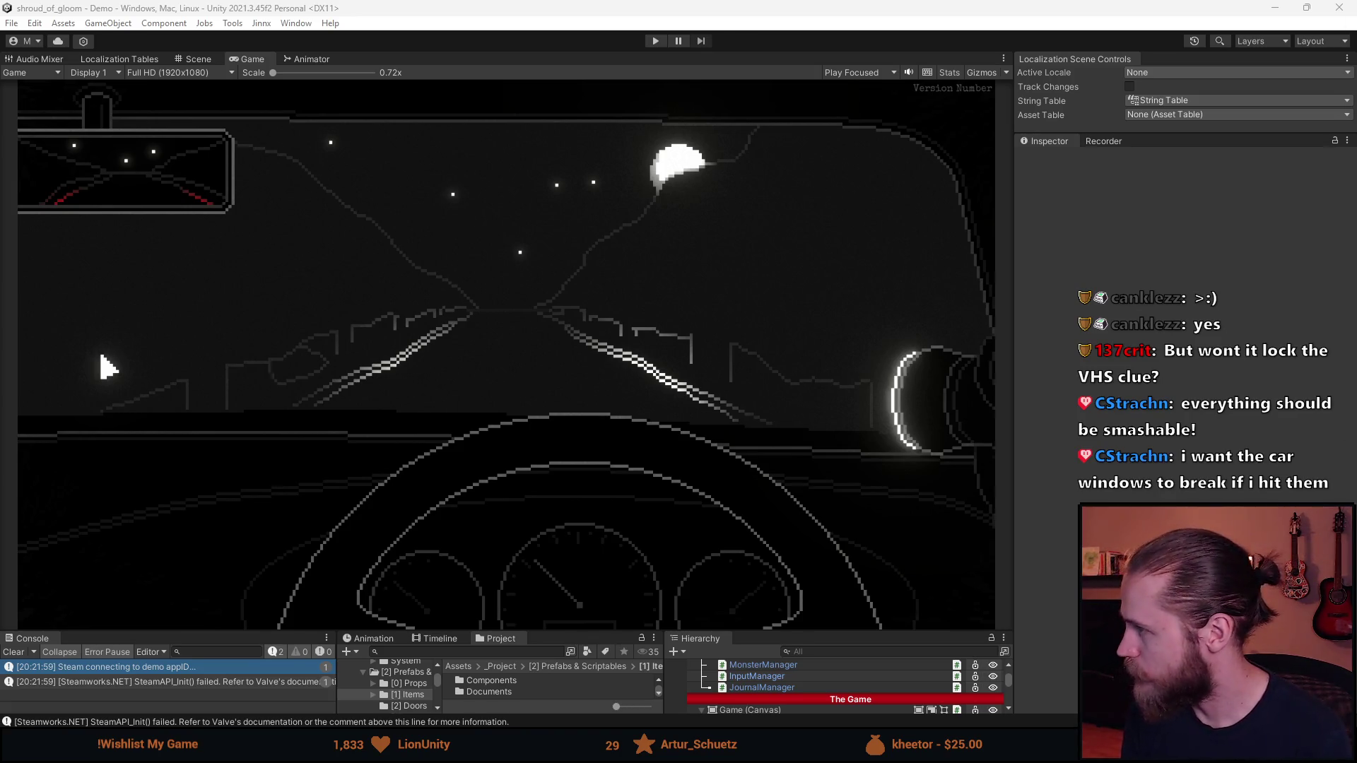
Zoom onto the TV in Props.png and load the 'shroud' palette preset
key("alt+Tab")
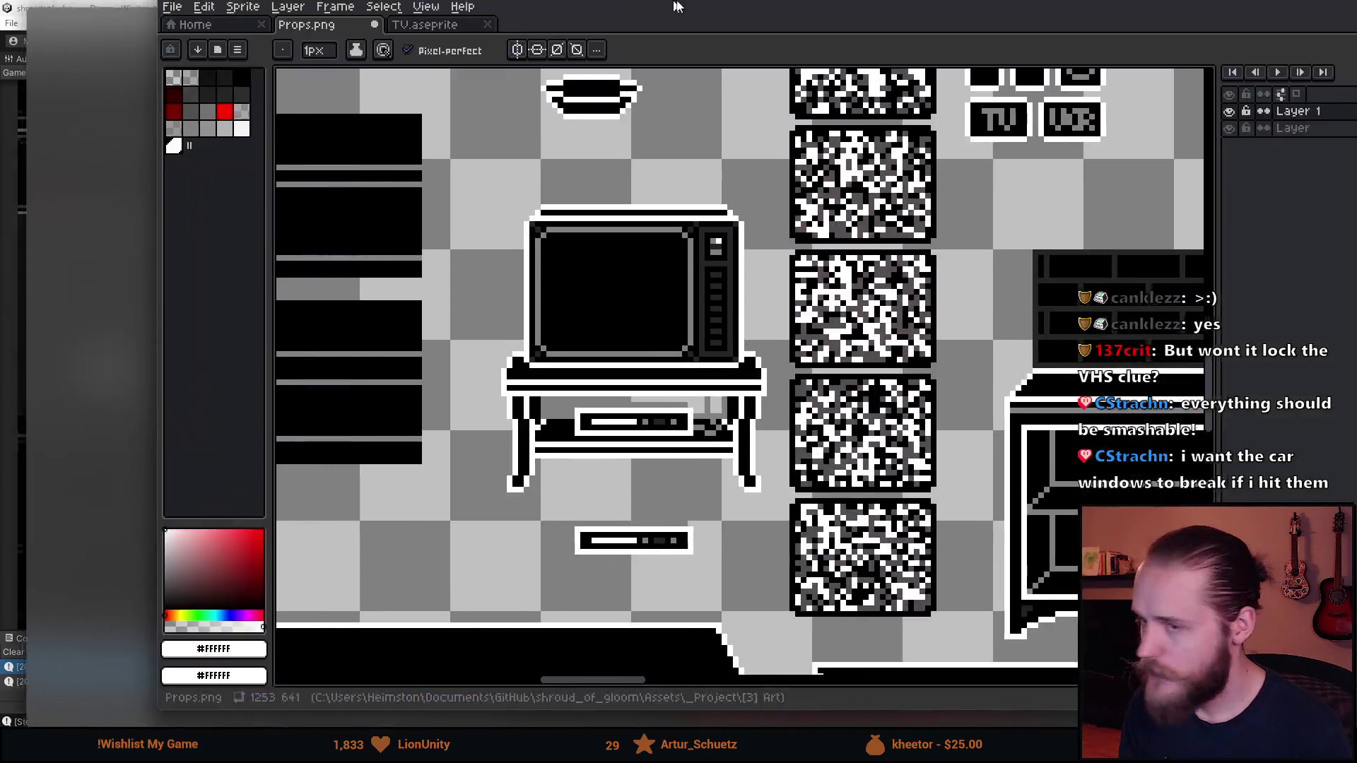
scroll(420, 319, "up", 1)
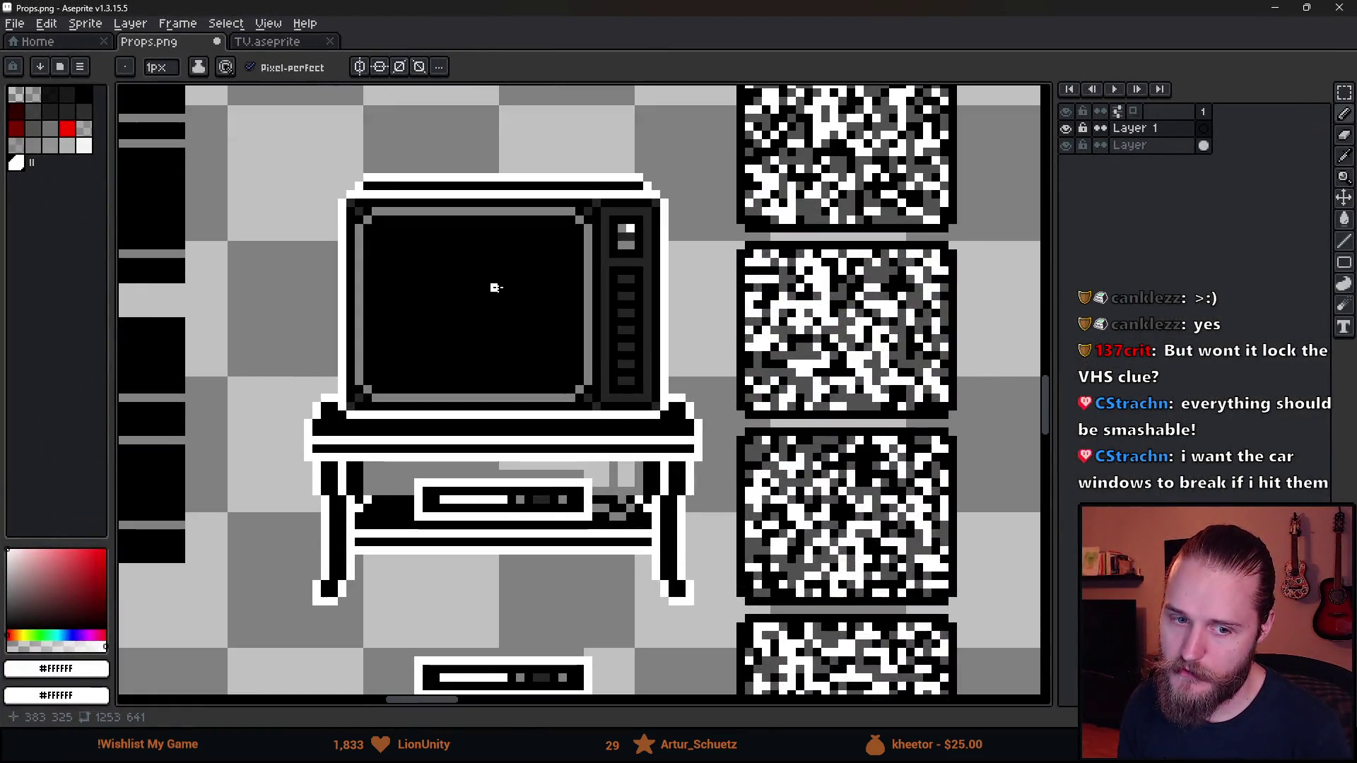
scroll(478, 339, "up", 3)
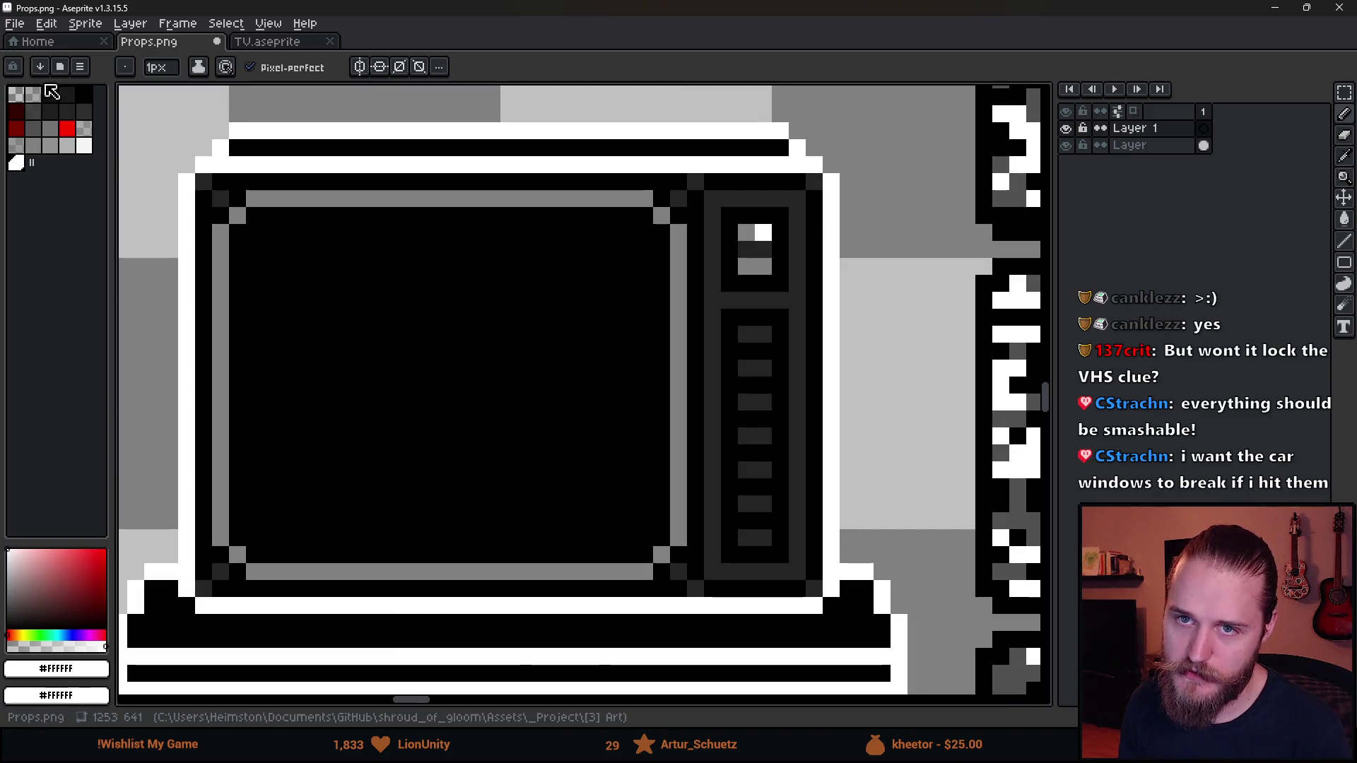
left_click(60, 67)
type("shroud")
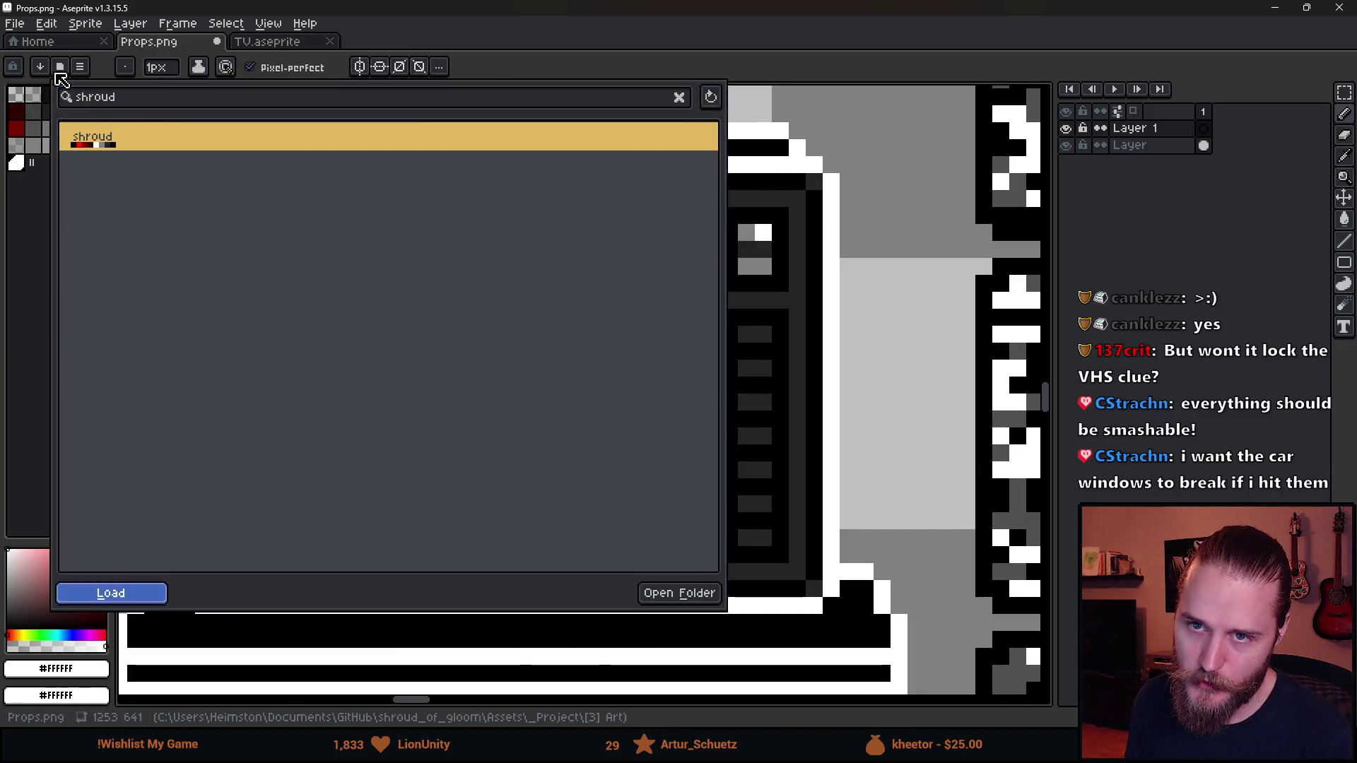
key("Return")
left_click(34, 181)
Test a dark palette grey on the TV screen, then set the drawing colour to mid grey #808080
left_click(32, 111)
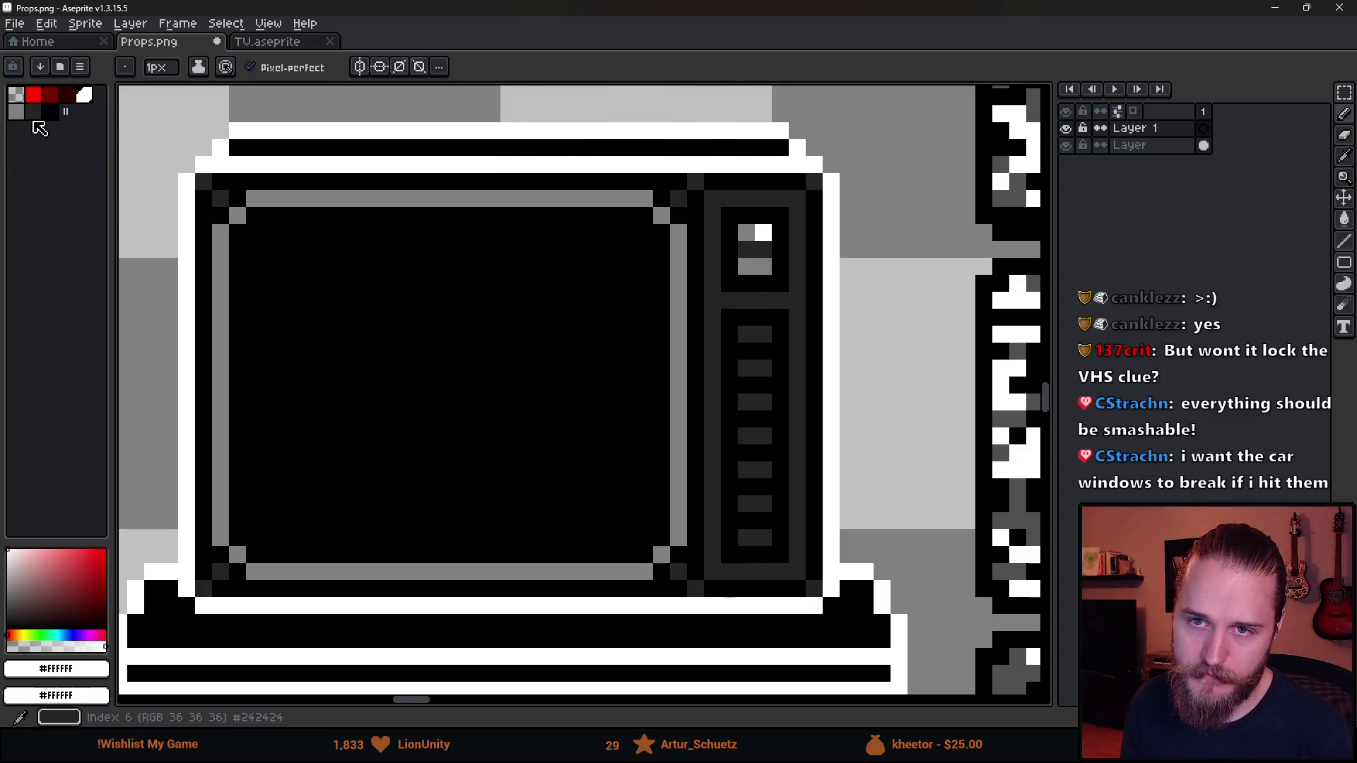
left_click(263, 278)
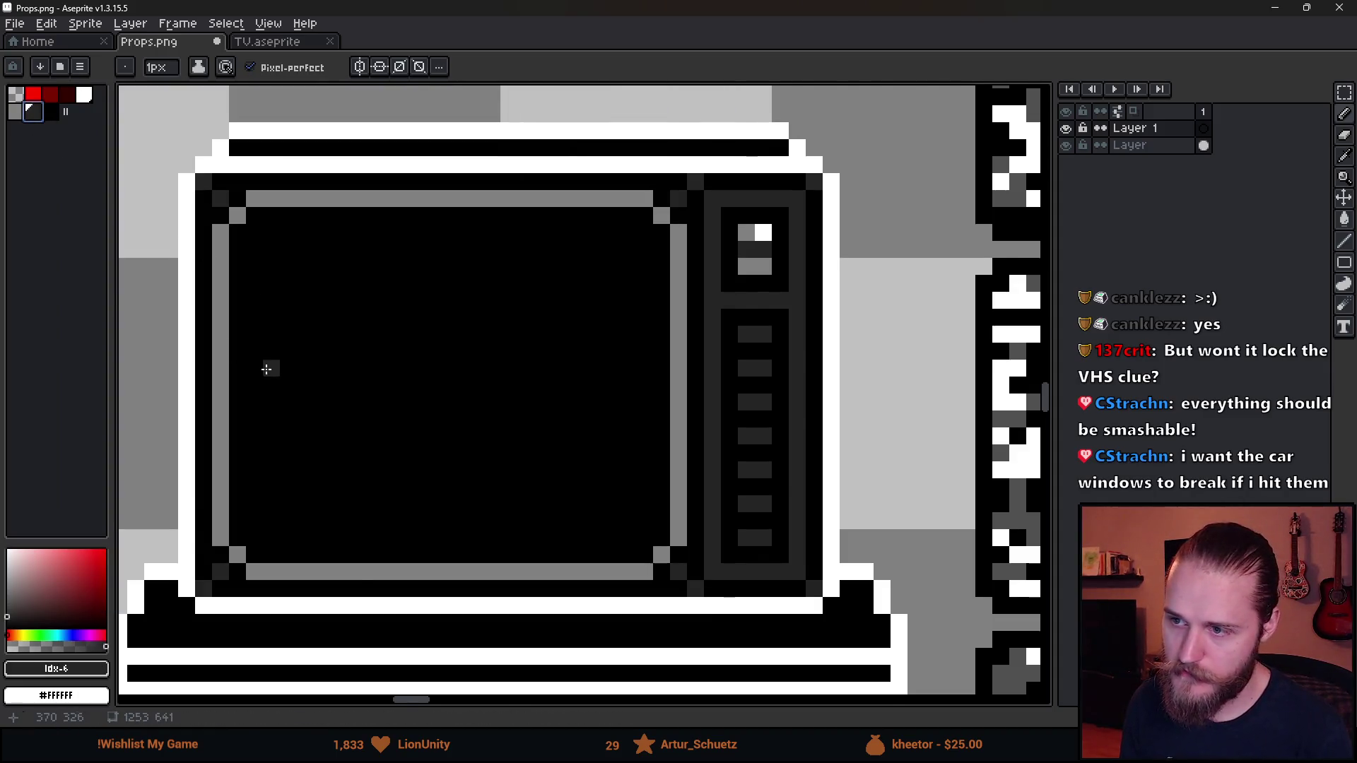
scroll(266, 366, "down", 3)
scroll(283, 385, "up", 1)
mouse_move(285, 390)
left_mouse_down()
mouse_move(315, 385)
mouse_move(313, 363)
left_mouse_up()
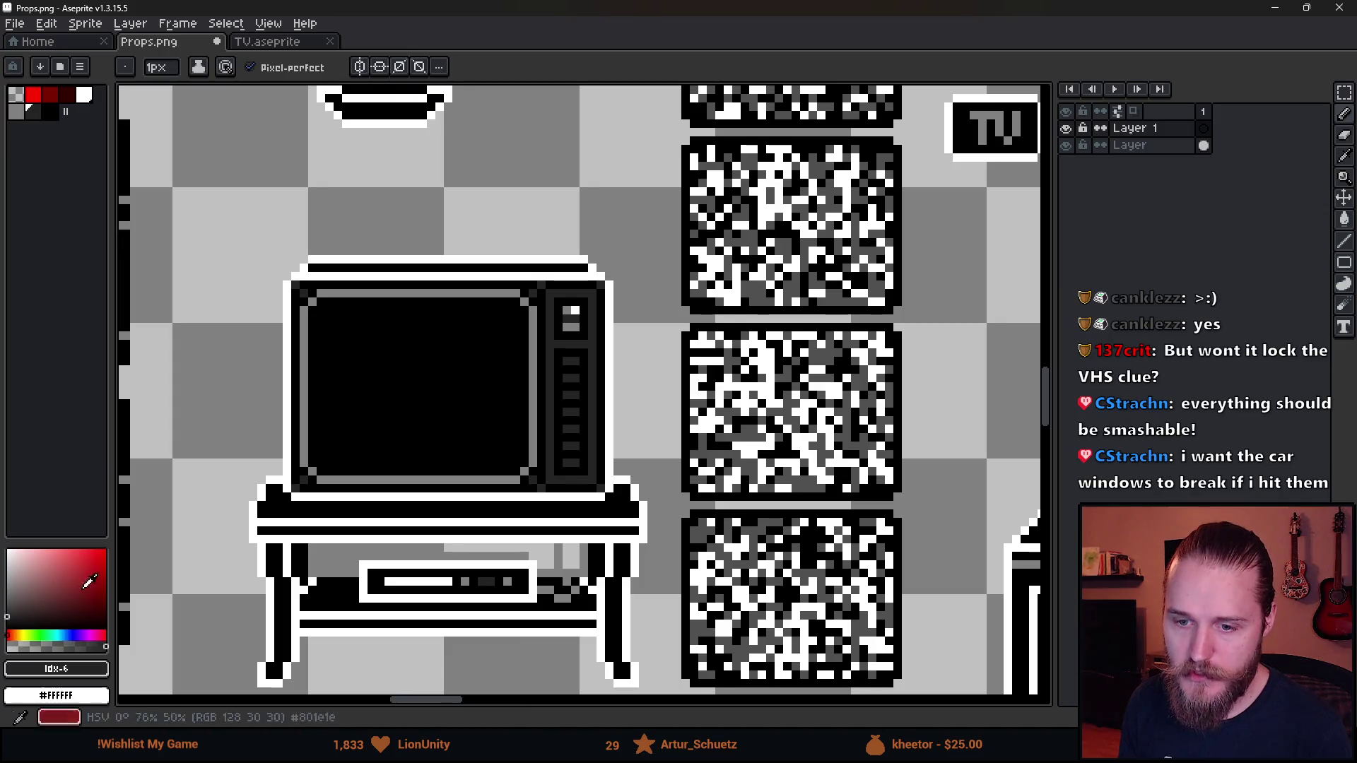
left_click(16, 112)
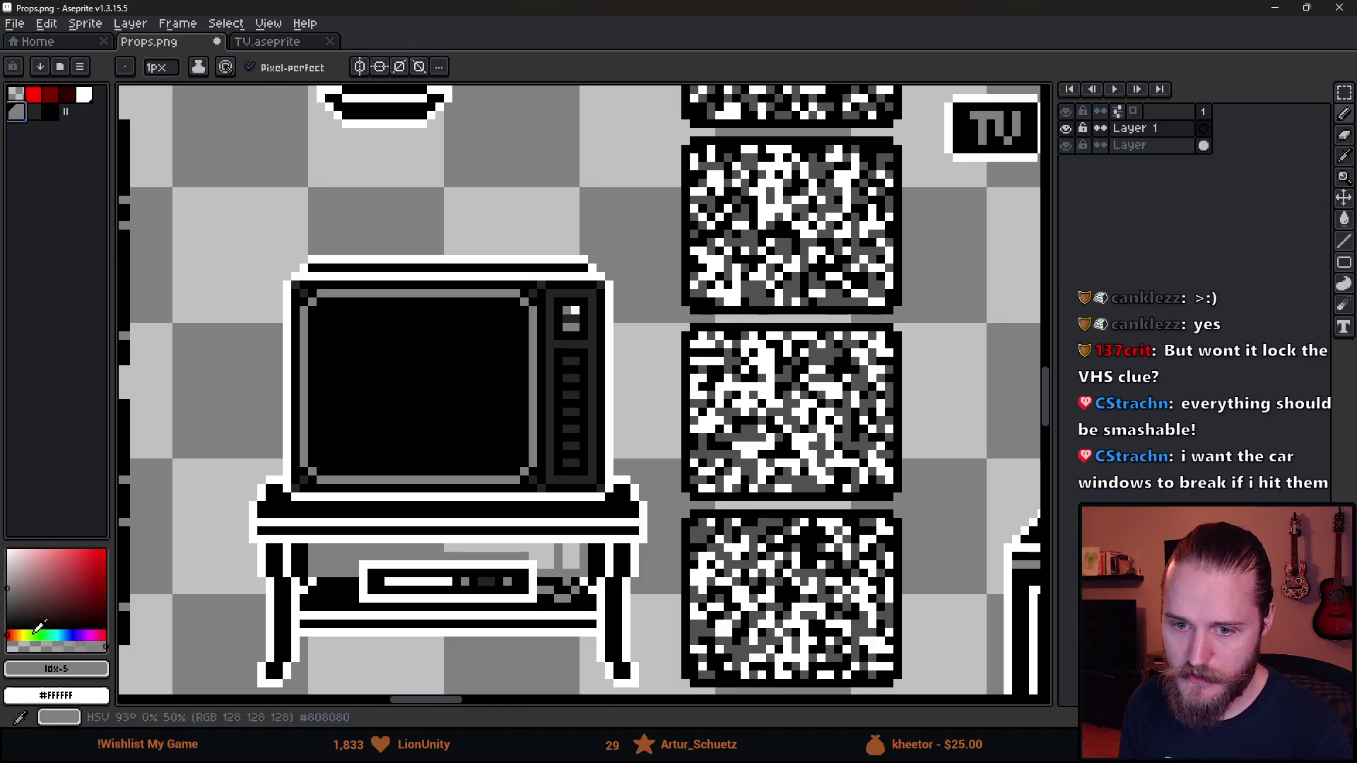
left_click(60, 645)
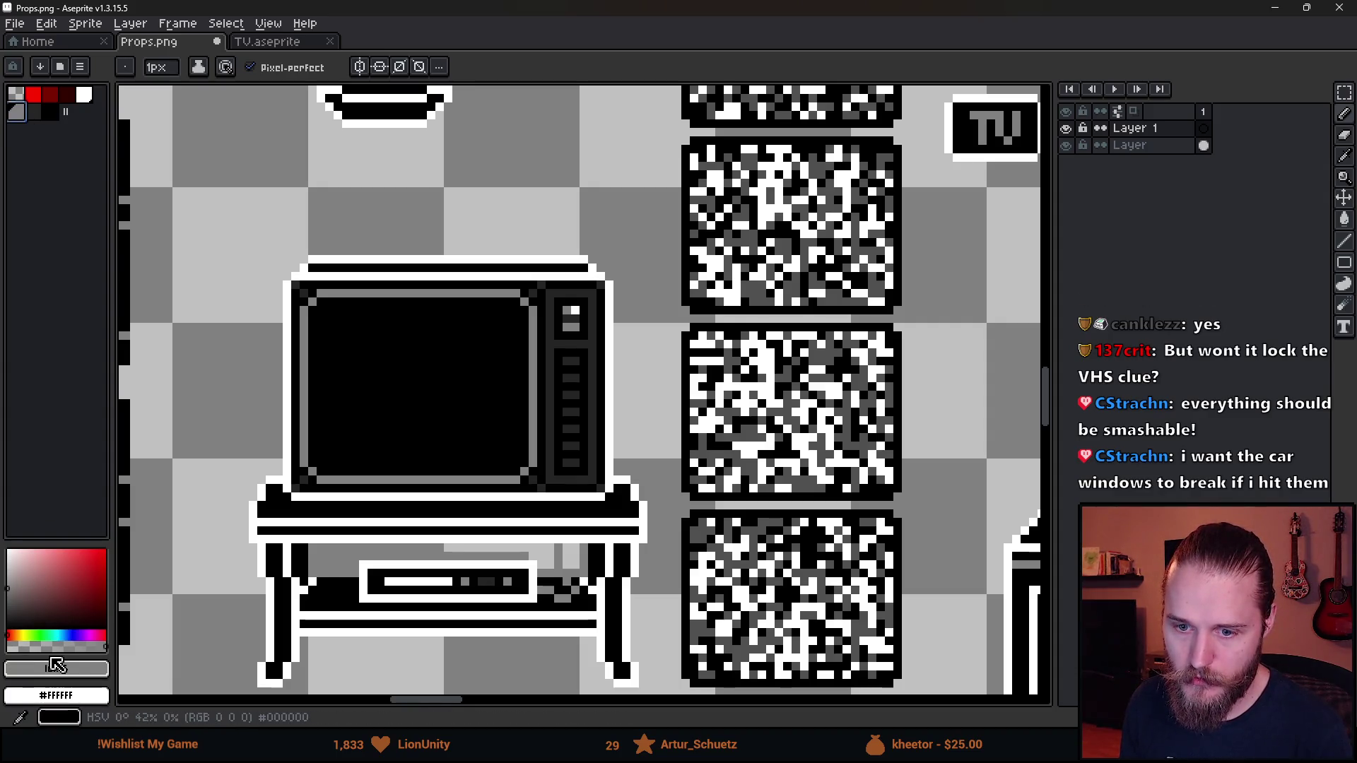
scroll(294, 324, "up", 3)
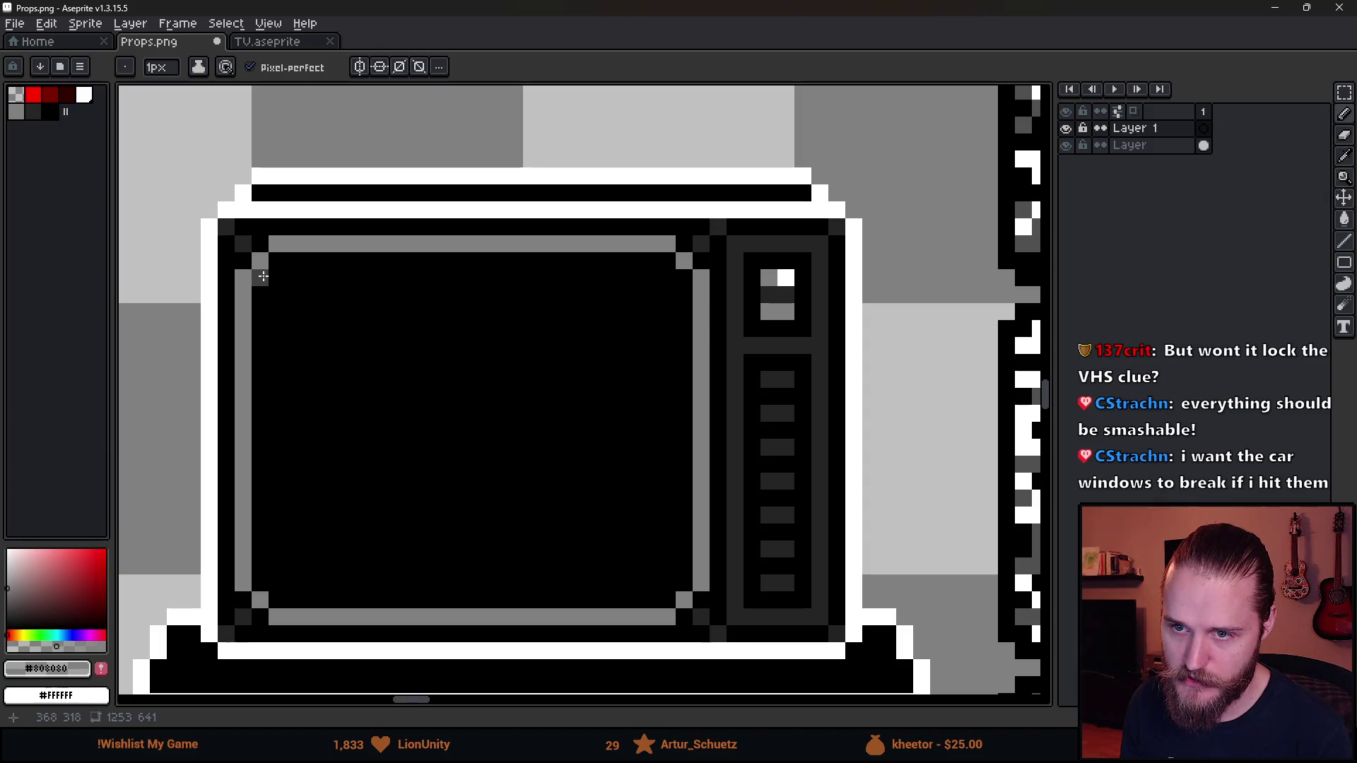
Draw a crack from the screen's top-left corner and extend it upward and up-right
mouse_move(274, 280)
left_mouse_down()
mouse_move(276, 311)
mouse_move(353, 375)
left_mouse_up()
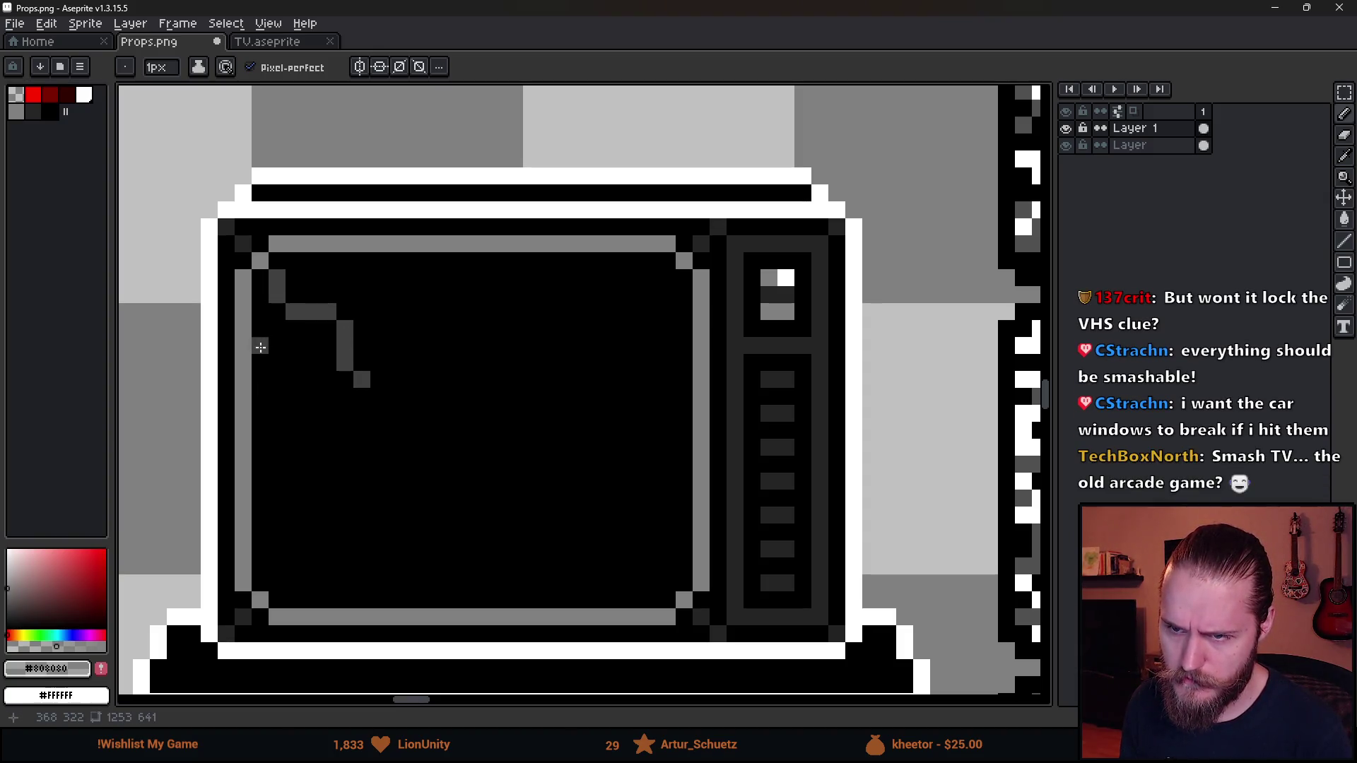
left_click(396, 380)
left_click(379, 362)
left_click(379, 396)
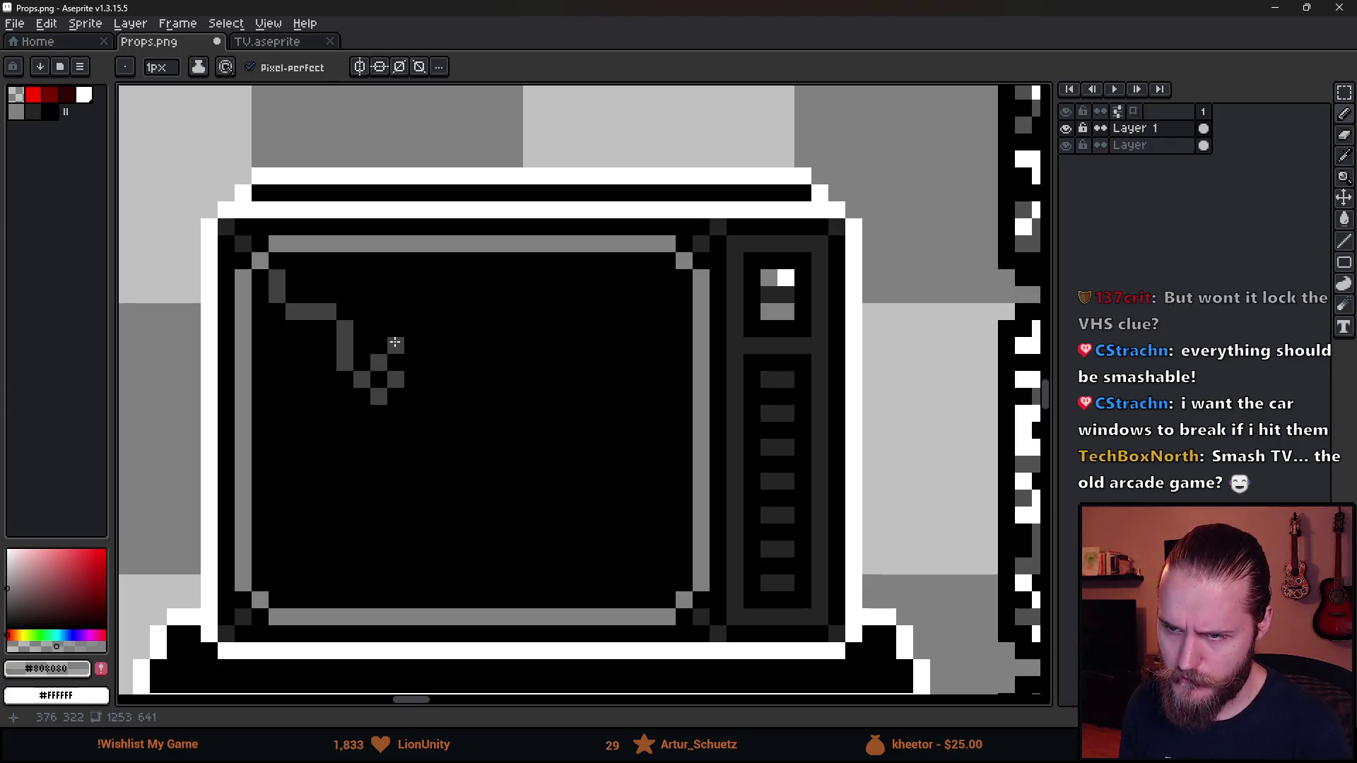
mouse_move(395, 345)
left_mouse_down()
mouse_move(412, 311)
mouse_move(362, 260)
left_mouse_up()
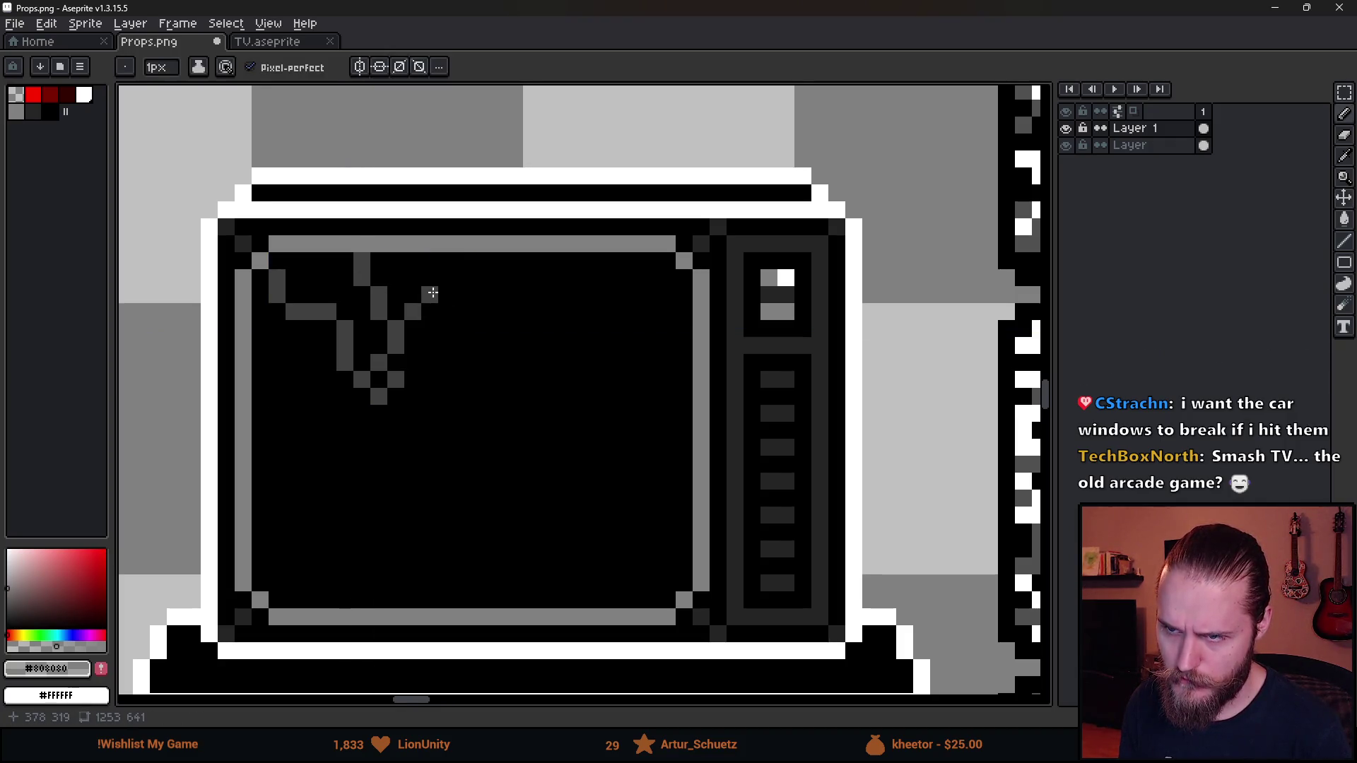
left_click_drag(430, 294, 464, 260)
Extend the crack down-left and add a new branch running down-right
scroll(529, 392, "down", 5)
scroll(529, 392, "down", 2)
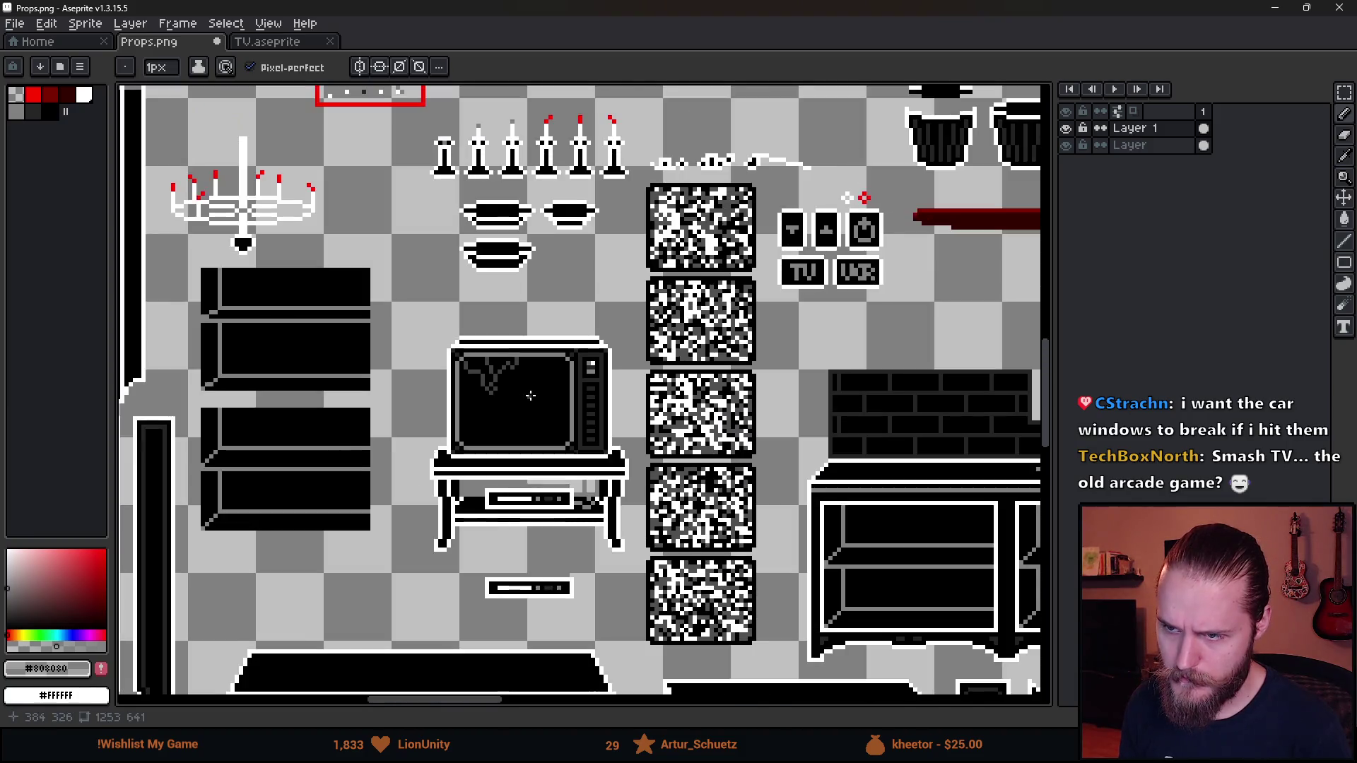
scroll(495, 395, "up", 5)
mouse_move(485, 387)
left_mouse_down()
mouse_move(438, 467)
mouse_move(366, 471)
left_mouse_up()
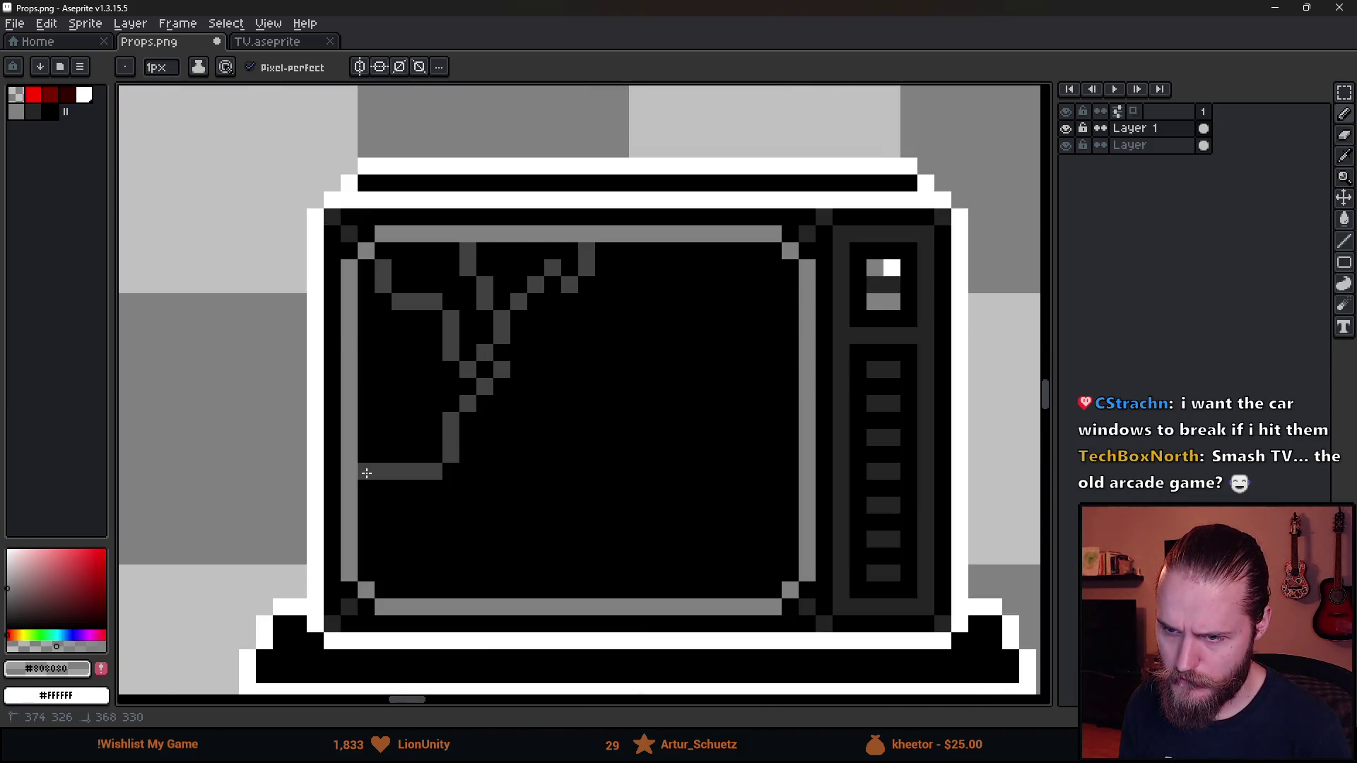
scroll(432, 520, "down", 3)
scroll(434, 508, "up", 3)
left_click_drag(468, 396, 495, 434)
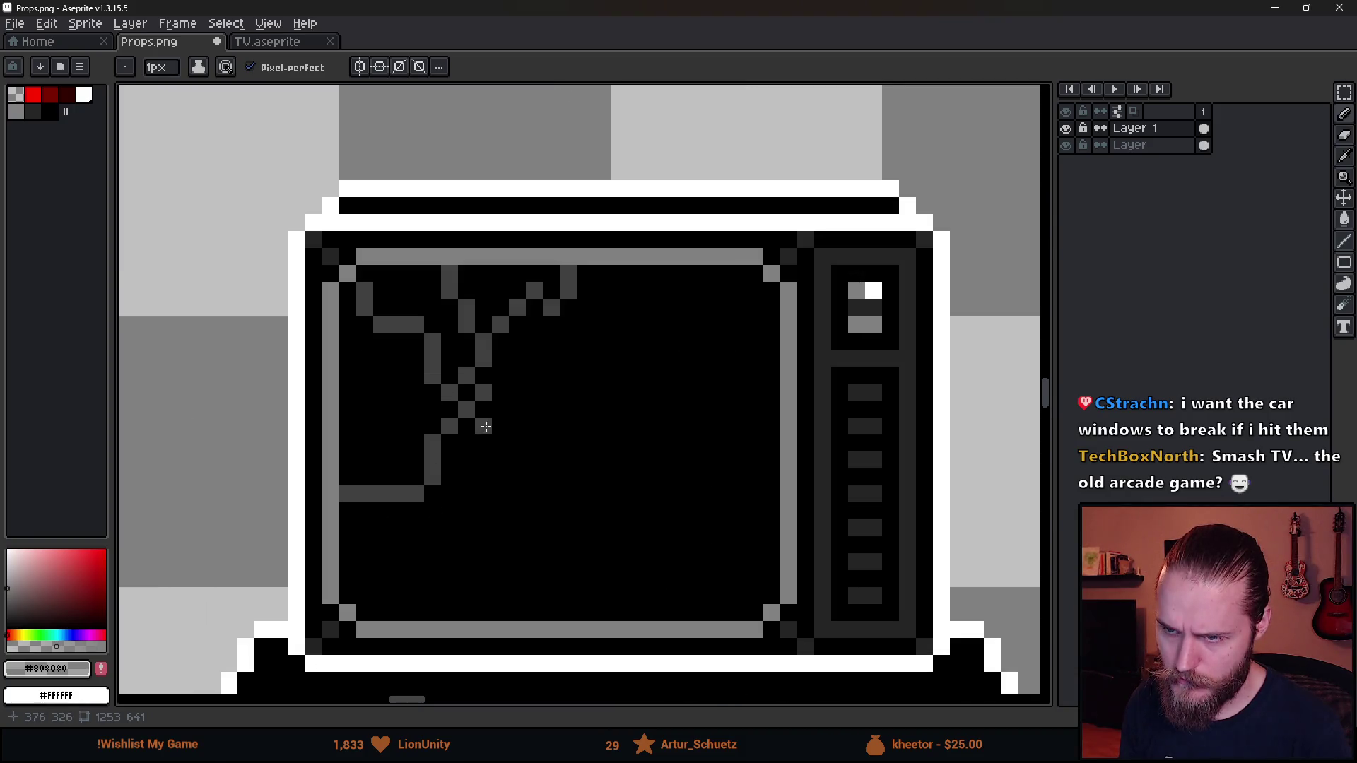
scroll(630, 438, "down", 3)
scroll(630, 438, "down", 2)
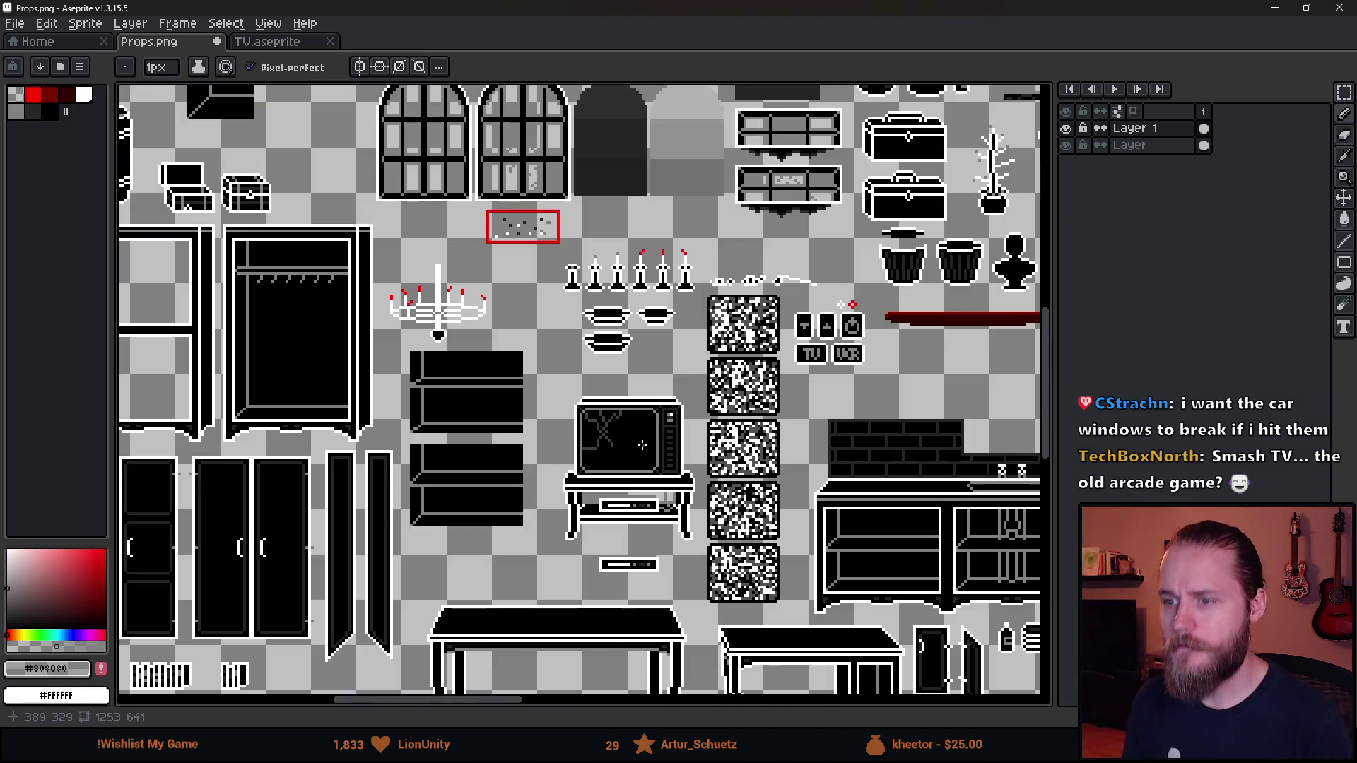
scroll(649, 449, "down", 2)
scroll(686, 488, "up", 4)
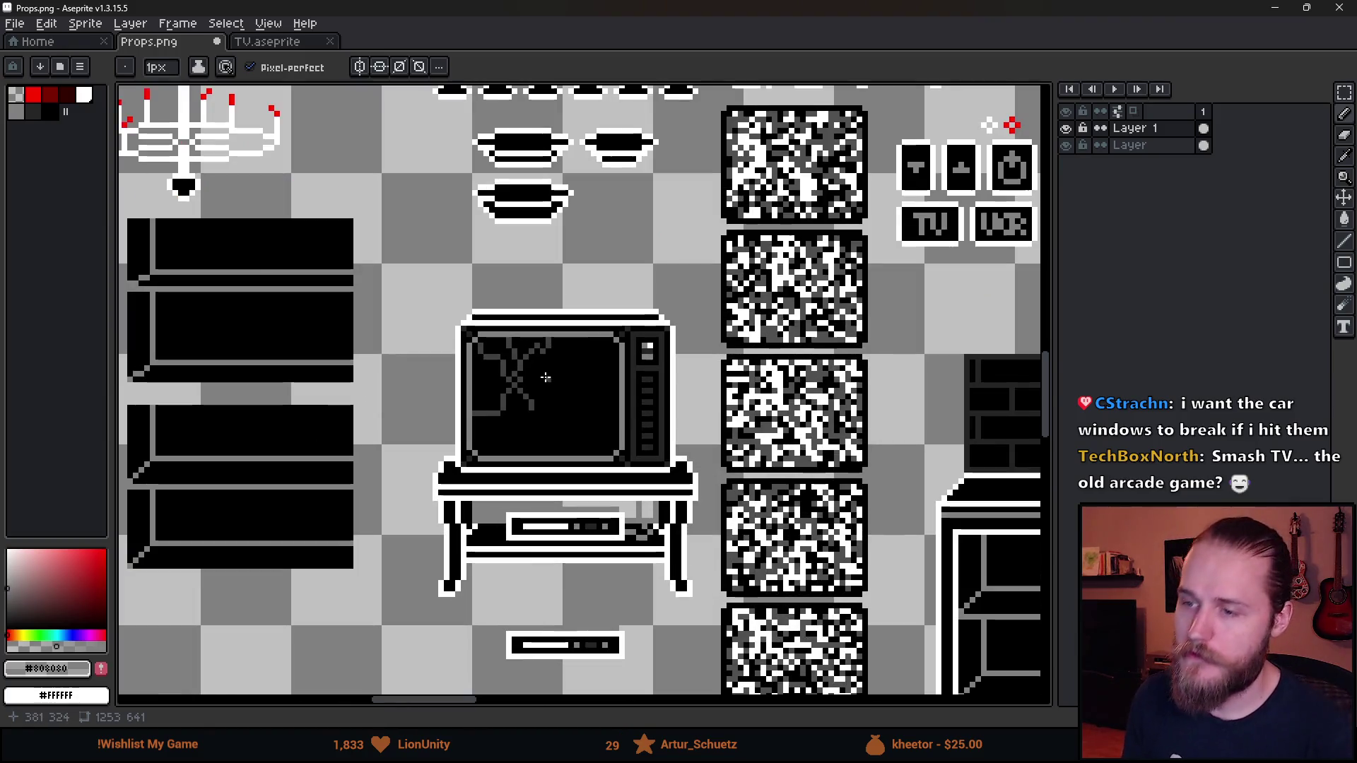
Add a new empty layer above the bottom Layer and marquee-select the middle static noise tile
left_click(1152, 147)
key("shift+n")
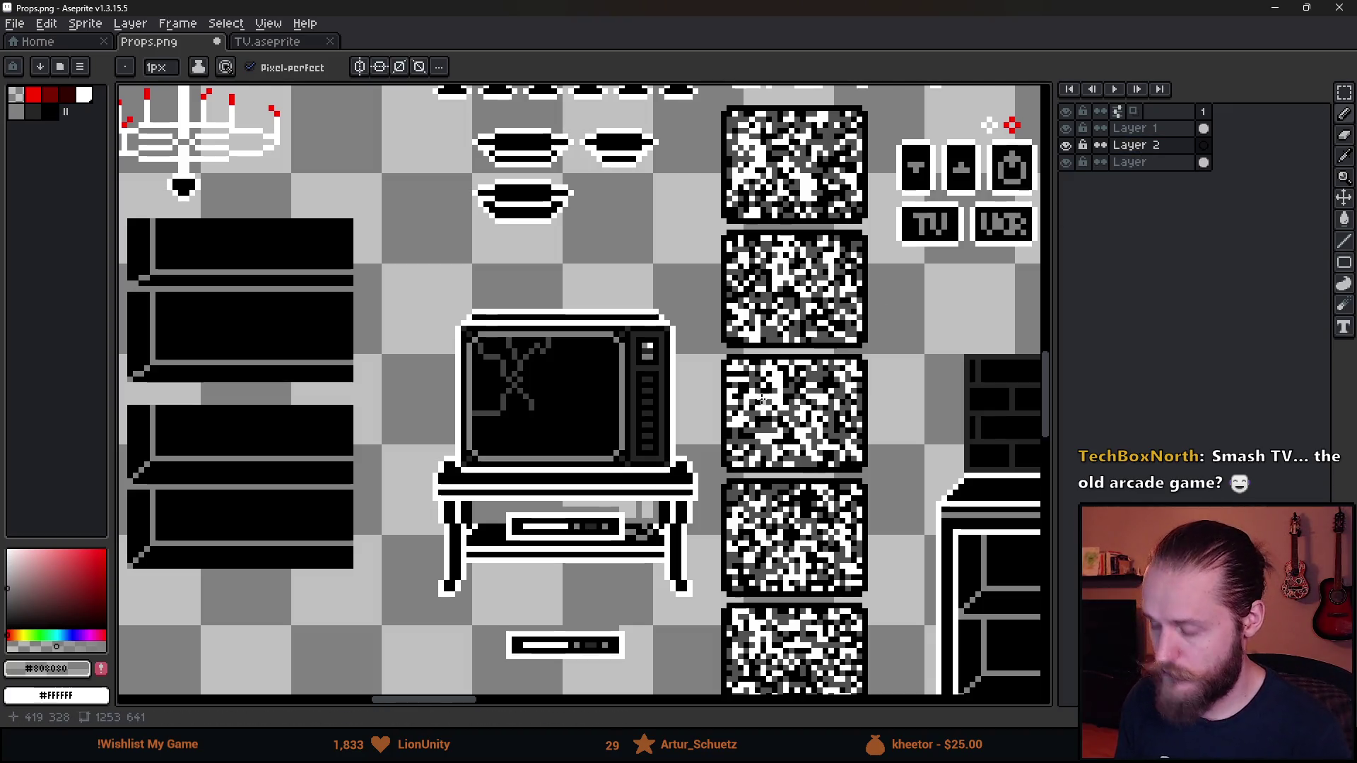
key("m")
left_click_drag(706, 345, 888, 482)
left_click(855, 463)
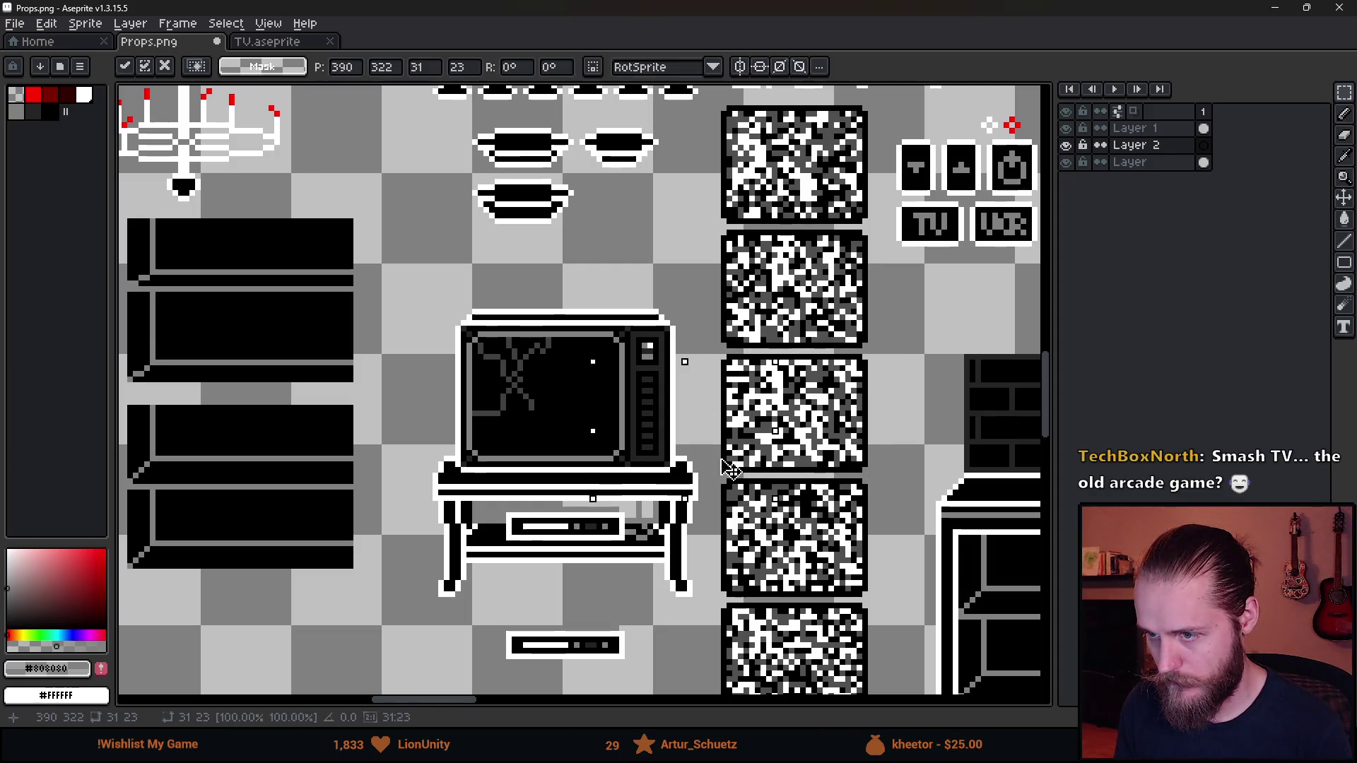
left_click(1138, 162)
Reselect the static tile and move it over the TV screen to test the overlay
mouse_move(707, 352)
left_mouse_down()
mouse_move(723, 386)
mouse_move(876, 475)
mouse_move(570, 440)
left_mouse_up()
left_click(1138, 145)
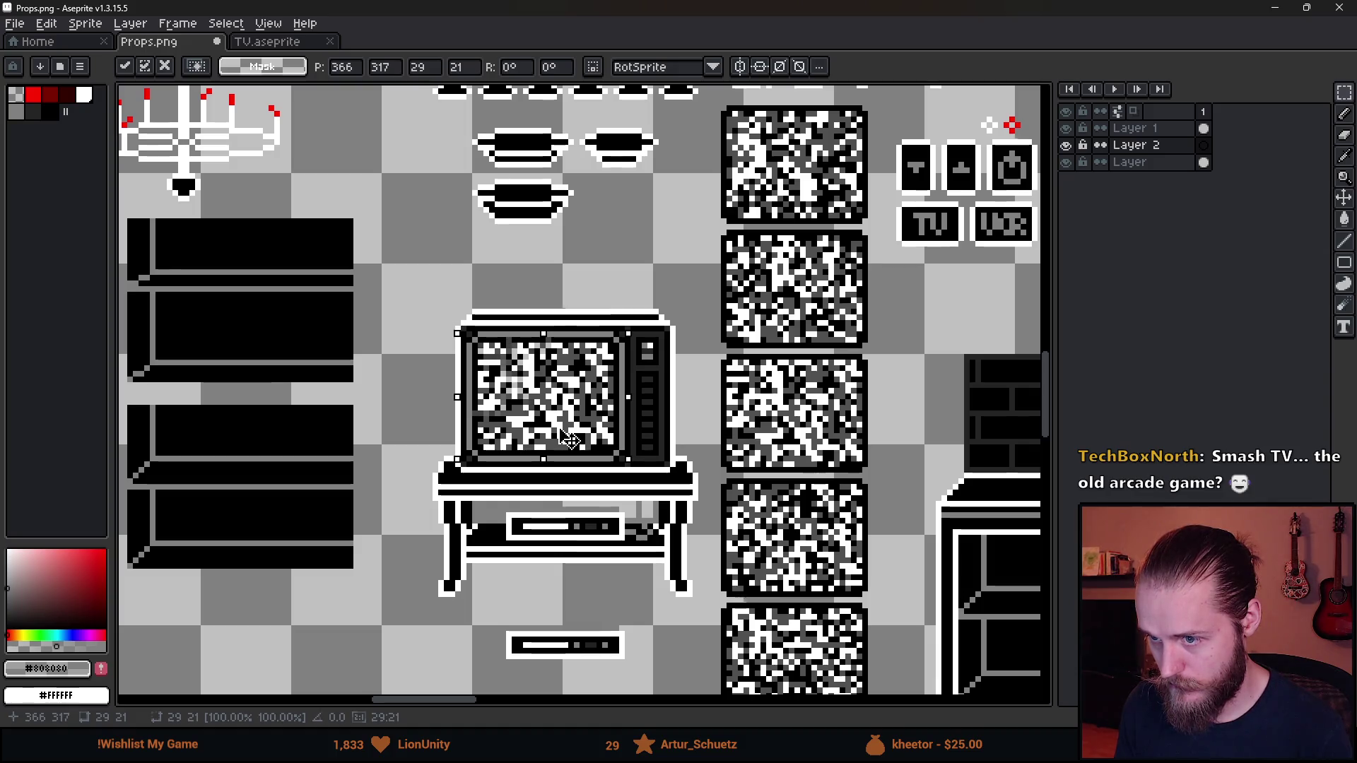
scroll(570, 439, "down", 3)
scroll(569, 439, "up", 3)
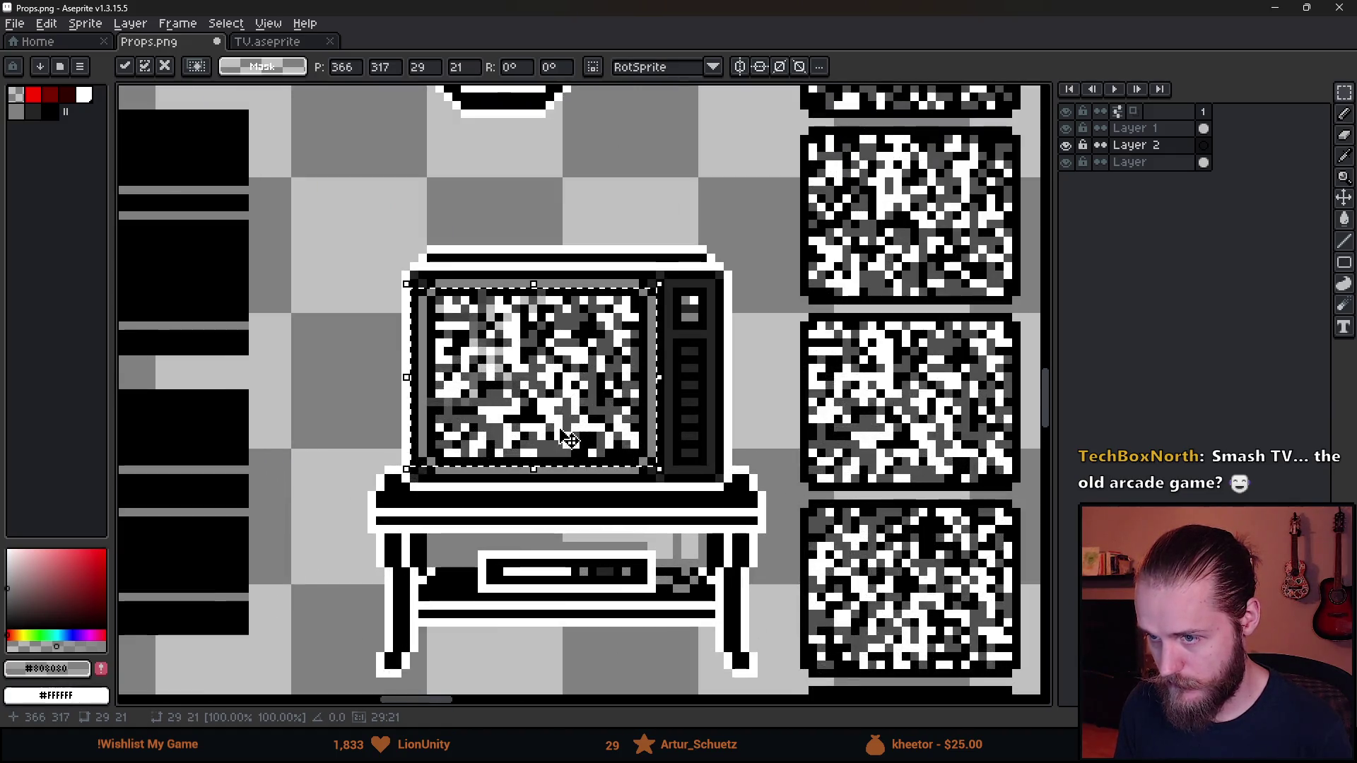
key("Escape")
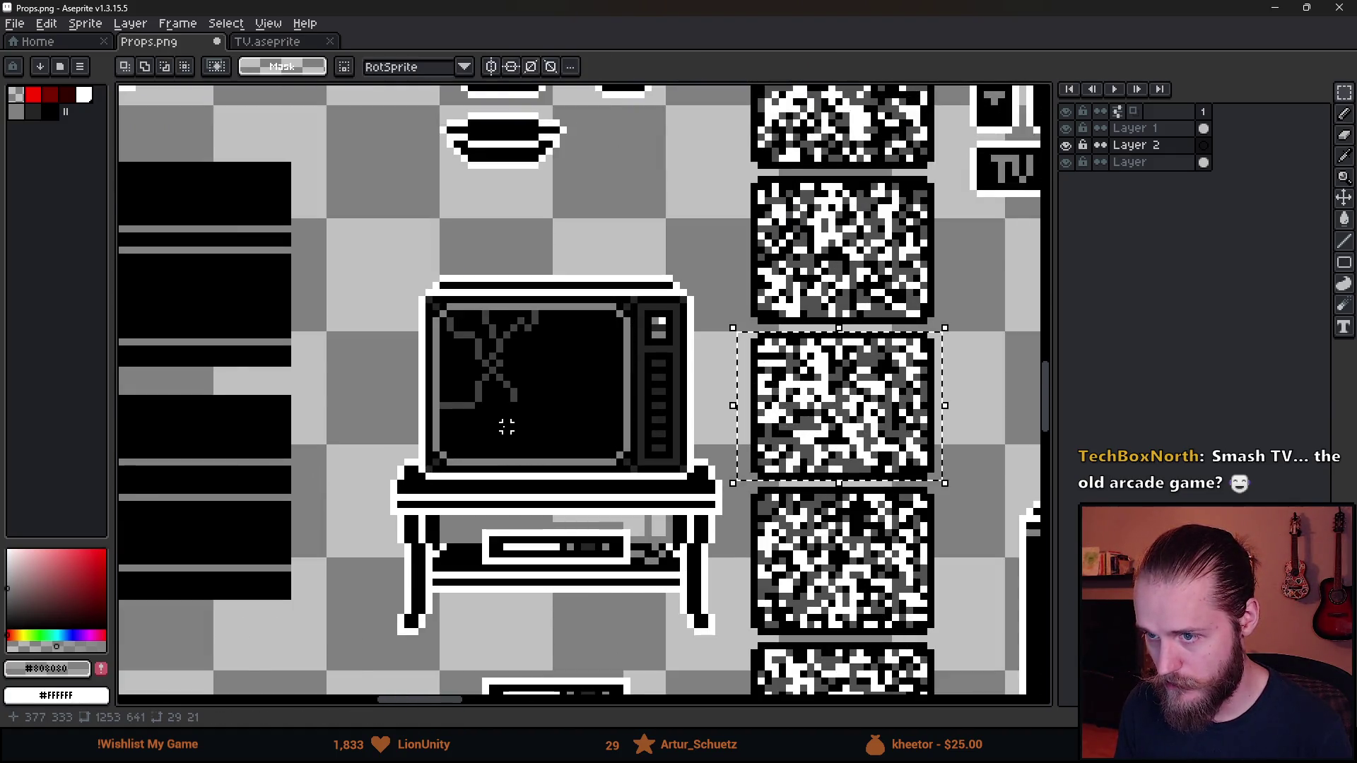
scroll(512, 435, "down", 3)
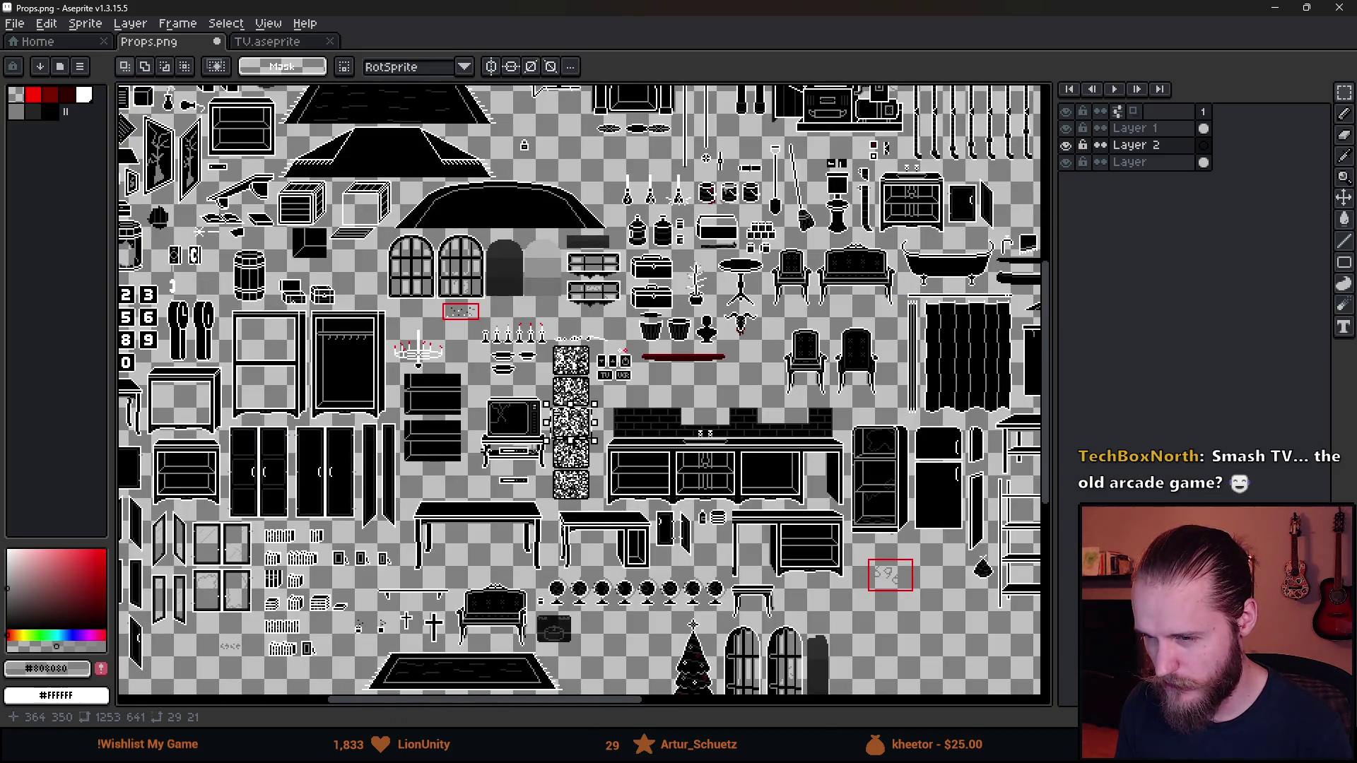
scroll(572, 428, "up", 3)
scroll(725, 375, "down", 1)
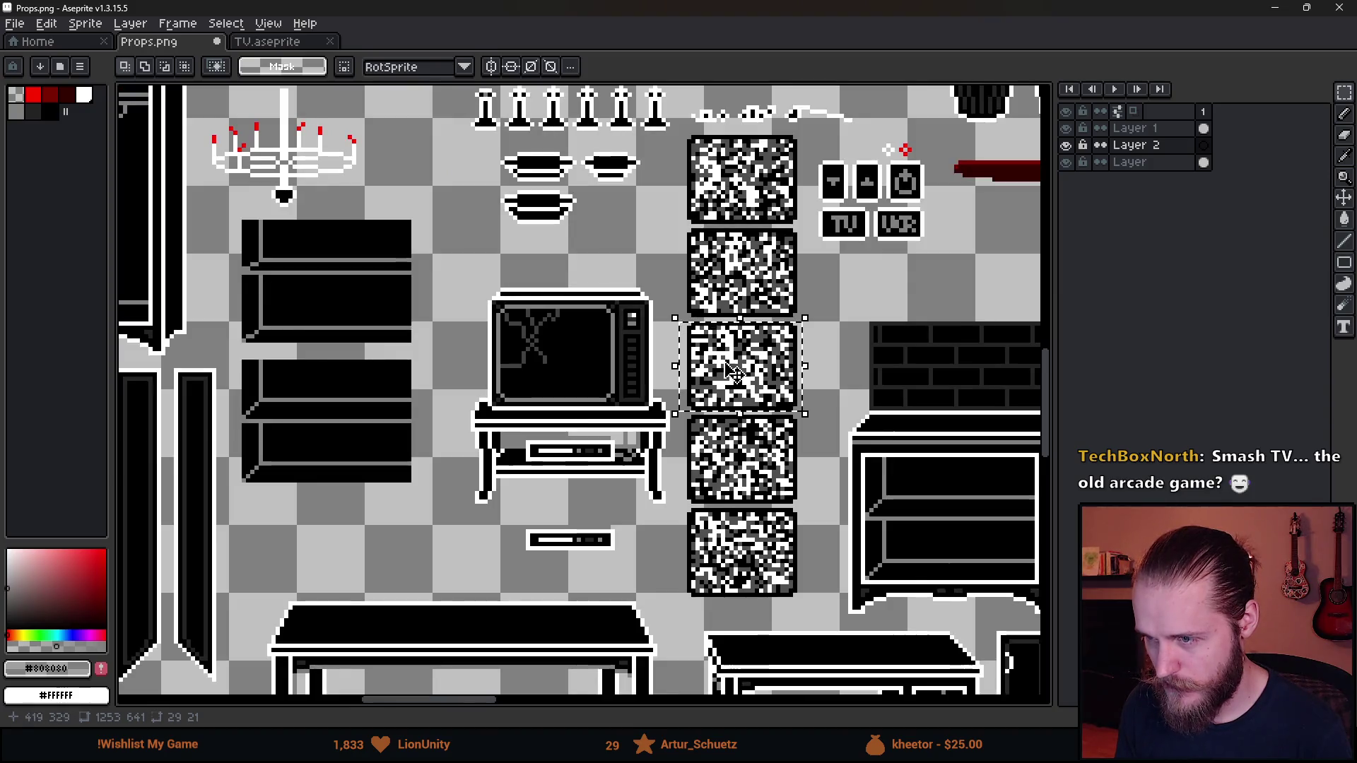
scroll(726, 374, "up", 1)
mouse_move(763, 407)
left_mouse_down()
mouse_move(429, 369)
mouse_move(466, 385)
mouse_move(449, 366)
mouse_move(793, 419)
mouse_move(769, 410)
left_mouse_up()
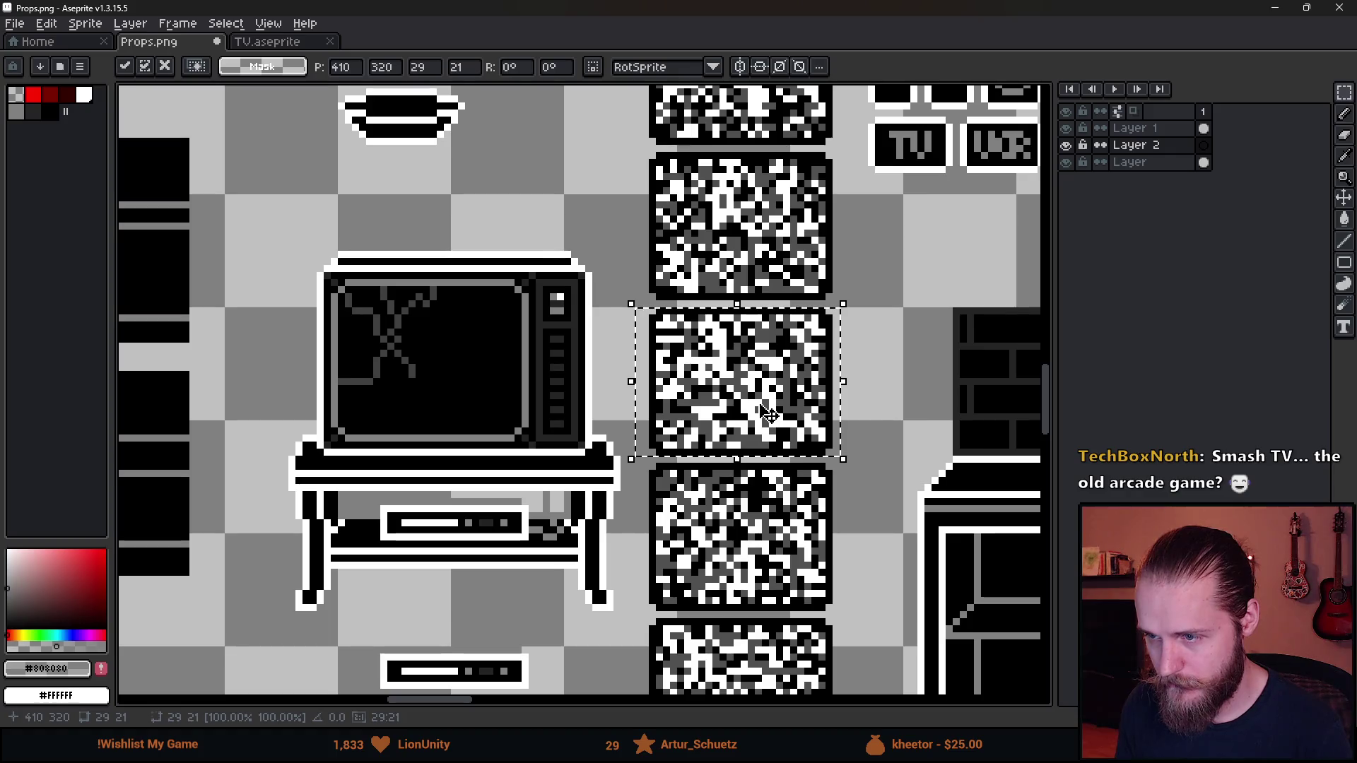
scroll(767, 414, "down", 2)
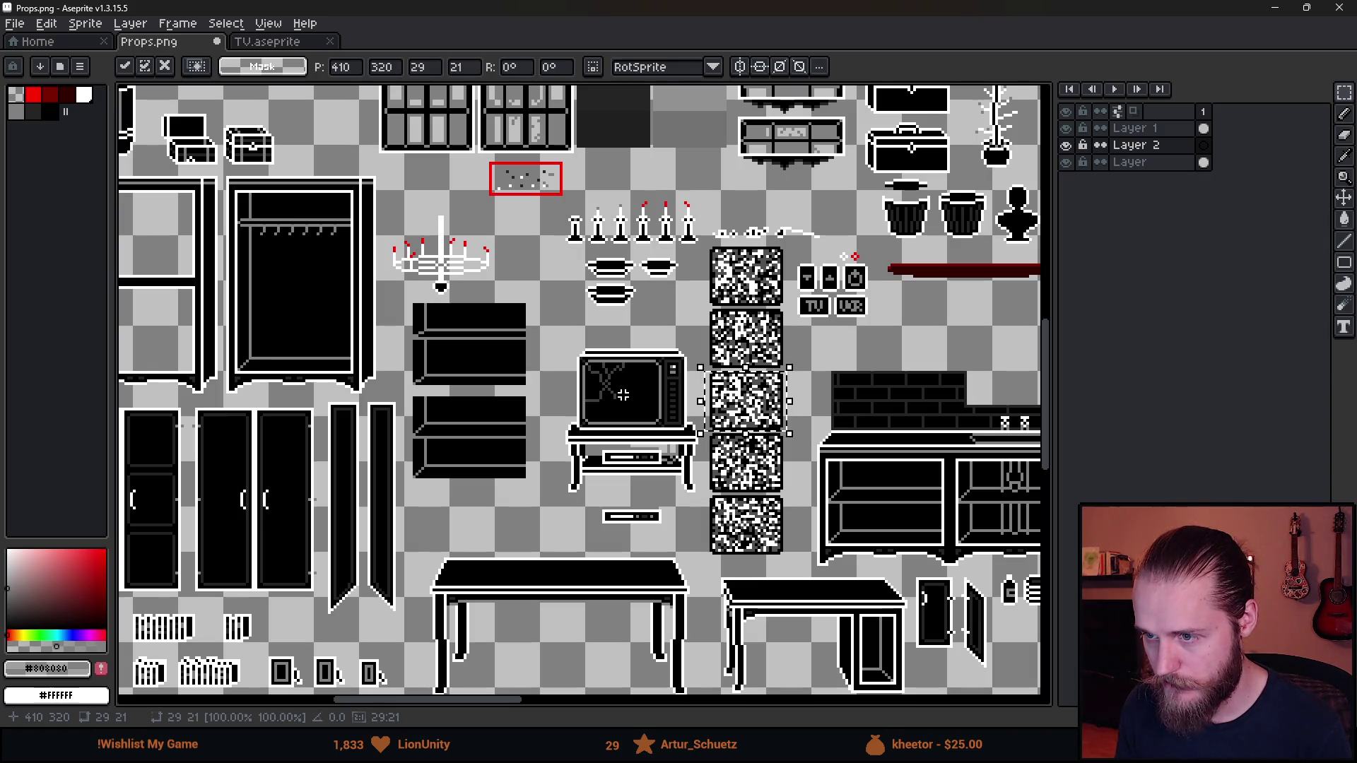
left_click(648, 418)
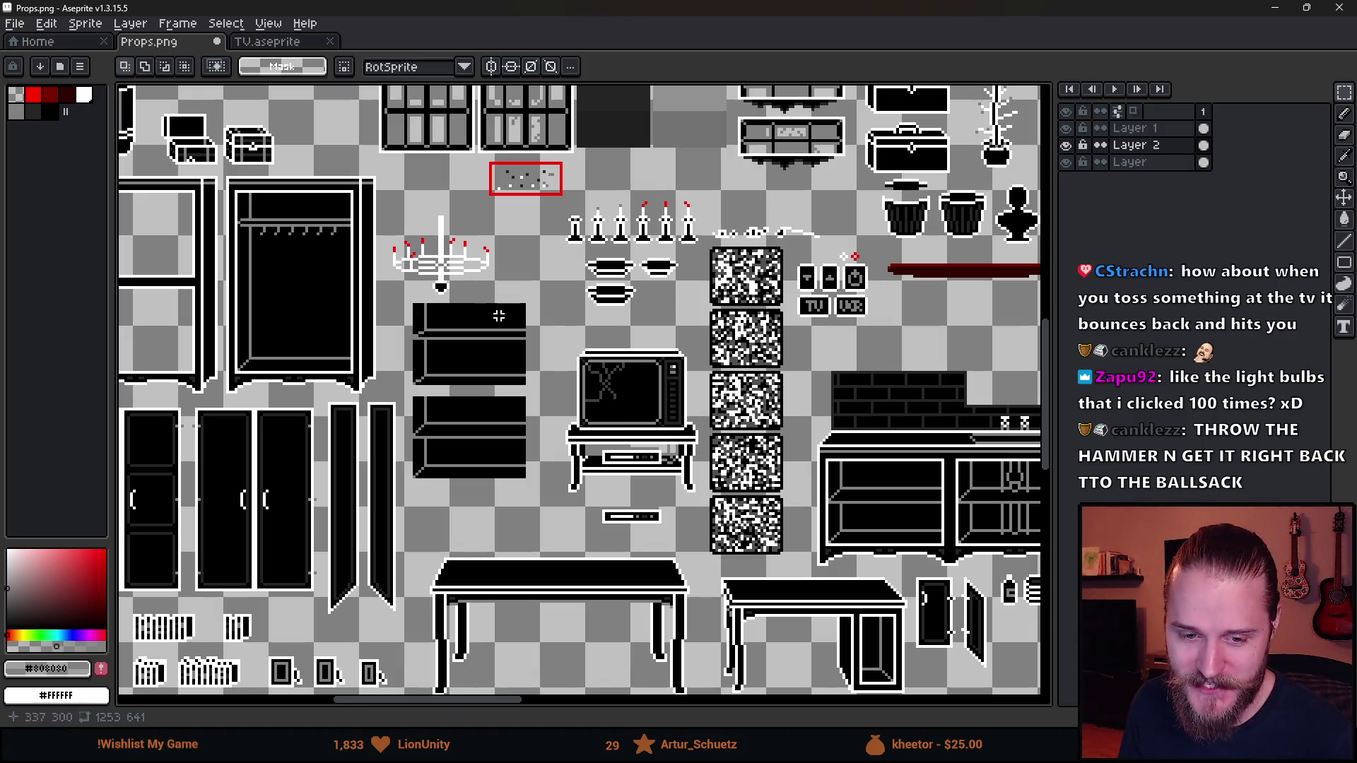
Eyedrop the dark grey #404040 from the crack and return to the Pencil
scroll(597, 434, "up", 3)
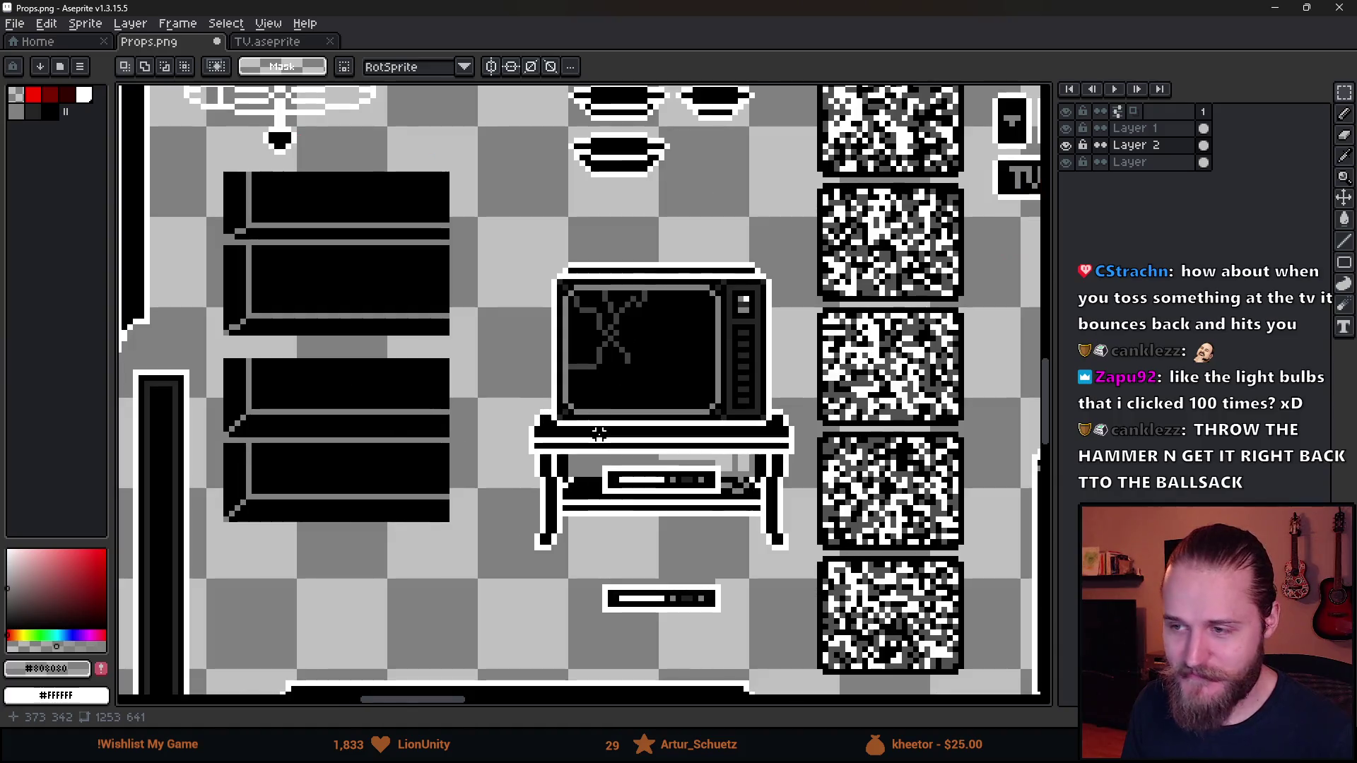
scroll(613, 431, "down", 2)
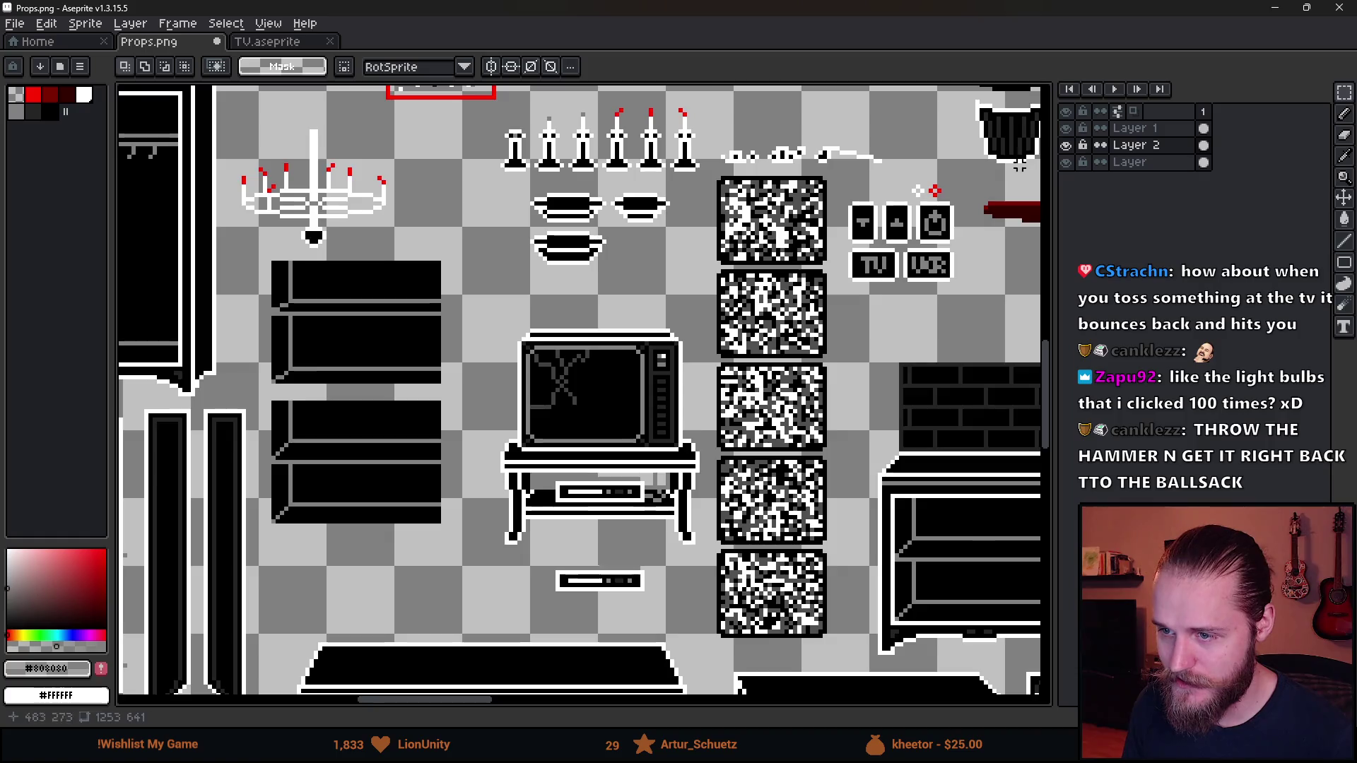
scroll(495, 388, "up", 4)
key("i")
left_click(386, 322)
key("b")
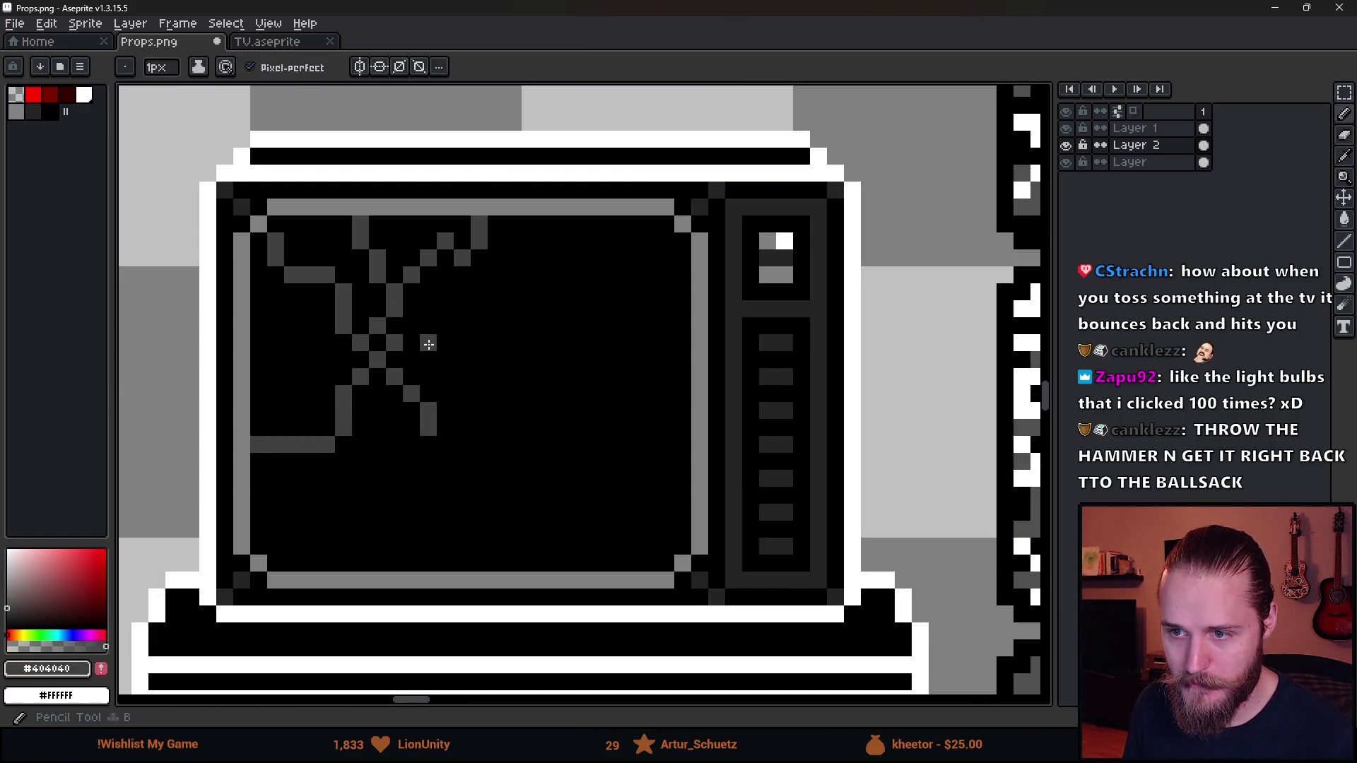
scroll(455, 367, "down", 2)
scroll(366, 364, "up", 3)
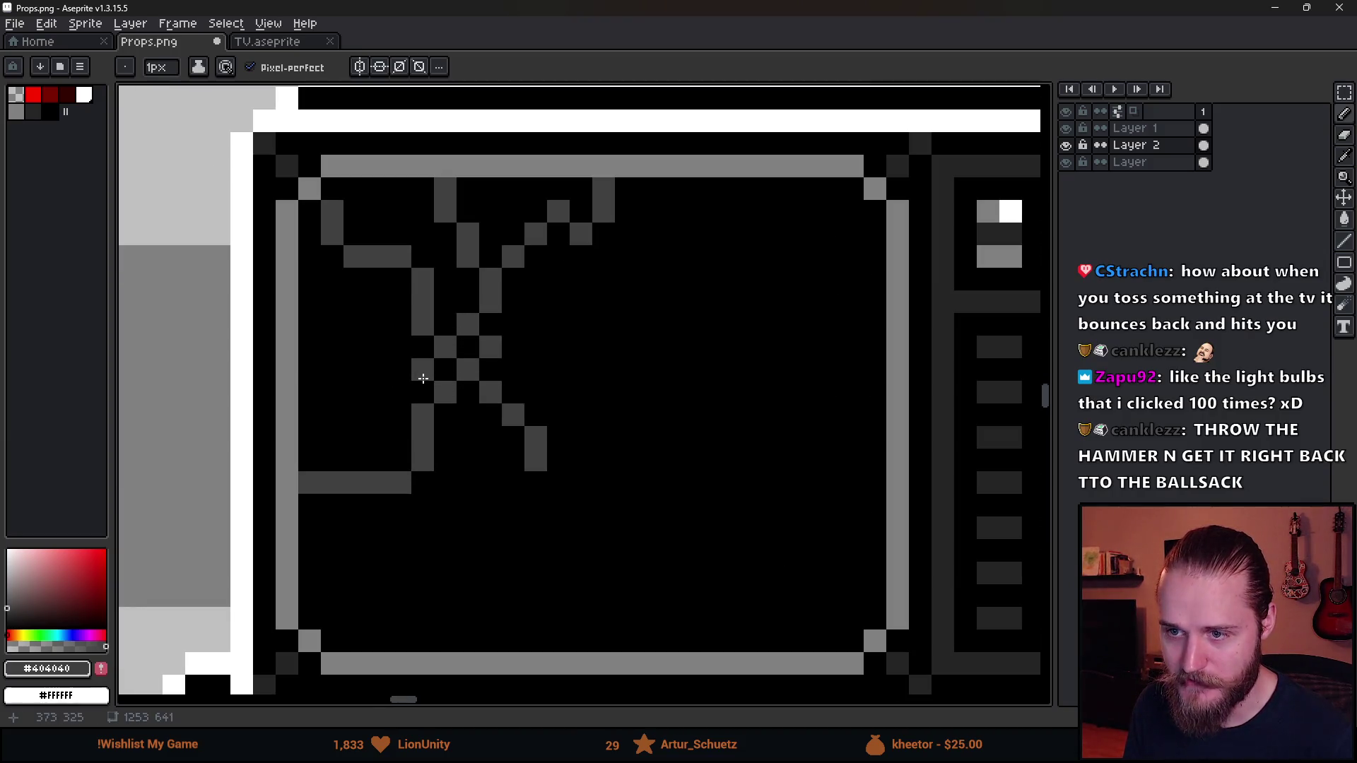
scroll(375, 378, "down", 1)
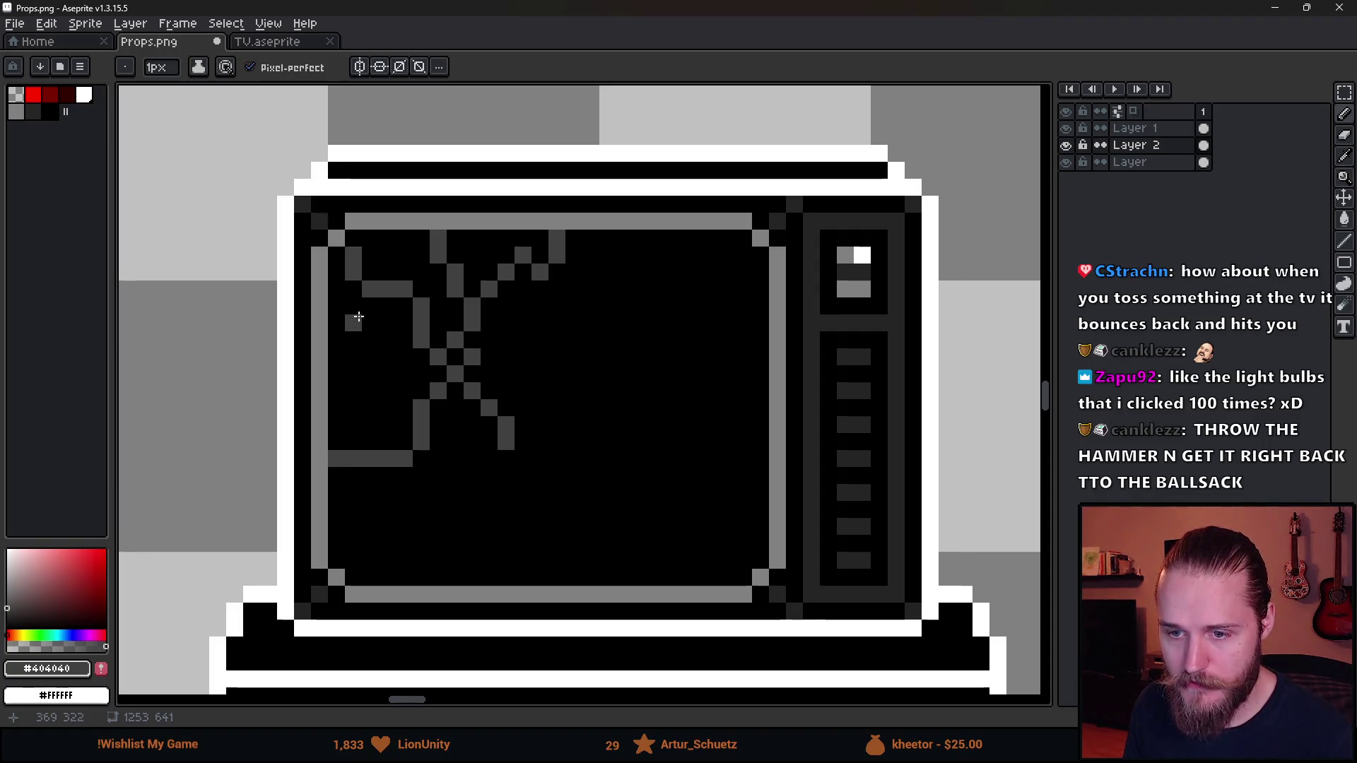
Set the Paint Bucket to 4-connected pixel connectivity on Layer 1
key("alt")
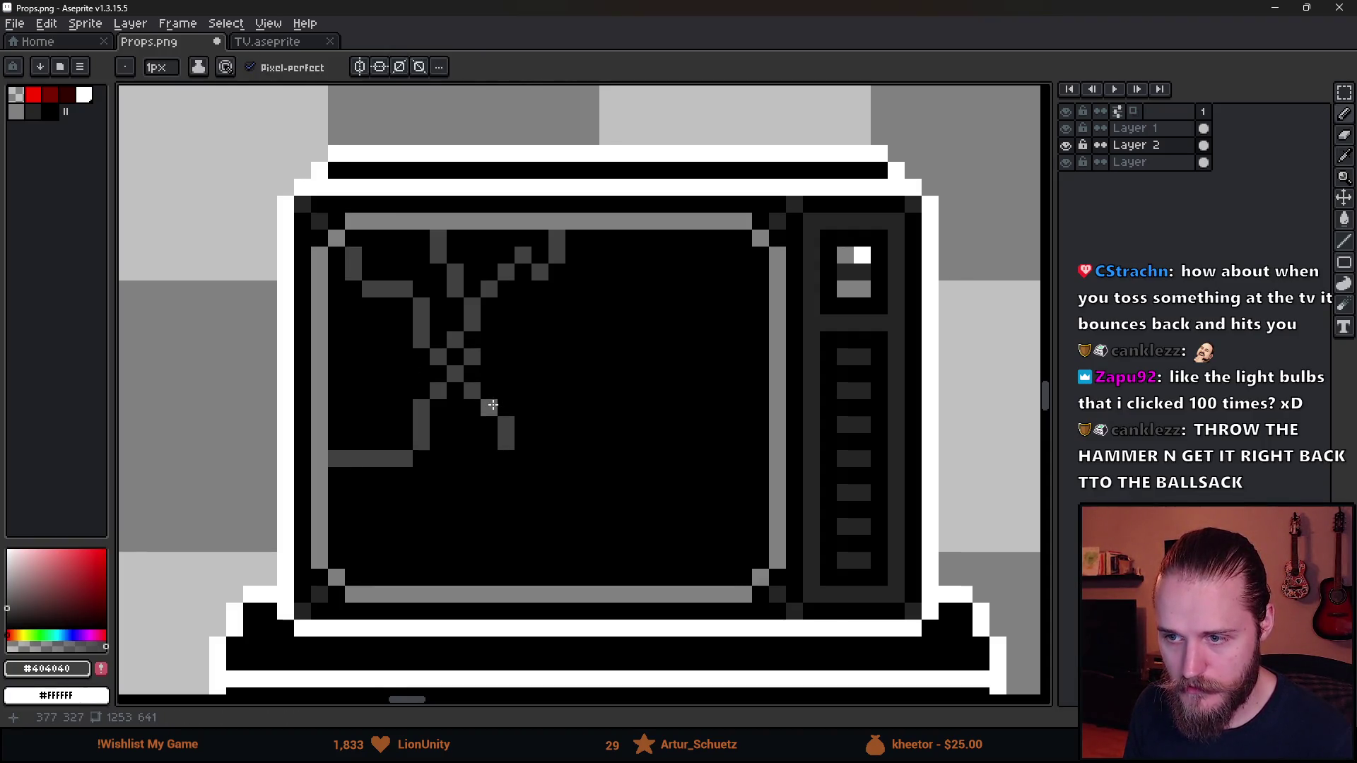
left_click(1150, 128)
key("g")
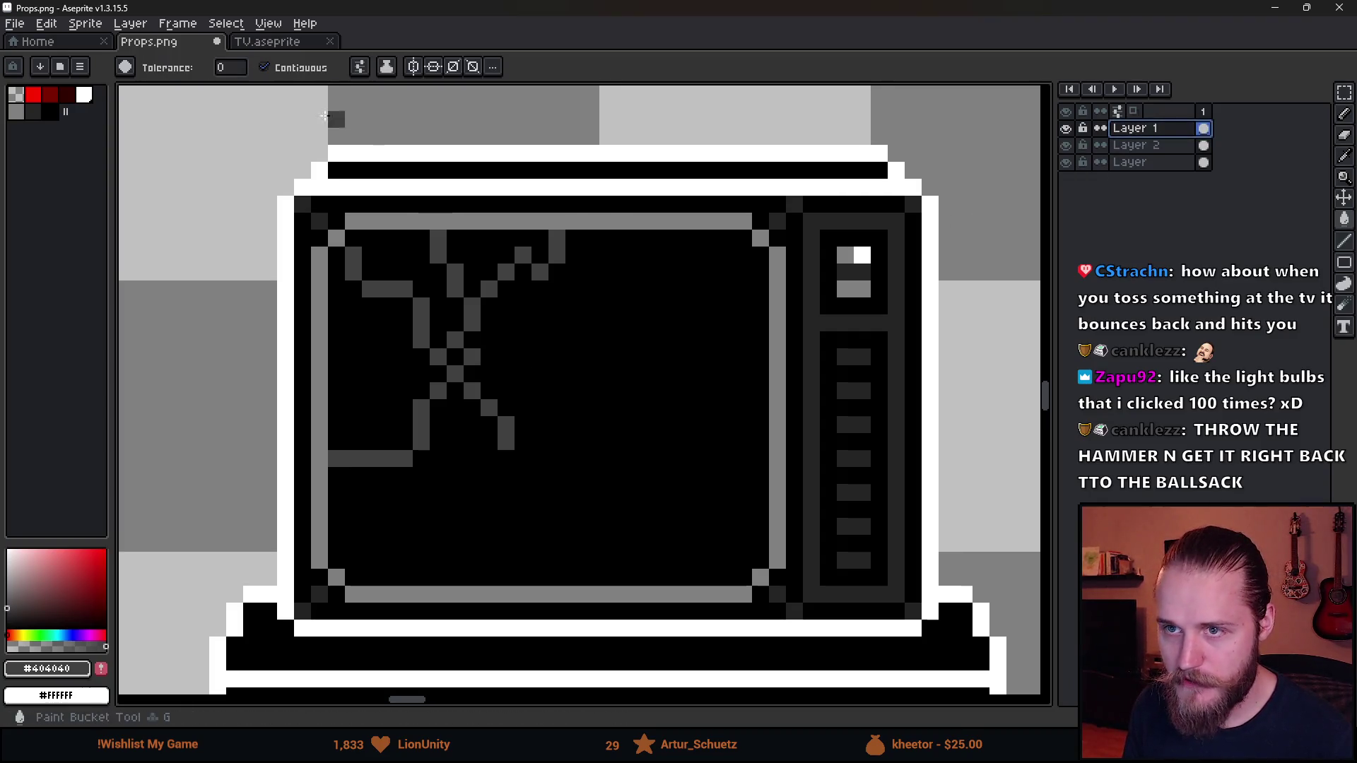
left_click(360, 66)
left_click(408, 162)
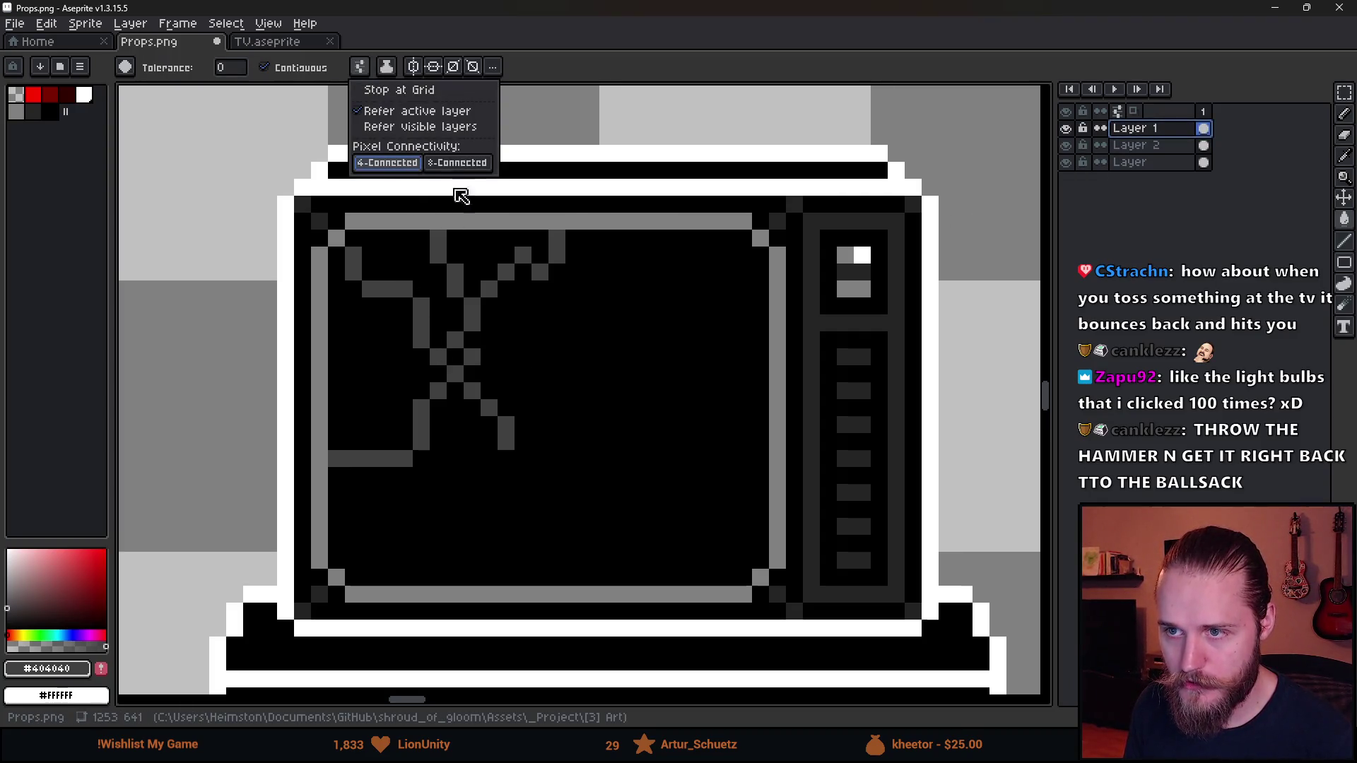
left_click(418, 317)
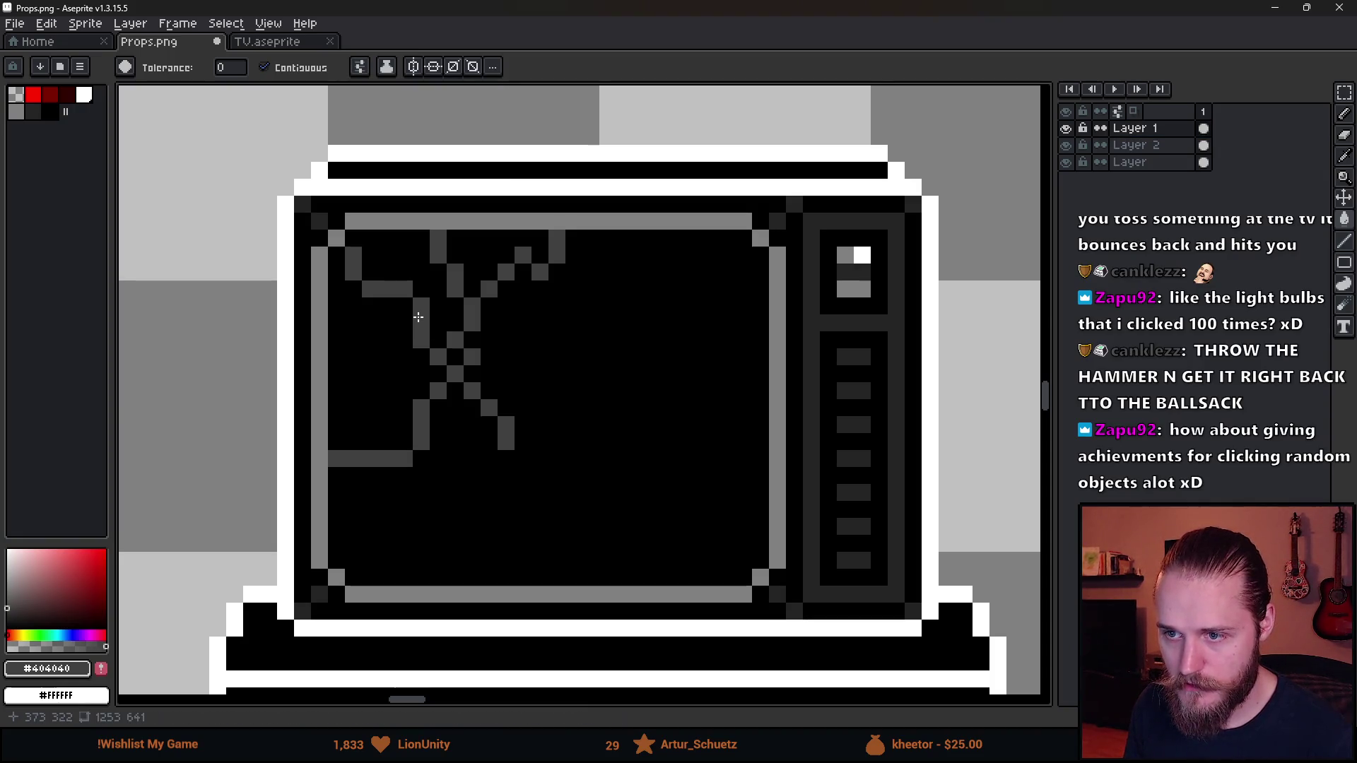
scroll(419, 317, "down", 3)
left_click(1166, 147)
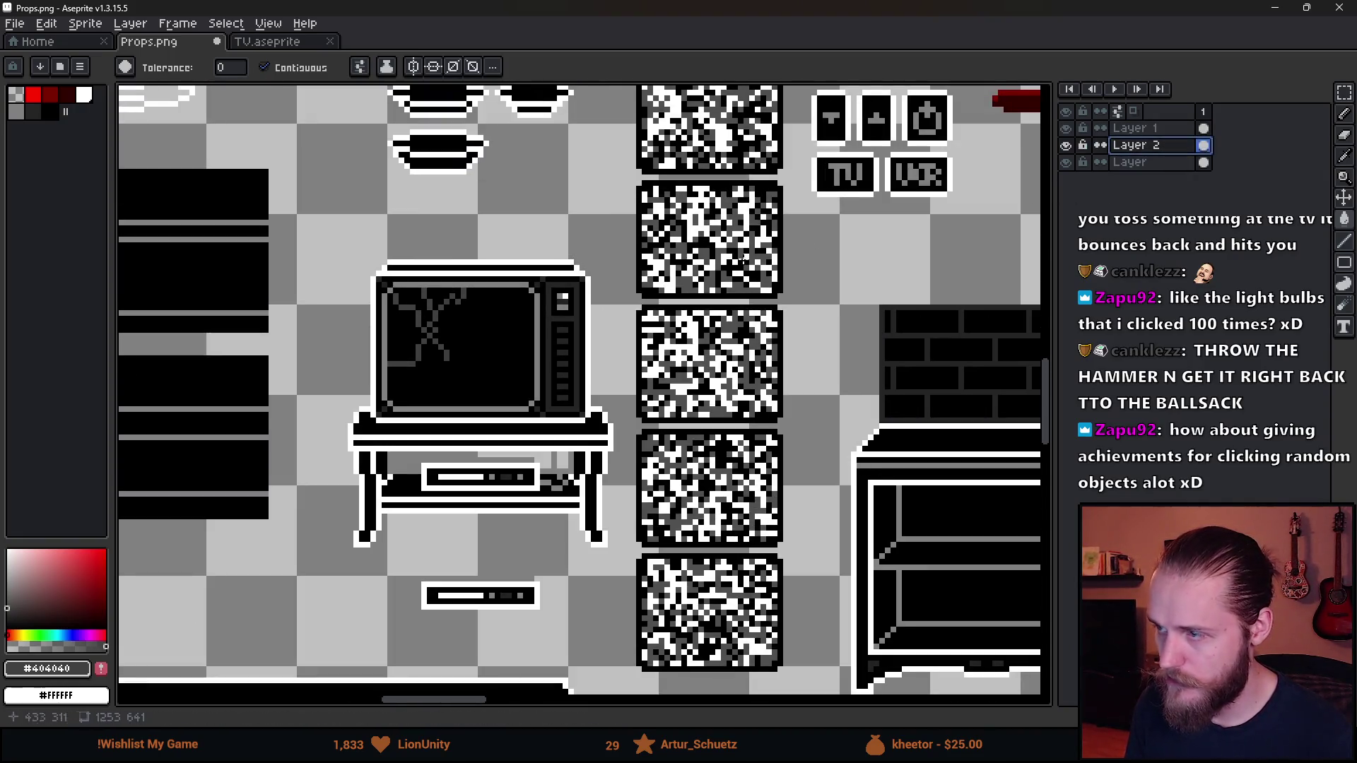
Select the second static noise tile and briefly hide the bottom layer to view Layer 2 alone
scroll(644, 270, "up", 1)
key("m")
left_click_drag(629, 151, 846, 316)
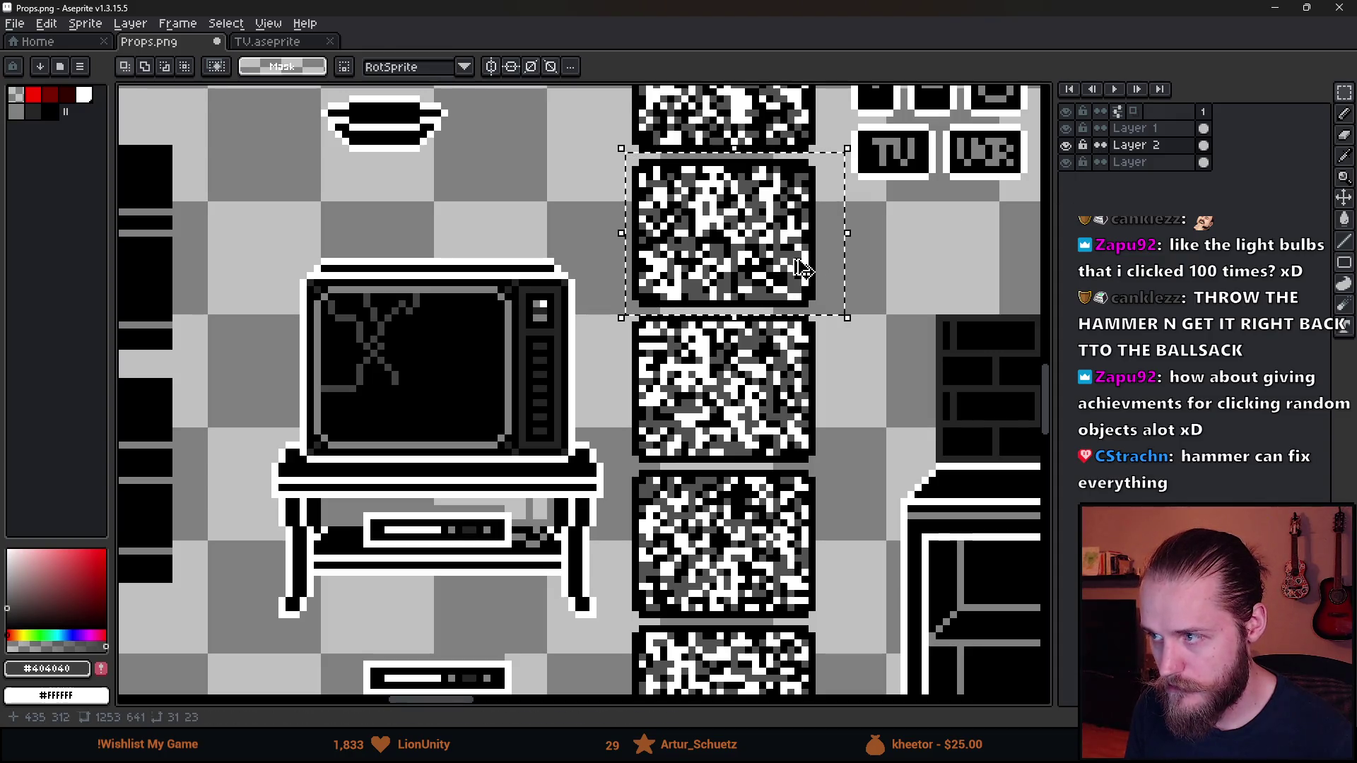
left_click(717, 275)
key("Return")
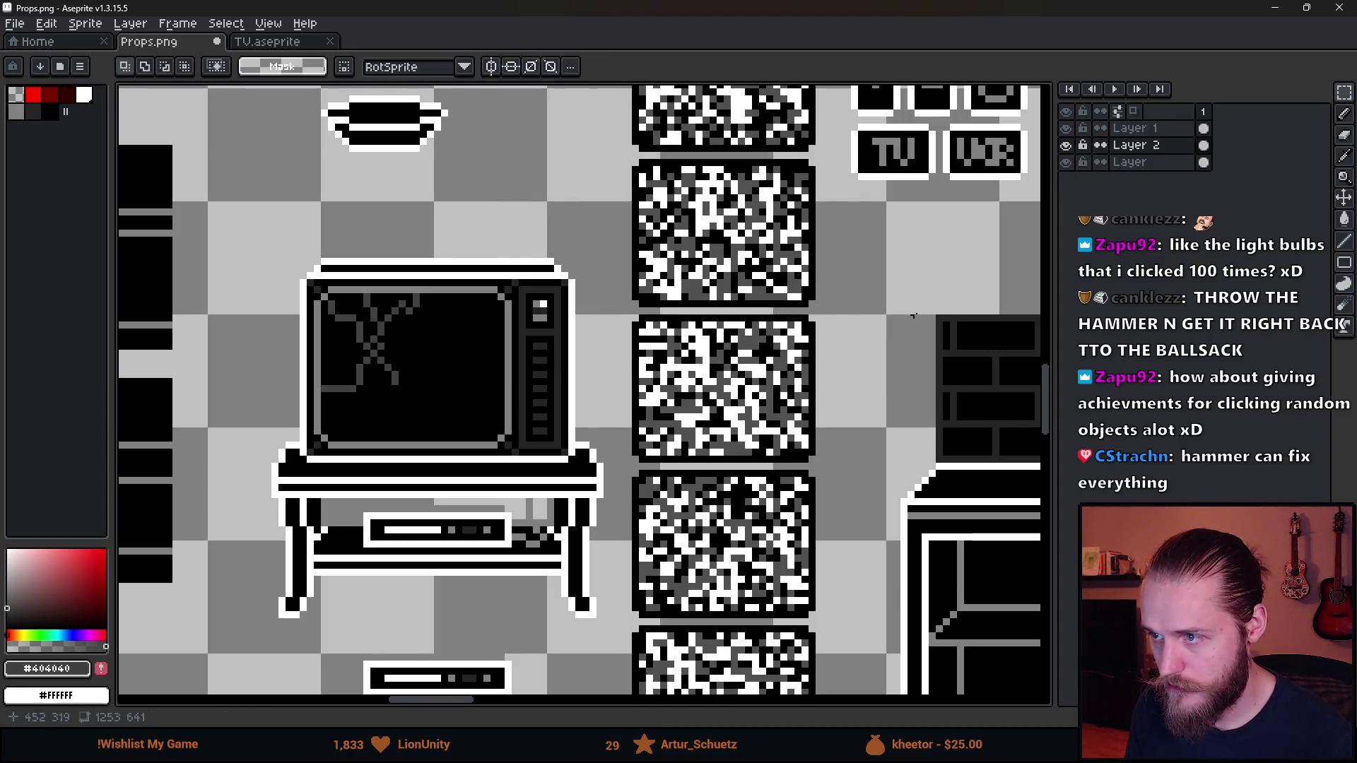
key("ctrl+z")
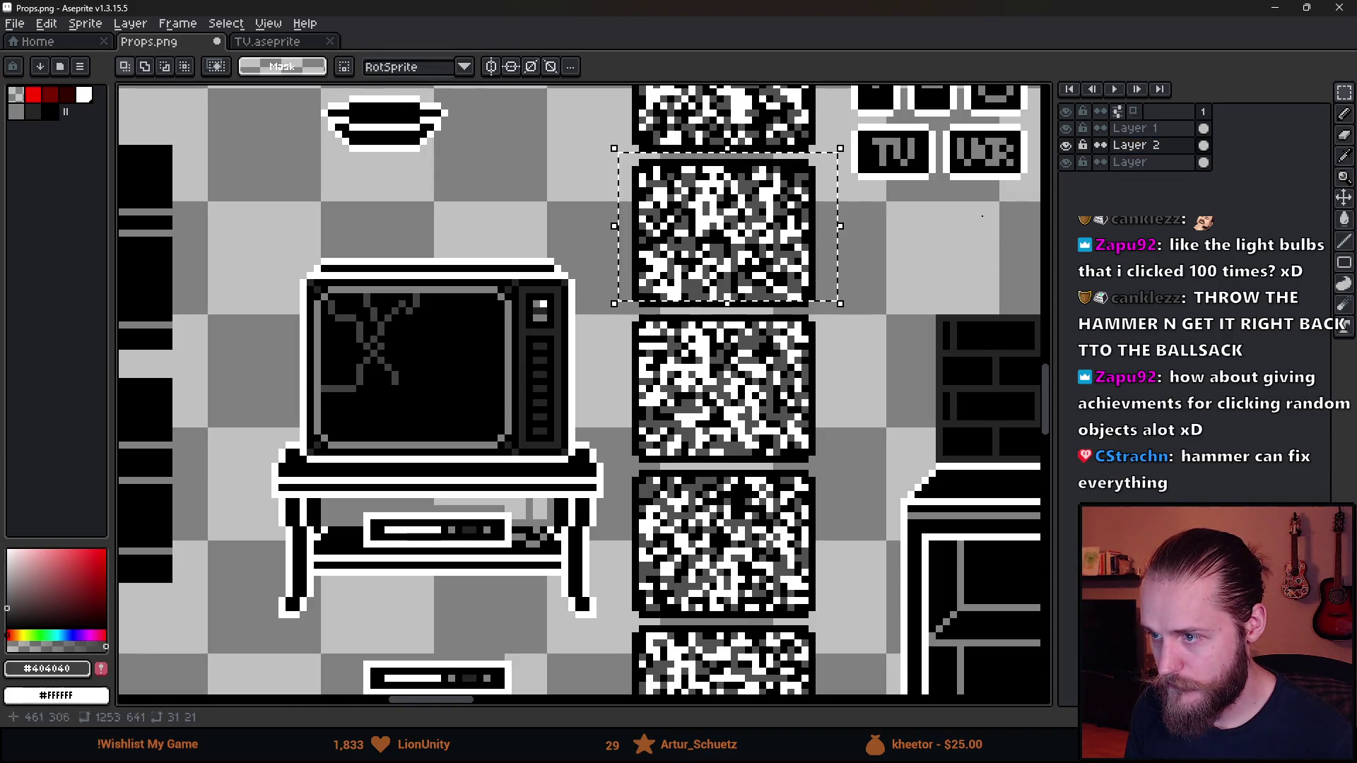
left_click(1068, 162)
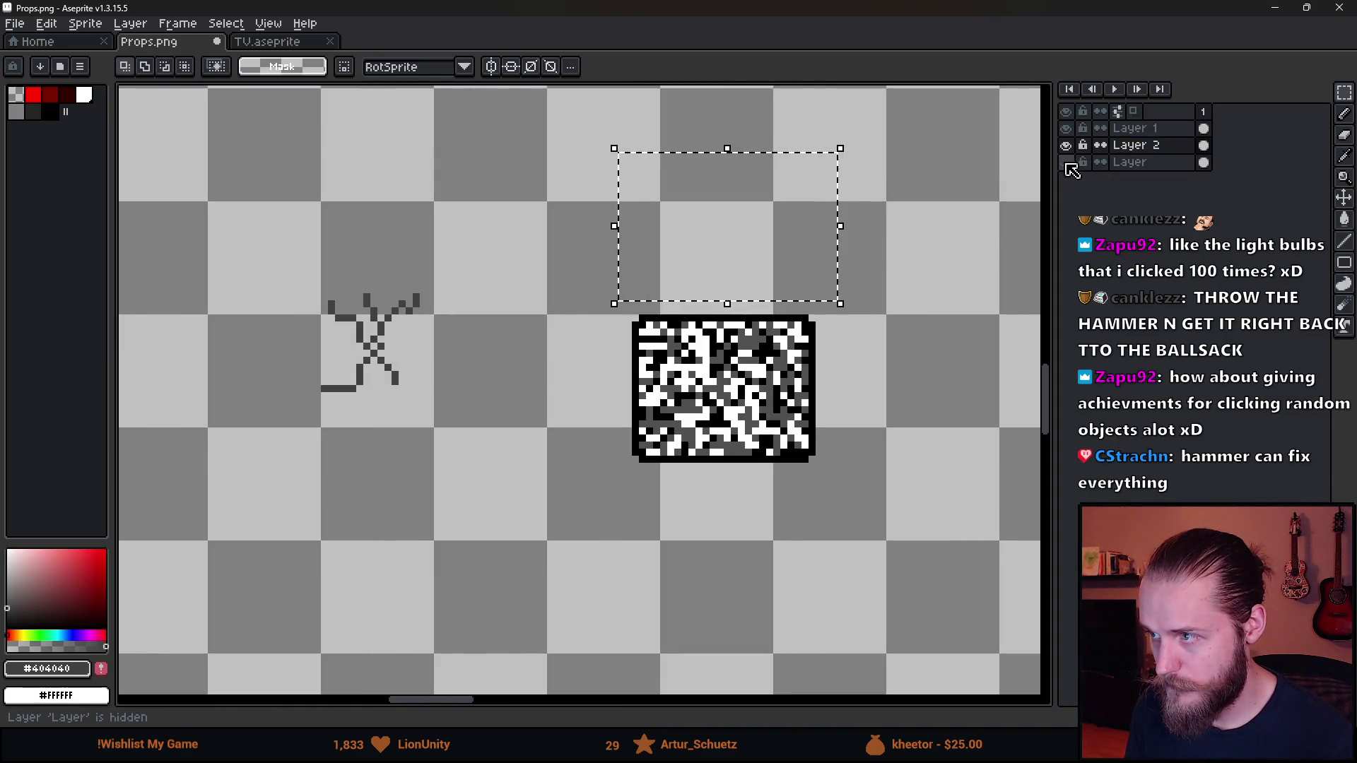
left_click(1065, 162)
key("ctrl+d")
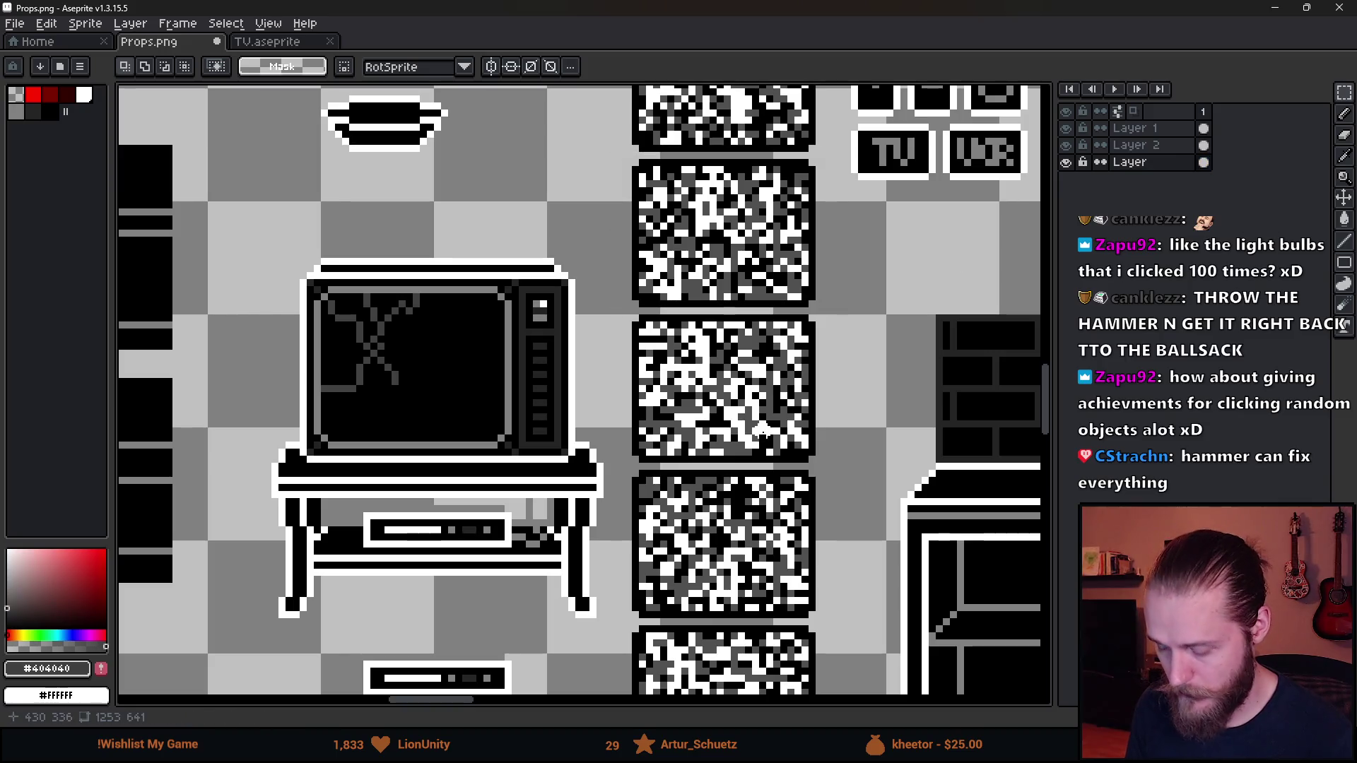
Move a noise tile into the TV screen on Layer 2, then undo the placement
key("v")
left_click_drag(751, 433, 444, 406)
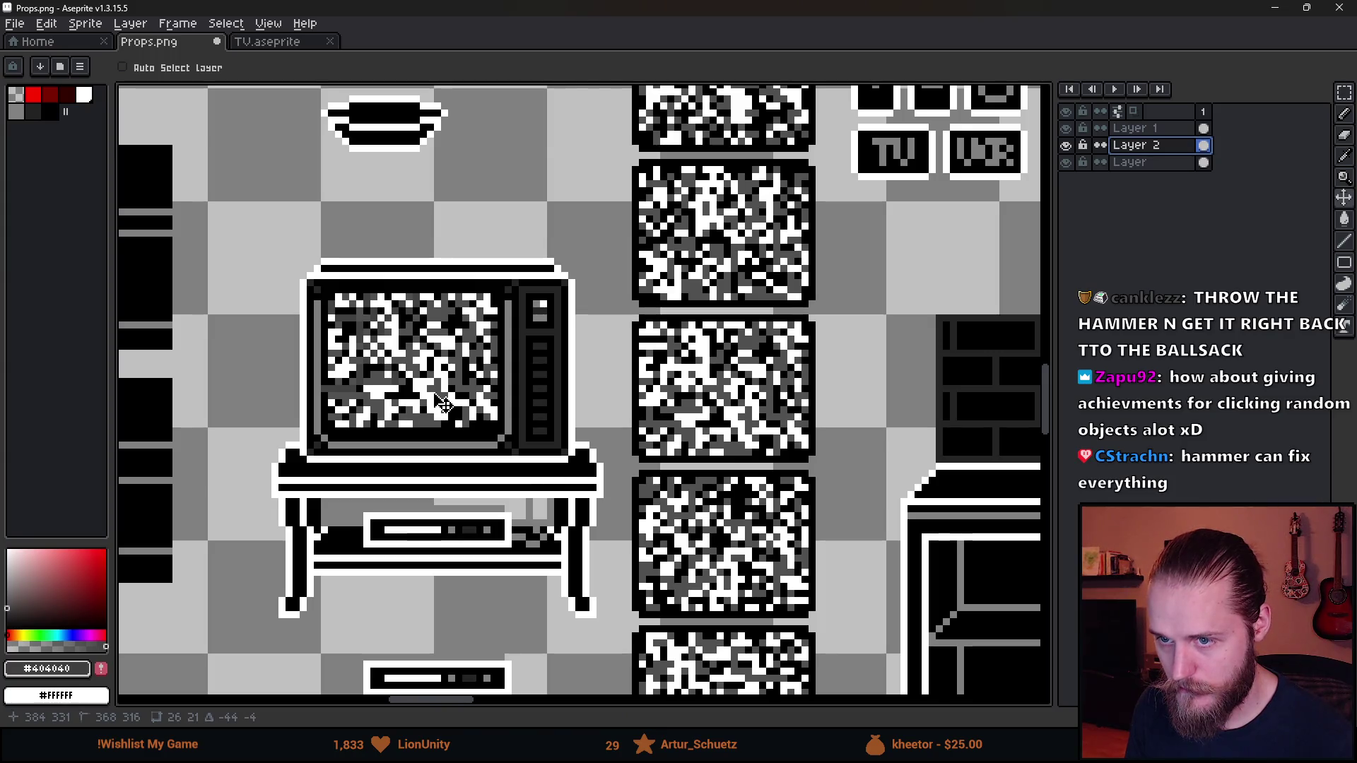
scroll(444, 407, "down", 4)
scroll(449, 401, "up", 2)
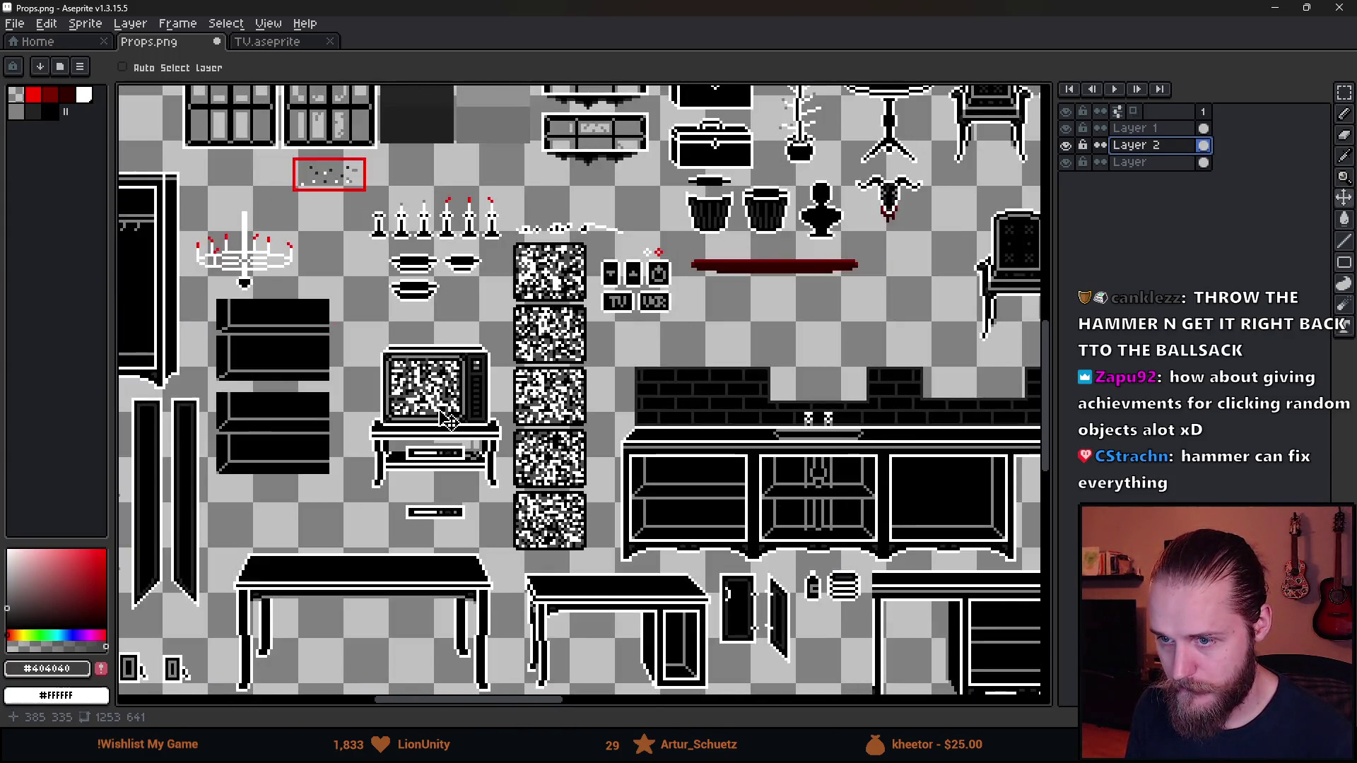
left_click_drag(451, 398, 445, 410)
mouse_move(445, 408)
left_mouse_down()
mouse_move(461, 429)
mouse_move(632, 474)
left_mouse_up()
key("ctrl+z")
scroll(460, 429, "up", 2)
scroll(439, 587, "down", 1)
scroll(633, 474, "down", 3)
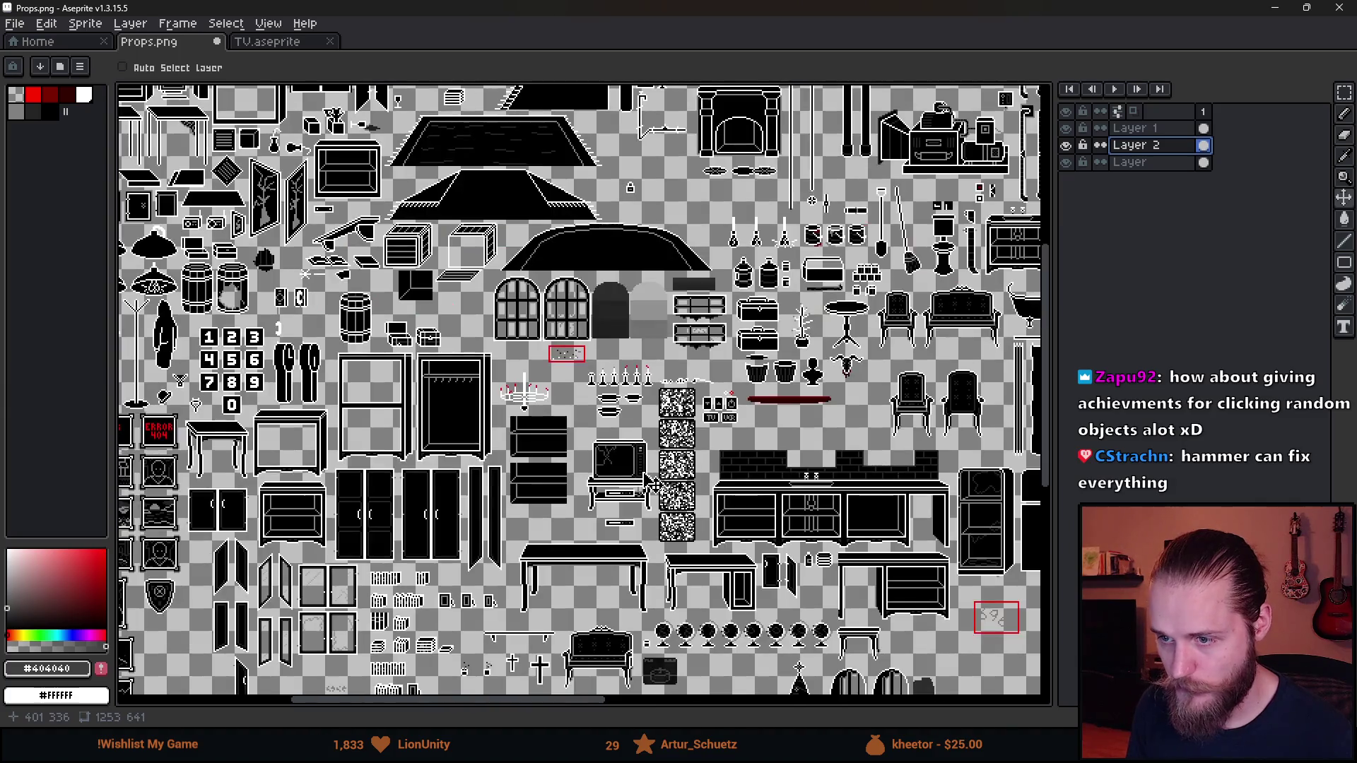
scroll(649, 482, "up", 4)
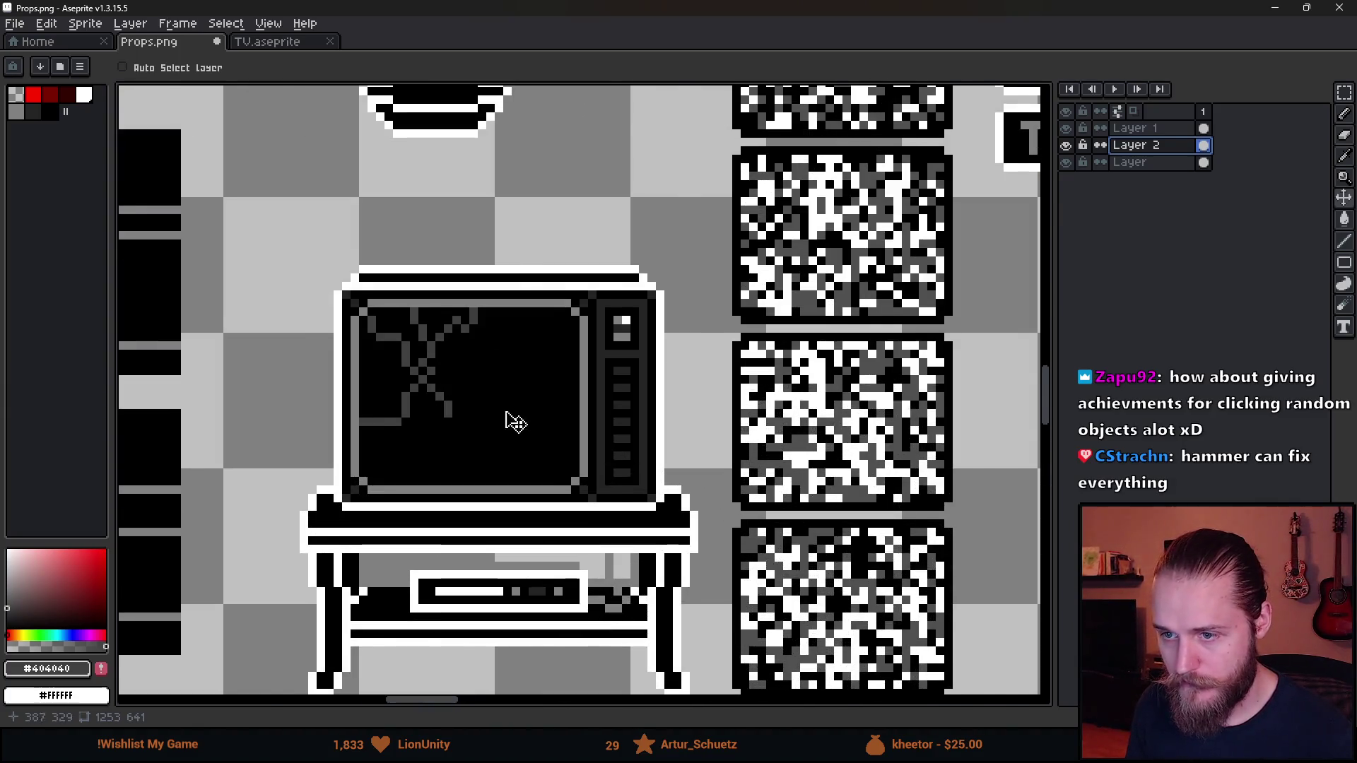
Fill the crack lines on Layer 1 with the darker grey using the Paint Bucket
key("i")
left_click(432, 323, "ctrl")
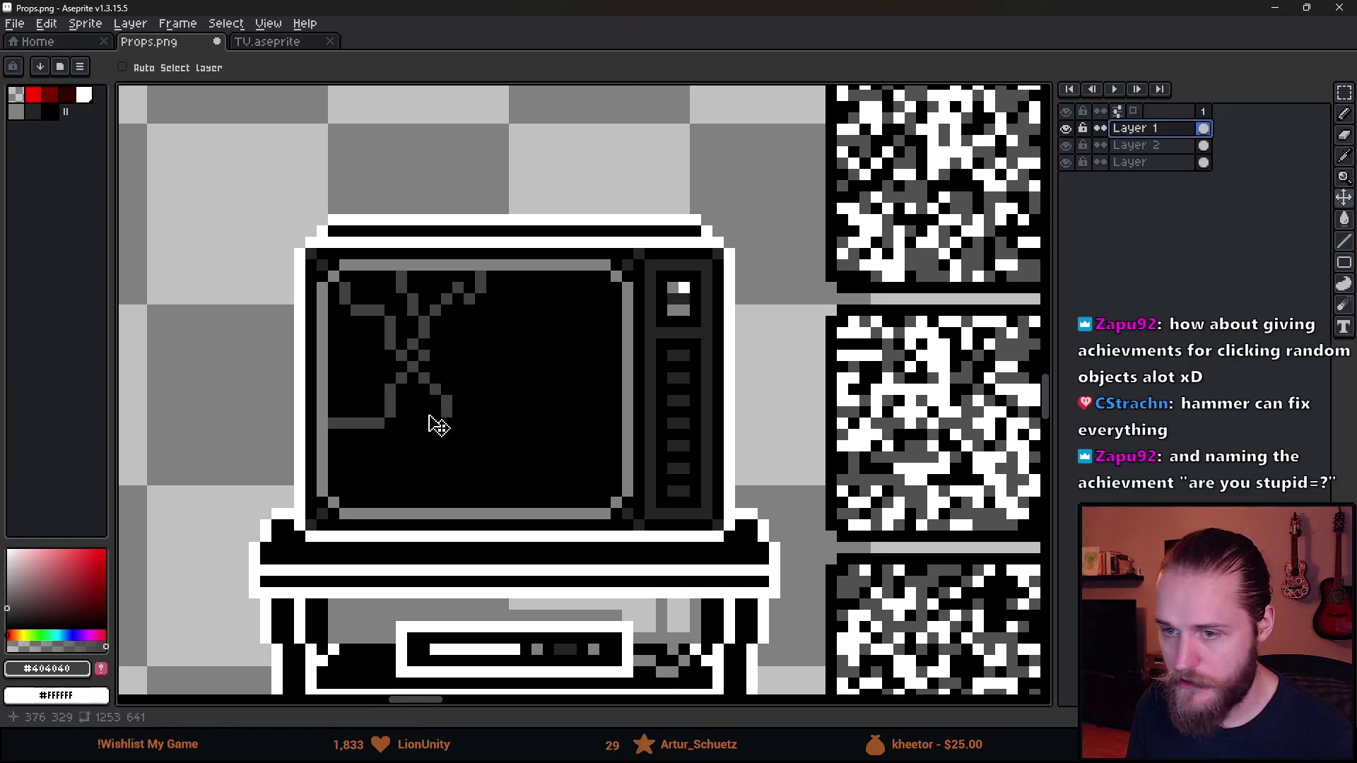
scroll(427, 423, "up", 2)
left_click(33, 111)
key("g")
left_click(352, 218)
scroll(494, 462, "down", 3)
scroll(494, 461, "down", 1)
scroll(494, 462, "up", 2)
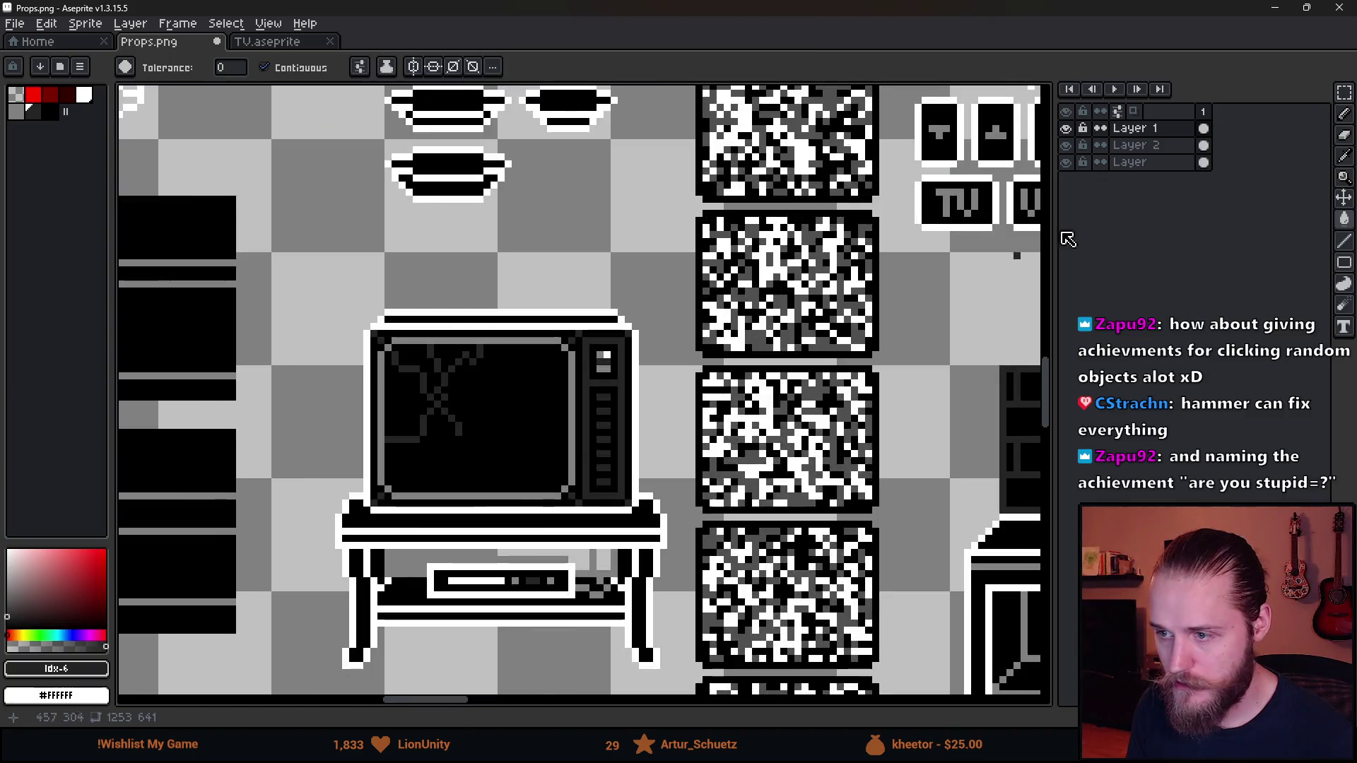
Try shifting a static-noise tile on Layer 2 again, then undo it
left_click(1135, 145)
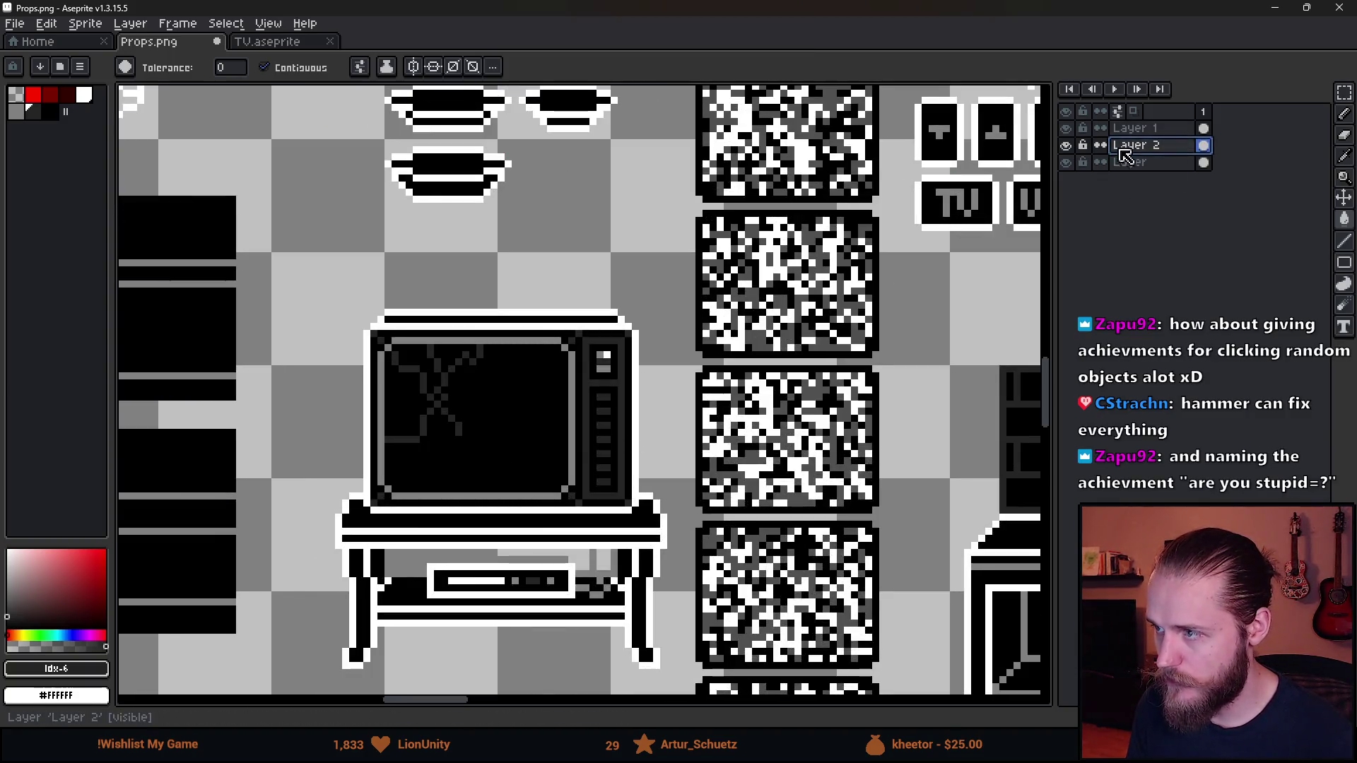
key("v")
mouse_move(882, 439)
left_mouse_down()
mouse_move(834, 460)
mouse_move(535, 444)
left_mouse_up()
scroll(537, 446, "down", 2)
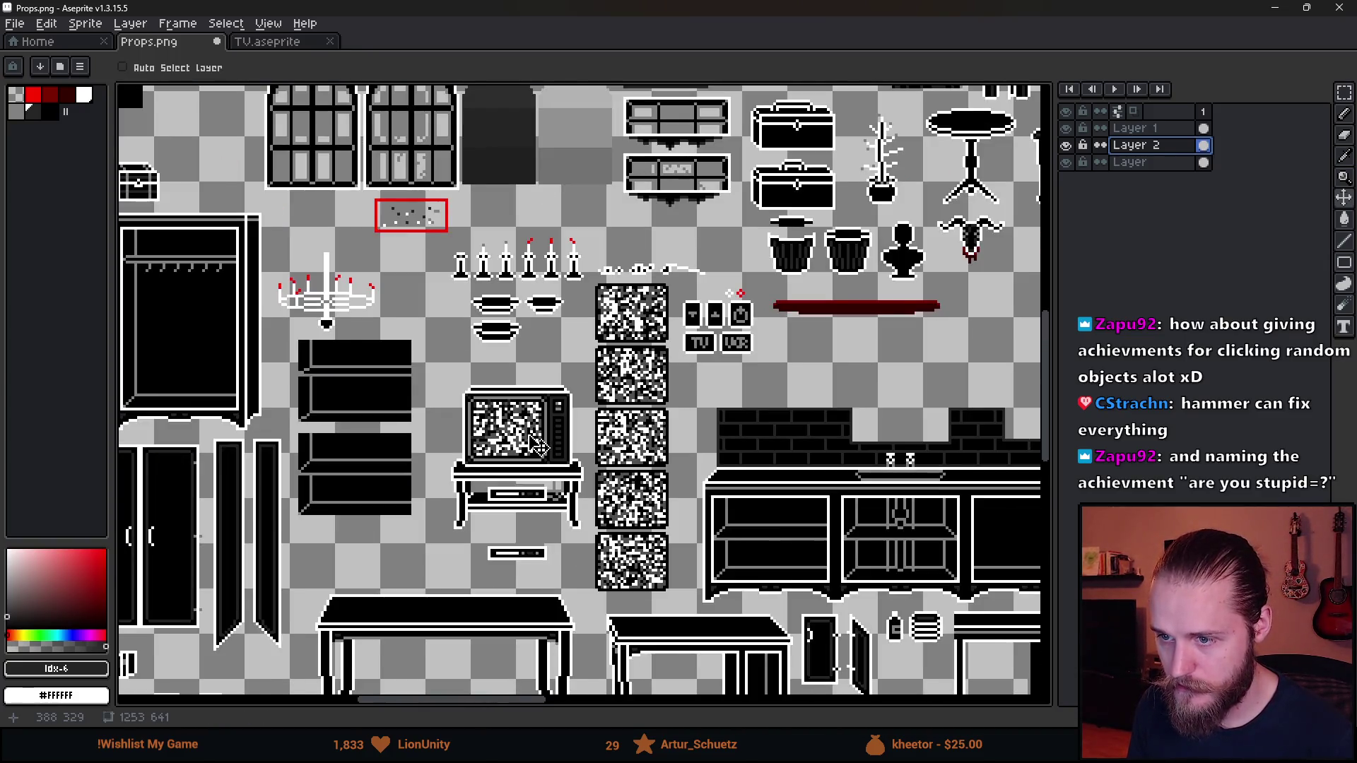
scroll(552, 461, "up", 1)
key("ctrl+z")
key("ctrl+z")
key("ctrl+z")
scroll(545, 457, "up", 1)
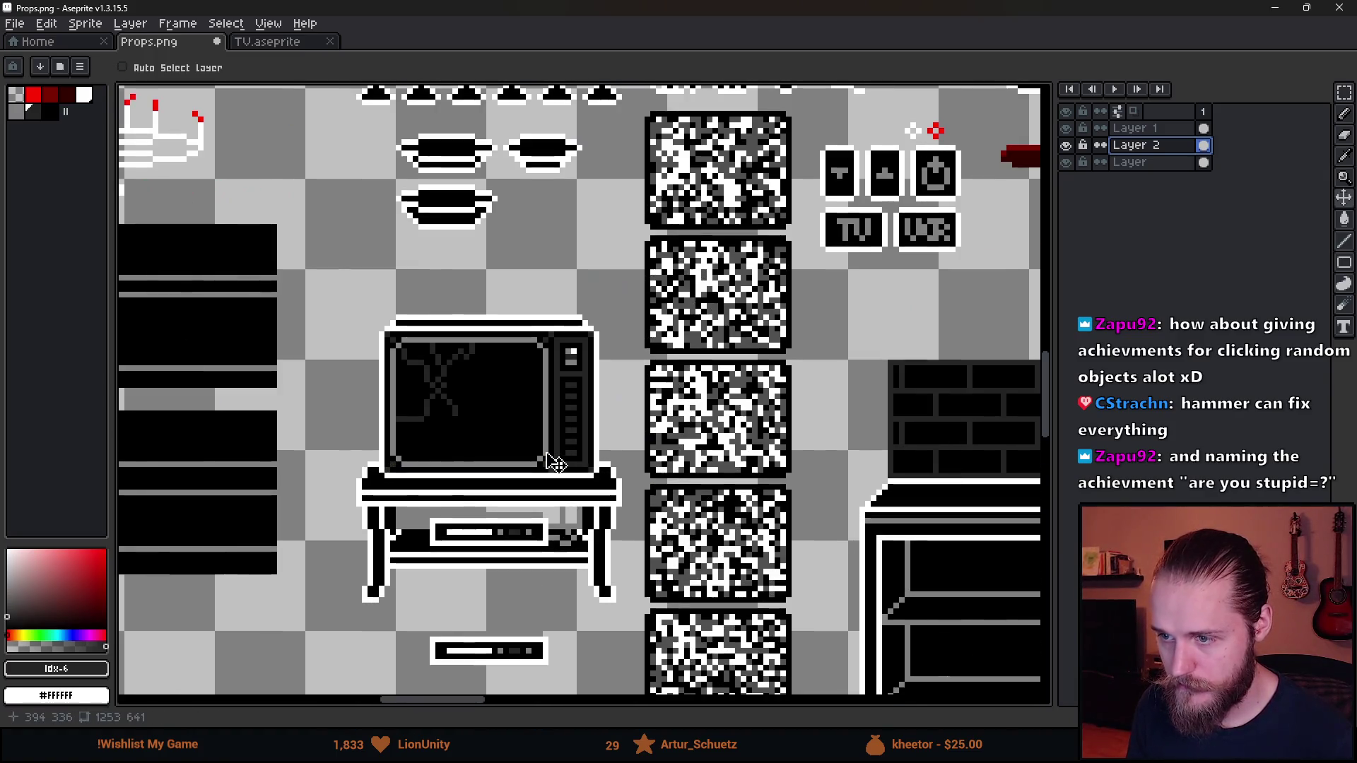
key("ctrl+Tab")
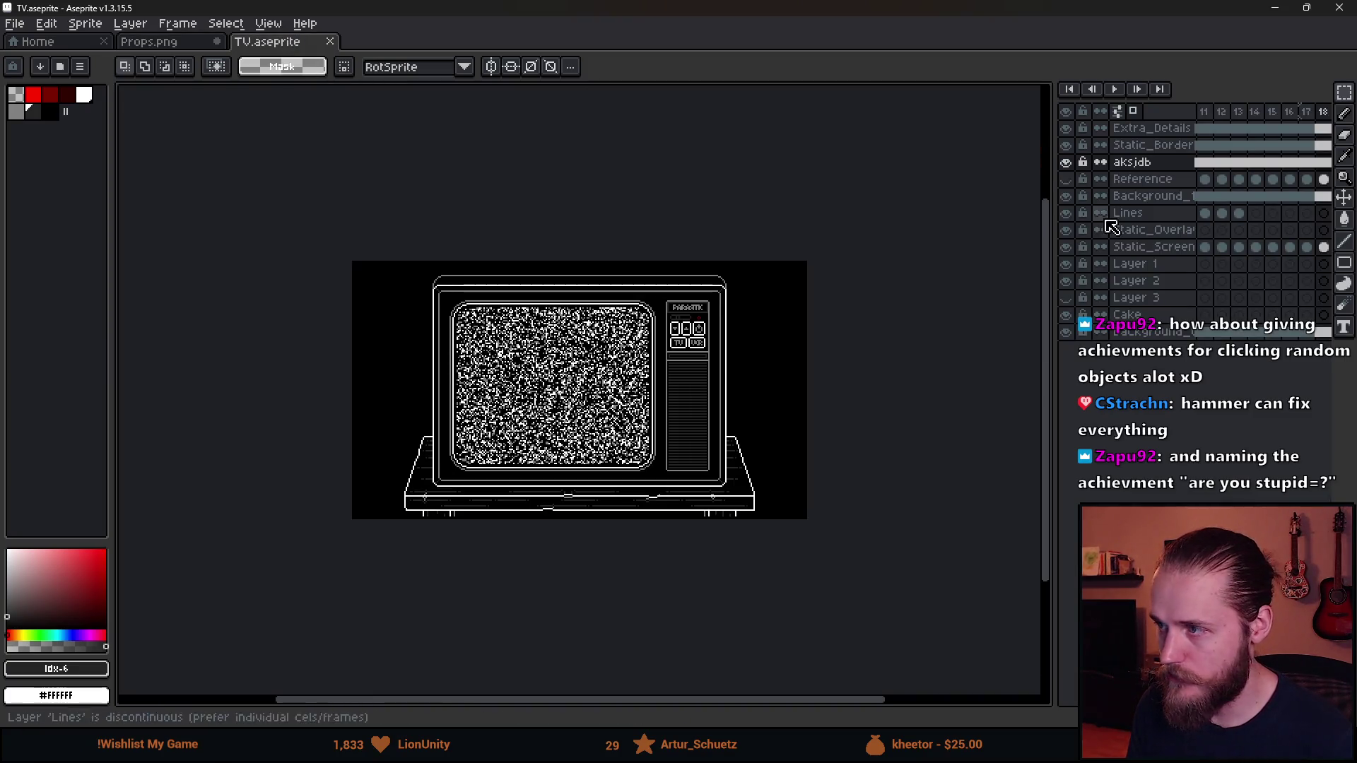
Add a new Layer 4 above Extra_Details and target its first frame with the Pencil
left_click(1145, 132)
key("shift+n")
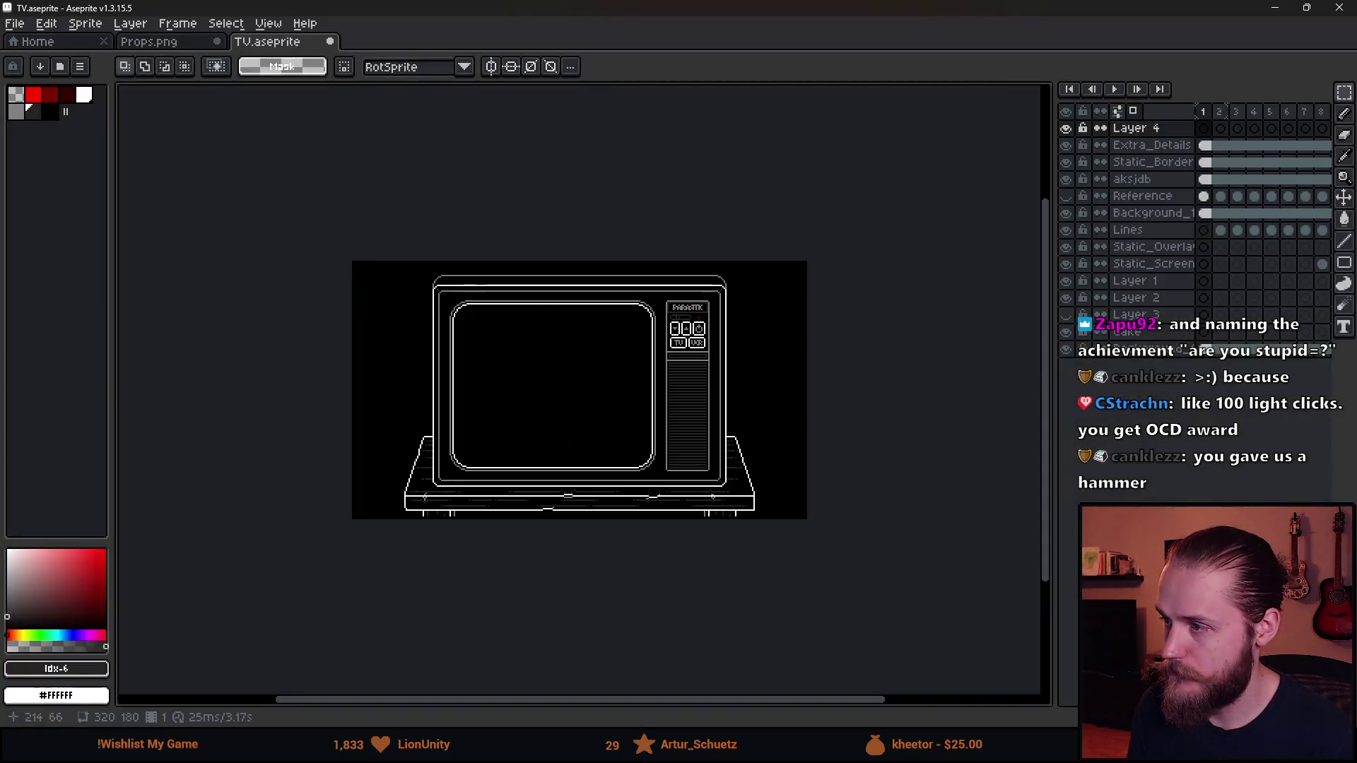
scroll(439, 379, "up", 4)
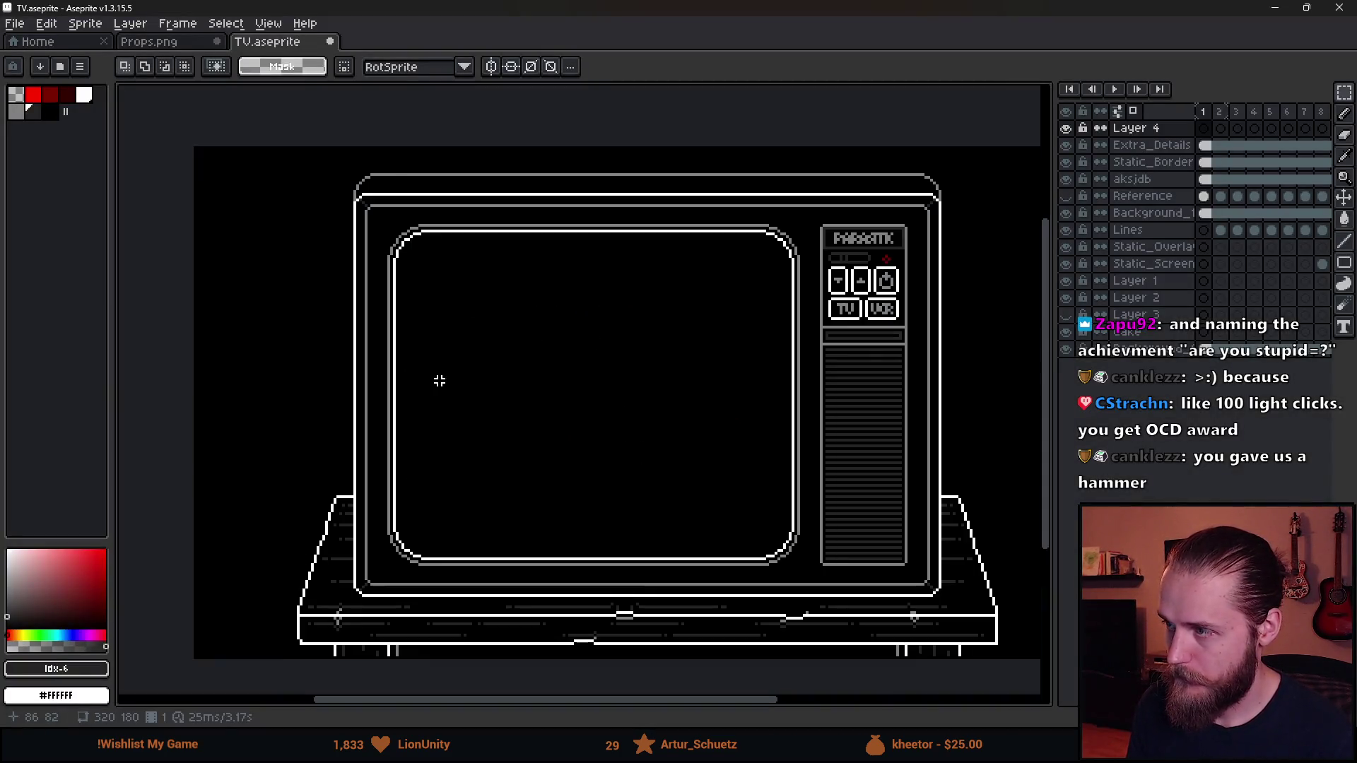
scroll(579, 373, "right", 2)
key("b")
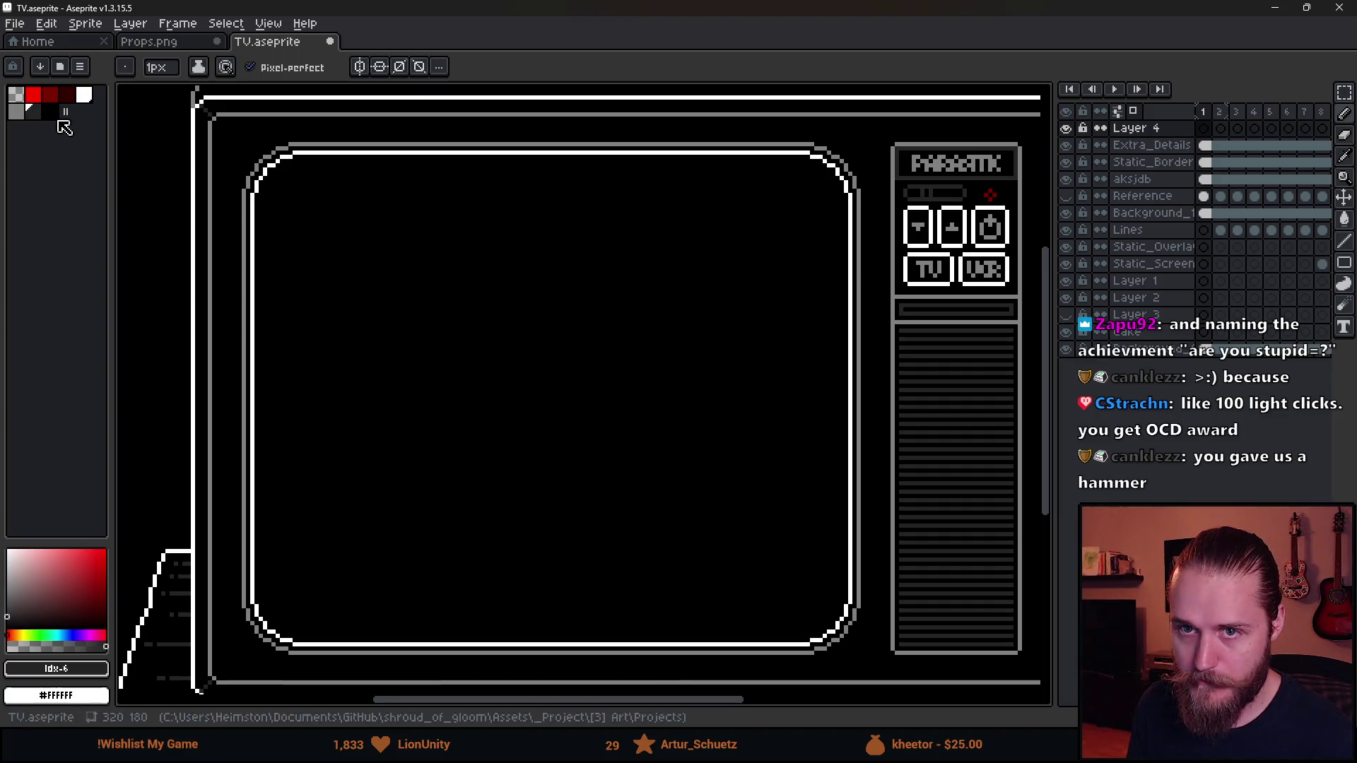
left_click(1204, 128)
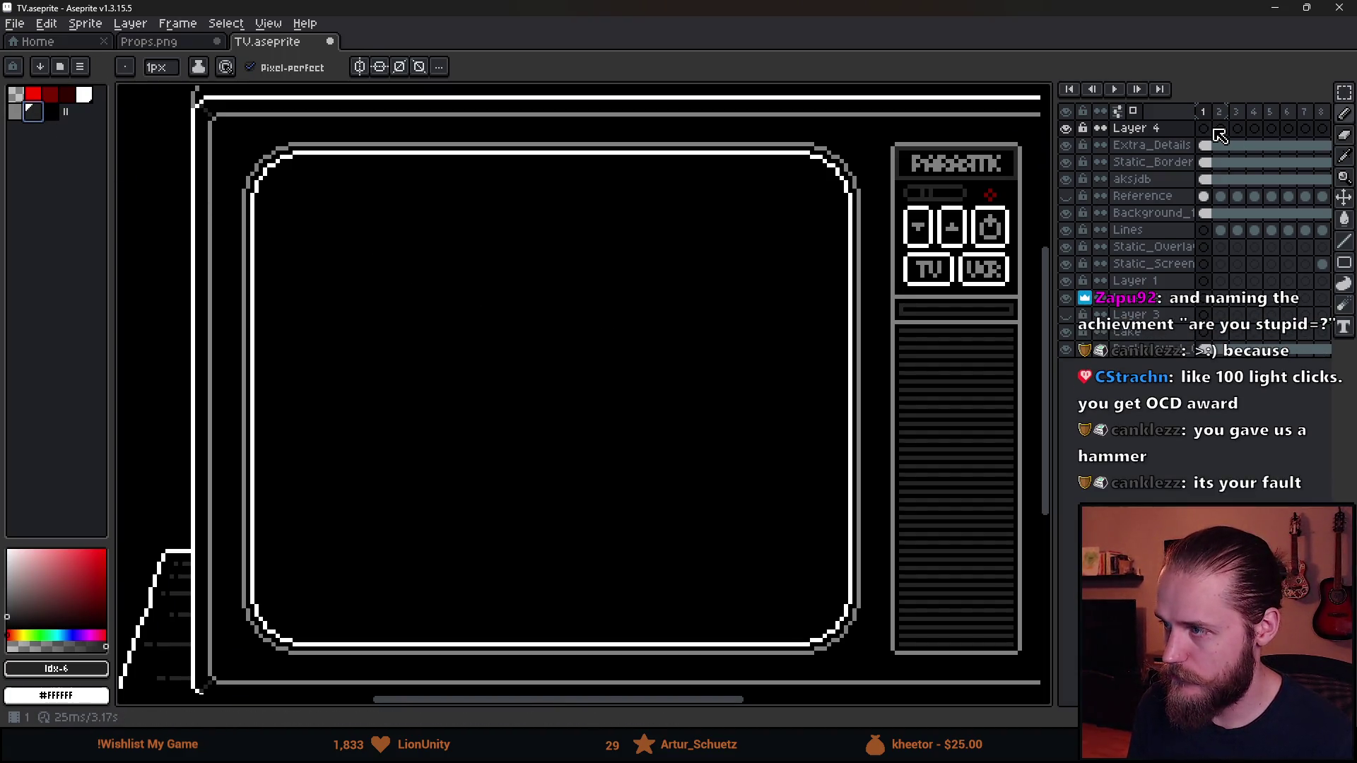
Compare against the cracked TV on the props sheet and shrink the brush to 6px
scroll(522, 264, "up", 5)
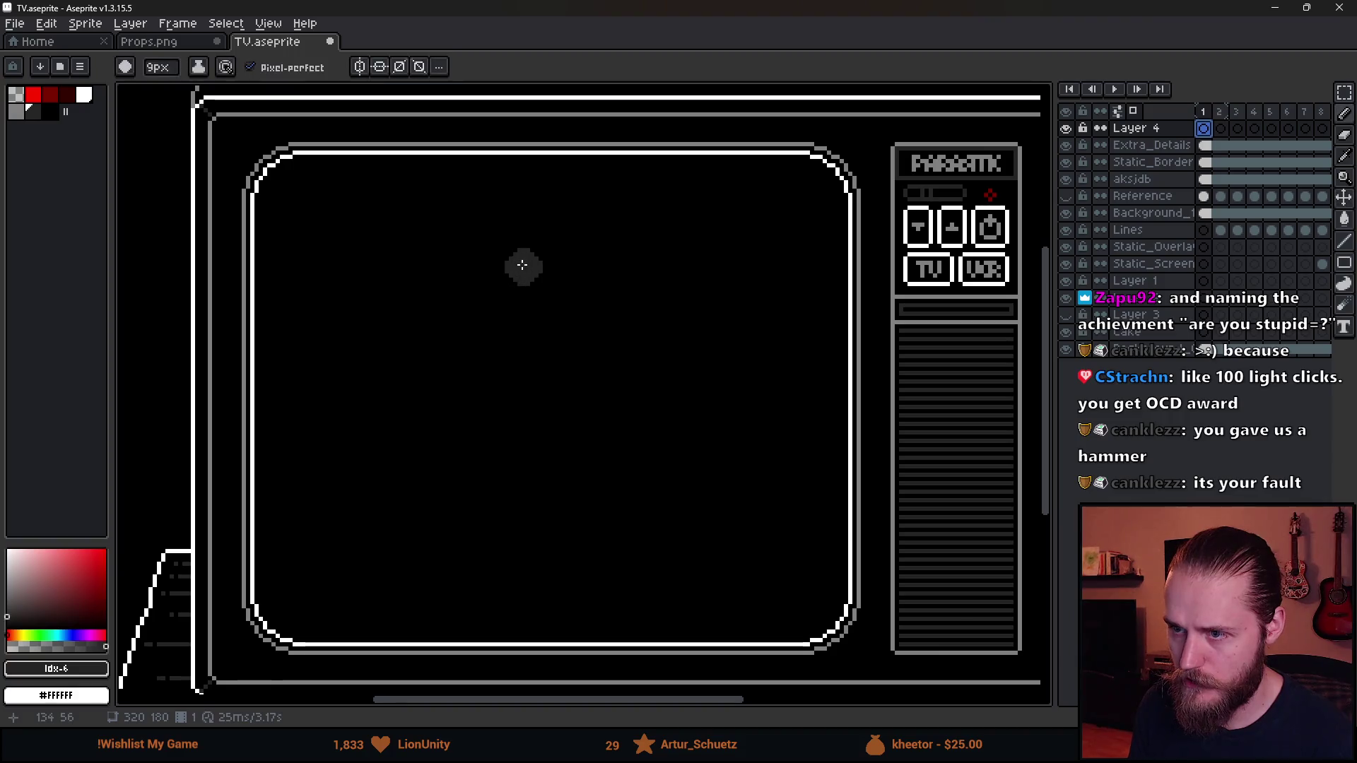
scroll(522, 263, "down", 5)
scroll(549, 270, "up", 6)
scroll(520, 277, "down", 4)
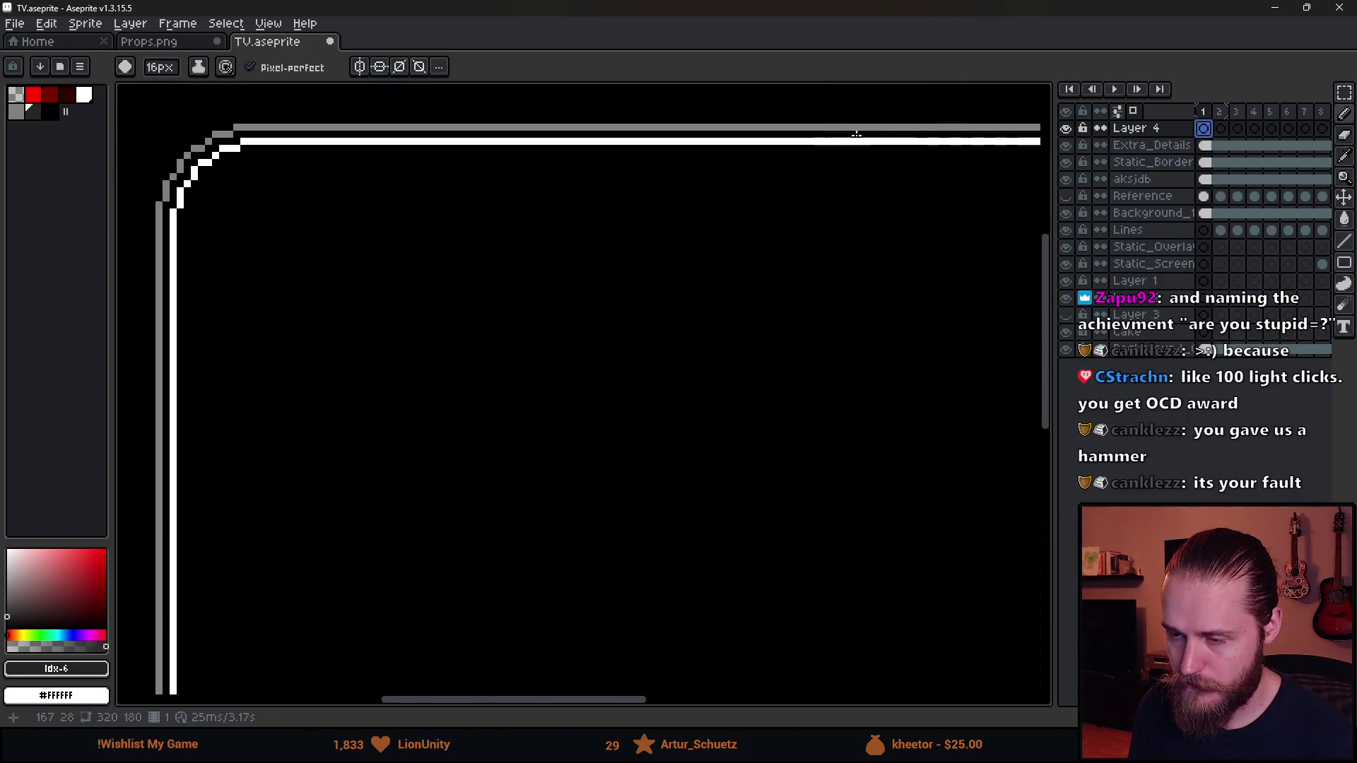
left_click(162, 45)
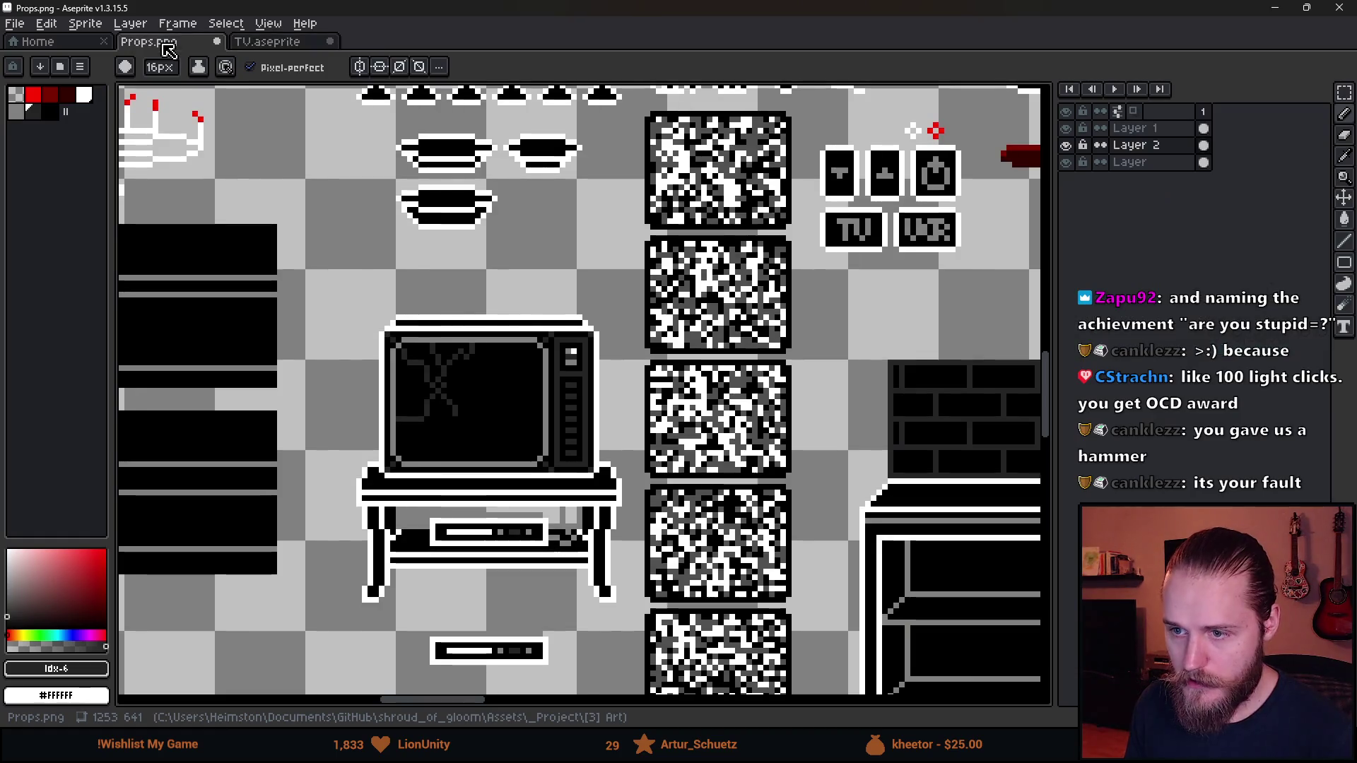
left_click(267, 42)
key("minus")
key("minus")
key("minus")
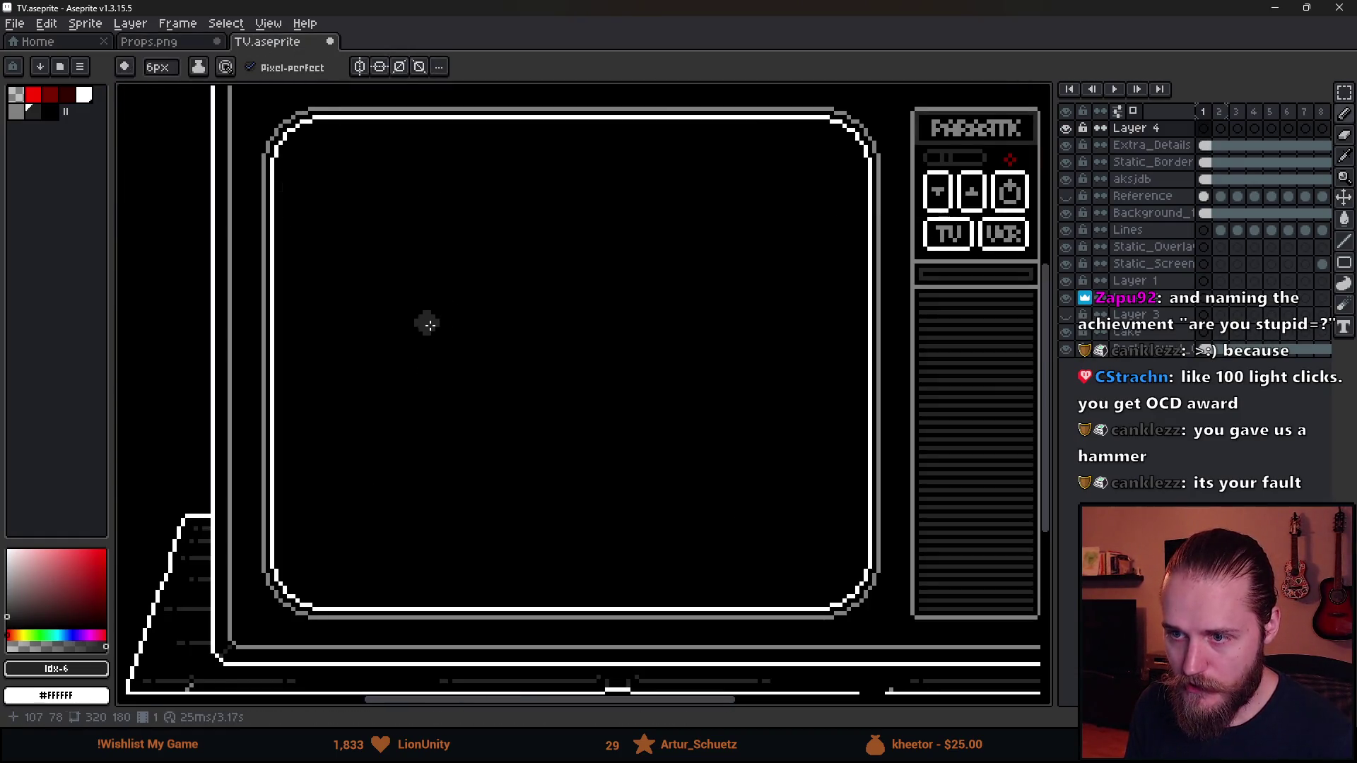
scroll(424, 325, "up", 2)
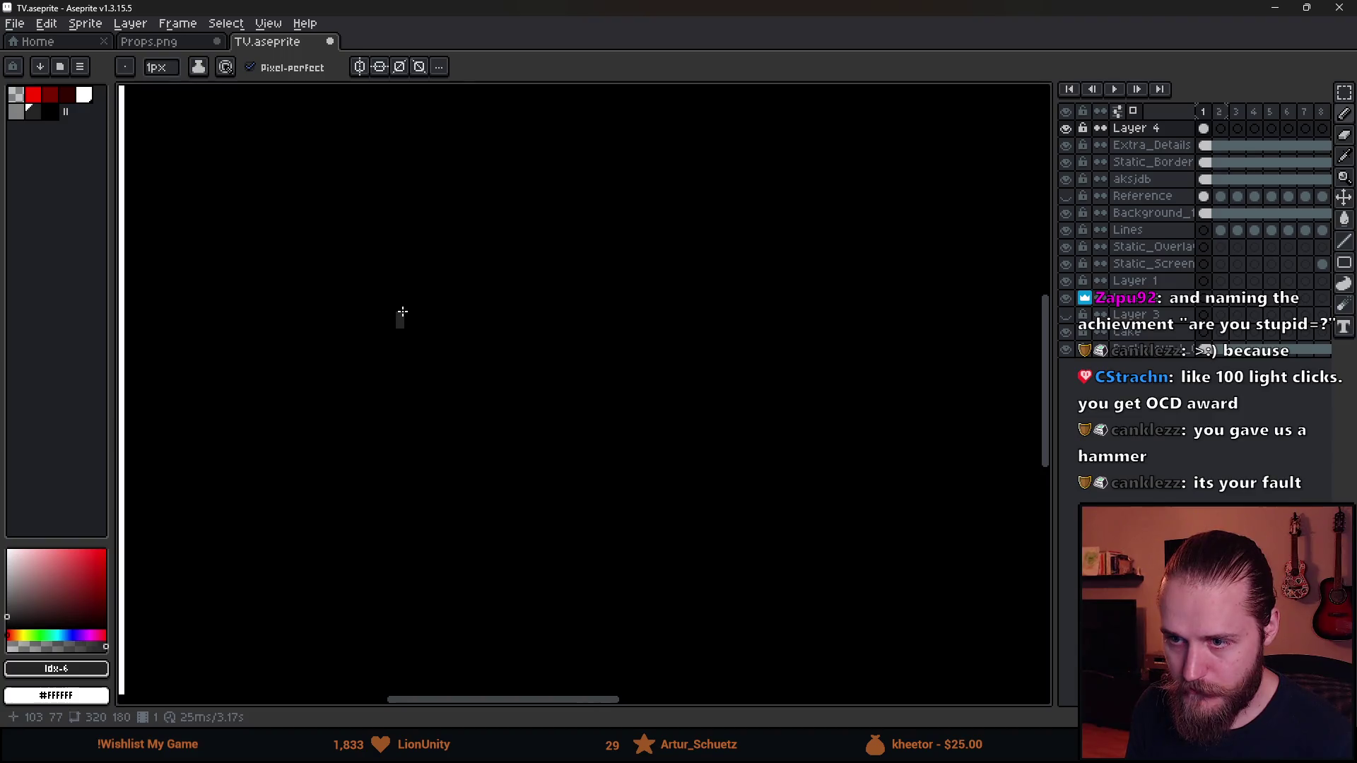